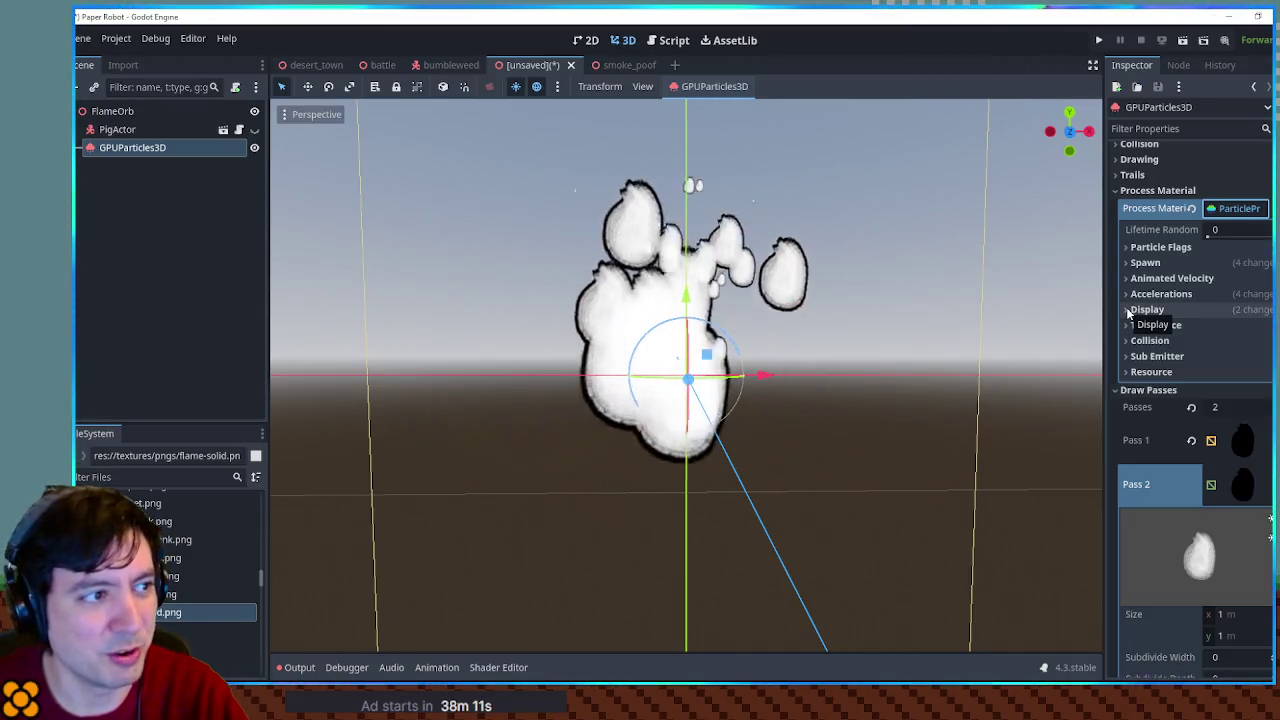
Under Display > Color Curves, make the Color Ramp run from a white start stop to a red (ff0000) end stop
{"action": "left_click", "coordinate": [1126, 310]}
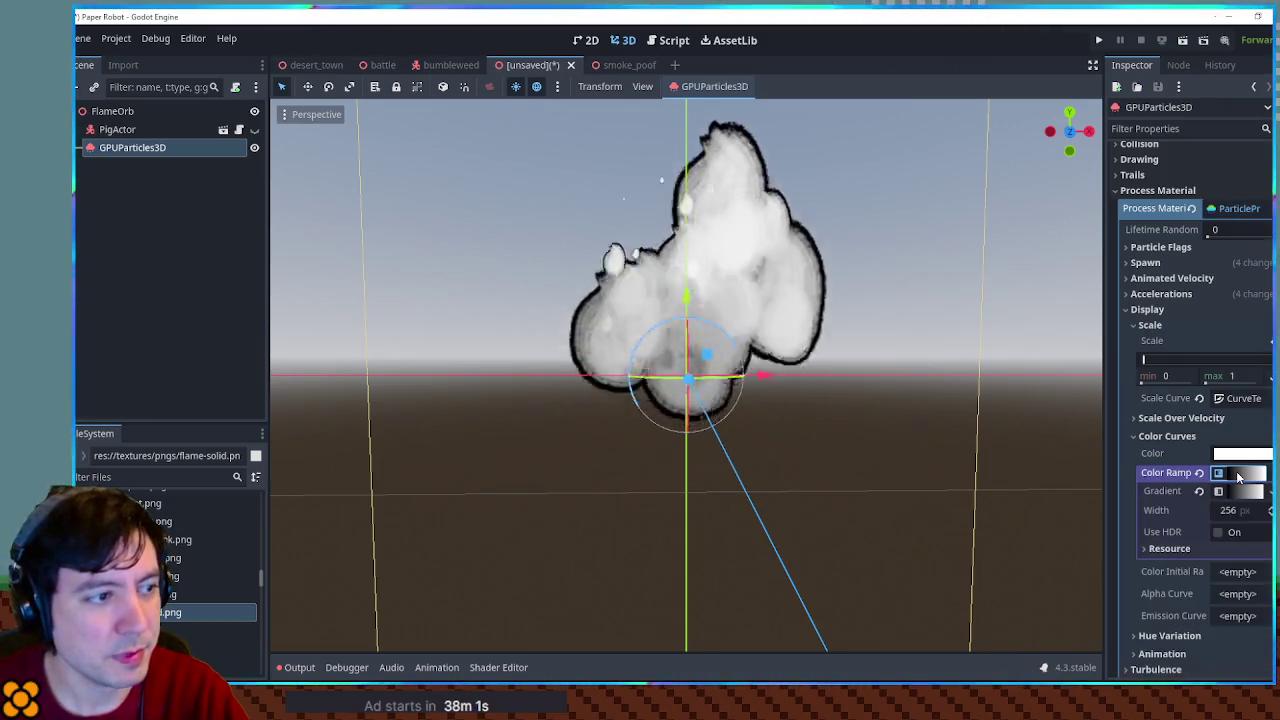
{"action": "scroll", "coordinate": [1200, 440], "scroll_direction": "down", "scroll_amount": 5}
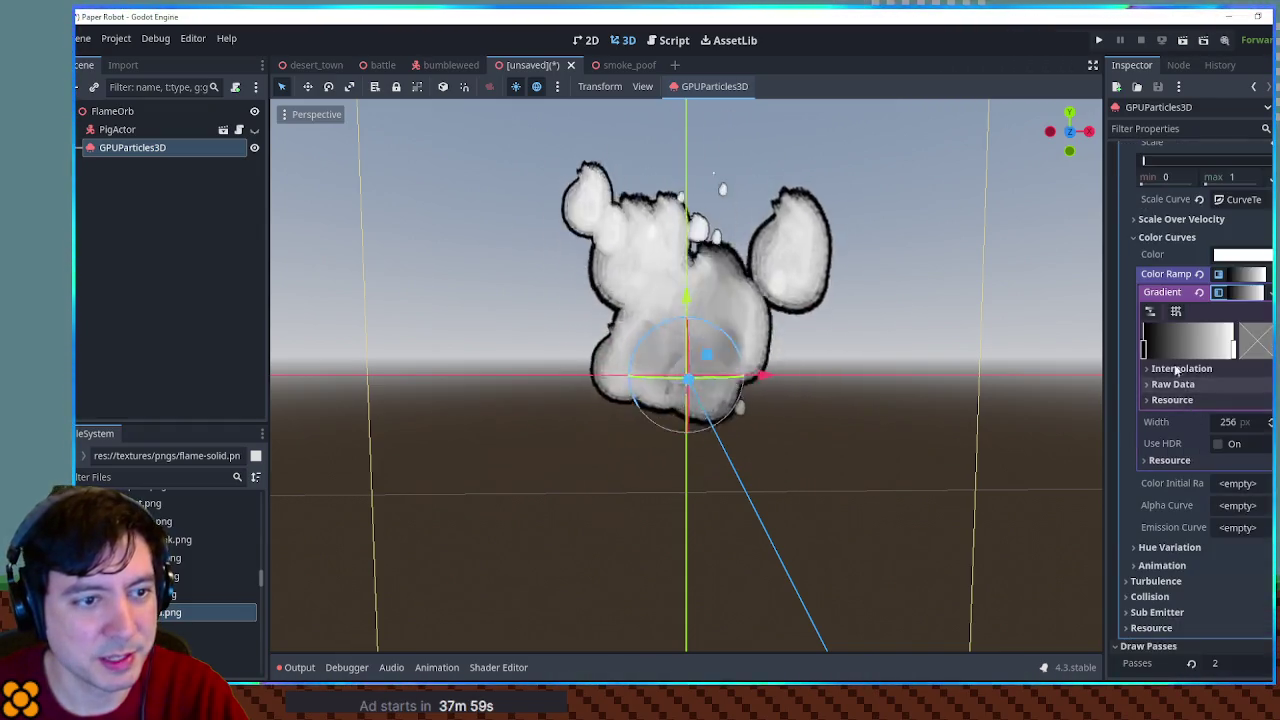
{"action": "left_click", "coordinate": [1253, 350]}
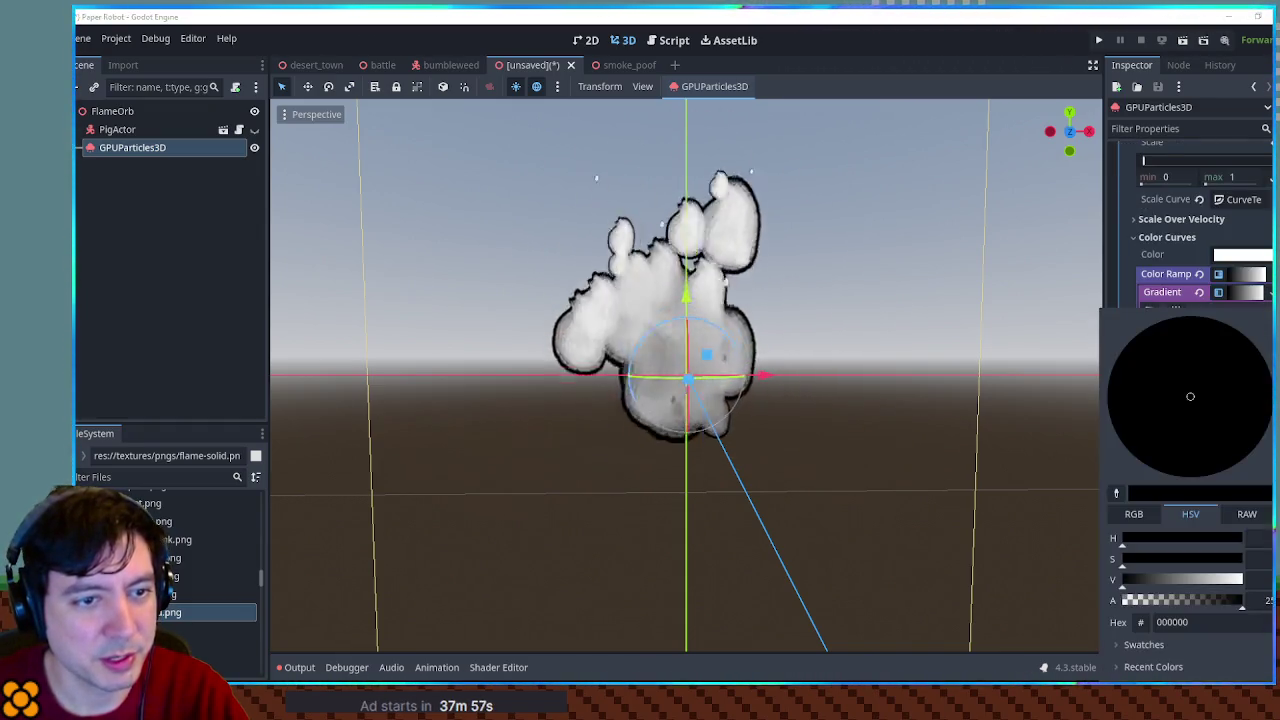
{"action": "left_click", "coordinate": [1262, 310]}
{"action": "left_click", "coordinate": [1172, 300]}
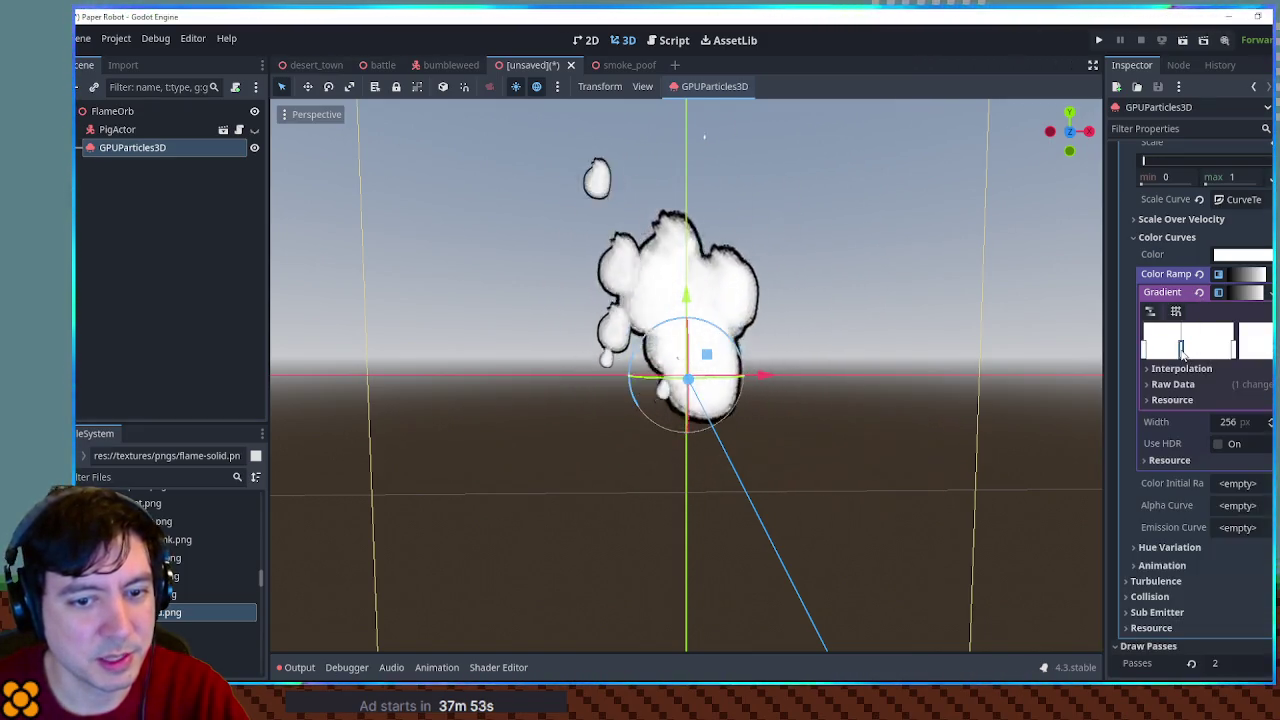
{"action": "left_click", "coordinate": [1250, 357]}
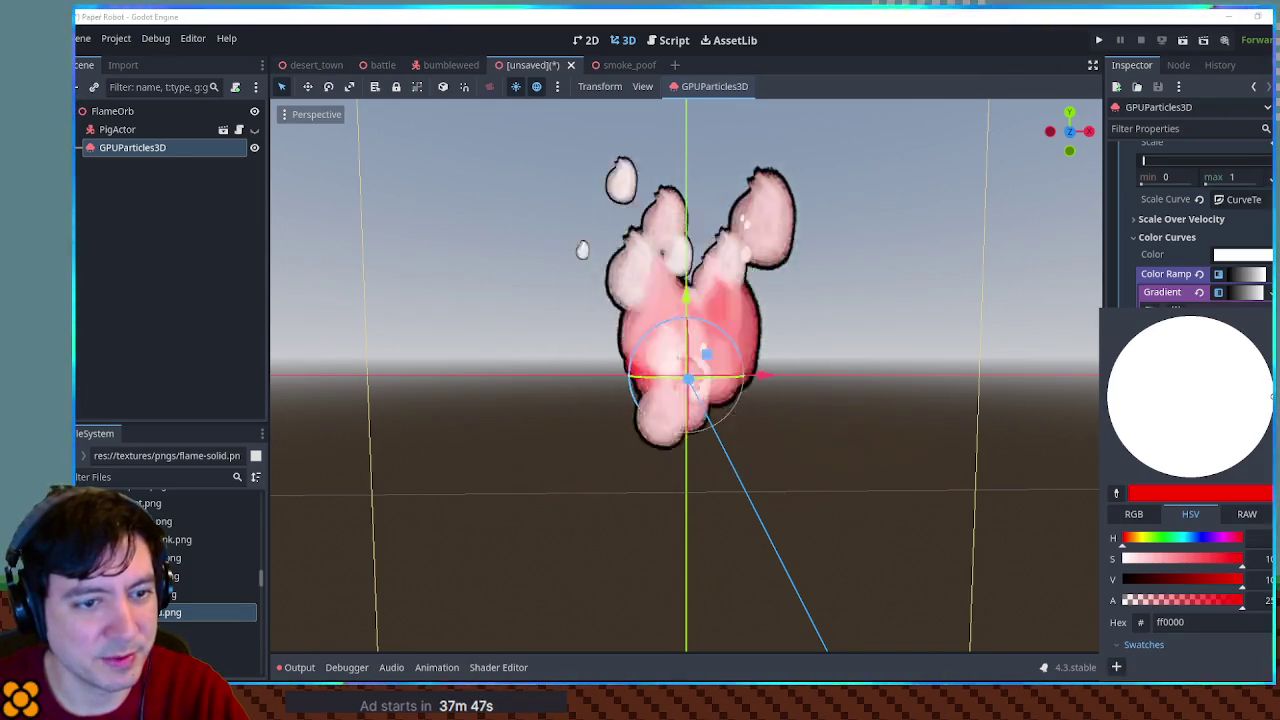
{"action": "left_click", "coordinate": [1126, 293]}
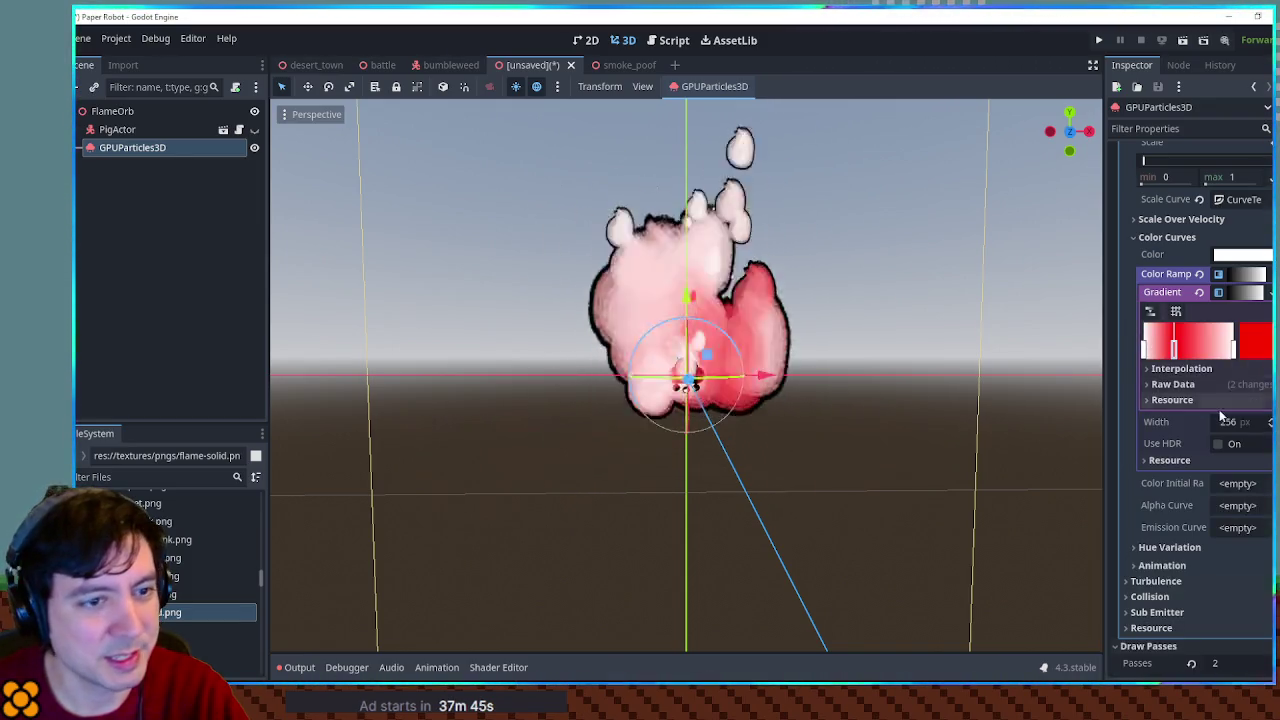
Change another Color Ramp stop to bright yellow (ffd500)
{"action": "double_click", "coordinate": [1258, 354]}
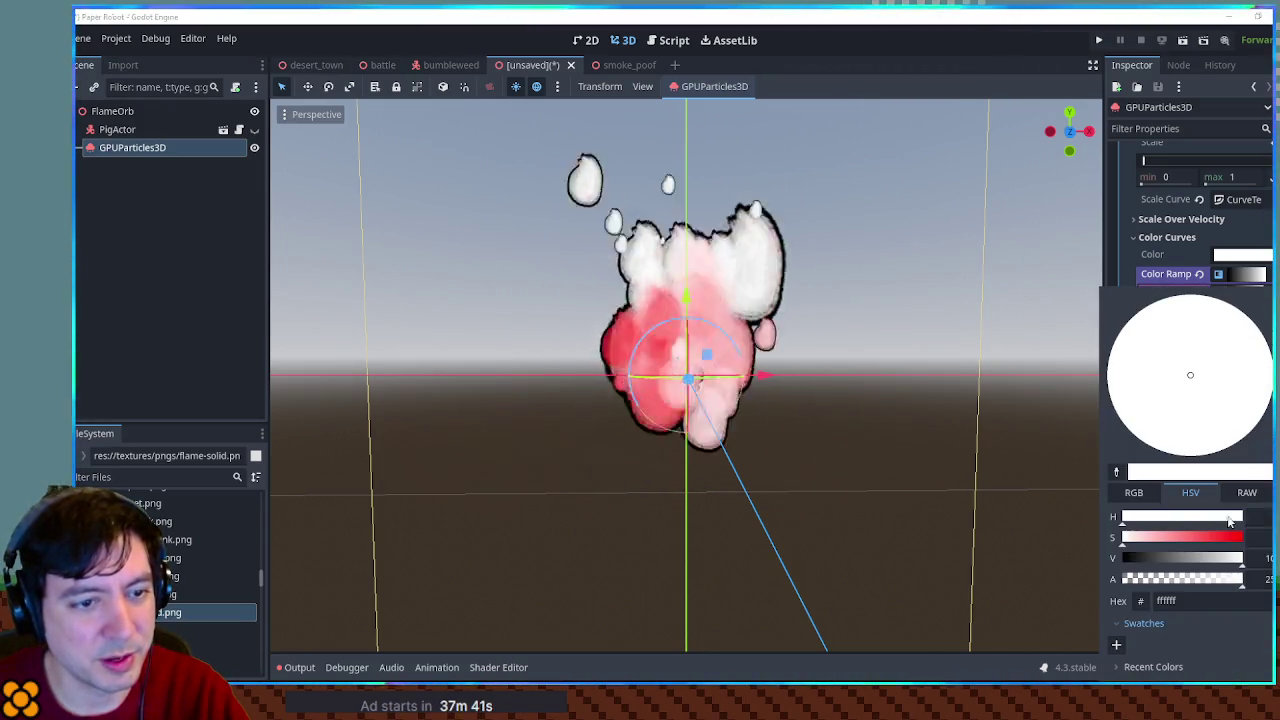
{"action": "left_click_drag", "start_coordinate": [1214, 537], "coordinate": [1244, 537]}
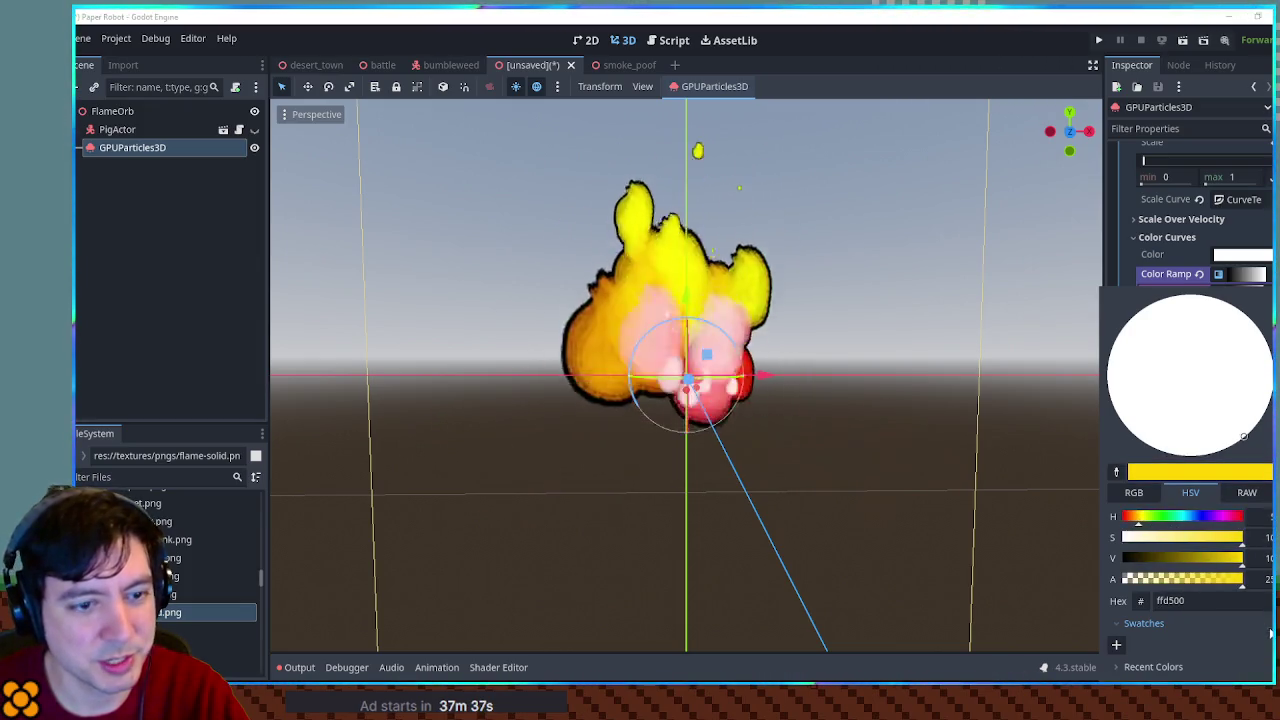
{"action": "key", "text": "Escape"}
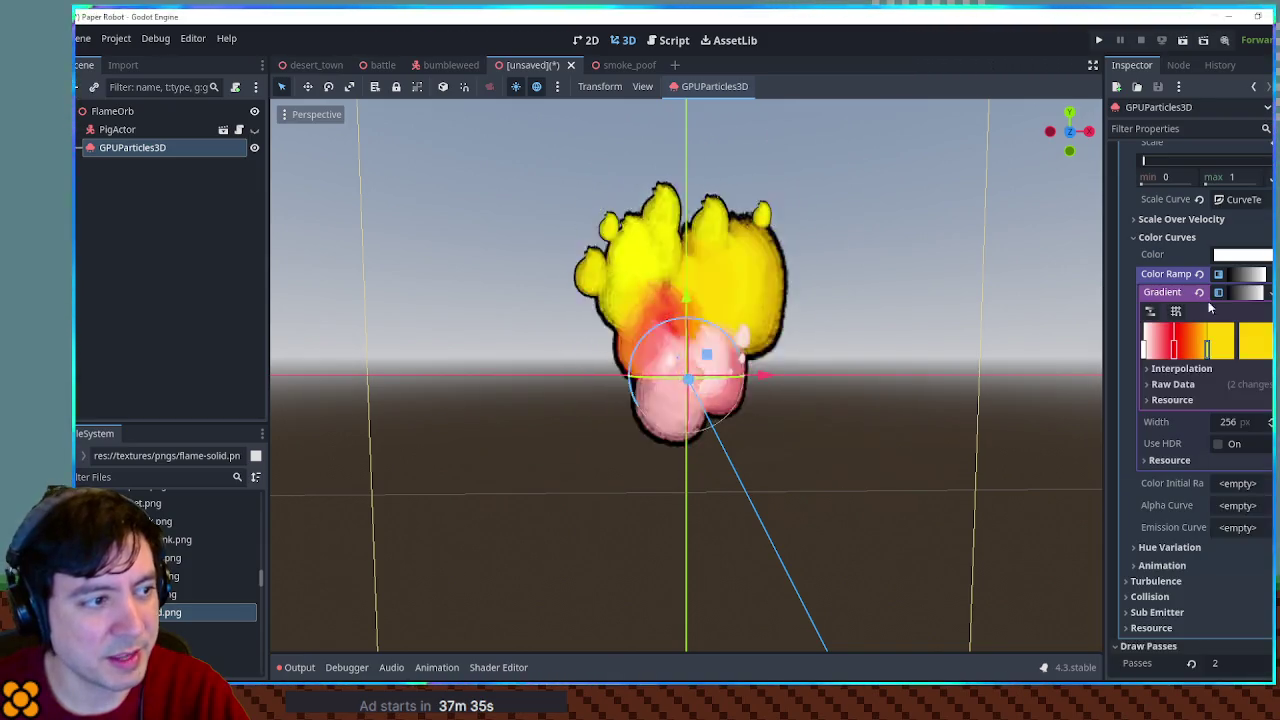
{"action": "mouse_move", "coordinate": [694, 380]}
{"action": "left_mouse_down"}
{"action": "mouse_move", "coordinate": [851, 449]}
{"action": "mouse_move", "coordinate": [740, 426]}
{"action": "mouse_move", "coordinate": [690, 378]}
{"action": "left_mouse_up"}
{"action": "scroll", "coordinate": [694, 372], "scroll_direction": "up", "scroll_amount": 2}
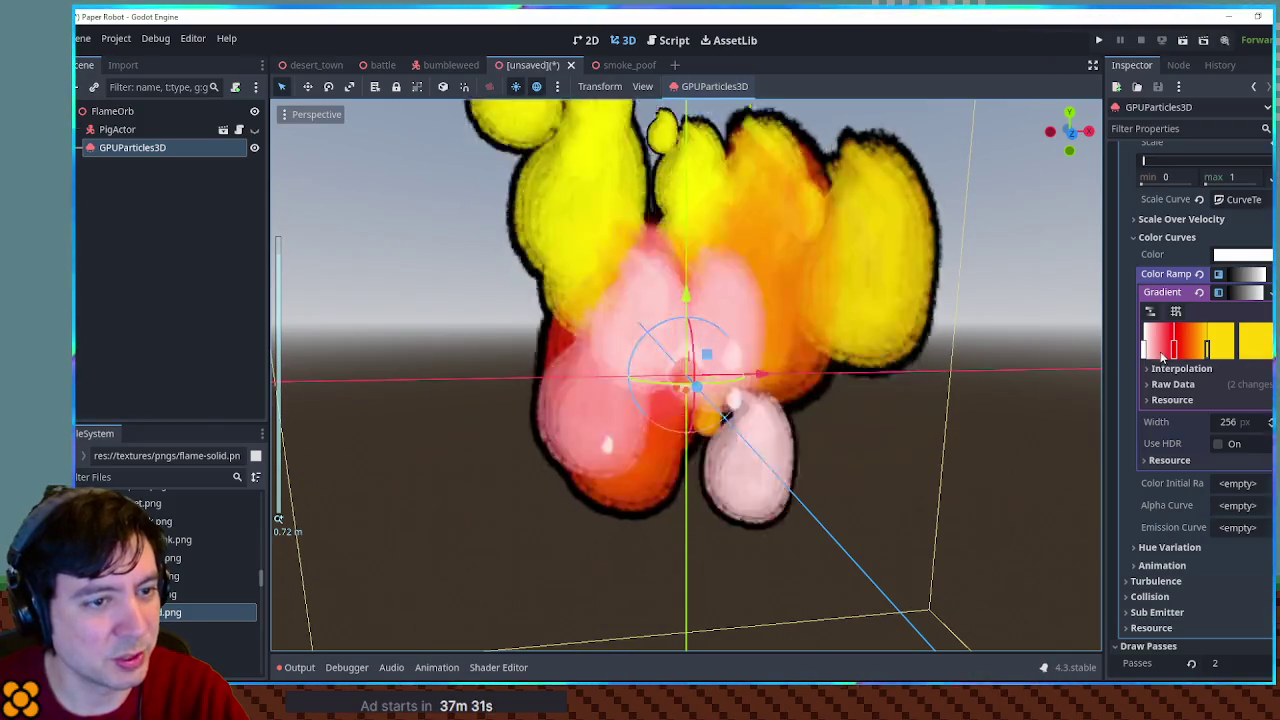
Move the red stop to the ramp's start, delete the extra stop, and reposition the yellow stops
{"action": "left_click", "coordinate": [1174, 348]}
{"action": "left_click_drag", "start_coordinate": [1174, 349], "coordinate": [1150, 349]}
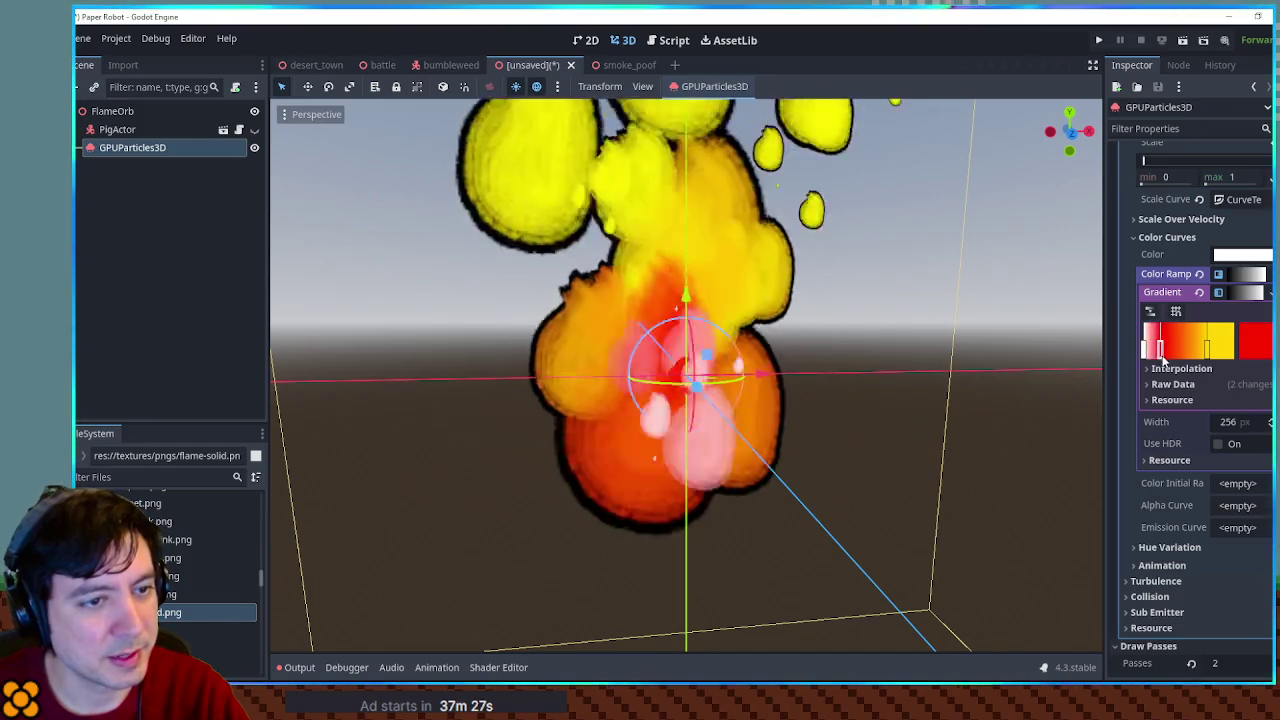
{"action": "right_click", "coordinate": [1149, 355]}
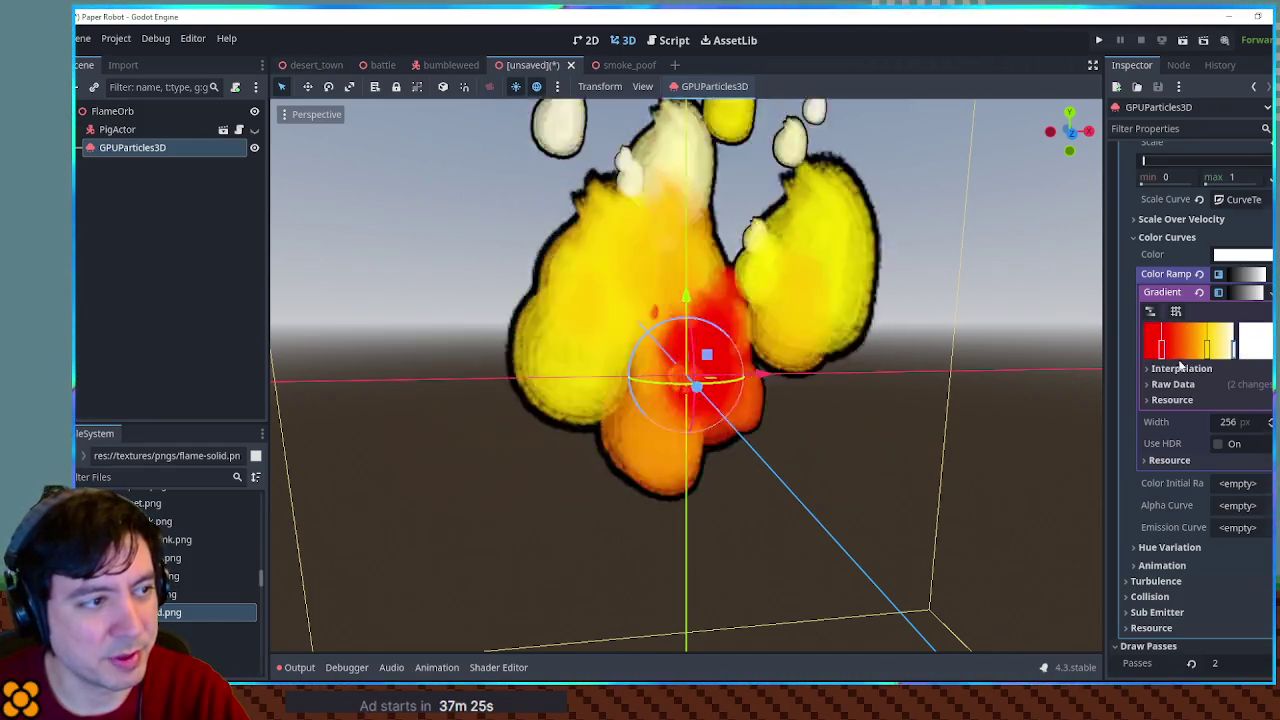
{"action": "left_click_drag", "start_coordinate": [1160, 349], "coordinate": [1144, 349]}
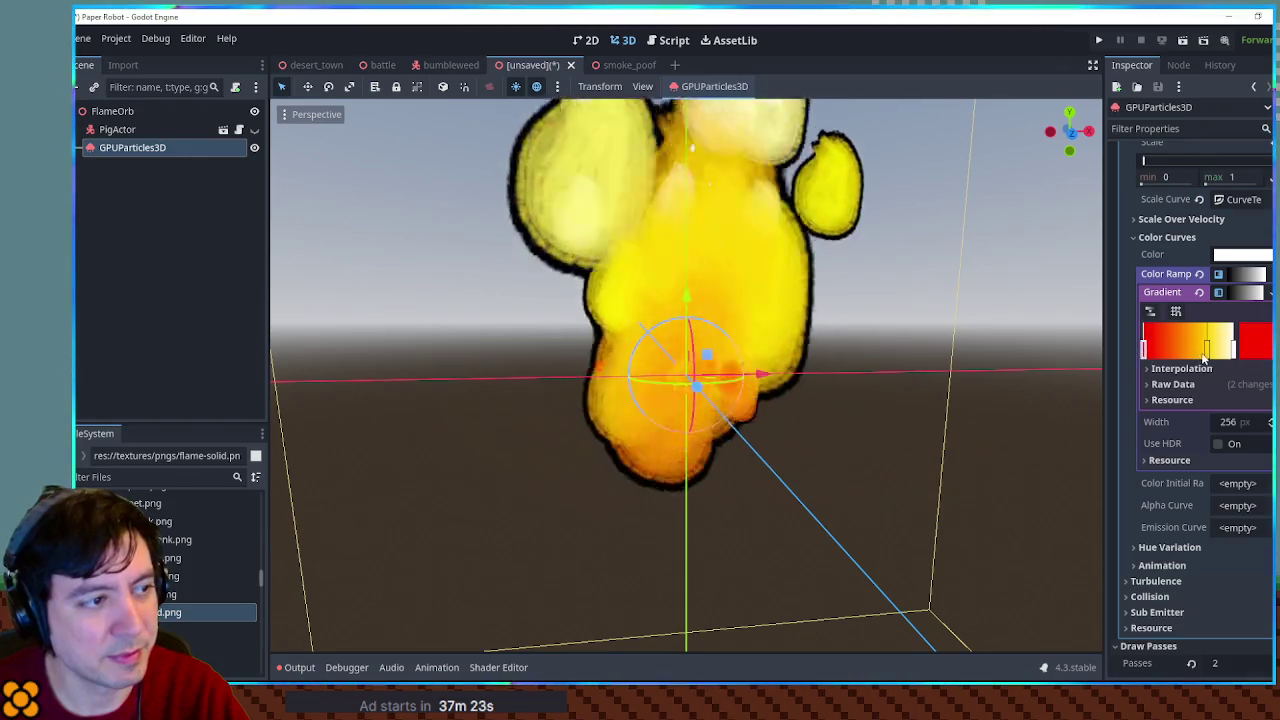
{"action": "scroll", "coordinate": [932, 397], "scroll_direction": "down", "scroll_amount": 3}
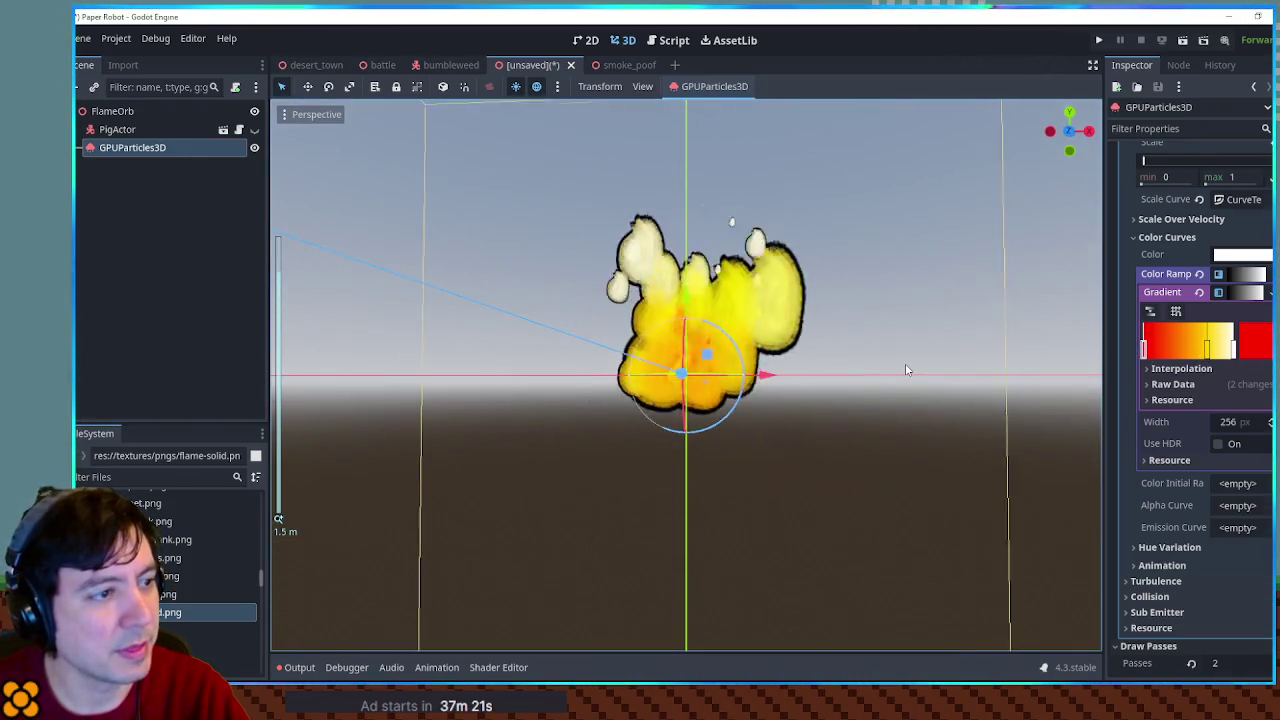
{"action": "mouse_move", "coordinate": [1207, 348]}
{"action": "left_mouse_down"}
{"action": "mouse_move", "coordinate": [1170, 350]}
{"action": "mouse_move", "coordinate": [1210, 360]}
{"action": "left_mouse_up"}
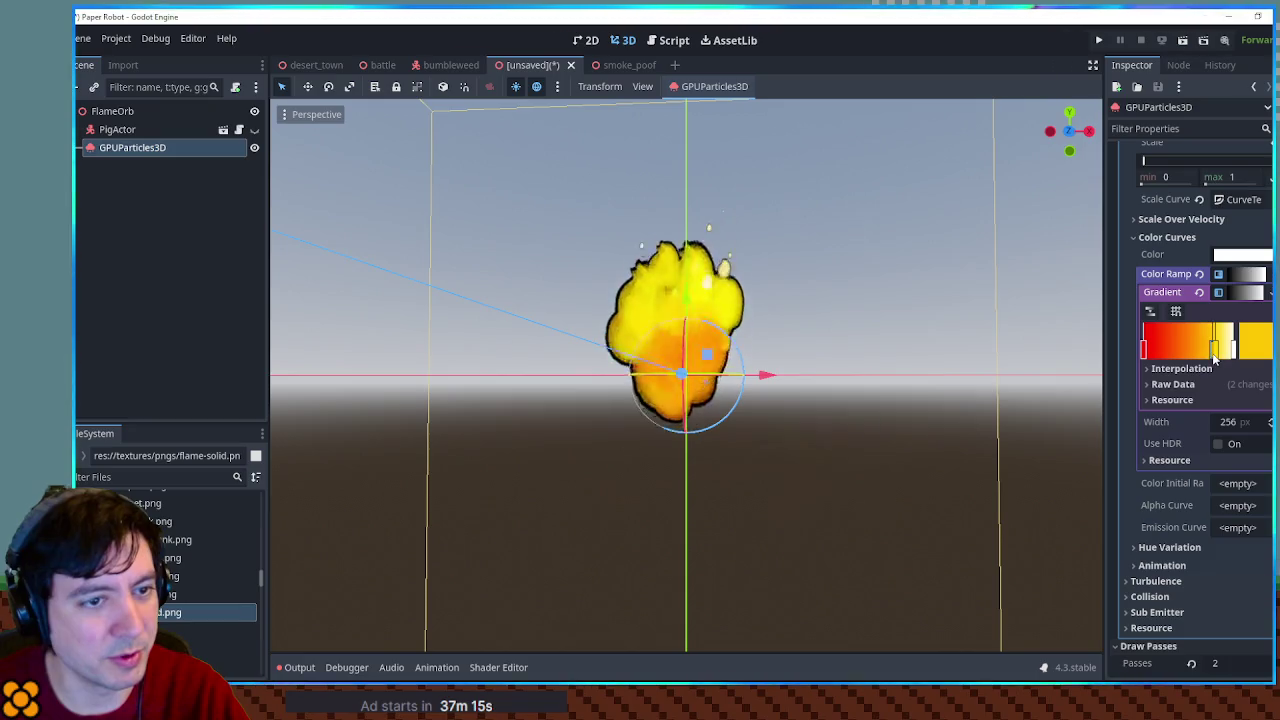
{"action": "left_click", "coordinate": [1217, 361]}
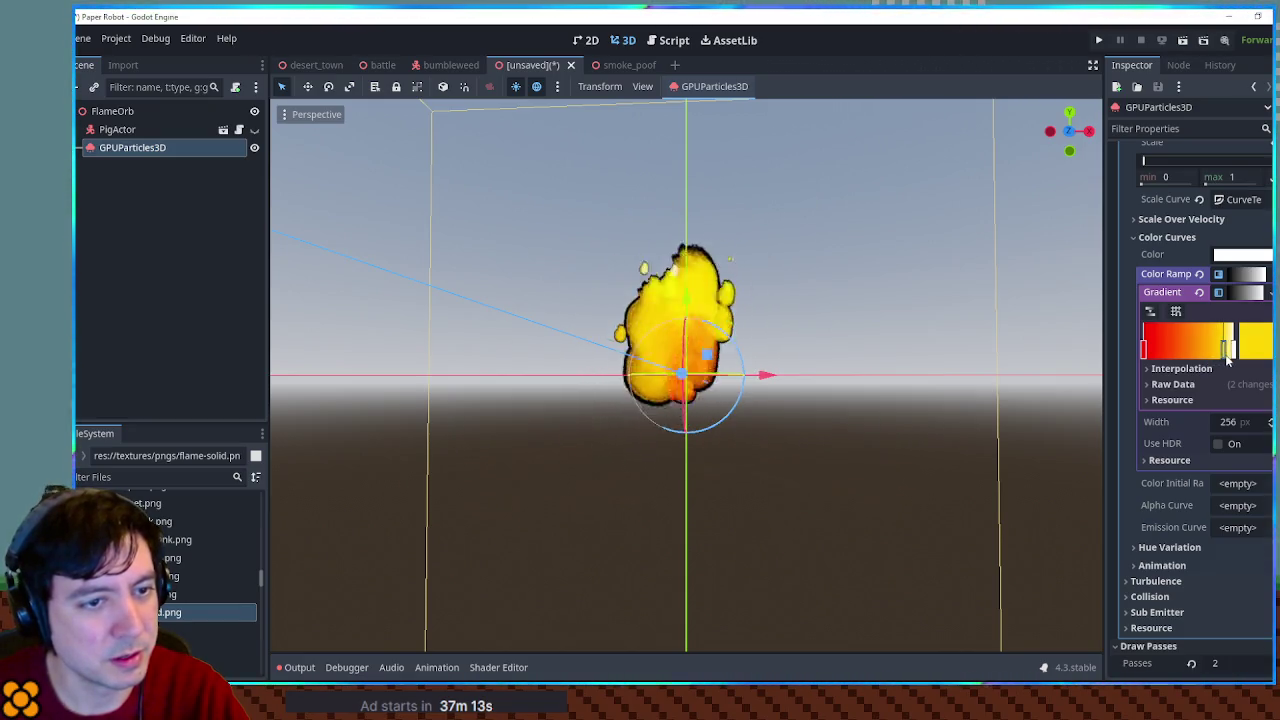
{"action": "left_click_drag", "start_coordinate": [1228, 352], "coordinate": [1225, 354]}
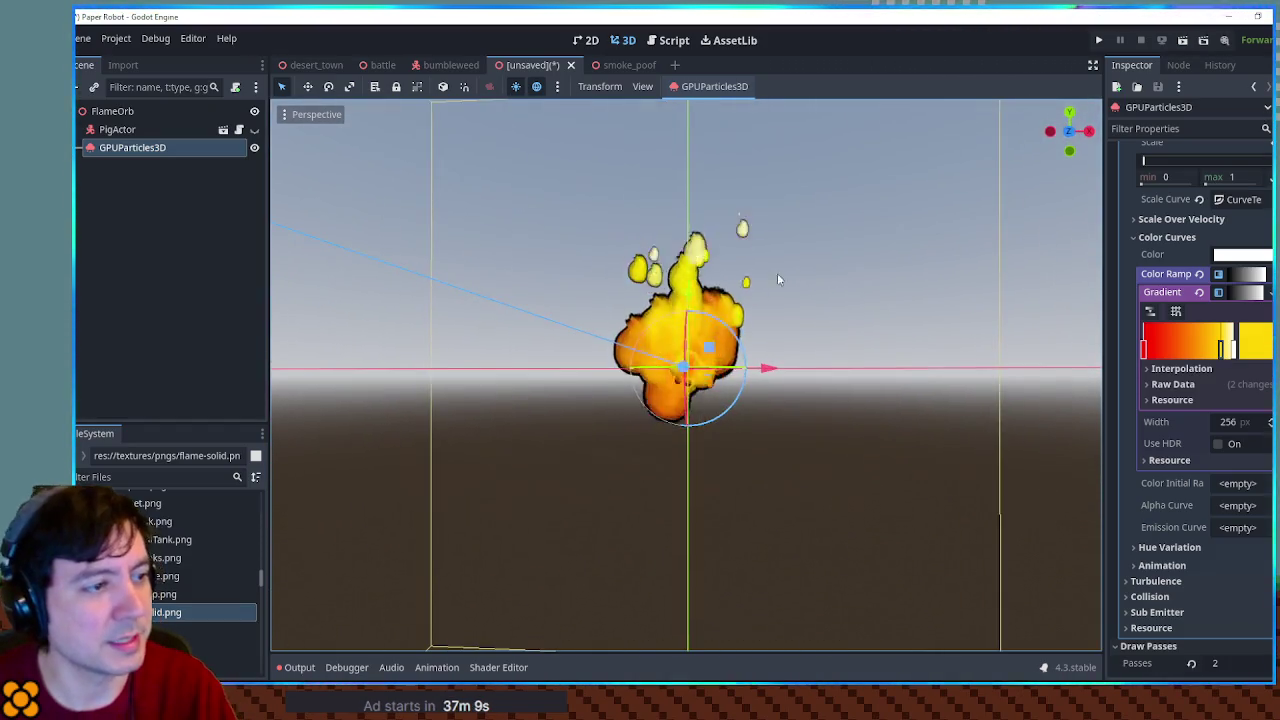
Deselect the particles to view the yellow-orange flame from above, then reselect GPUParticles3D
{"action": "left_click", "coordinate": [852, 252]}
{"action": "mouse_move", "coordinate": [851, 252]}
{"action": "left_mouse_down"}
{"action": "mouse_move", "coordinate": [690, 380]}
{"action": "mouse_move", "coordinate": [676, 360]}
{"action": "left_mouse_up"}
{"action": "scroll", "coordinate": [685, 380], "scroll_direction": "down", "scroll_amount": 3}
{"action": "left_click", "coordinate": [132, 147]}
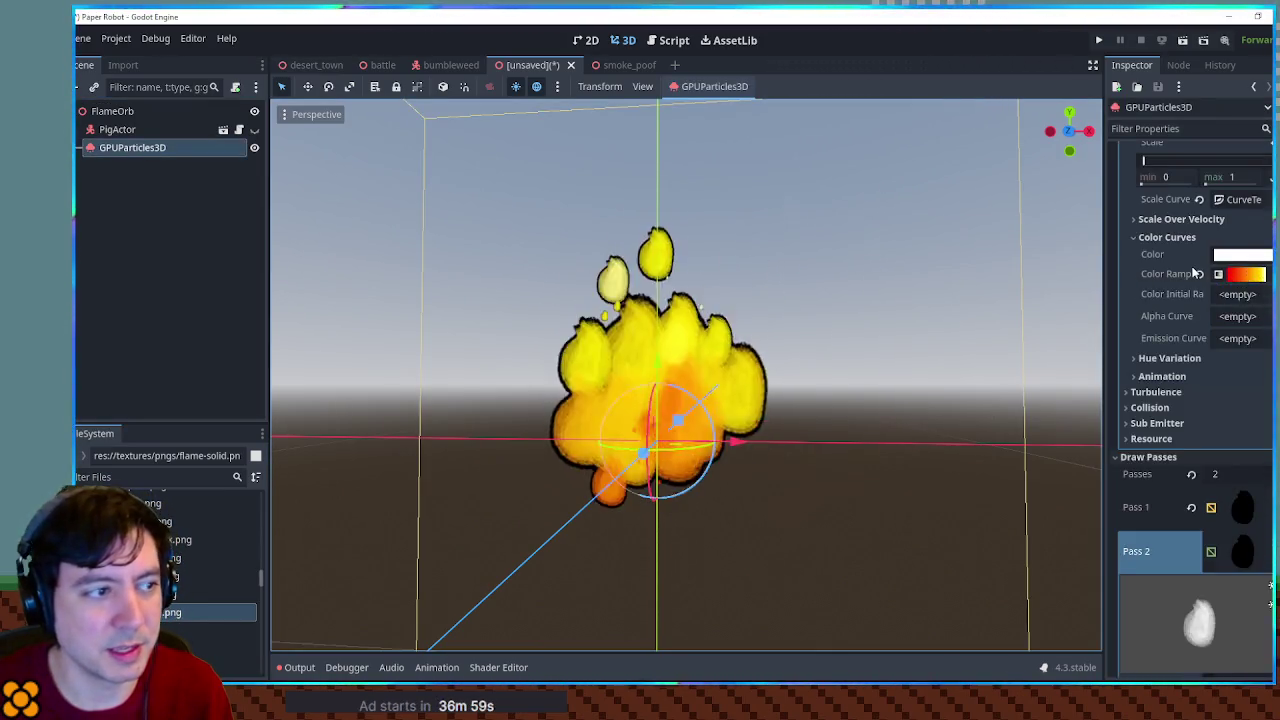
Collapse the Display, Process Material and Draw Passes sections in the Inspector
{"action": "scroll", "coordinate": [1192, 272], "scroll_direction": "up", "scroll_amount": 5}
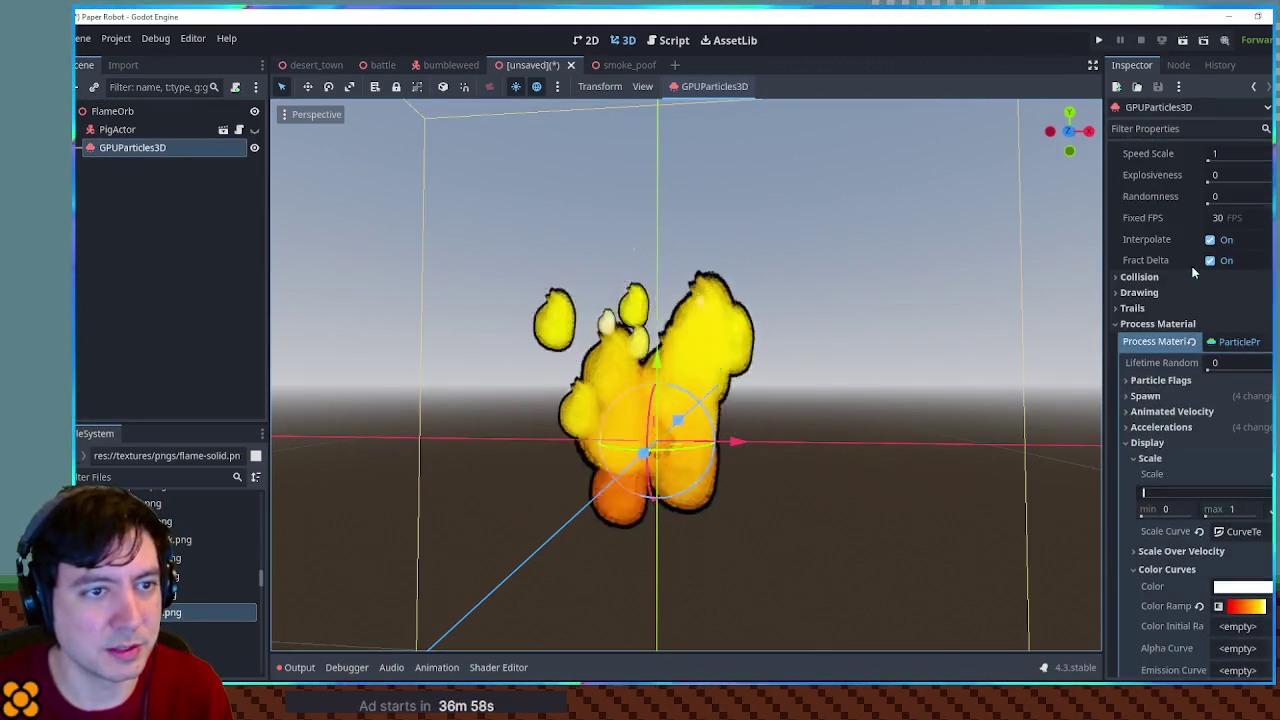
{"action": "left_click", "coordinate": [1130, 443]}
{"action": "scroll", "coordinate": [1163, 318], "scroll_direction": "up", "scroll_amount": 5}
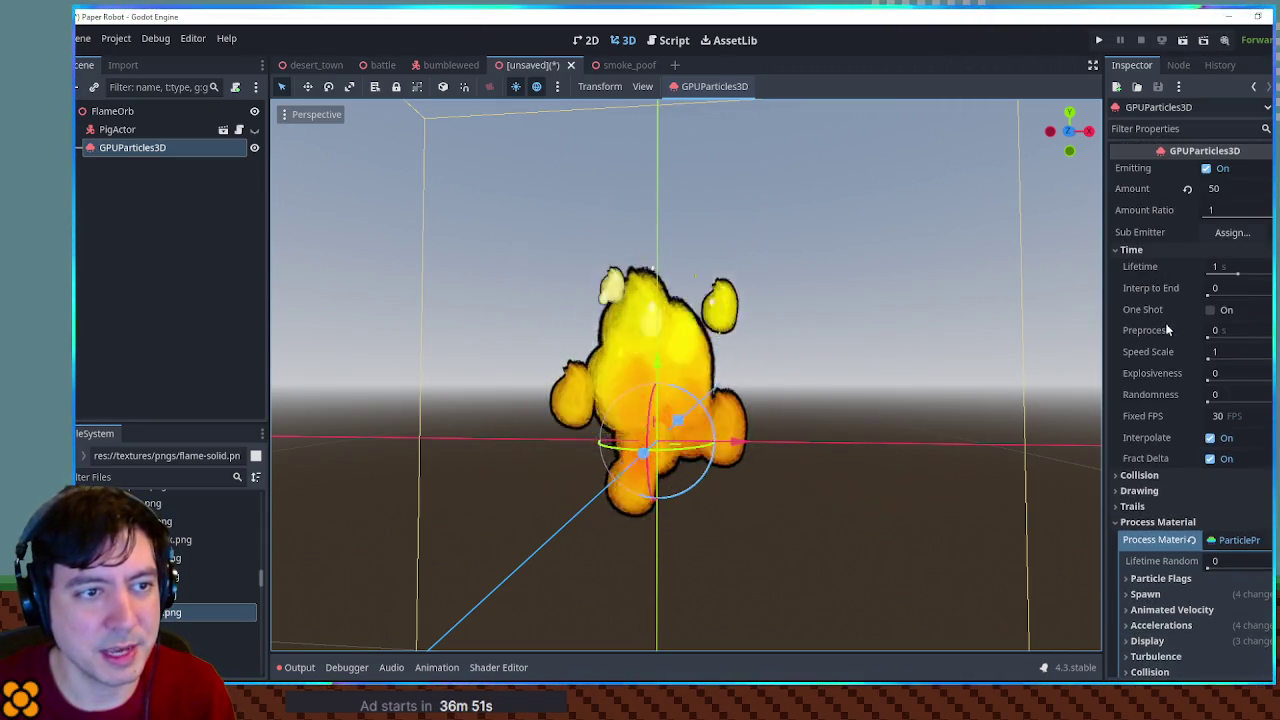
{"action": "scroll", "coordinate": [1183, 304], "scroll_direction": "down", "scroll_amount": 5}
{"action": "left_click", "coordinate": [1145, 323]}
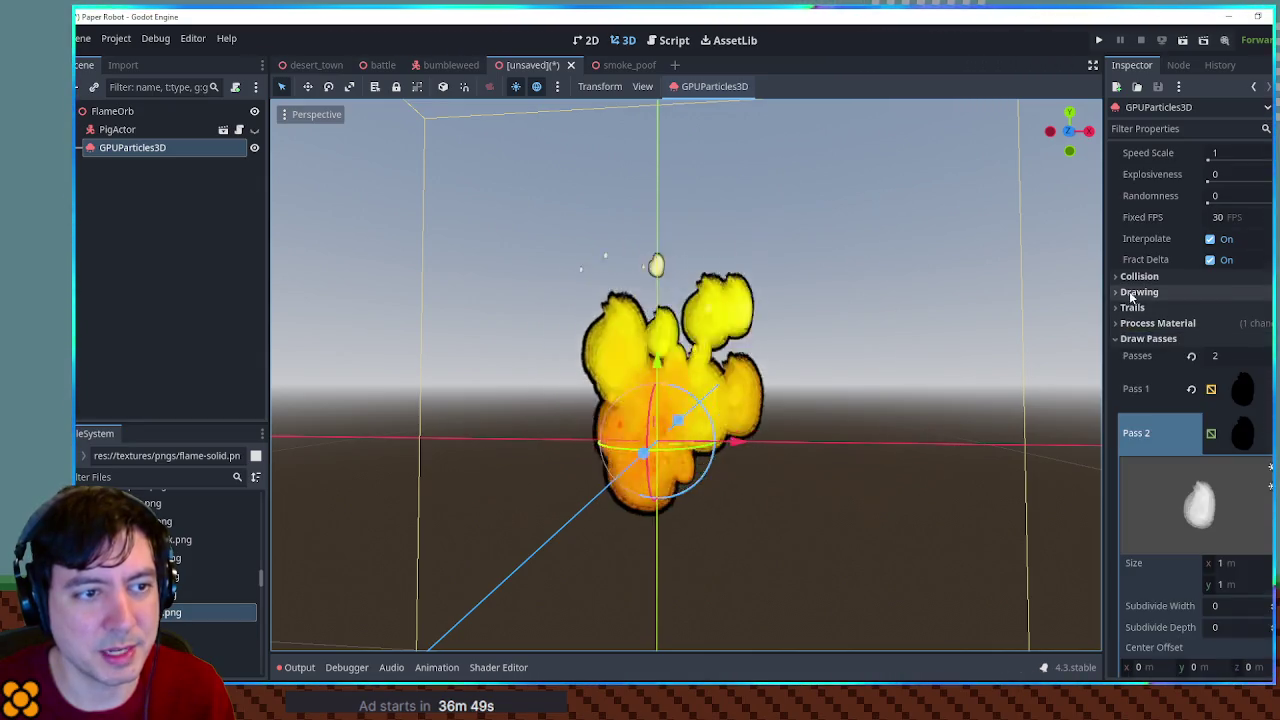
{"action": "left_click", "coordinate": [1138, 341]}
{"action": "left_click", "coordinate": [1142, 350]}
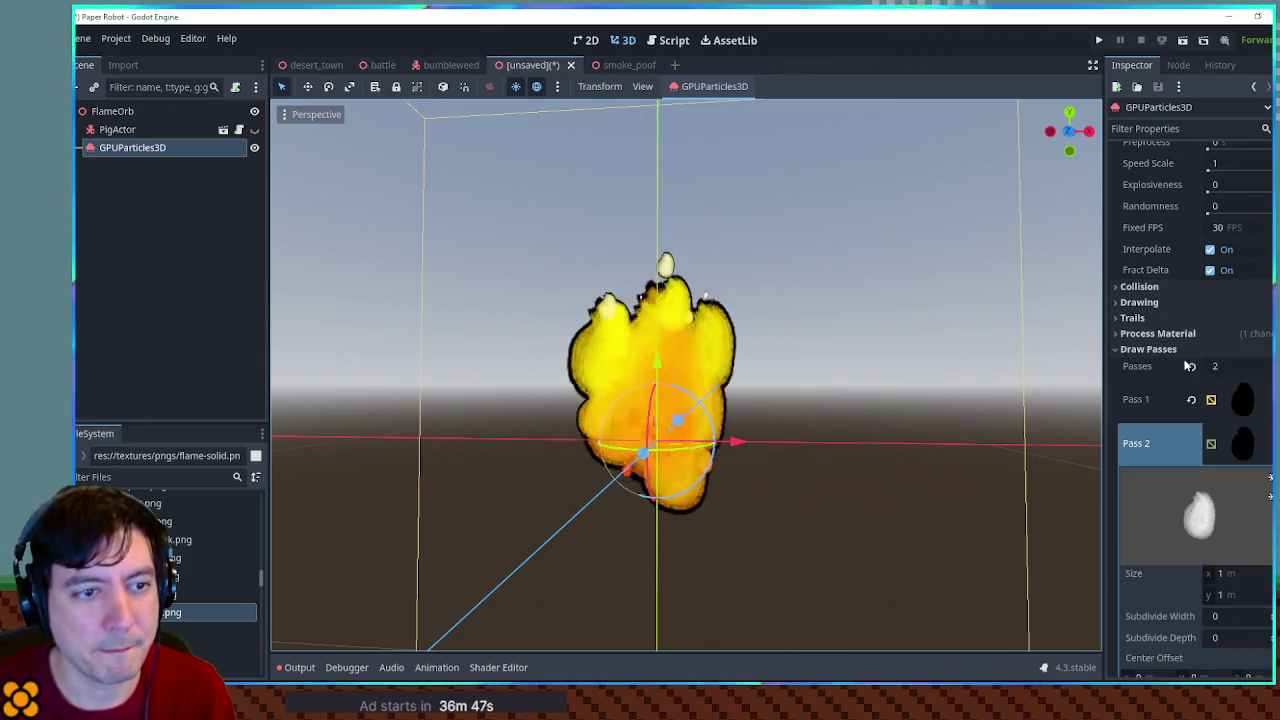
{"action": "left_click", "coordinate": [1150, 349]}
Expand Process Material > Spawn > Position to reach the Emission Shape setting
{"action": "left_click", "coordinate": [1170, 334]}
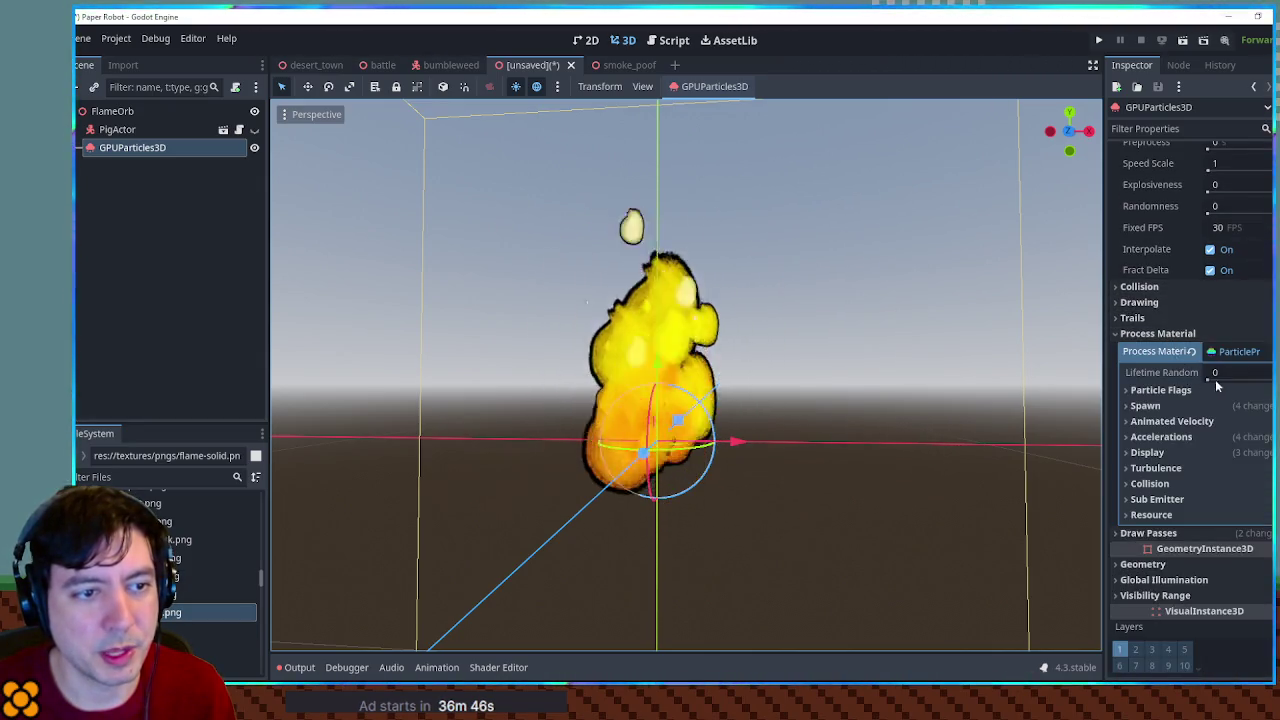
{"action": "left_click", "coordinate": [1145, 405]}
{"action": "left_click", "coordinate": [1155, 457]}
{"action": "scroll", "coordinate": [1150, 453], "scroll_direction": "down", "scroll_amount": 1}
{"action": "left_click", "coordinate": [1134, 390]}
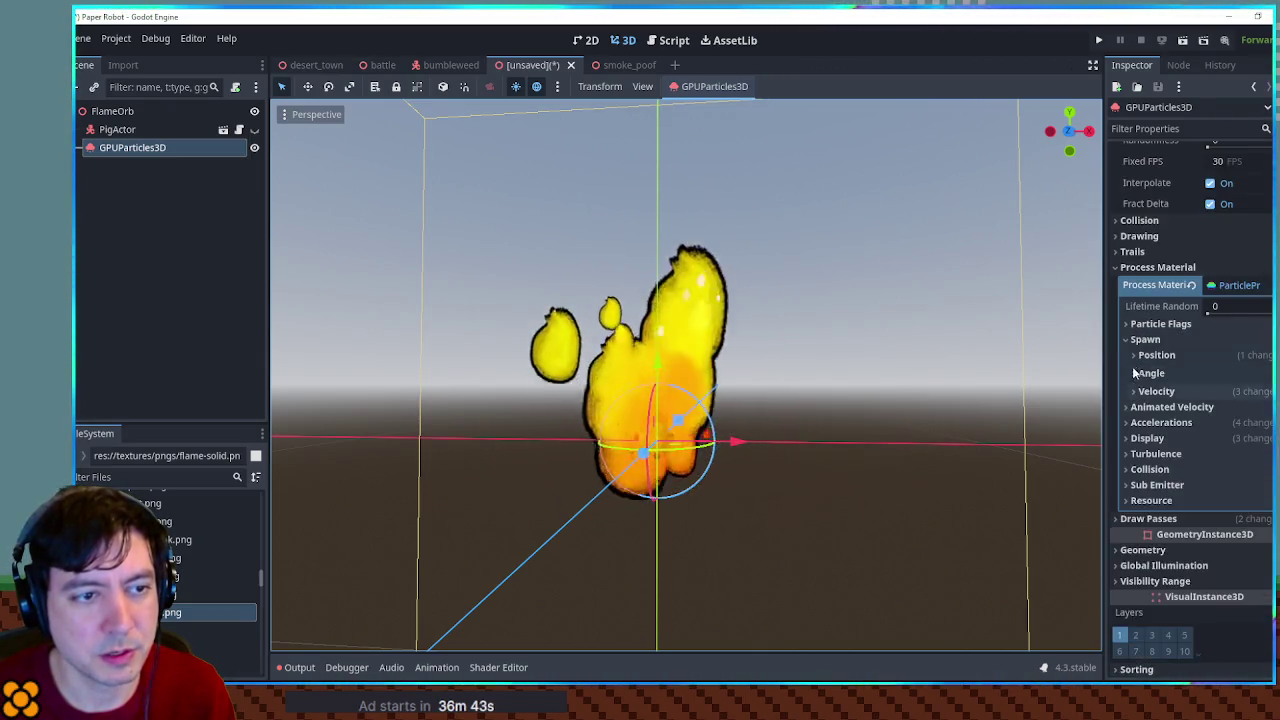
{"action": "left_click", "coordinate": [1136, 356]}
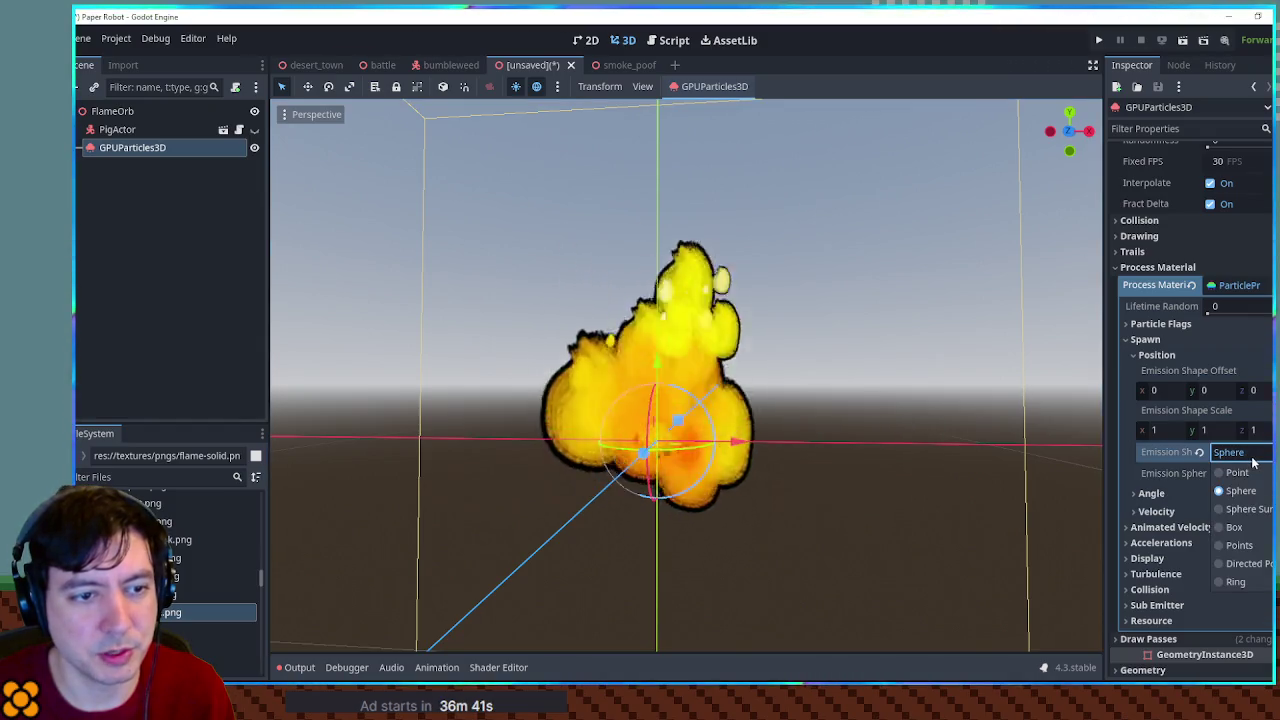
Switch the emission shape from Box to Ring and set the ring height to 0
{"action": "left_click", "coordinate": [1250, 528]}
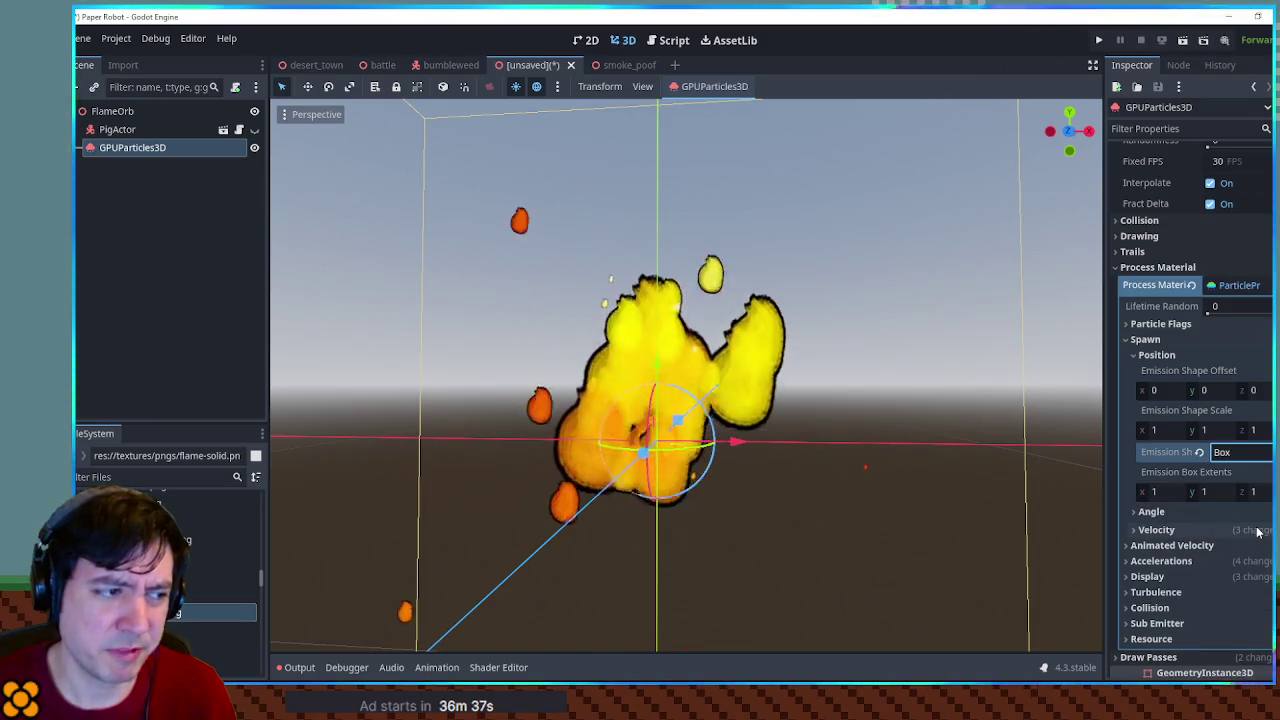
{"action": "left_click", "coordinate": [1242, 453]}
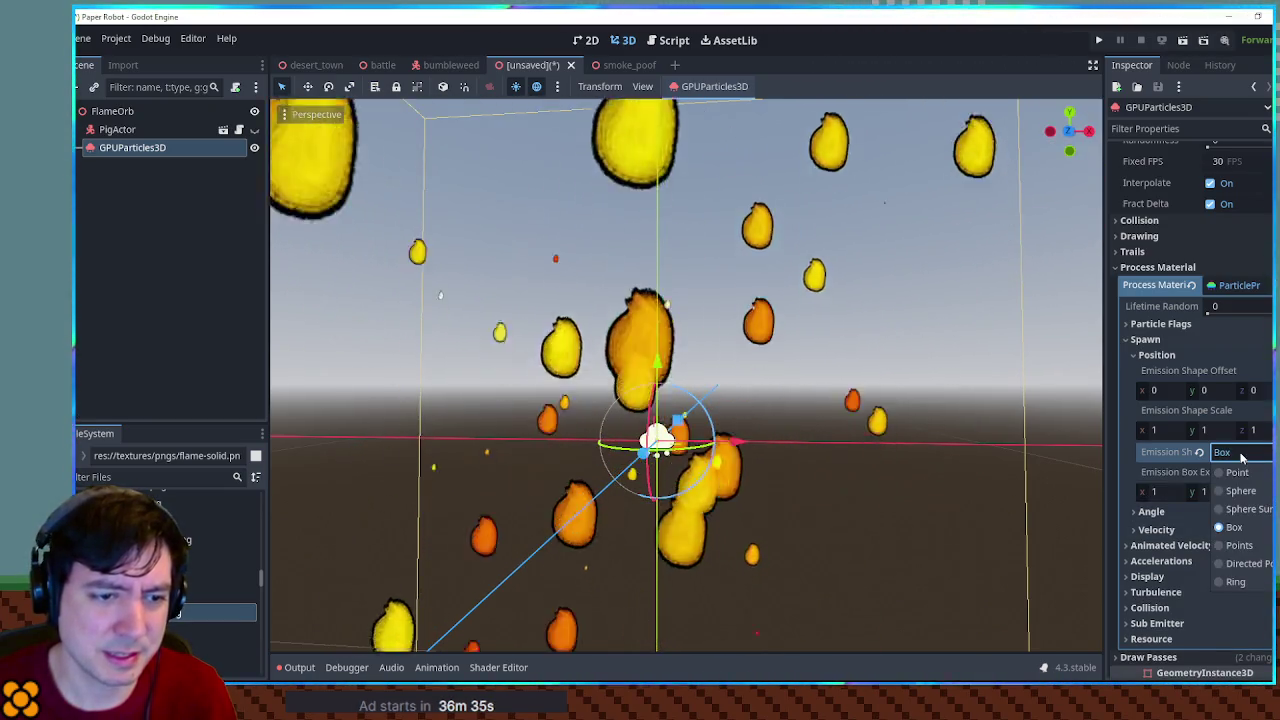
{"action": "left_click", "coordinate": [1234, 582]}
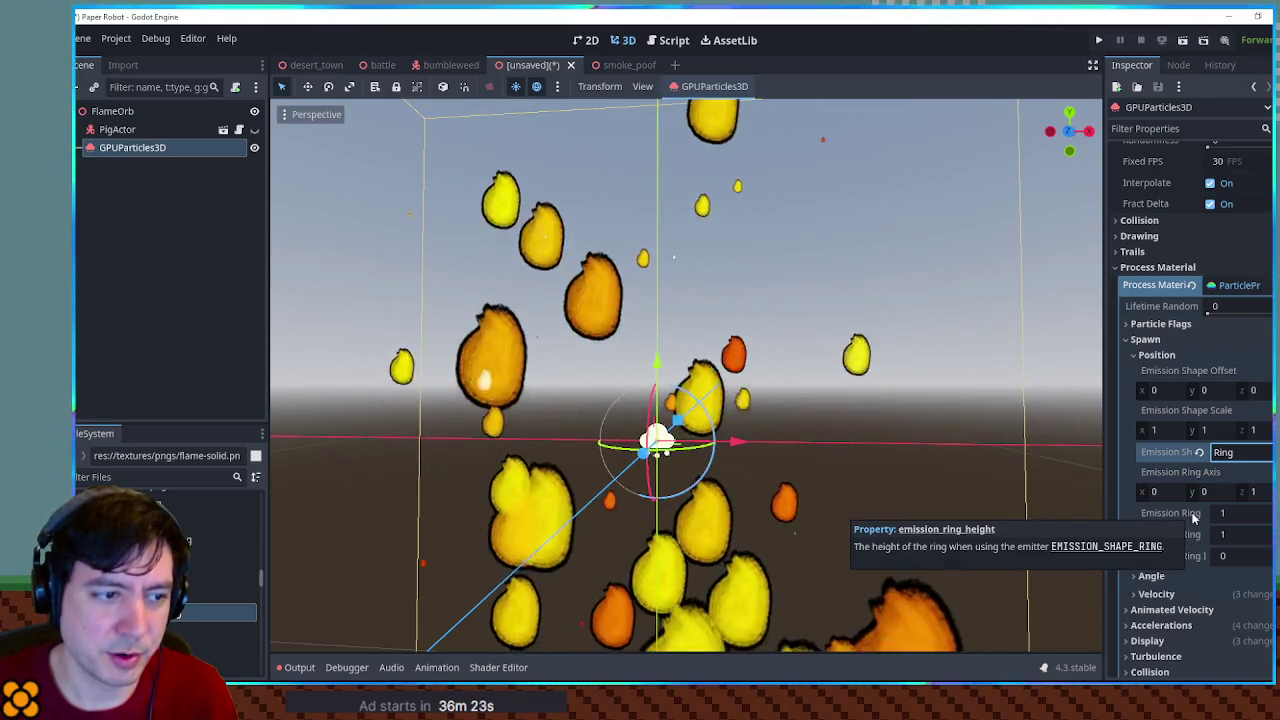
{"action": "left_click", "coordinate": [1222, 513]}
{"action": "type", "text": "0"}
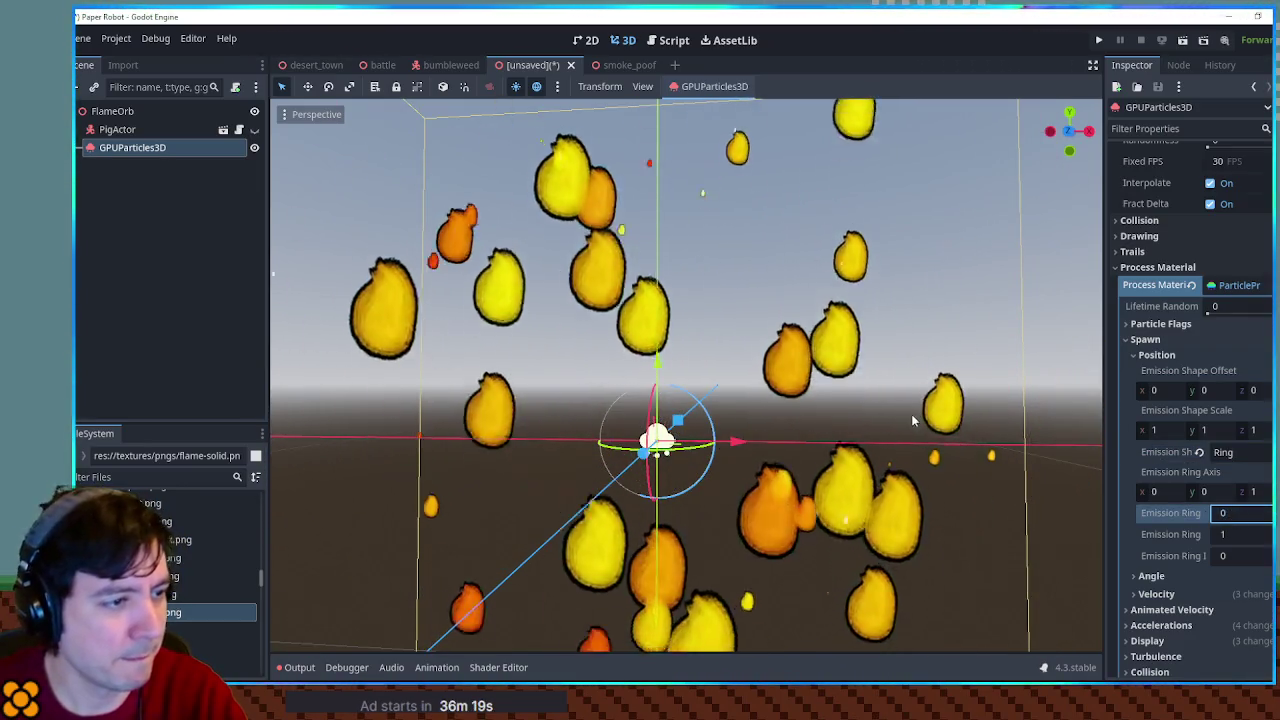
{"action": "mouse_move", "coordinate": [912, 415]}
{"action": "left_mouse_down"}
{"action": "mouse_move", "coordinate": [898, 432]}
{"action": "mouse_move", "coordinate": [1114, 528]}
{"action": "left_mouse_up"}
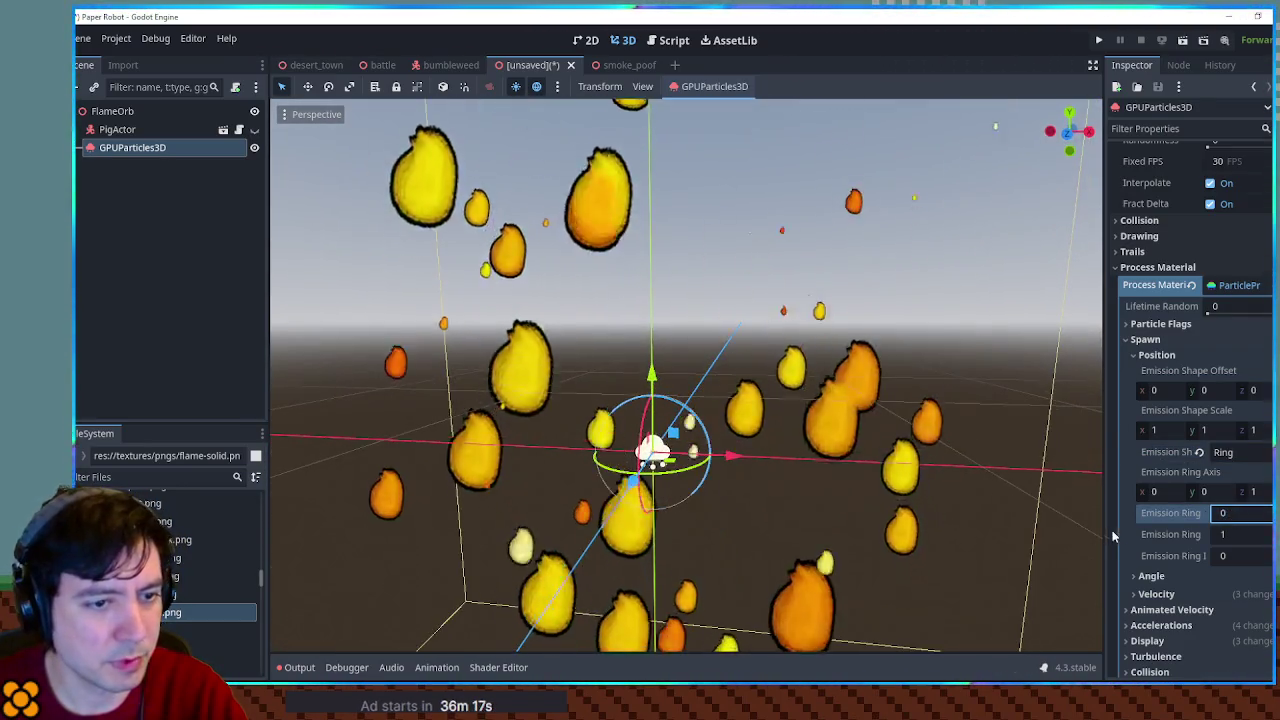
{"action": "left_click", "coordinate": [1228, 492]}
Set the emission ring axis to (0, 1, 0)
{"action": "type", "text": "12"}
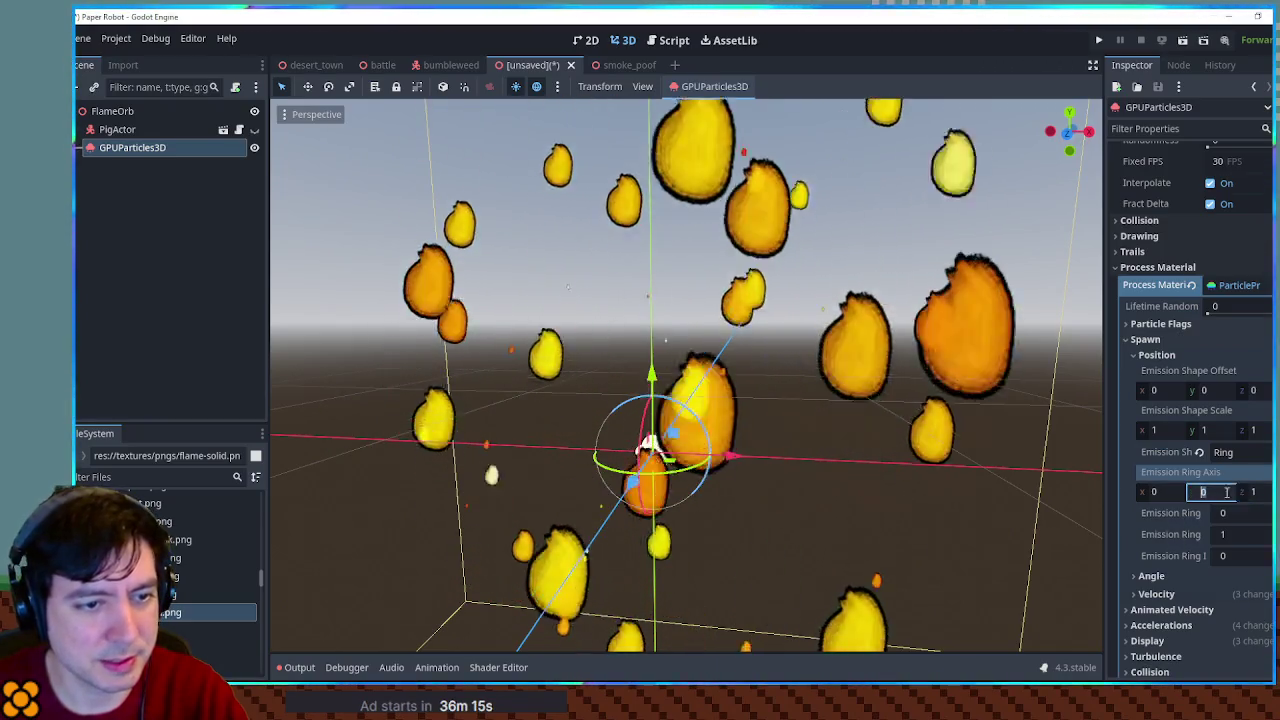
{"action": "type", "text": "1"}
{"action": "key", "text": "Tab"}
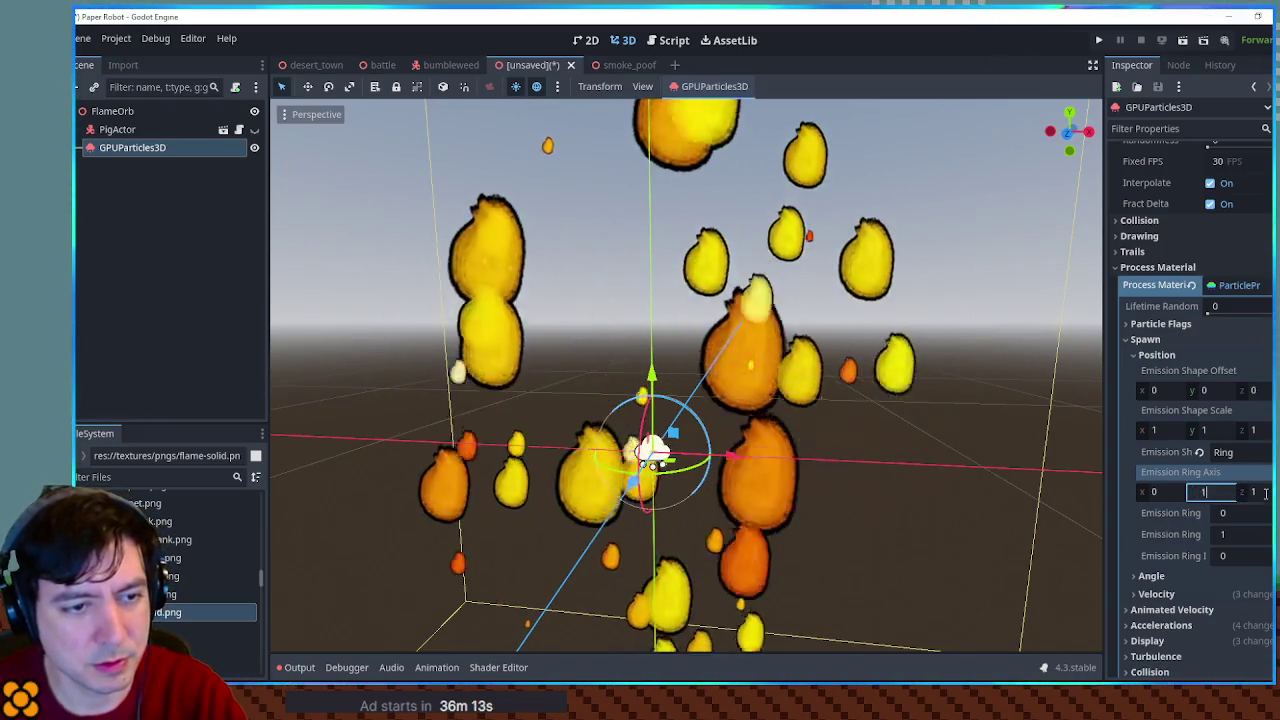
{"action": "type", "text": "0"}
{"action": "left_click_drag", "start_coordinate": [890, 437], "coordinate": [881, 572]}
{"action": "scroll", "coordinate": [860, 560], "scroll_direction": "down", "scroll_amount": 3}
{"action": "left_click_drag", "start_coordinate": [798, 540], "coordinate": [808, 340]}
{"action": "scroll", "coordinate": [880, 420], "scroll_direction": "up", "scroll_amount": 2}
{"action": "key", "text": "Tab"}
{"action": "key", "text": "Tab"}
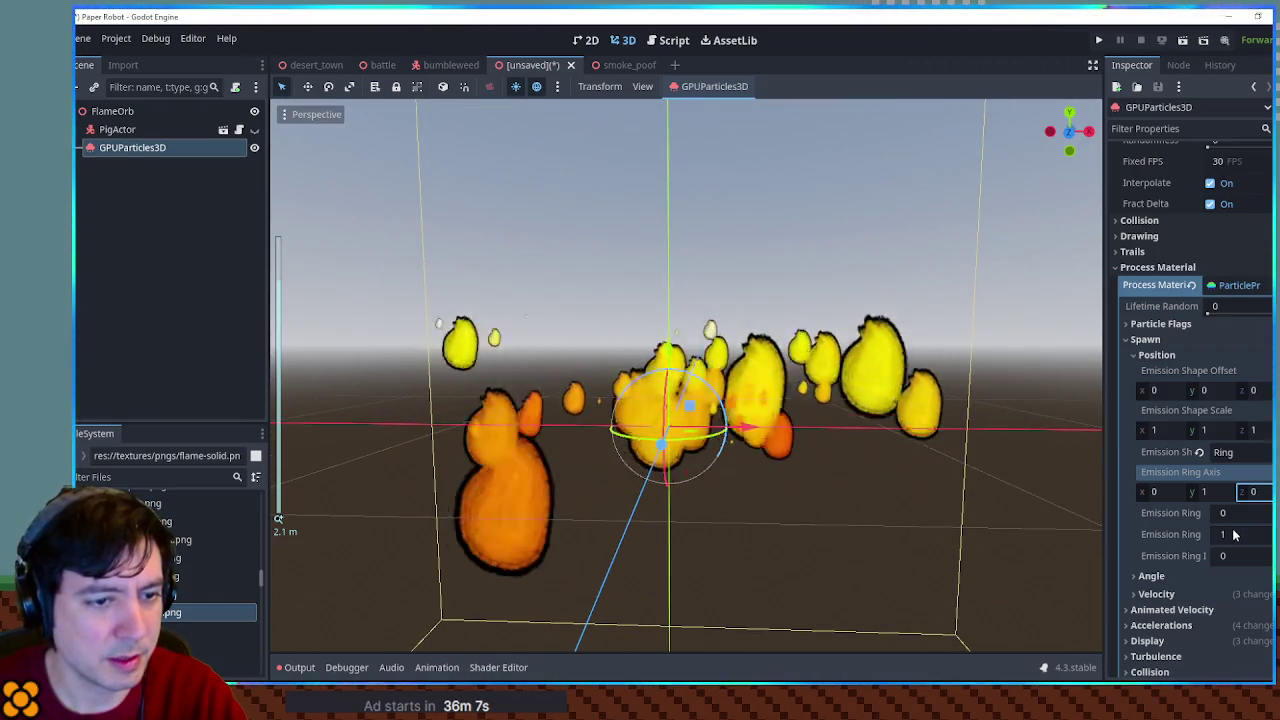
Set the emission ring radius to 0.1 and inspect the spread of the particles
{"action": "type", "text": "0.1"}
{"action": "key", "text": "Return"}
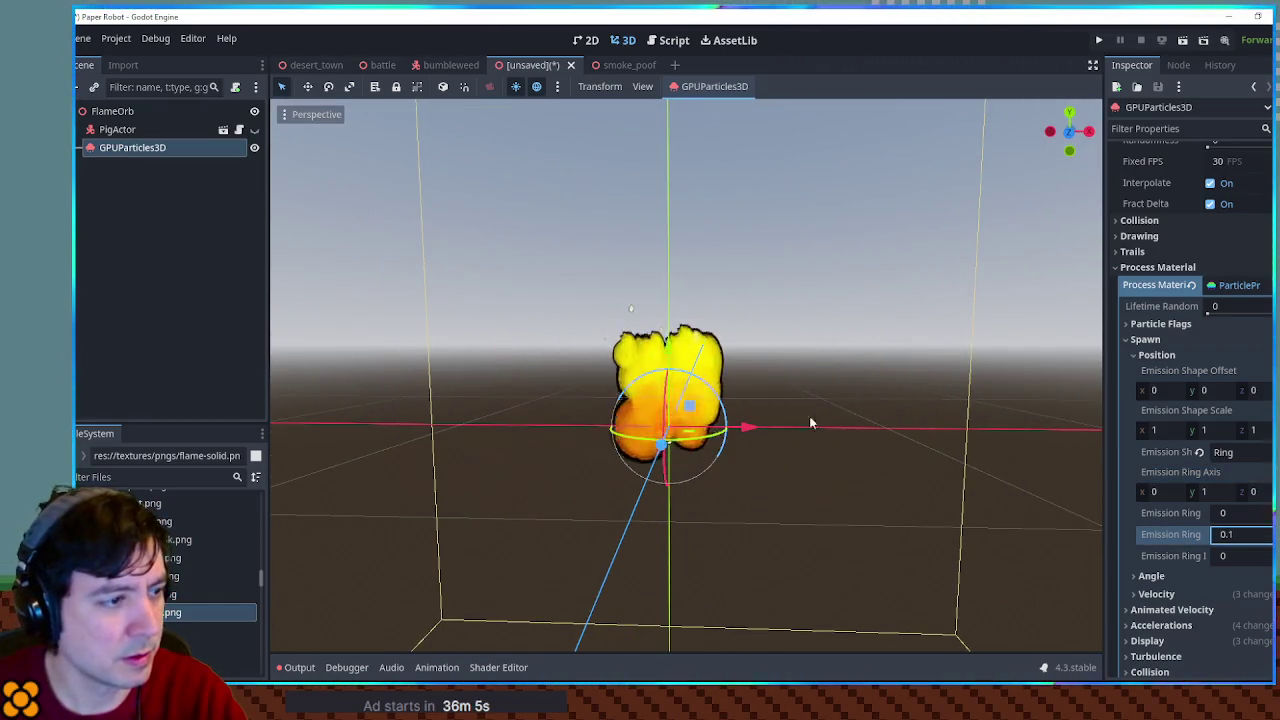
{"action": "mouse_move", "coordinate": [860, 440]}
{"action": "left_mouse_down"}
{"action": "mouse_move", "coordinate": [781, 467]}
{"action": "mouse_move", "coordinate": [788, 556]}
{"action": "mouse_move", "coordinate": [800, 290]}
{"action": "mouse_move", "coordinate": [737, 457]}
{"action": "left_mouse_up"}
{"action": "scroll", "coordinate": [785, 495], "scroll_direction": "down", "scroll_amount": 5}
{"action": "scroll", "coordinate": [800, 290], "scroll_direction": "up", "scroll_amount": 5}
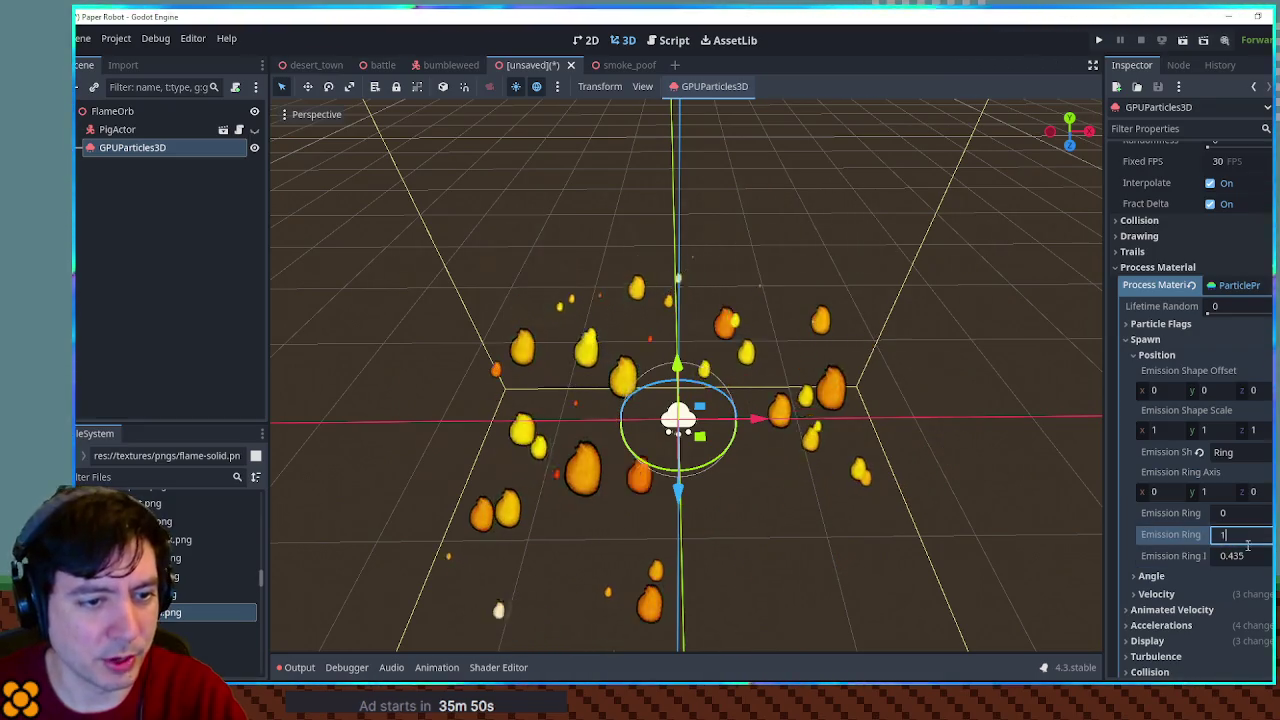
{"action": "mouse_move", "coordinate": [783, 386]}
{"action": "left_mouse_down"}
{"action": "mouse_move", "coordinate": [738, 475]}
{"action": "mouse_move", "coordinate": [753, 369]}
{"action": "left_mouse_up"}
{"action": "scroll", "coordinate": [767, 476], "scroll_direction": "up", "scroll_amount": 3}
{"action": "mouse_move", "coordinate": [784, 488]}
{"action": "left_mouse_down"}
{"action": "mouse_move", "coordinate": [775, 366]}
{"action": "mouse_move", "coordinate": [747, 488]}
{"action": "left_mouse_up"}
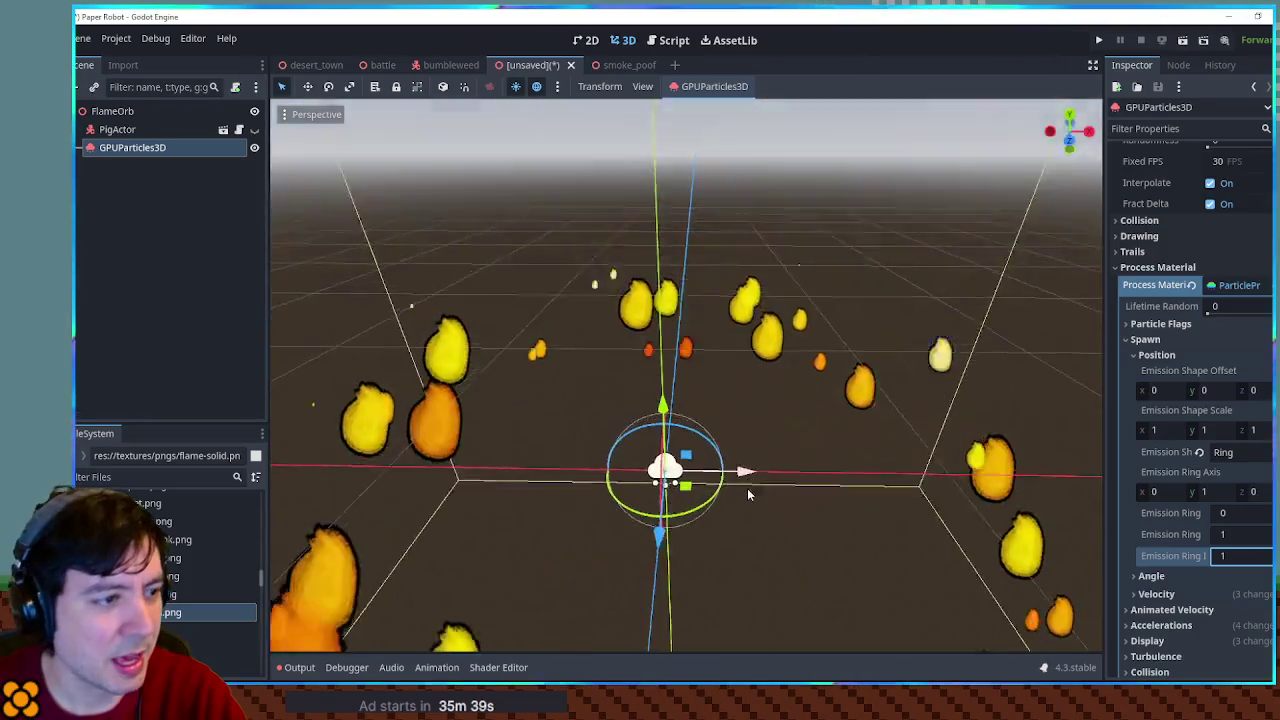
Set the ring radius and inner radius to 0.2 for a tight flame cluster
{"action": "type", "text": "0.2"}
{"action": "key", "text": "Return"}
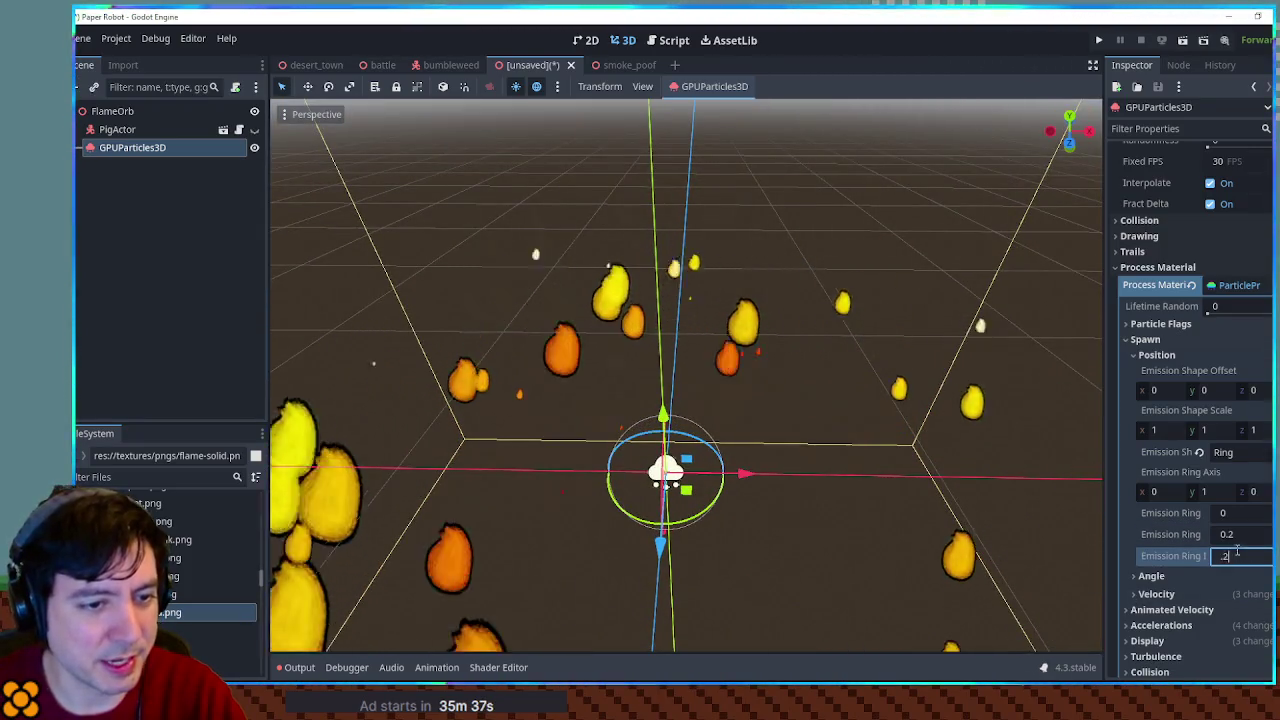
{"action": "mouse_move", "coordinate": [880, 400]}
{"action": "left_mouse_down"}
{"action": "mouse_move", "coordinate": [921, 438]}
{"action": "mouse_move", "coordinate": [941, 401]}
{"action": "mouse_move", "coordinate": [928, 410]}
{"action": "left_mouse_up"}
{"action": "scroll", "coordinate": [880, 411], "scroll_direction": "down", "scroll_amount": 2}
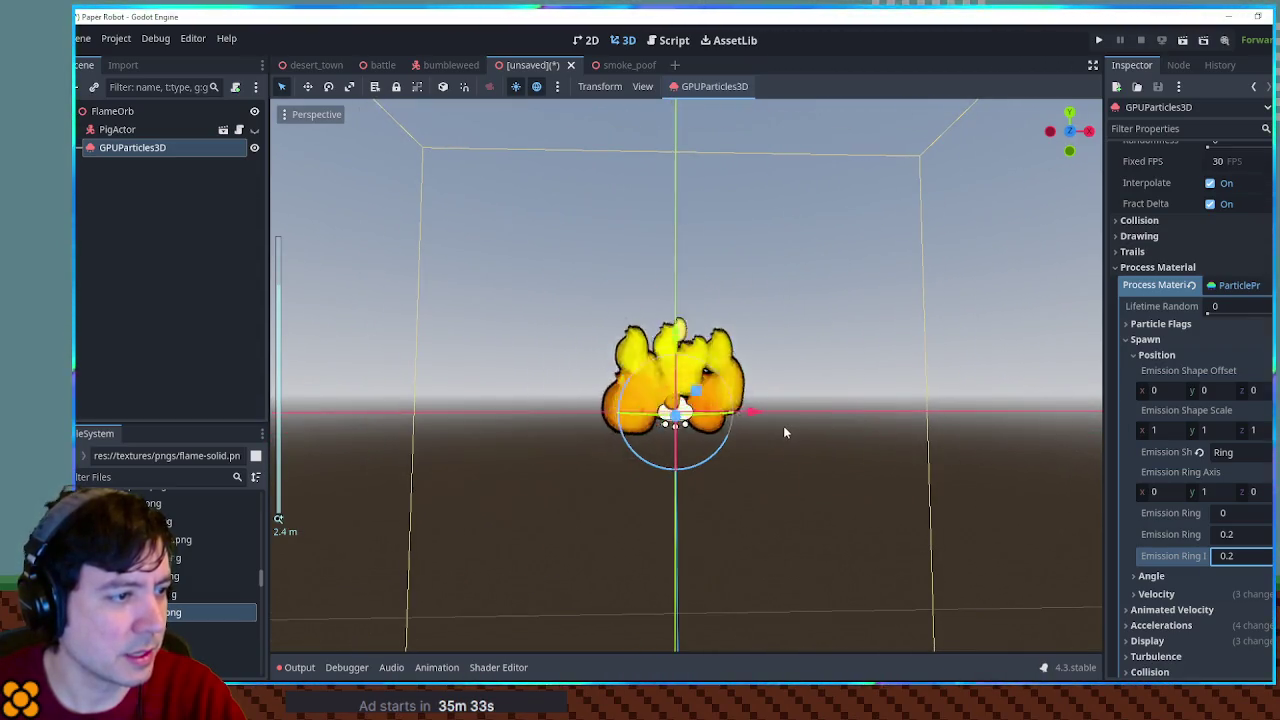
{"action": "scroll", "coordinate": [783, 432], "scroll_direction": "up", "scroll_amount": 2}
{"action": "scroll", "coordinate": [783, 432], "scroll_direction": "down", "scroll_amount": 3}
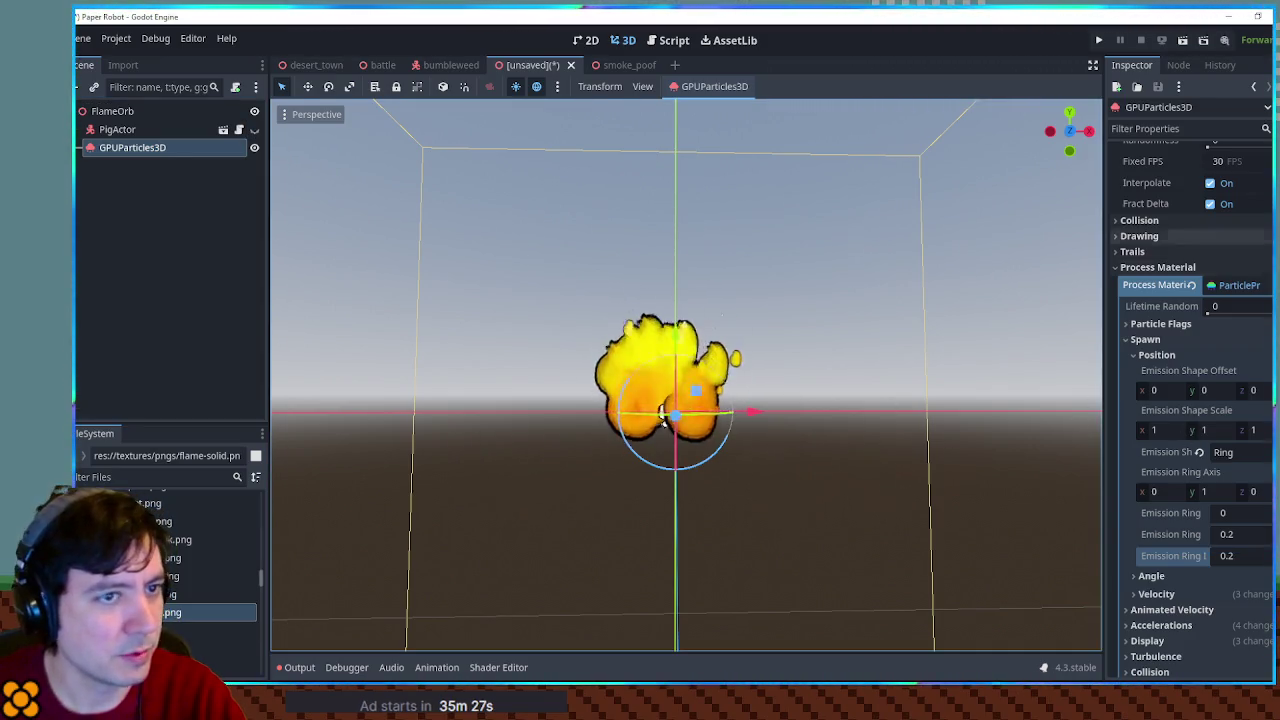
{"action": "scroll", "coordinate": [1244, 256], "scroll_direction": "up", "scroll_amount": 5}
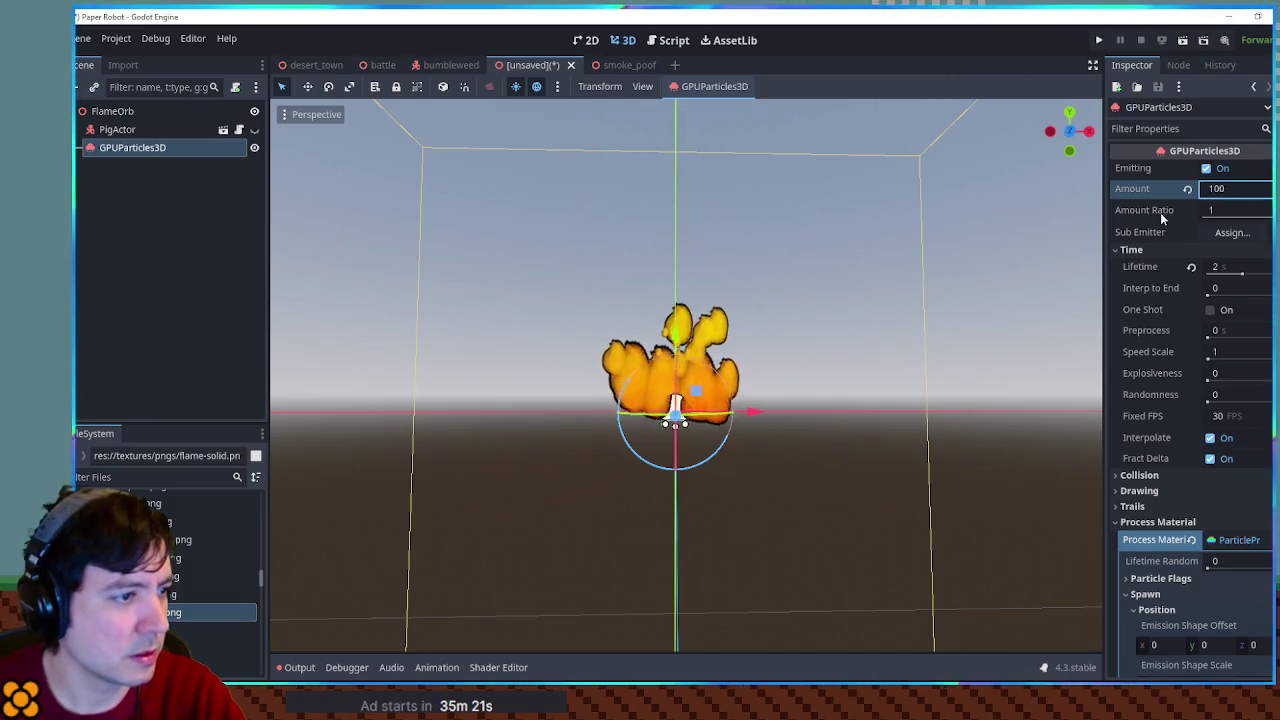
{"action": "scroll", "coordinate": [825, 336], "scroll_direction": "down", "scroll_amount": 3}
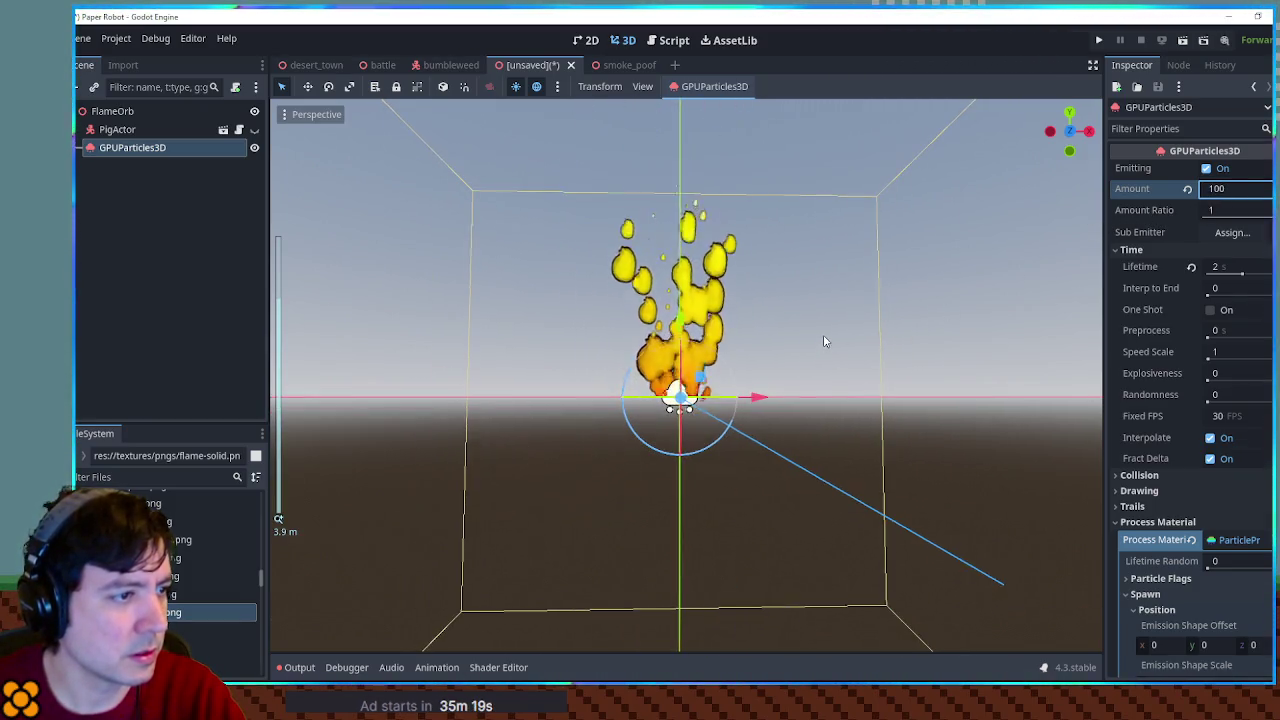
Change the Lifetime value in the Time section from 2 to 1 second
{"action": "left_click", "coordinate": [1228, 268]}
{"action": "type", "text": "1.5"}
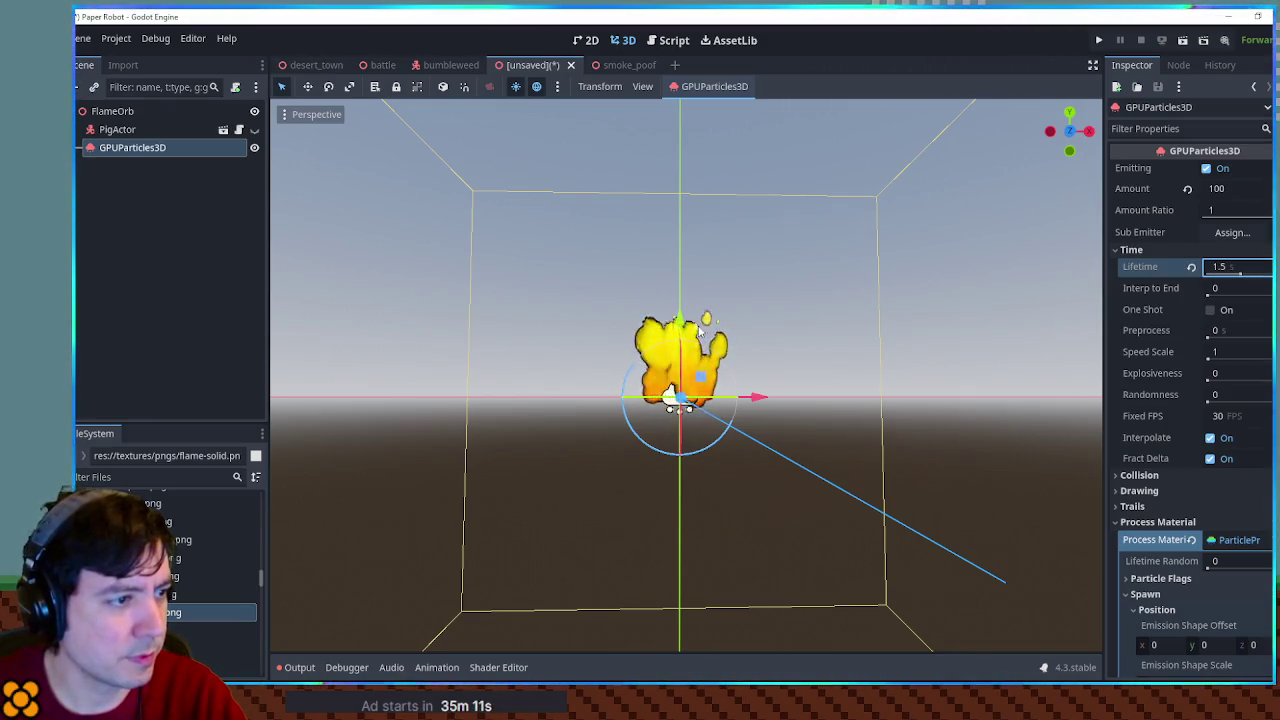
{"action": "scroll", "coordinate": [700, 329], "scroll_direction": "up", "scroll_amount": 3}
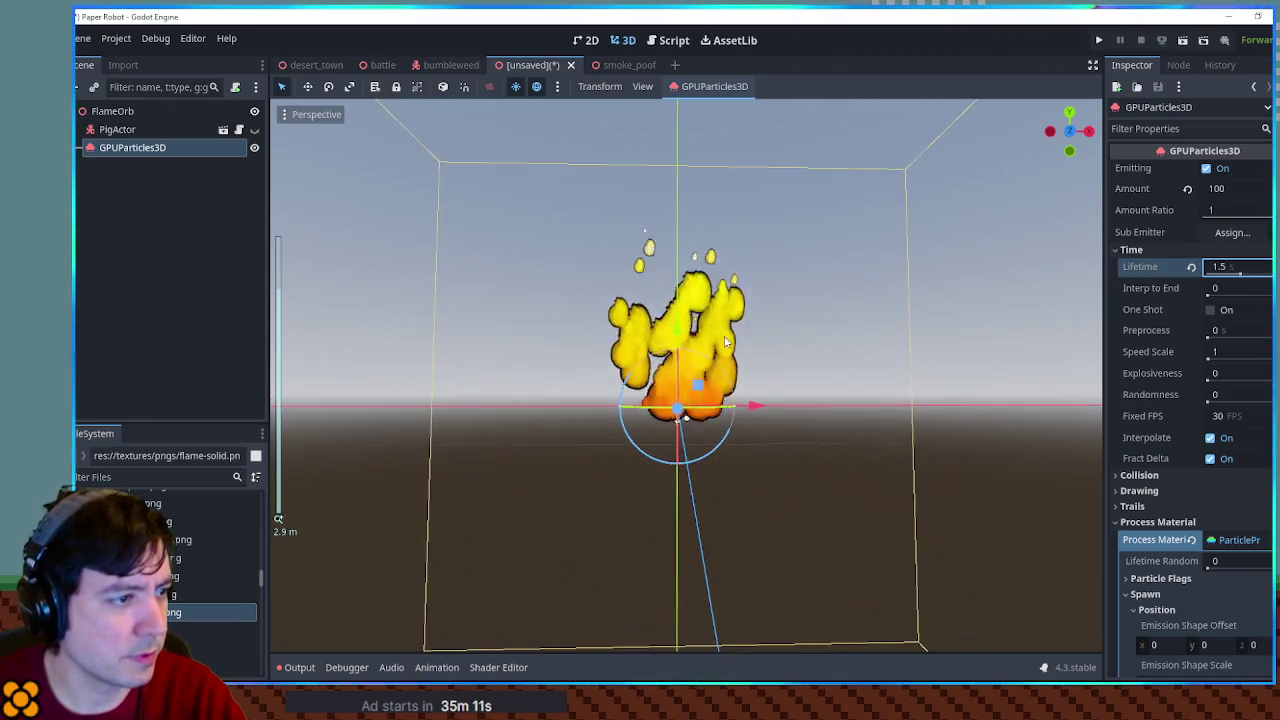
{"action": "key", "text": "BackSpace"}
{"action": "key", "text": "BackSpace"}
{"action": "key", "text": "Return"}
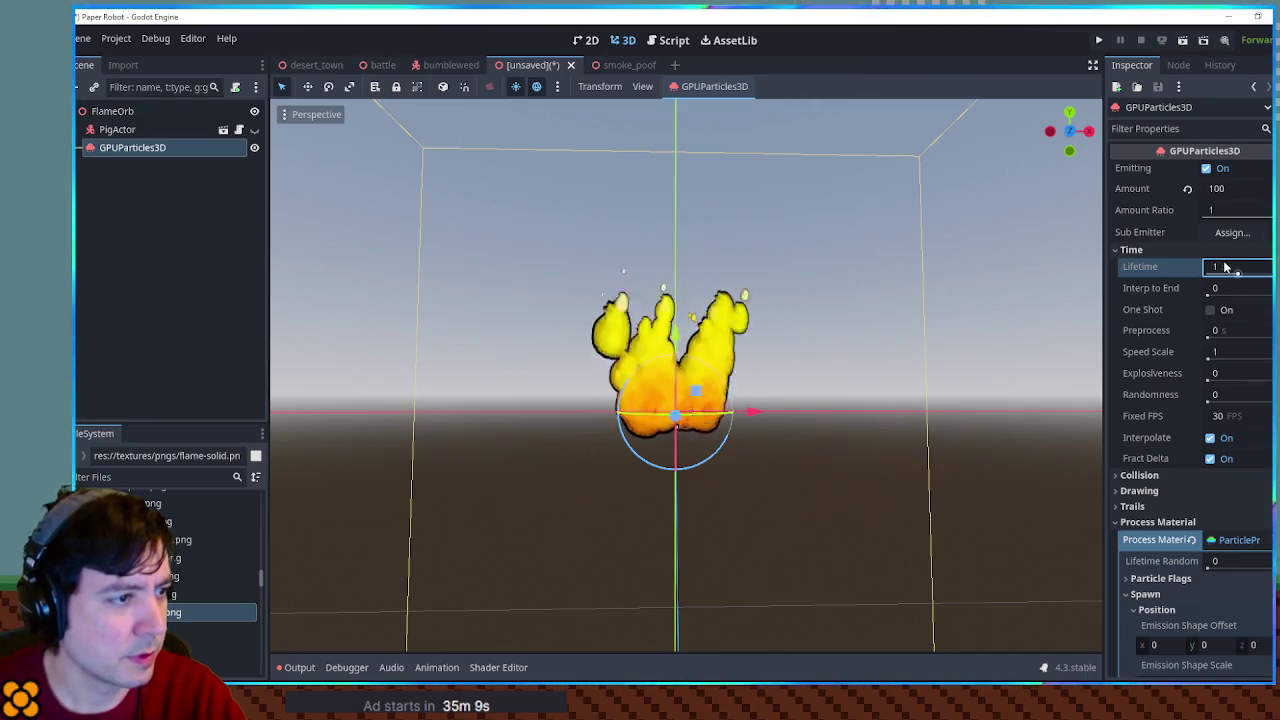
{"action": "mouse_move", "coordinate": [780, 470]}
{"action": "left_mouse_down"}
{"action": "mouse_move", "coordinate": [798, 560]}
{"action": "mouse_move", "coordinate": [710, 305]}
{"action": "left_mouse_up"}
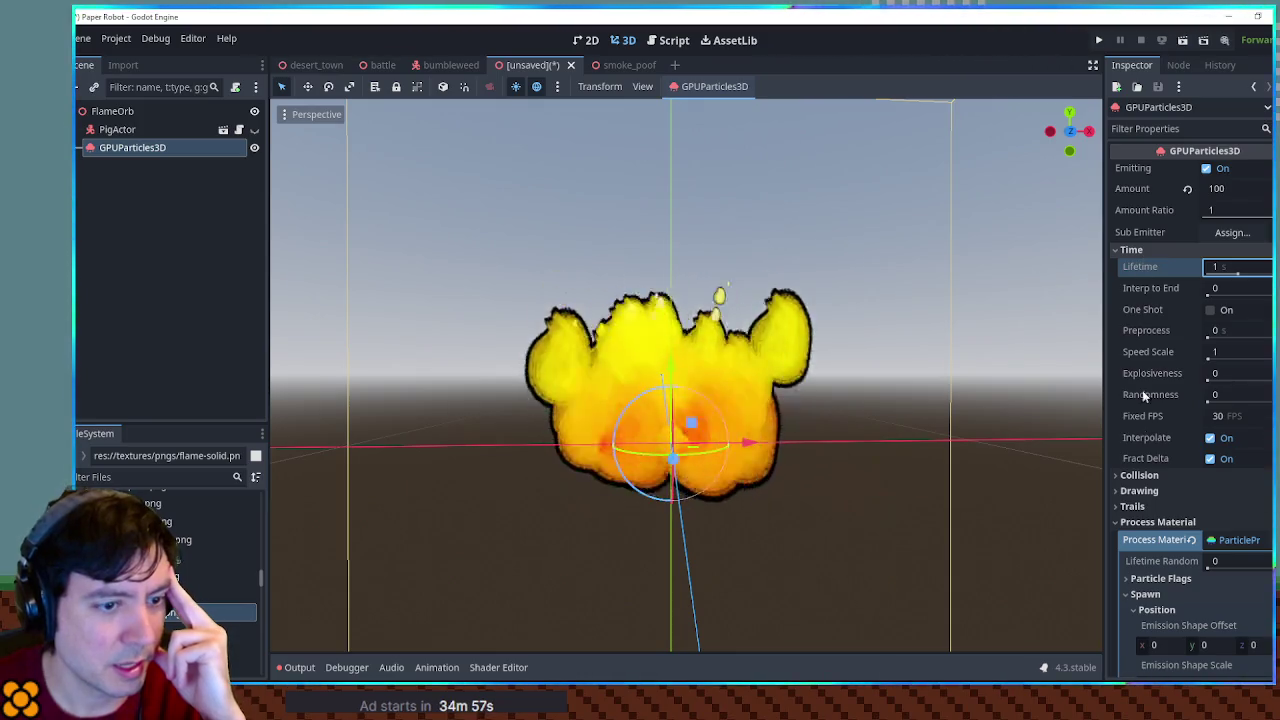
Collapse Spawn Position and expand Animated Velocity > Orbit Velocity
{"action": "scroll", "coordinate": [1190, 452], "scroll_direction": "down", "scroll_amount": 5}
{"action": "scroll", "coordinate": [1188, 446], "scroll_direction": "down", "scroll_amount": 2}
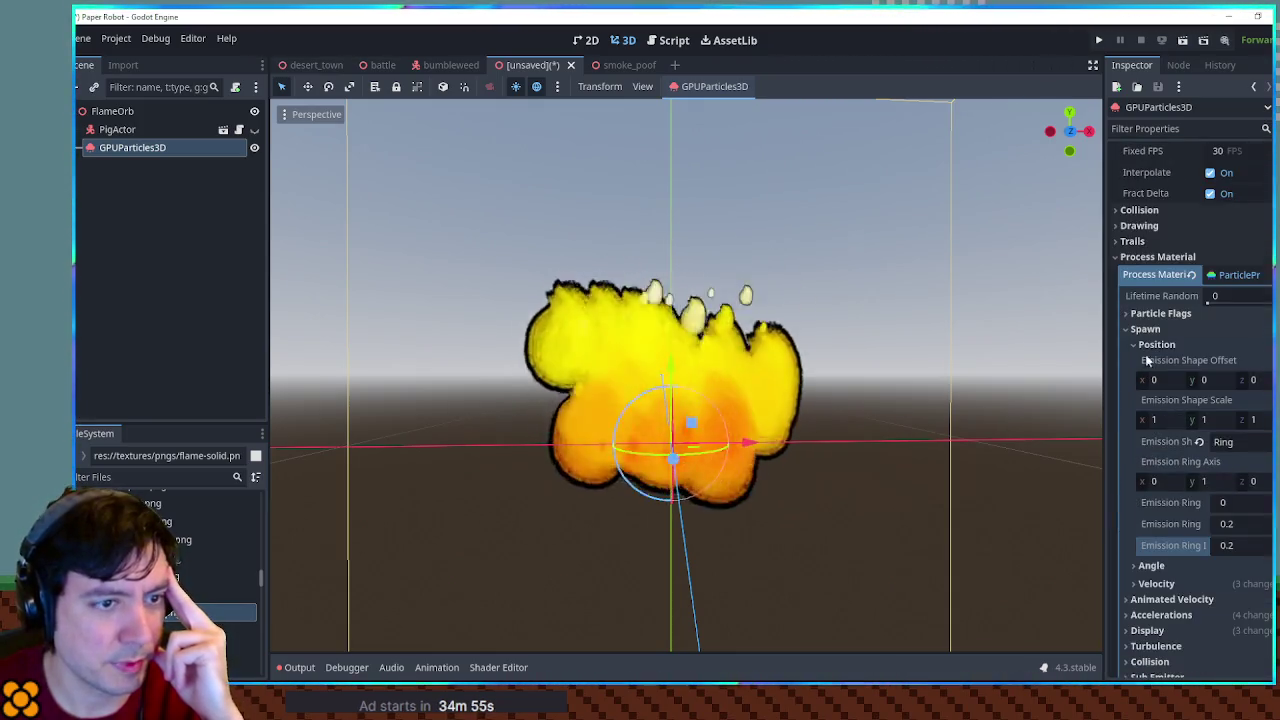
{"action": "left_click", "coordinate": [1135, 345]}
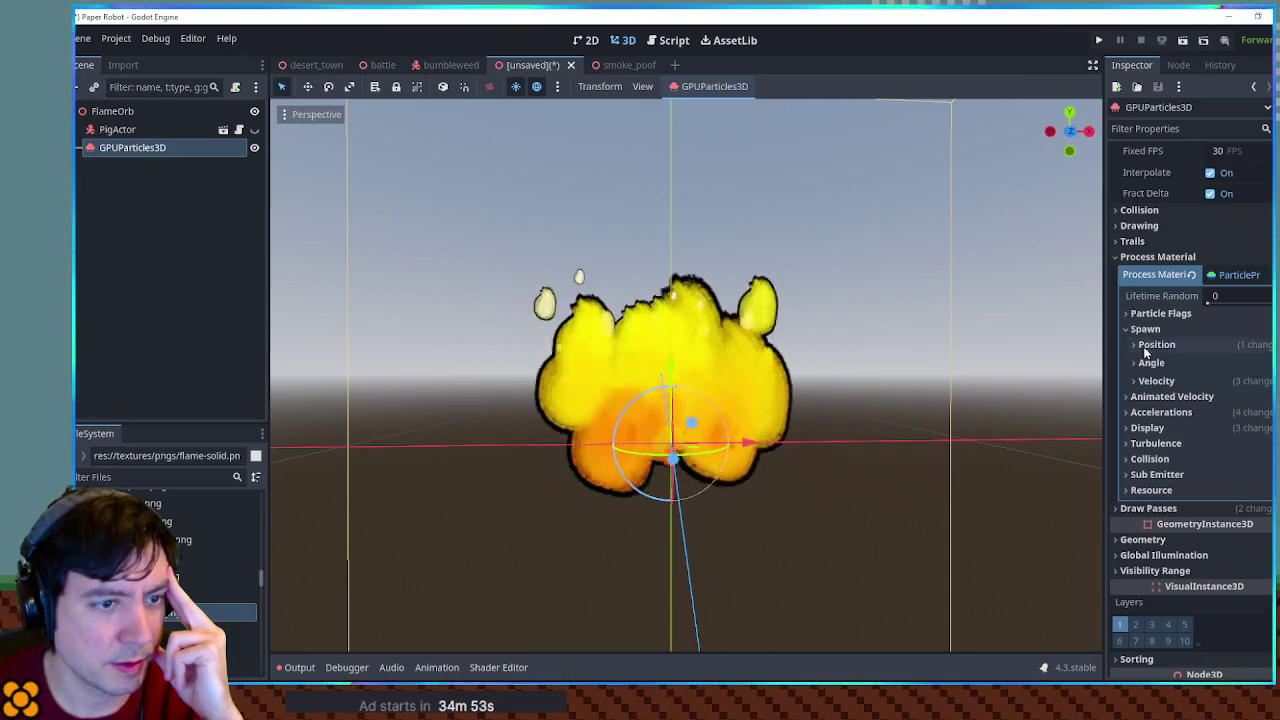
{"action": "left_click", "coordinate": [1155, 398]}
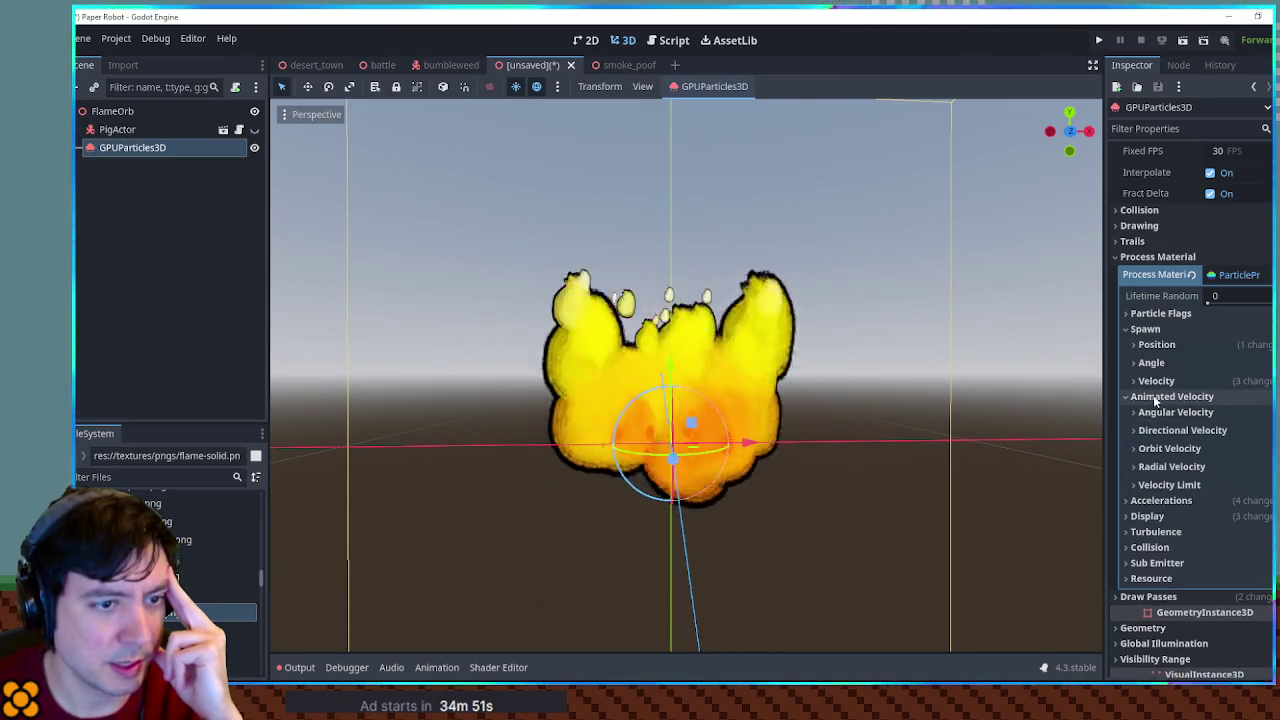
{"action": "scroll", "coordinate": [1155, 400], "scroll_direction": "down", "scroll_amount": 2}
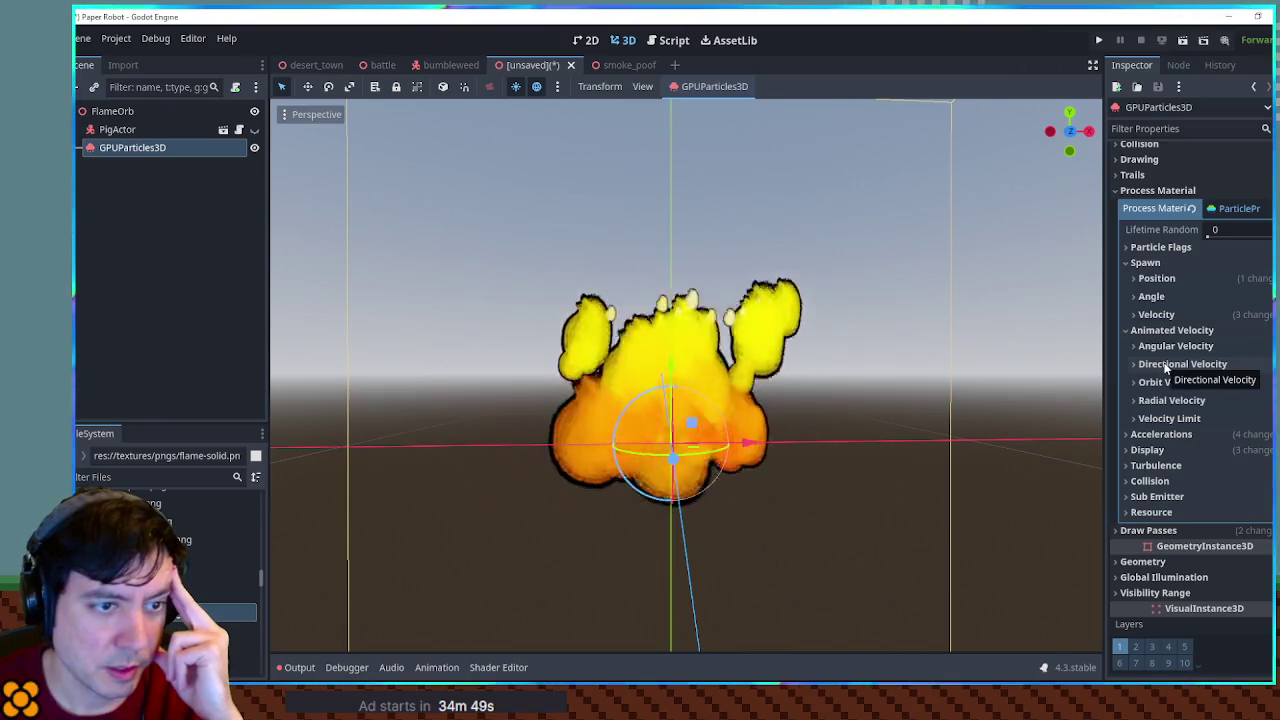
{"action": "left_click", "coordinate": [1166, 384]}
Try minimum orbit velocities of 5 and then 50, viewing the particles from several angles
{"action": "left_click", "coordinate": [1158, 432]}
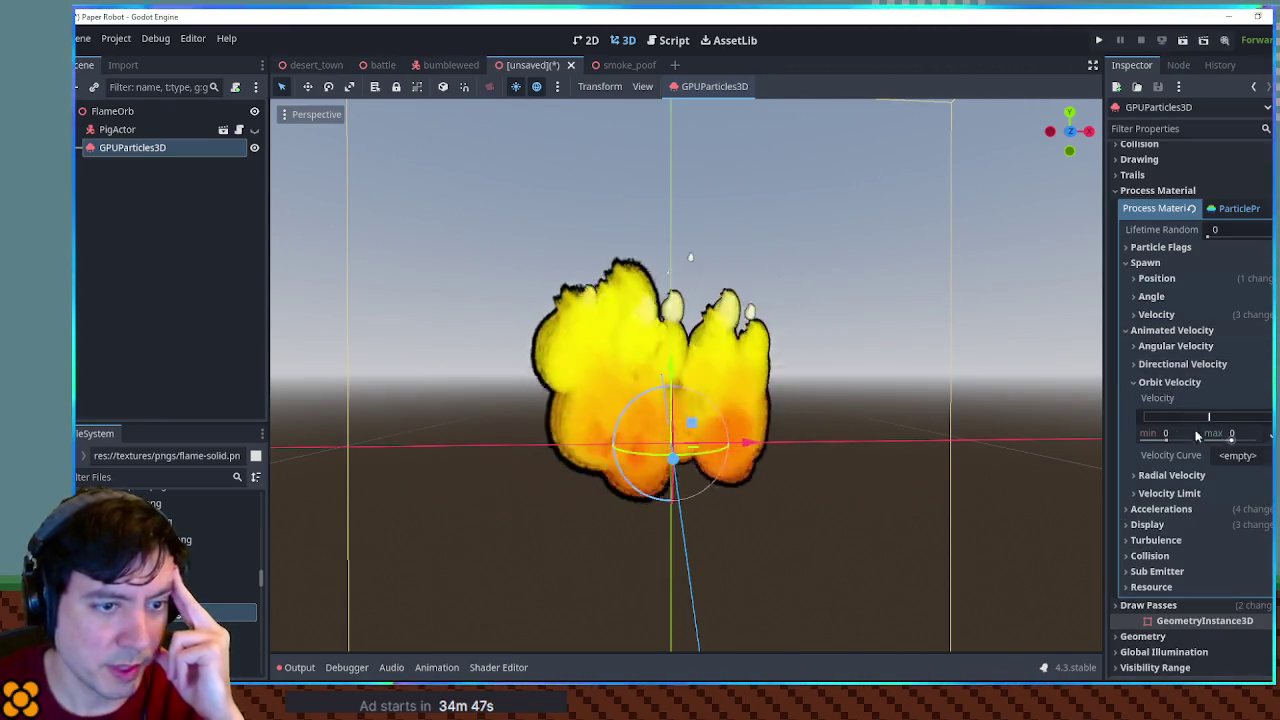
{"action": "type", "text": "5"}
{"action": "key", "text": "Return"}
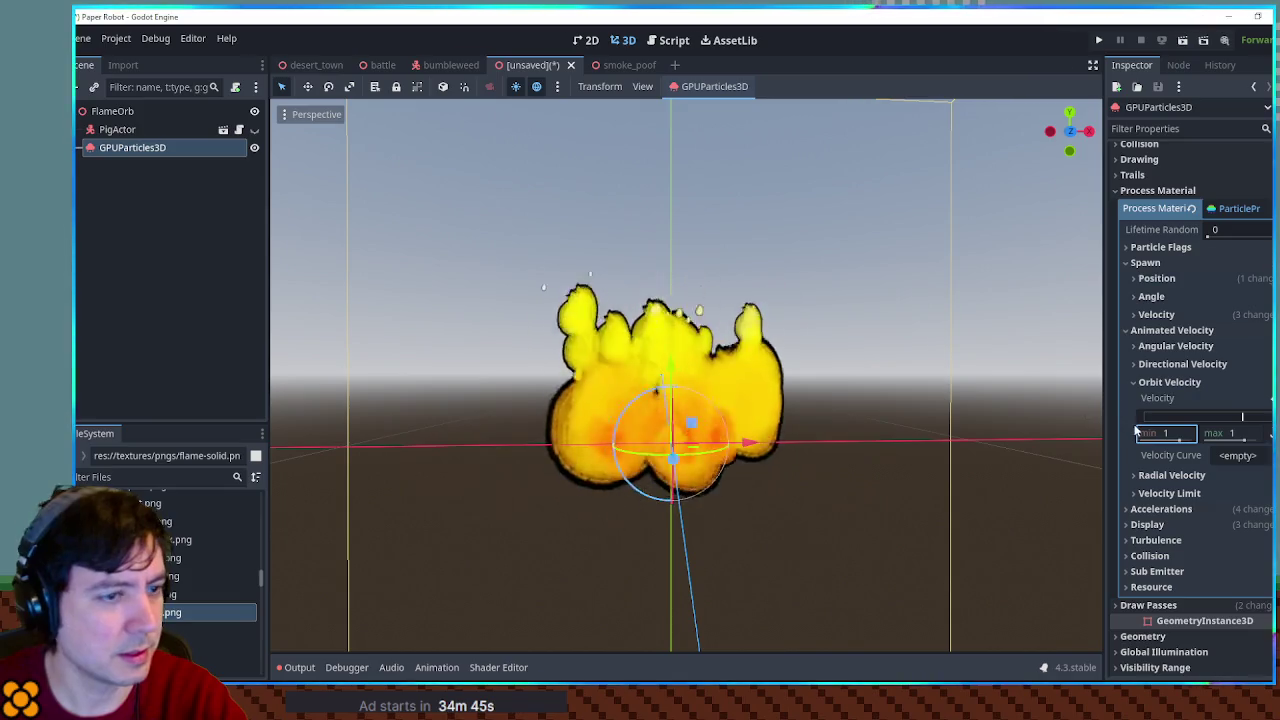
{"action": "mouse_move", "coordinate": [1070, 407]}
{"action": "left_mouse_down"}
{"action": "mouse_move", "coordinate": [873, 433]}
{"action": "mouse_move", "coordinate": [876, 491]}
{"action": "left_mouse_up"}
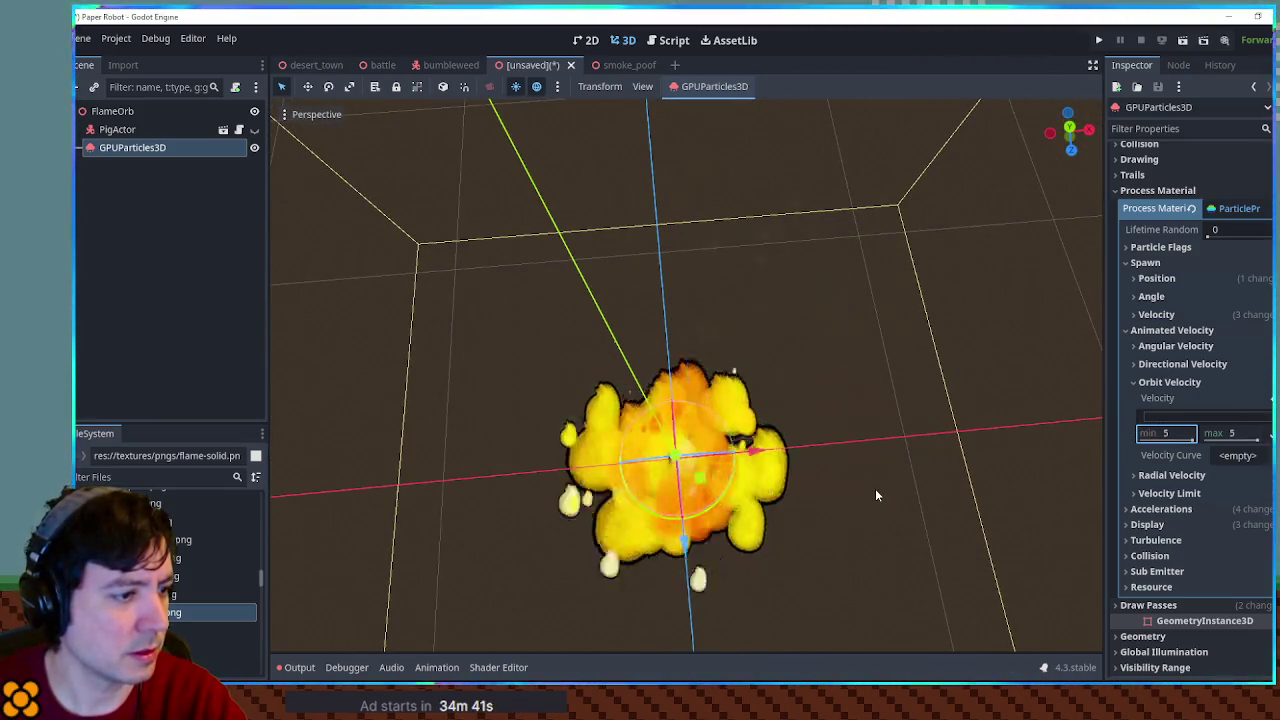
{"action": "left_click_drag", "start_coordinate": [875, 488], "coordinate": [868, 386]}
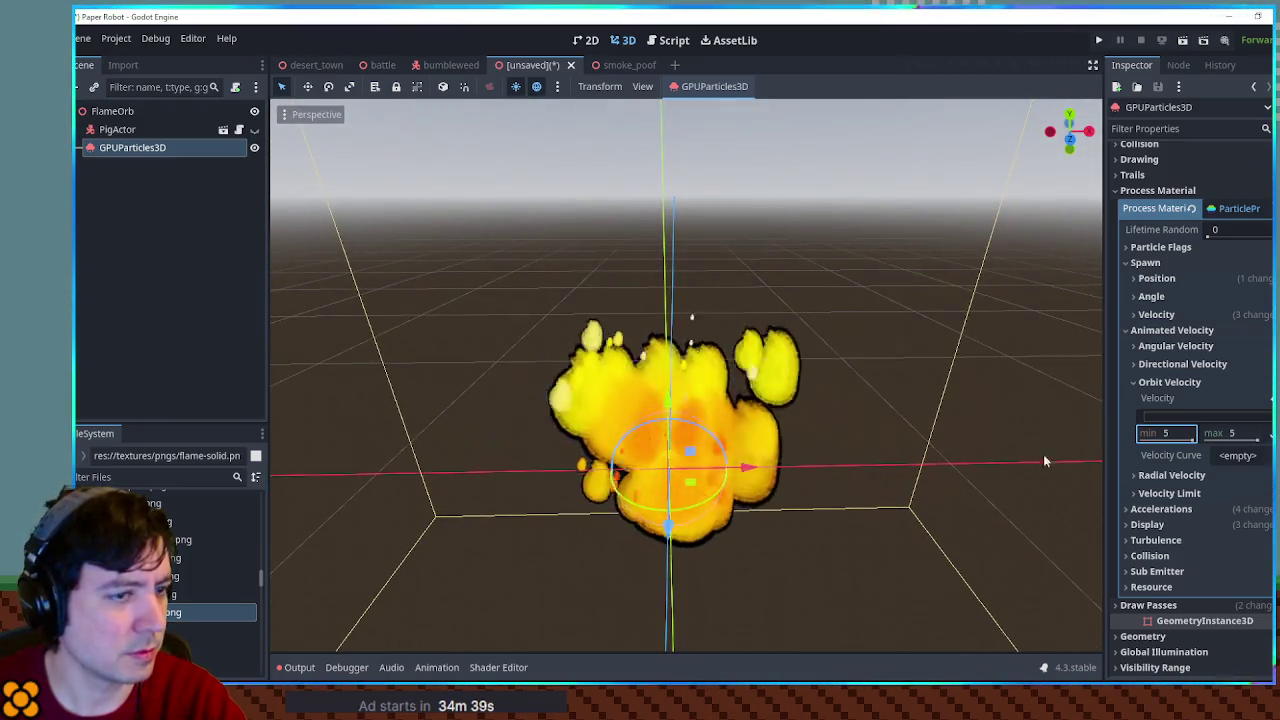
{"action": "left_click", "coordinate": [1170, 433]}
{"action": "type", "text": "50"}
{"action": "key", "text": "Return"}
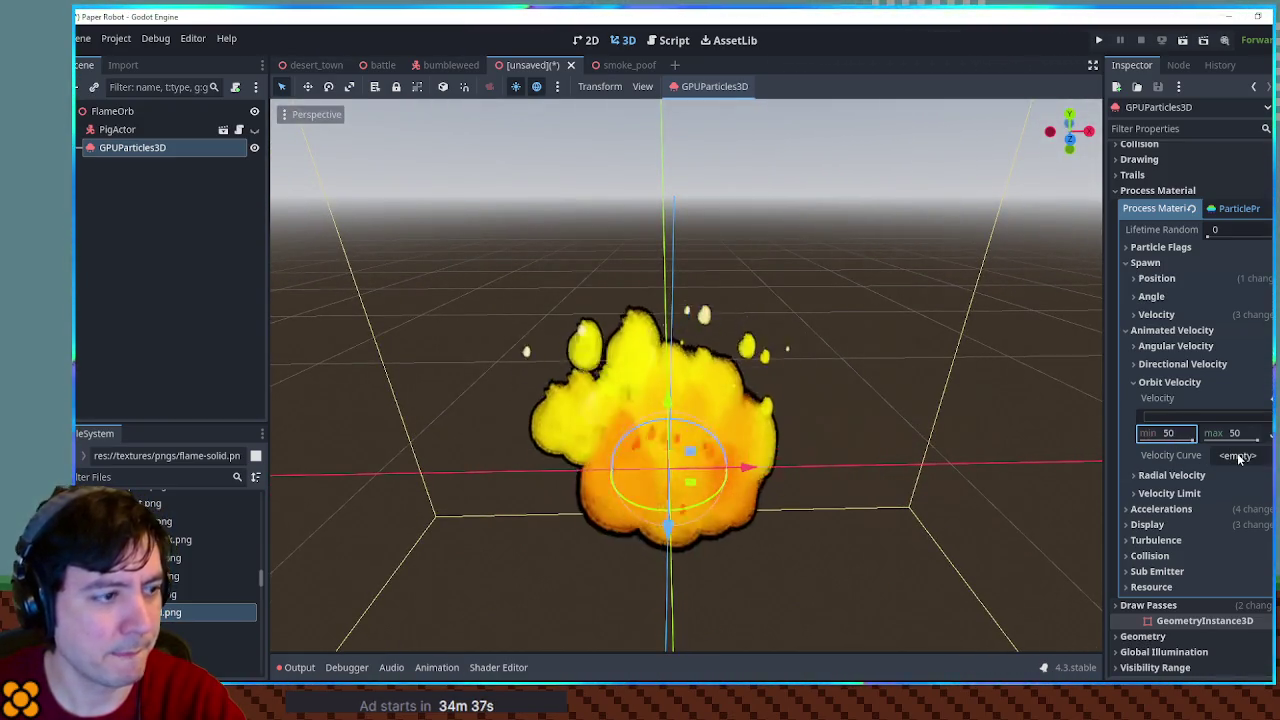
{"action": "left_click_drag", "start_coordinate": [909, 381], "coordinate": [898, 477]}
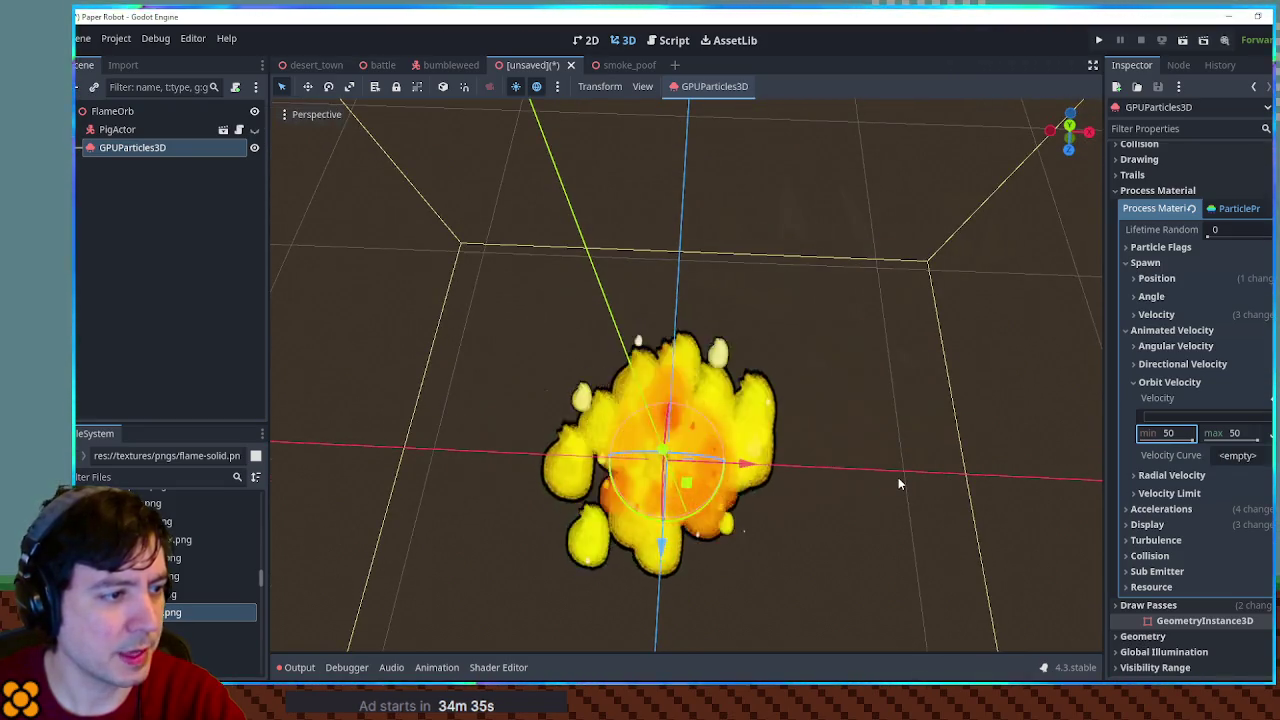
{"action": "mouse_move", "coordinate": [904, 511]}
{"action": "left_mouse_down"}
{"action": "mouse_move", "coordinate": [903, 357]}
{"action": "mouse_move", "coordinate": [790, 315]}
{"action": "mouse_move", "coordinate": [890, 445]}
{"action": "left_mouse_up"}
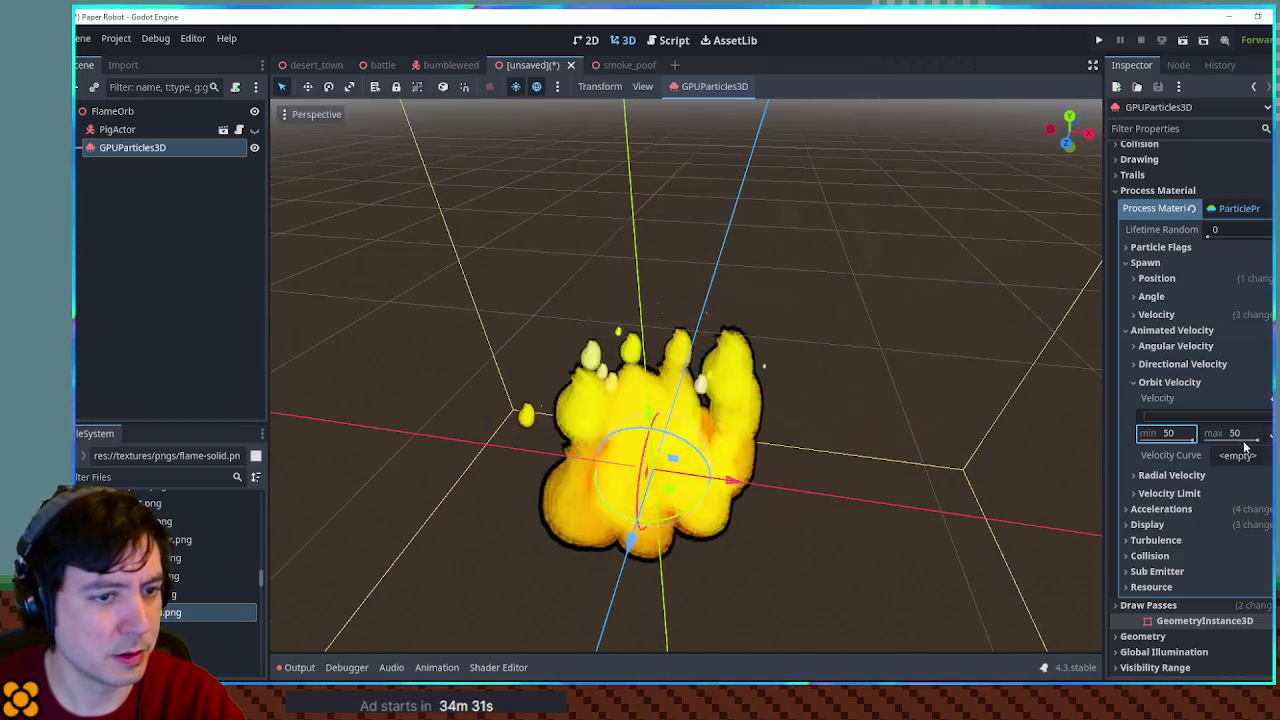
Collapse Orbit Velocity, expand Radial Velocity, and enter 50 for the minimum radial velocity
{"action": "left_click", "coordinate": [1175, 382]}
{"action": "left_click", "coordinate": [1175, 400]}
{"action": "left_click", "coordinate": [1189, 448]}
{"action": "type", "text": "50"}
{"action": "key", "text": "Return"}
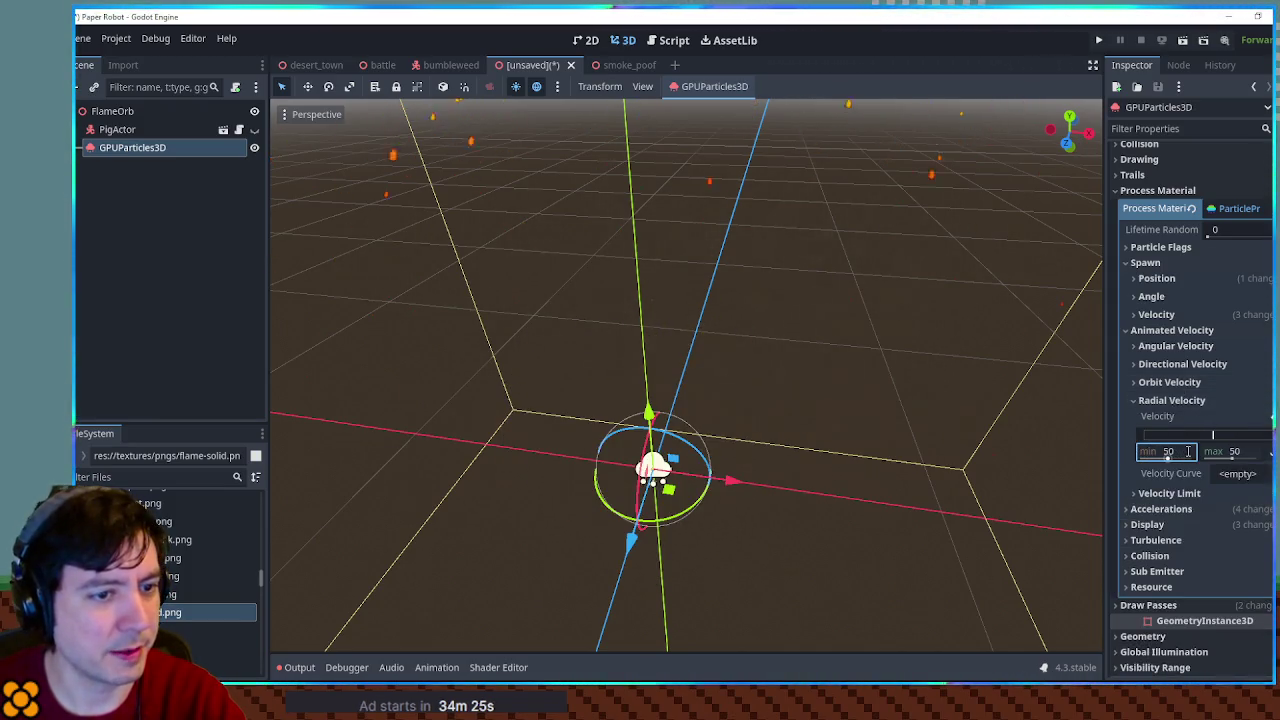
{"action": "mouse_move", "coordinate": [885, 359]}
{"action": "left_mouse_down"}
{"action": "mouse_move", "coordinate": [918, 466]}
{"action": "mouse_move", "coordinate": [909, 283]}
{"action": "mouse_move", "coordinate": [911, 306]}
{"action": "left_mouse_up"}
{"action": "scroll", "coordinate": [911, 306], "scroll_direction": "down", "scroll_amount": 5}
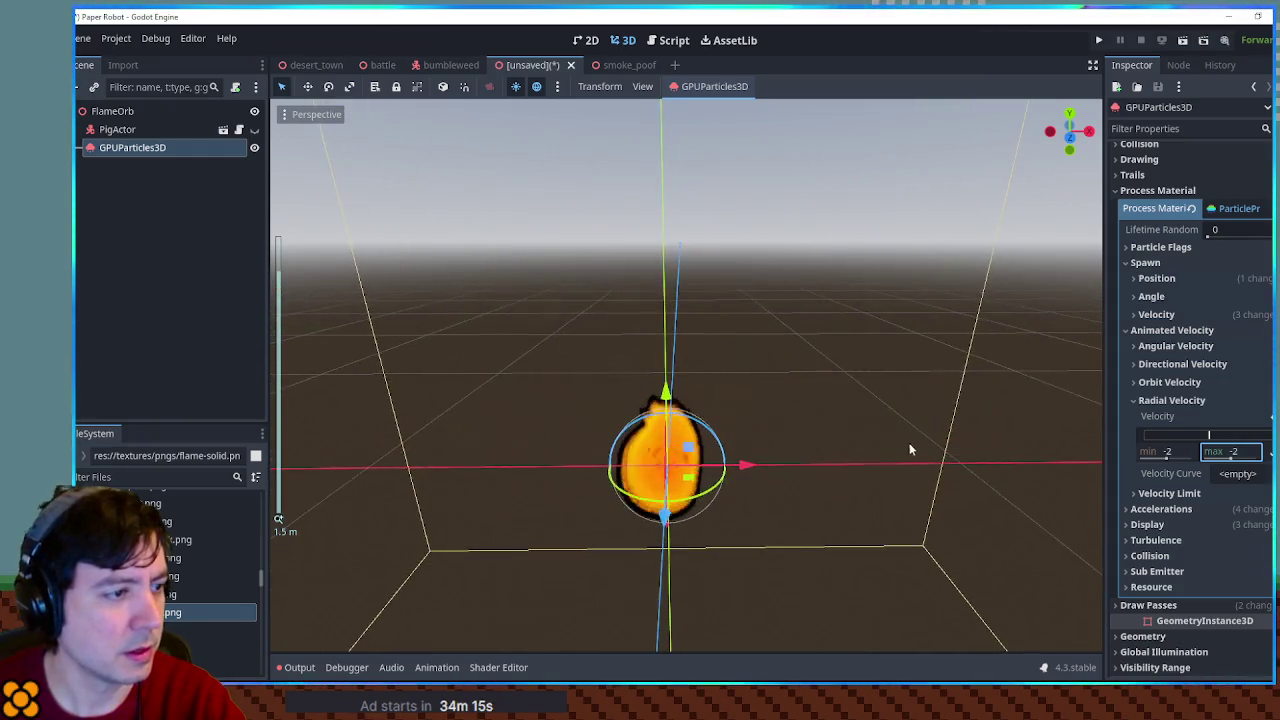
{"action": "scroll", "coordinate": [901, 420], "scroll_direction": "up", "scroll_amount": 5}
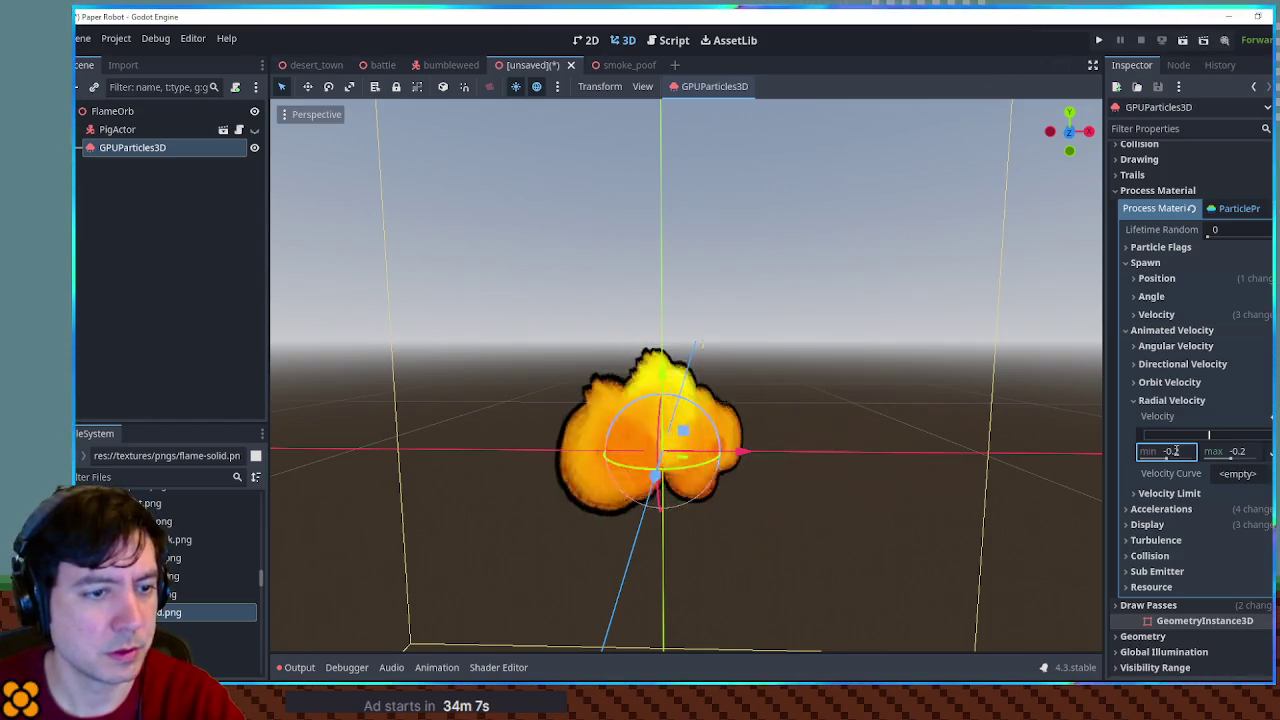
{"action": "scroll", "coordinate": [893, 425], "scroll_direction": "up", "scroll_amount": 3}
{"action": "scroll", "coordinate": [892, 424], "scroll_direction": "down", "scroll_amount": 2}
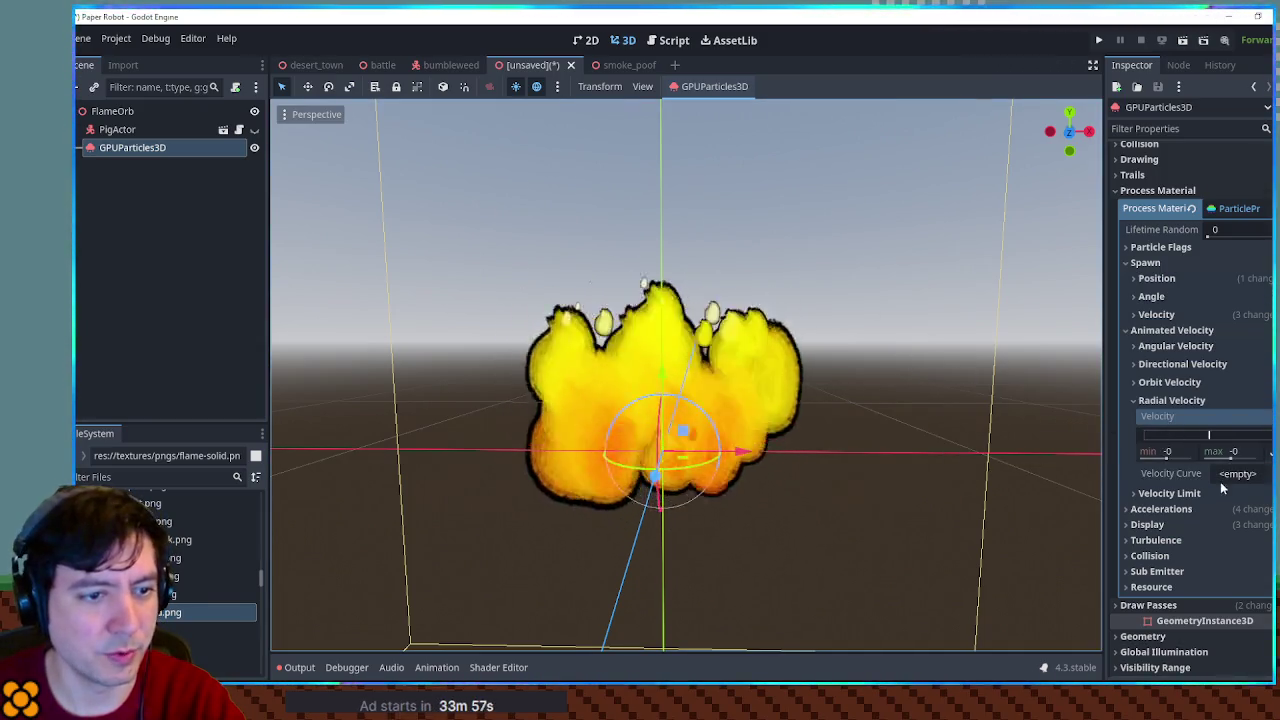
Check the Velocity Limit settings, then collapse the Radial Velocity and Velocity Limit sections
{"action": "left_click", "coordinate": [1151, 493]}
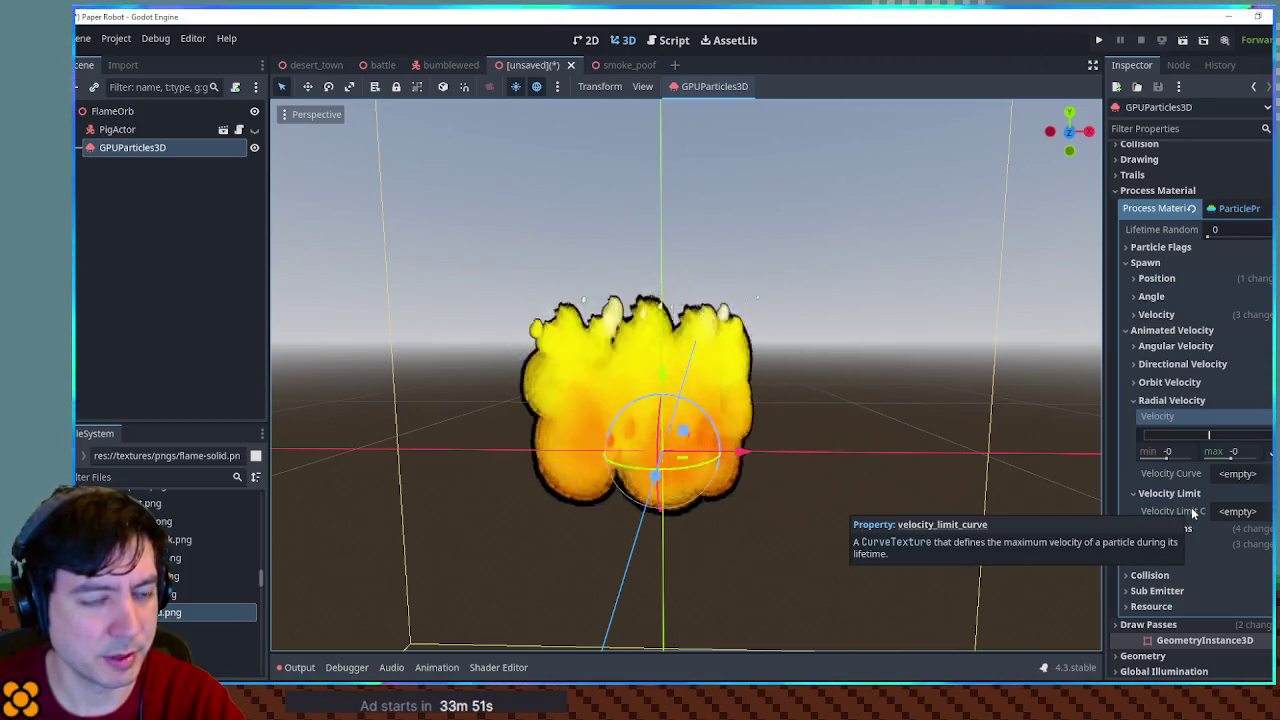
{"action": "left_click", "coordinate": [1150, 401]}
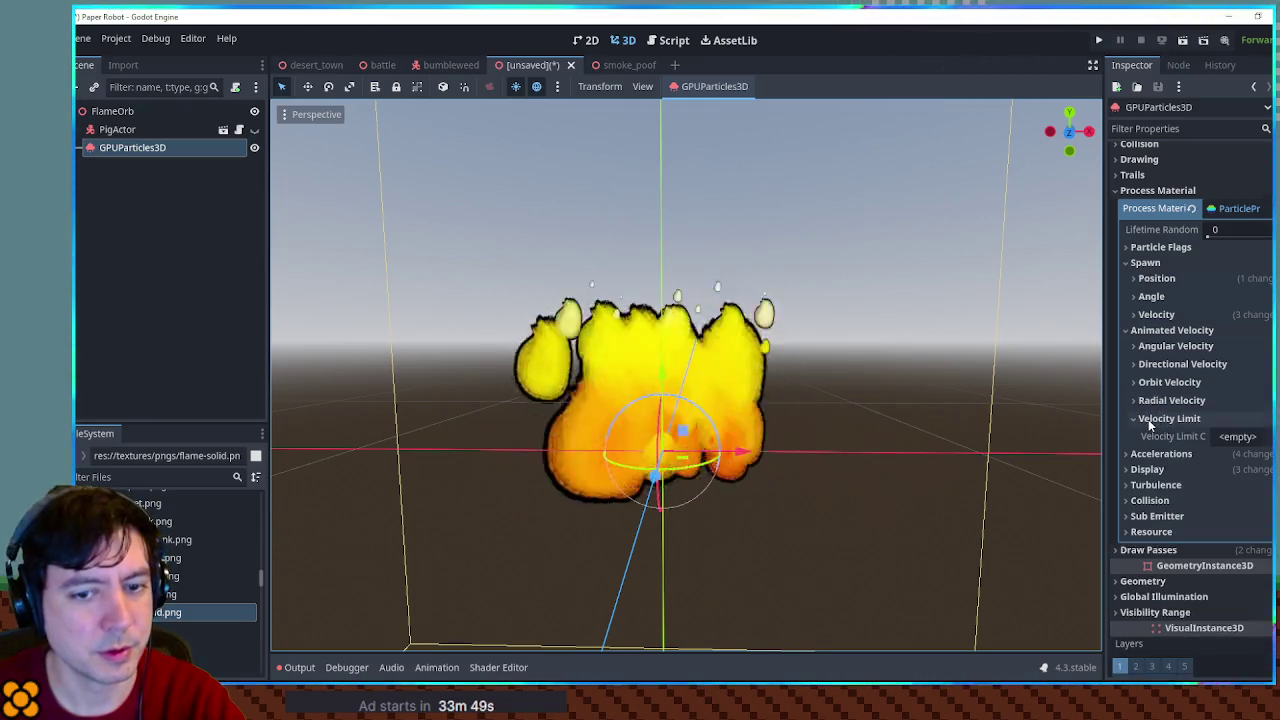
{"action": "left_click", "coordinate": [1148, 420]}
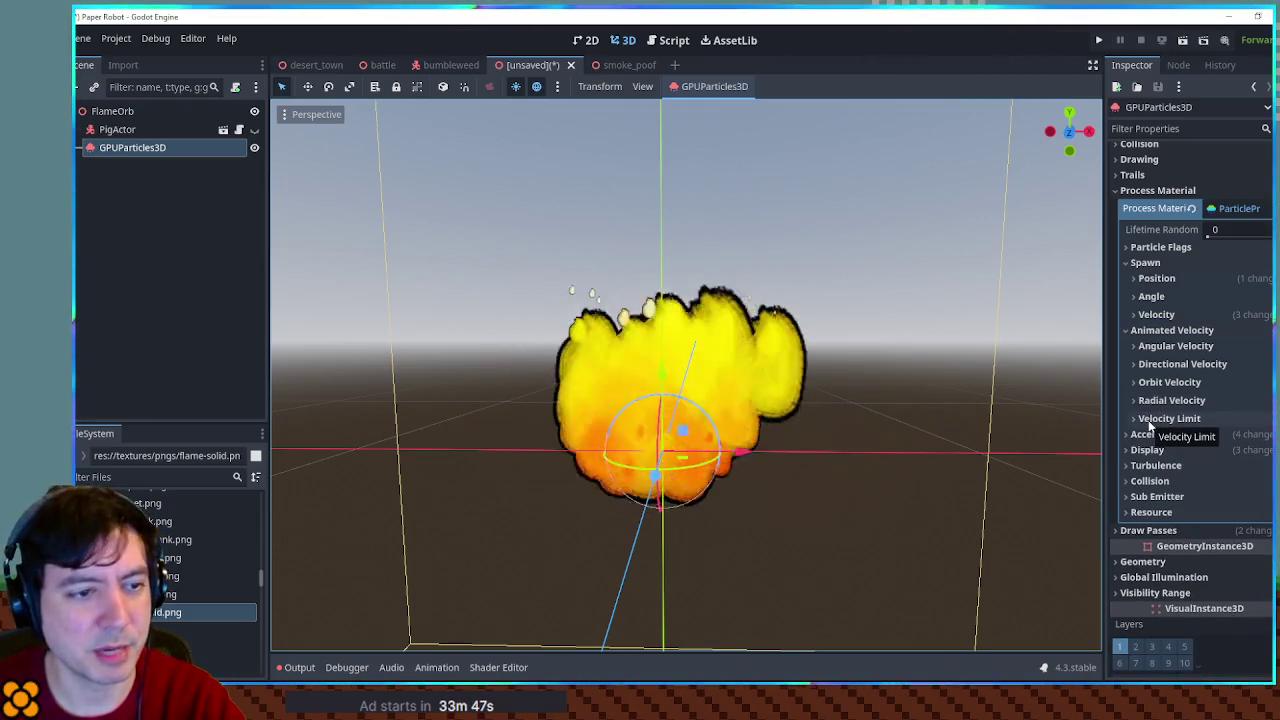
{"action": "scroll", "coordinate": [1178, 428], "scroll_direction": "up", "scroll_amount": 4}
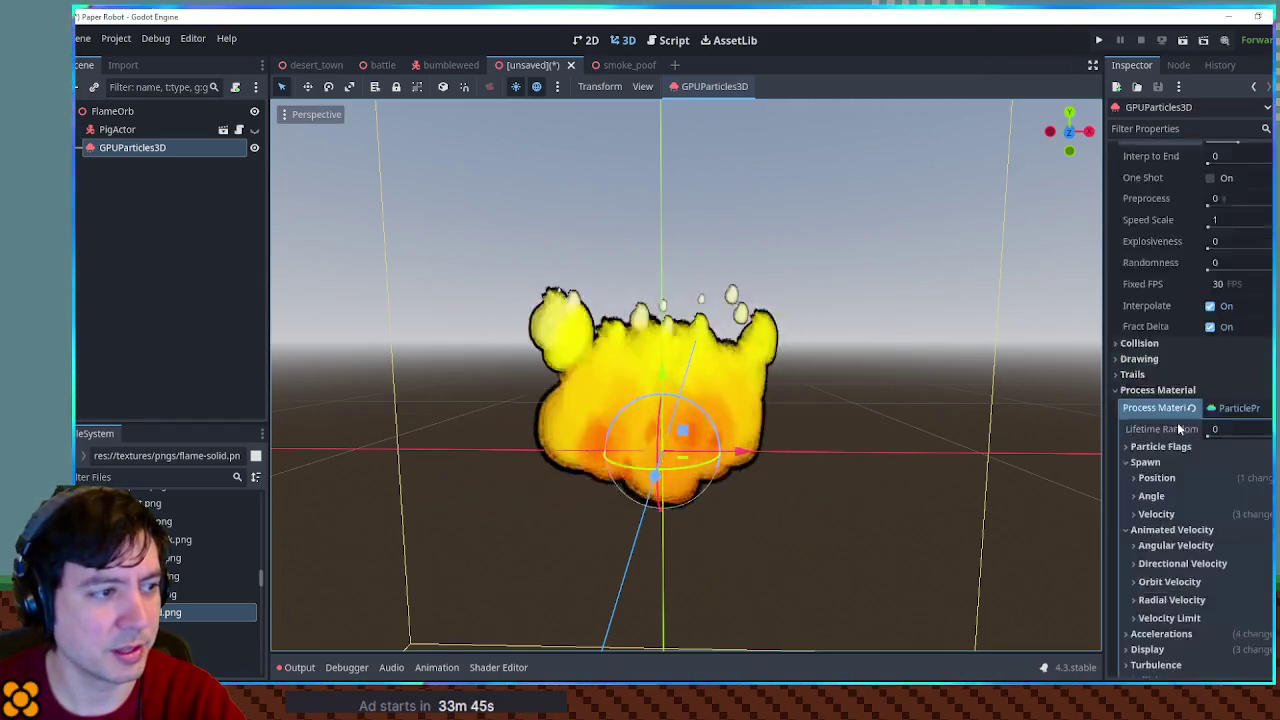
{"action": "scroll", "coordinate": [1178, 428], "scroll_direction": "up", "scroll_amount": 3}
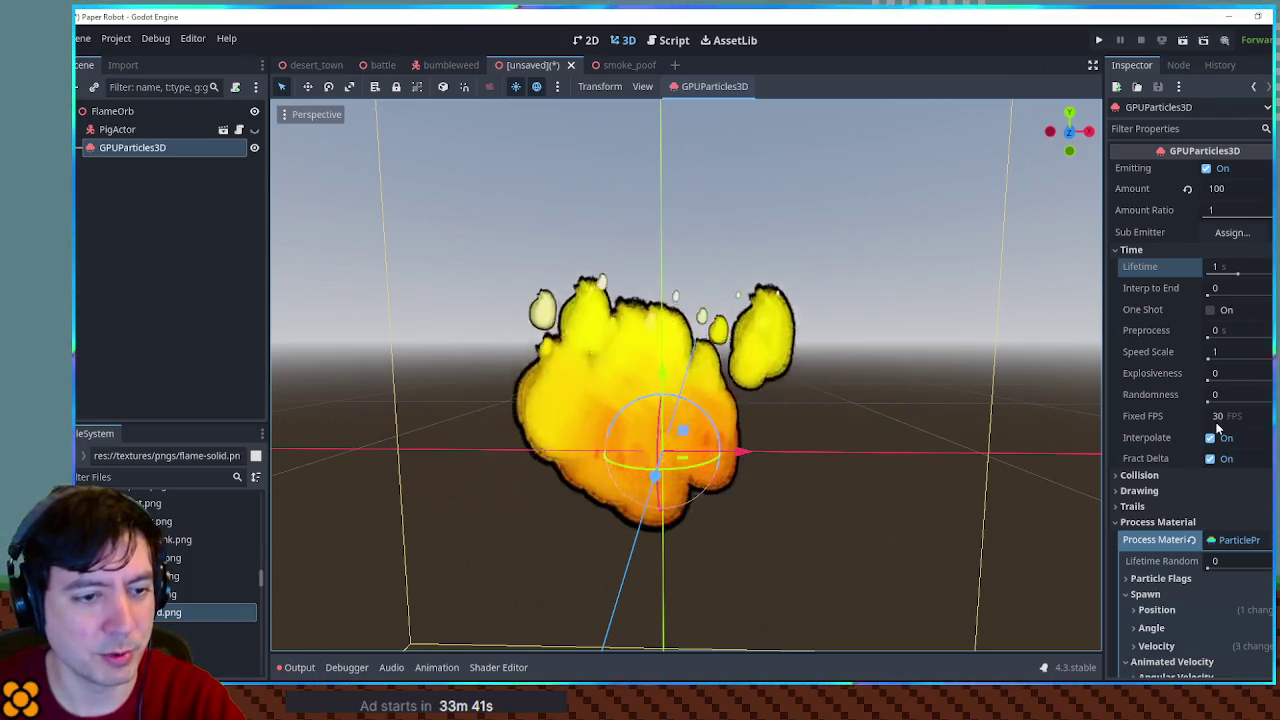
{"action": "scroll", "coordinate": [1217, 428], "scroll_direction": "down", "scroll_amount": 4}
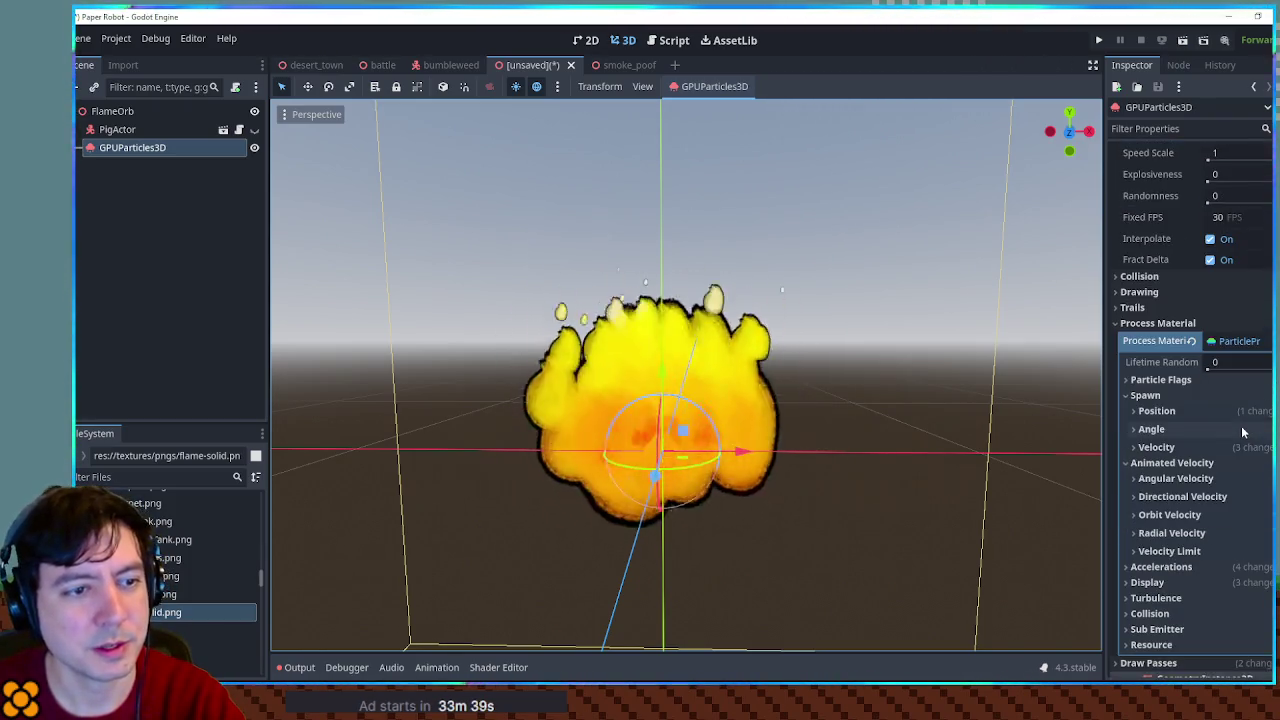
{"action": "scroll", "coordinate": [1215, 406], "scroll_direction": "down", "scroll_amount": 2}
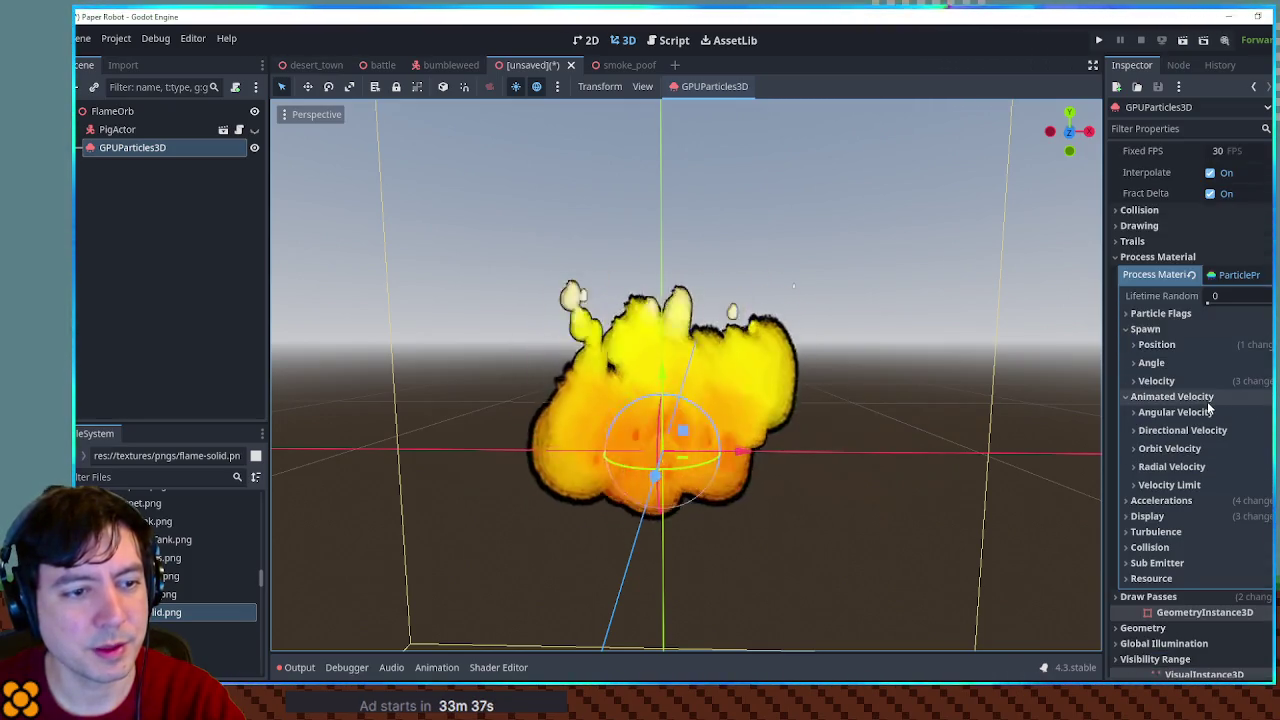
{"action": "left_click", "coordinate": [1150, 500]}
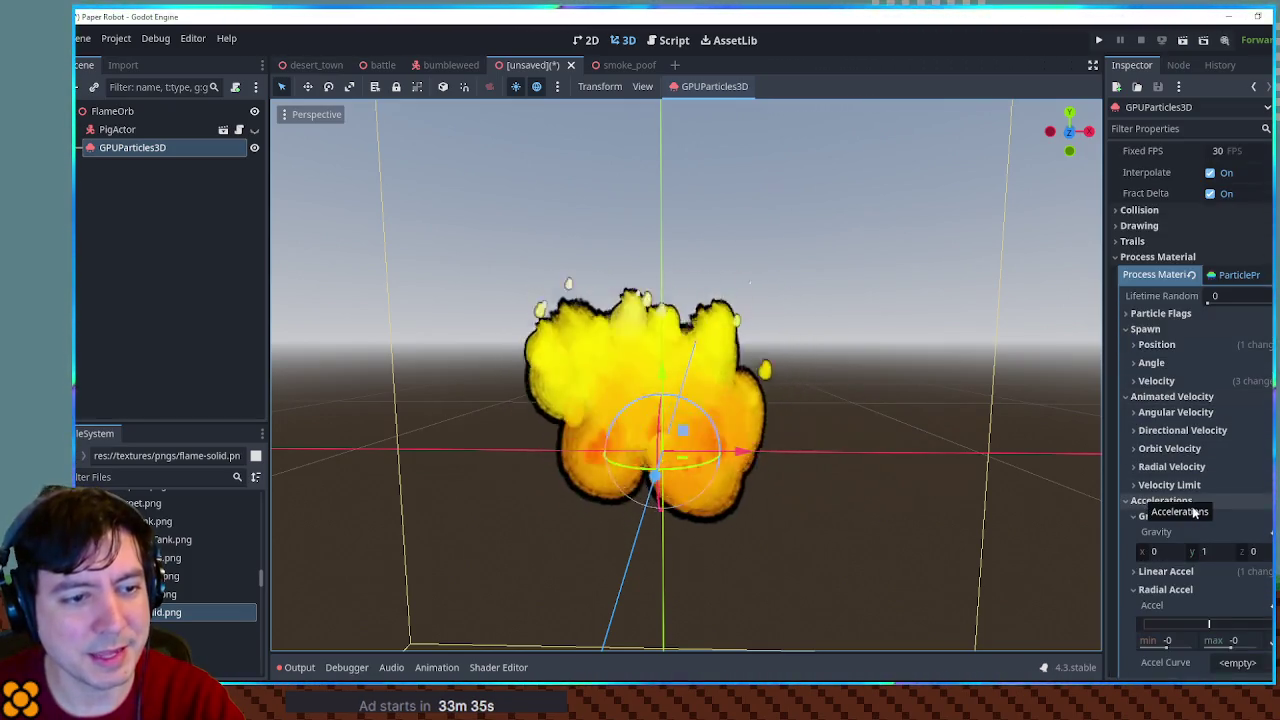
{"action": "scroll", "coordinate": [1170, 500], "scroll_direction": "down", "scroll_amount": 3}
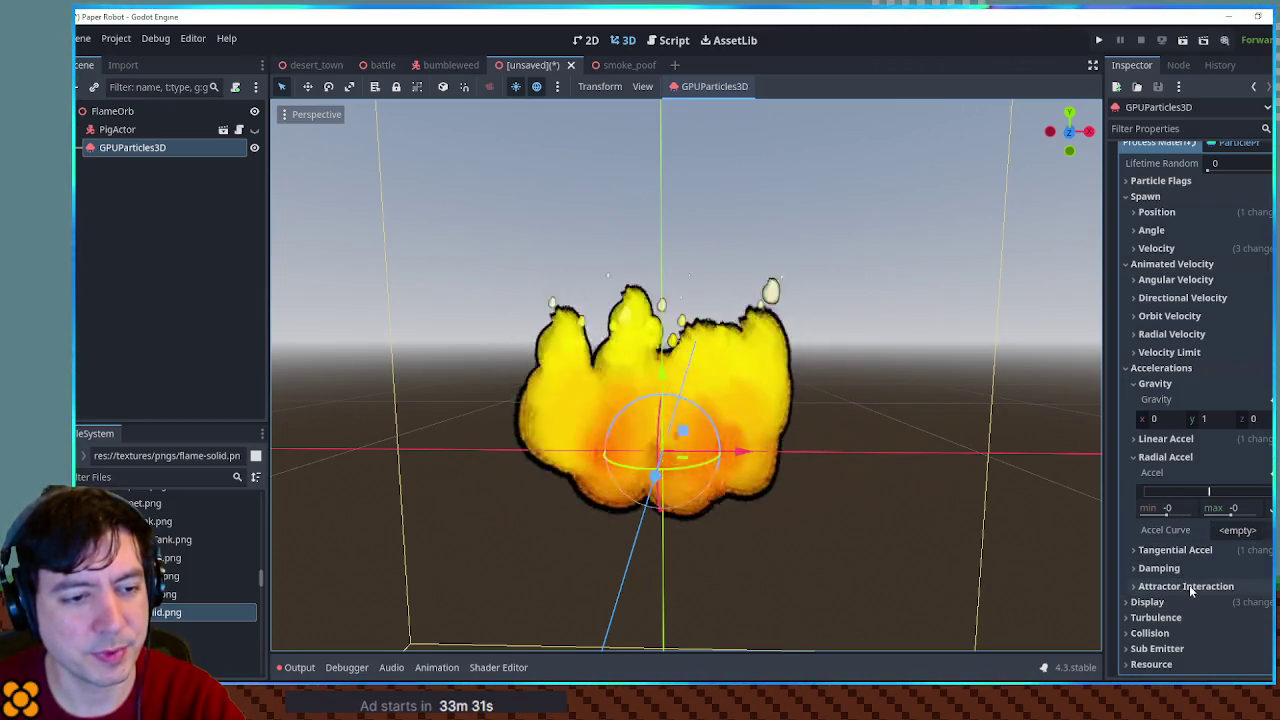
{"action": "left_click", "coordinate": [1166, 568]}
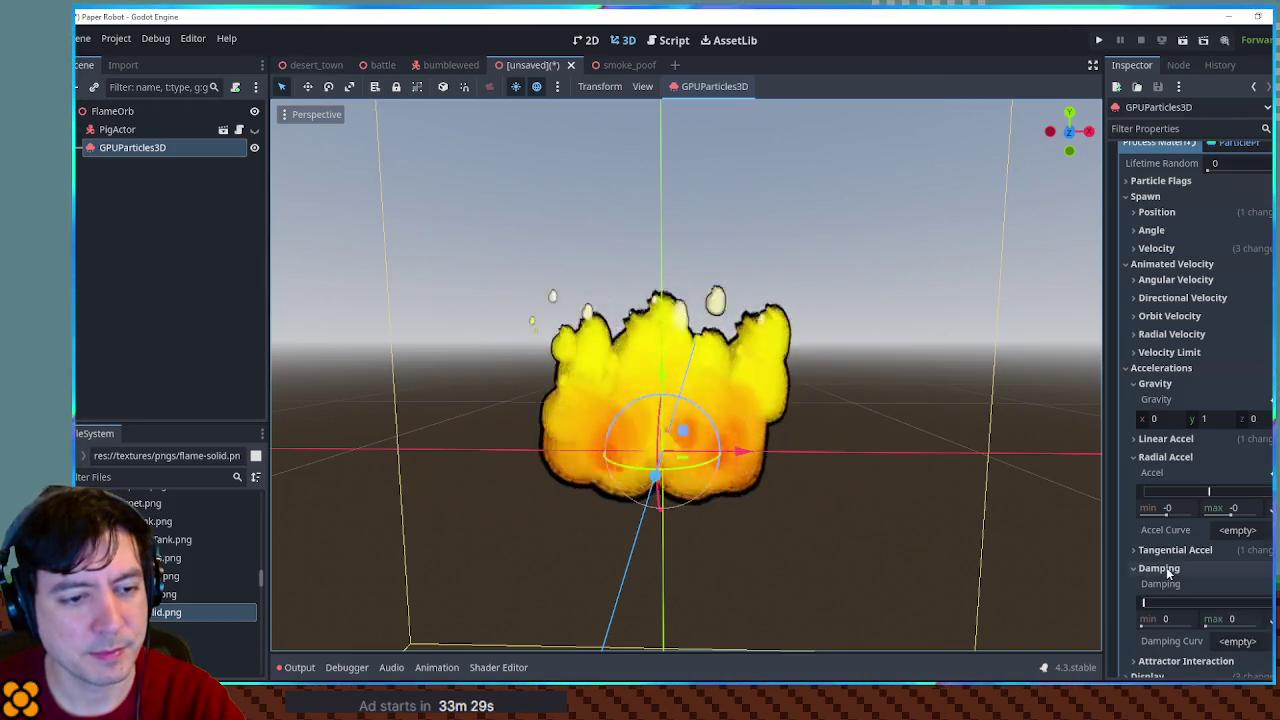
{"action": "left_click", "coordinate": [1166, 568]}
{"action": "left_click", "coordinate": [1165, 550]}
{"action": "left_click", "coordinate": [1165, 550]}
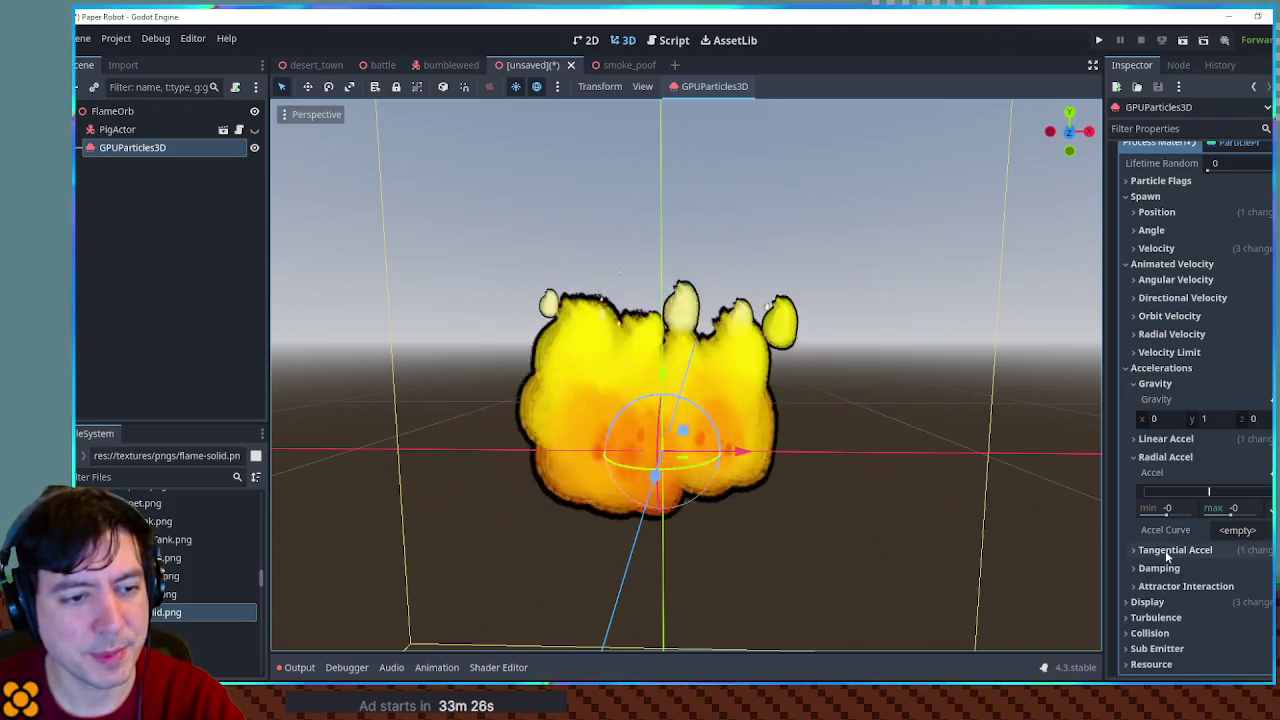
{"action": "left_click", "coordinate": [1160, 457]}
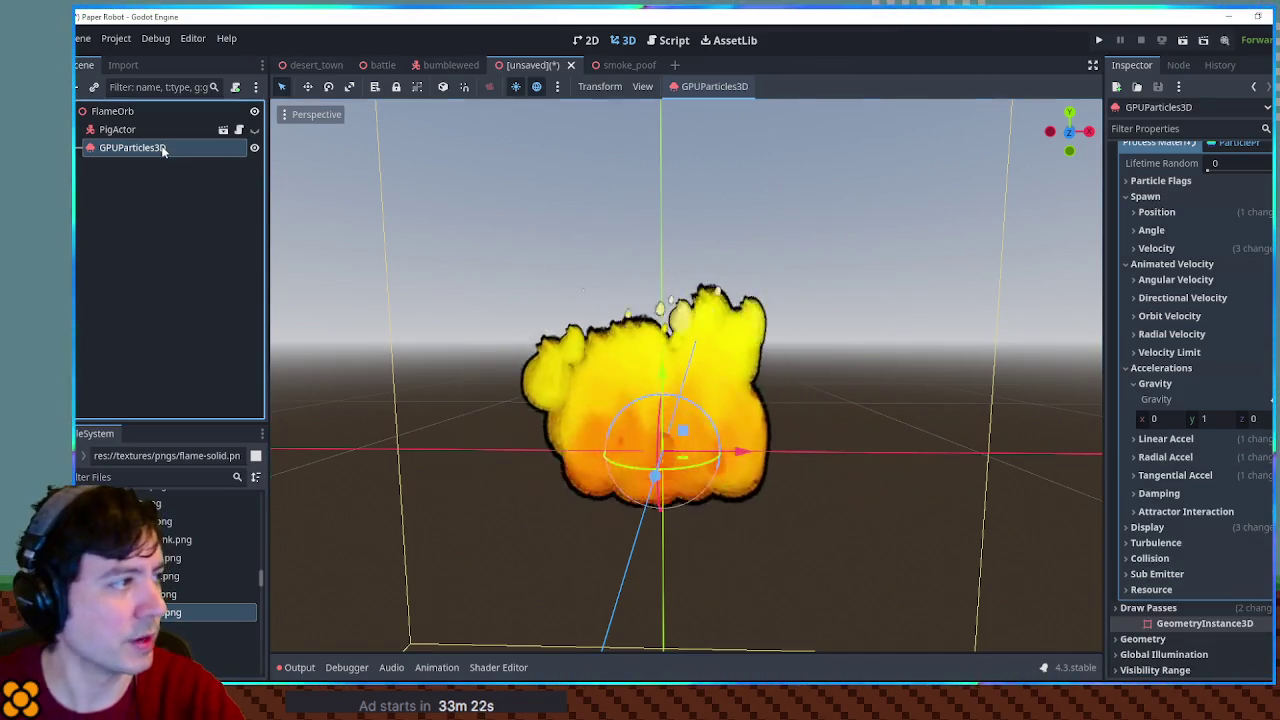
{"action": "key", "text": "ctrl+a"}
Search 'attra' and add GPUParticlesAttractorVectorField3D under the GPUParticles3D emitter
{"action": "type", "text": "attra"}
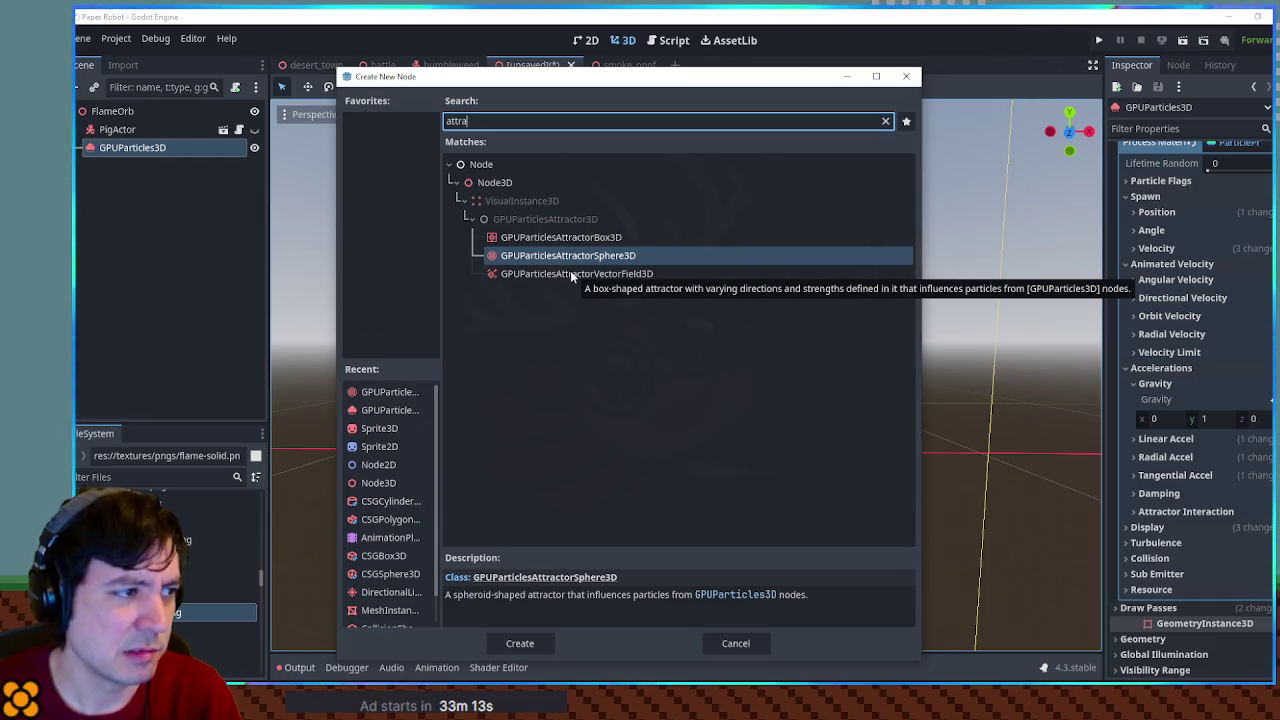
{"action": "double_click", "coordinate": [572, 275]}
{"action": "scroll", "coordinate": [675, 388], "scroll_direction": "down", "scroll_amount": 5}
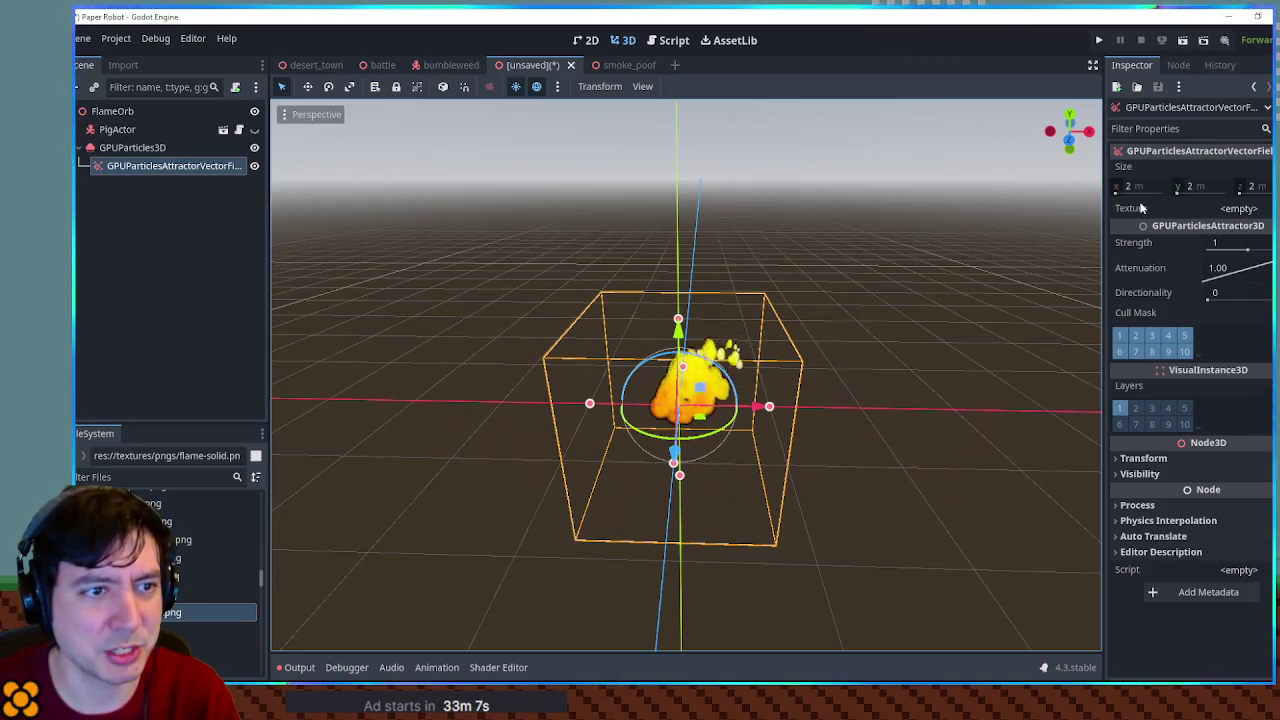
{"action": "mouse_move", "coordinate": [1141, 207]}
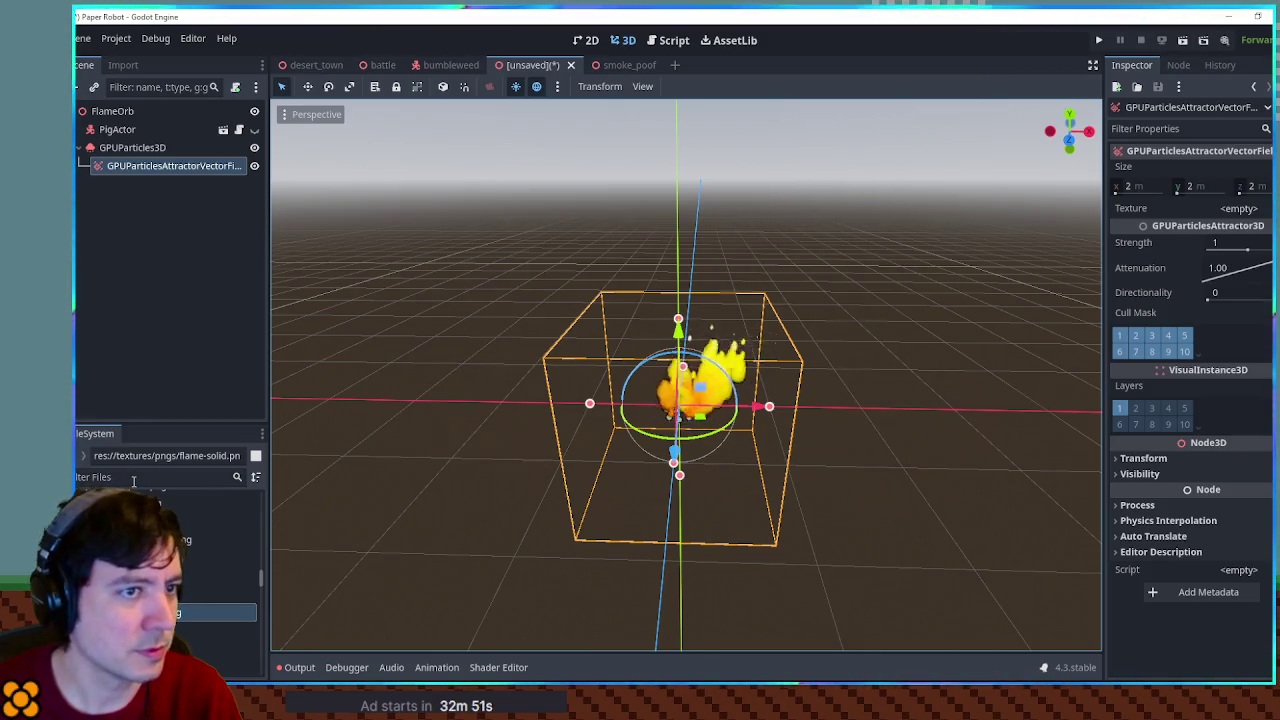
{"action": "right_click", "coordinate": [1130, 209]}
Read the vector-field attractor's documentation and the linked Texture3D class page
{"action": "left_click", "coordinate": [1170, 278]}
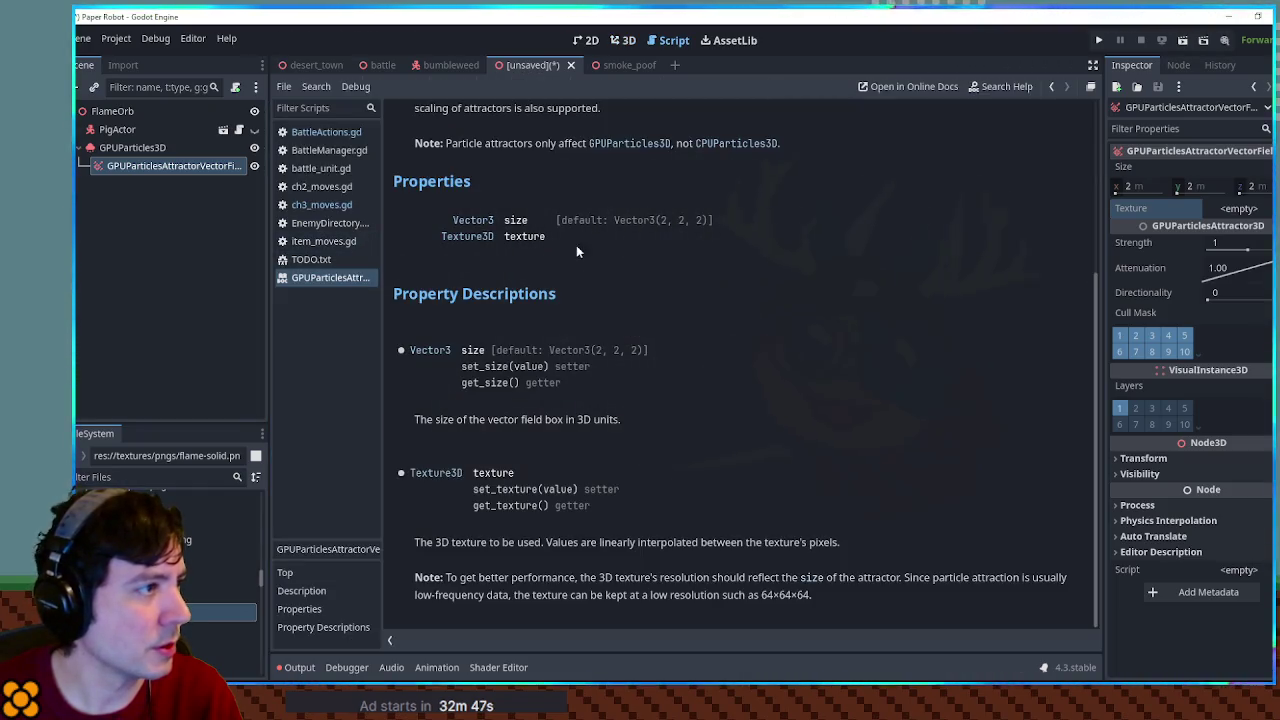
{"action": "scroll", "coordinate": [858, 236], "scroll_direction": "up", "scroll_amount": 5}
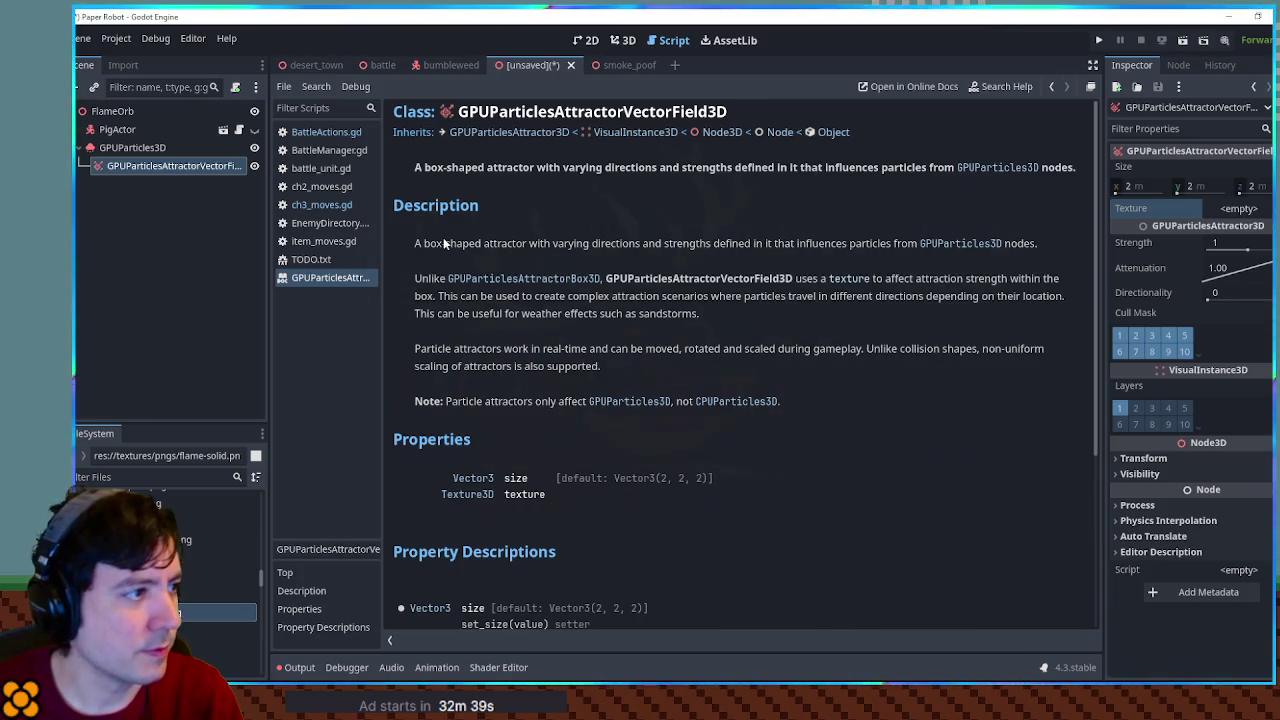
{"action": "scroll", "coordinate": [480, 300], "scroll_direction": "down", "scroll_amount": 5}
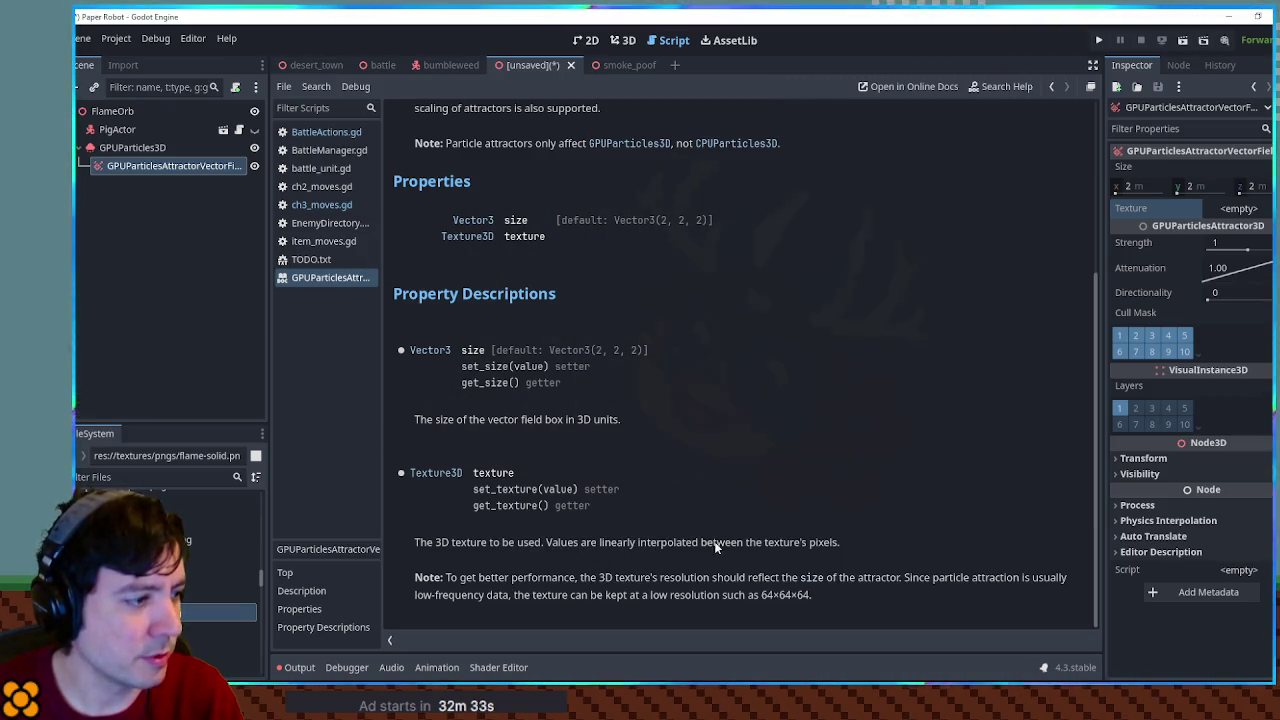
{"action": "left_click", "coordinate": [450, 473]}
{"action": "scroll", "coordinate": [821, 468], "scroll_direction": "down", "scroll_amount": 5}
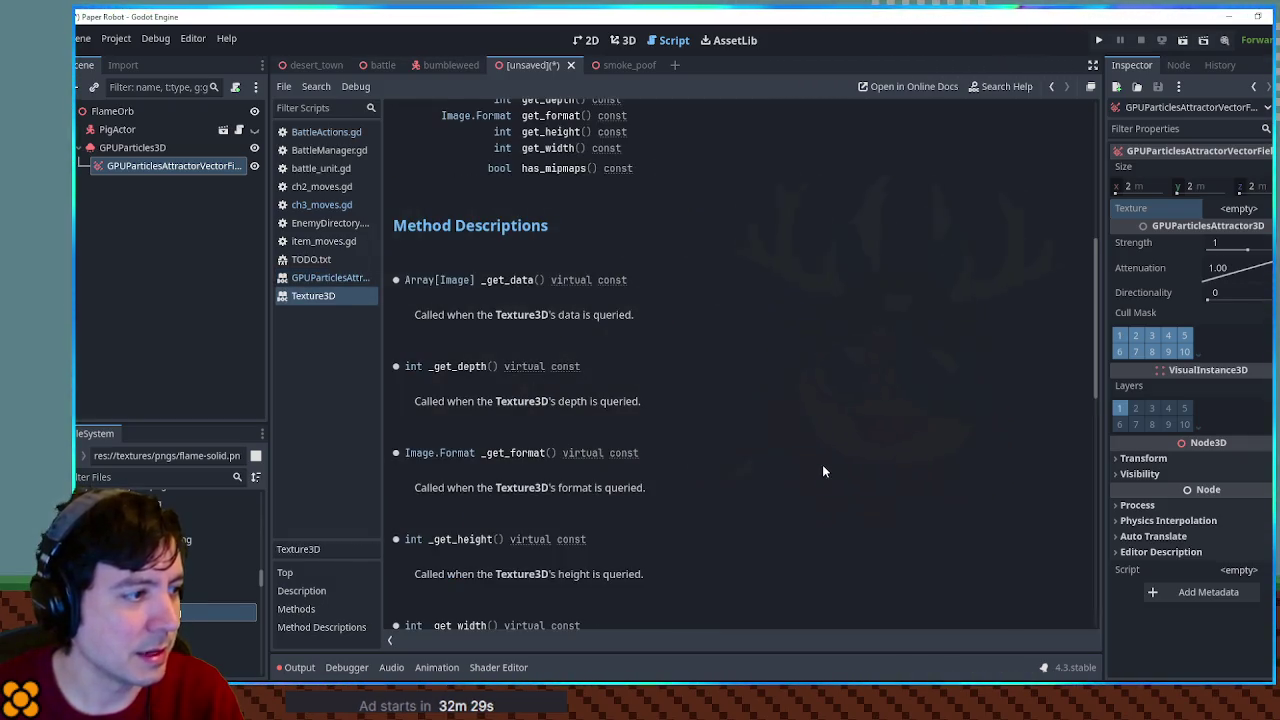
{"action": "scroll", "coordinate": [824, 456], "scroll_direction": "up", "scroll_amount": 3}
{"action": "scroll", "coordinate": [824, 456], "scroll_direction": "up", "scroll_amount": 1}
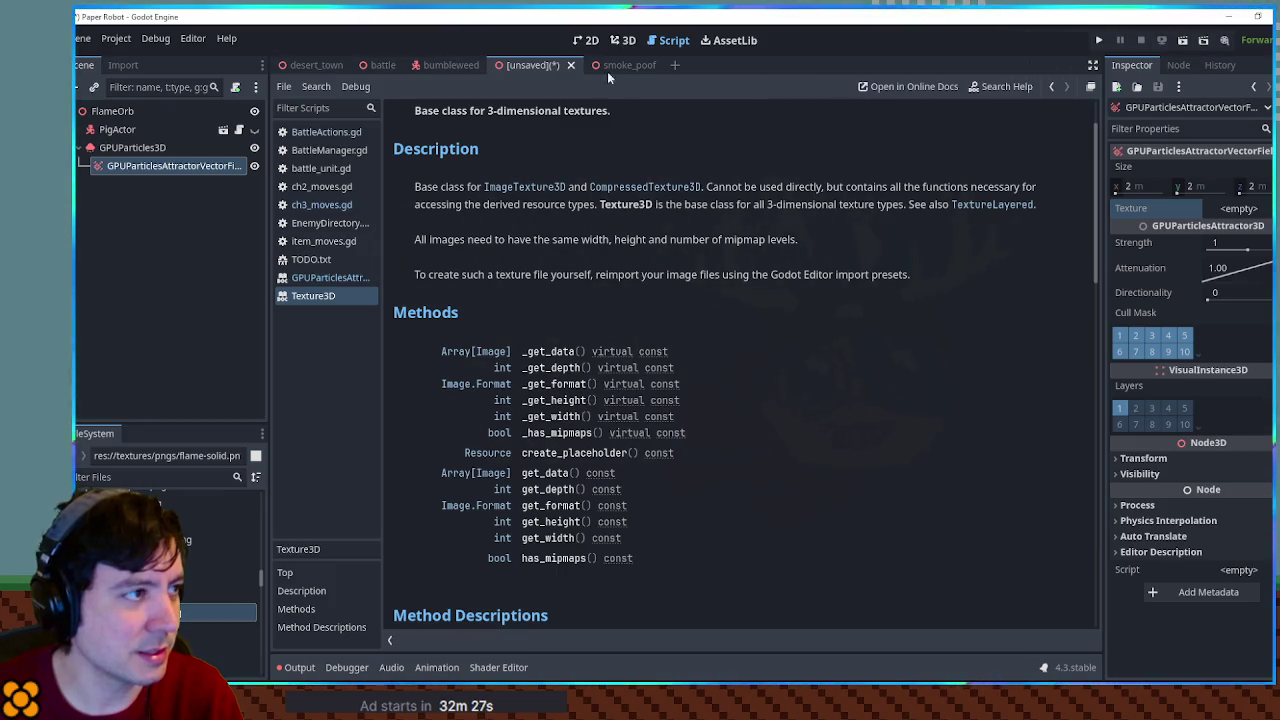
Close both documentation tabs and delete the vector-field attractor node
{"action": "middle_click", "coordinate": [324, 298]}
{"action": "middle_click", "coordinate": [303, 277]}
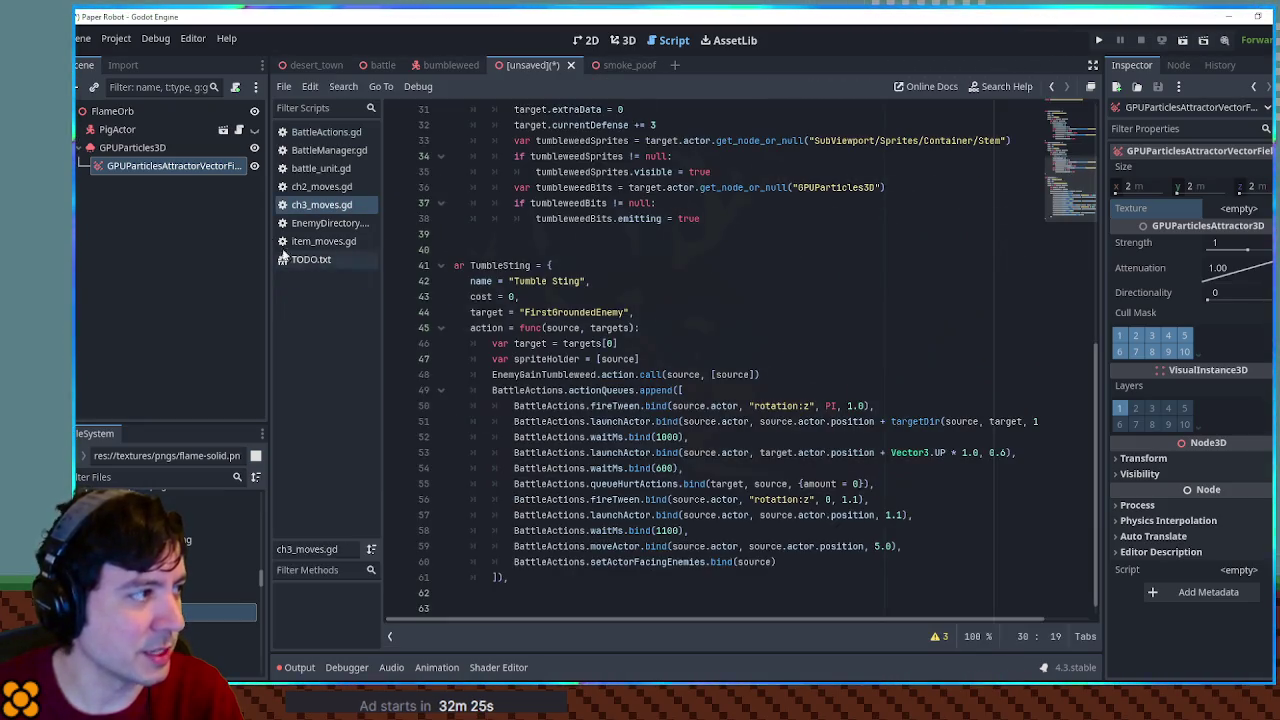
{"action": "key", "text": "Delete"}
{"action": "key", "text": "Return"}
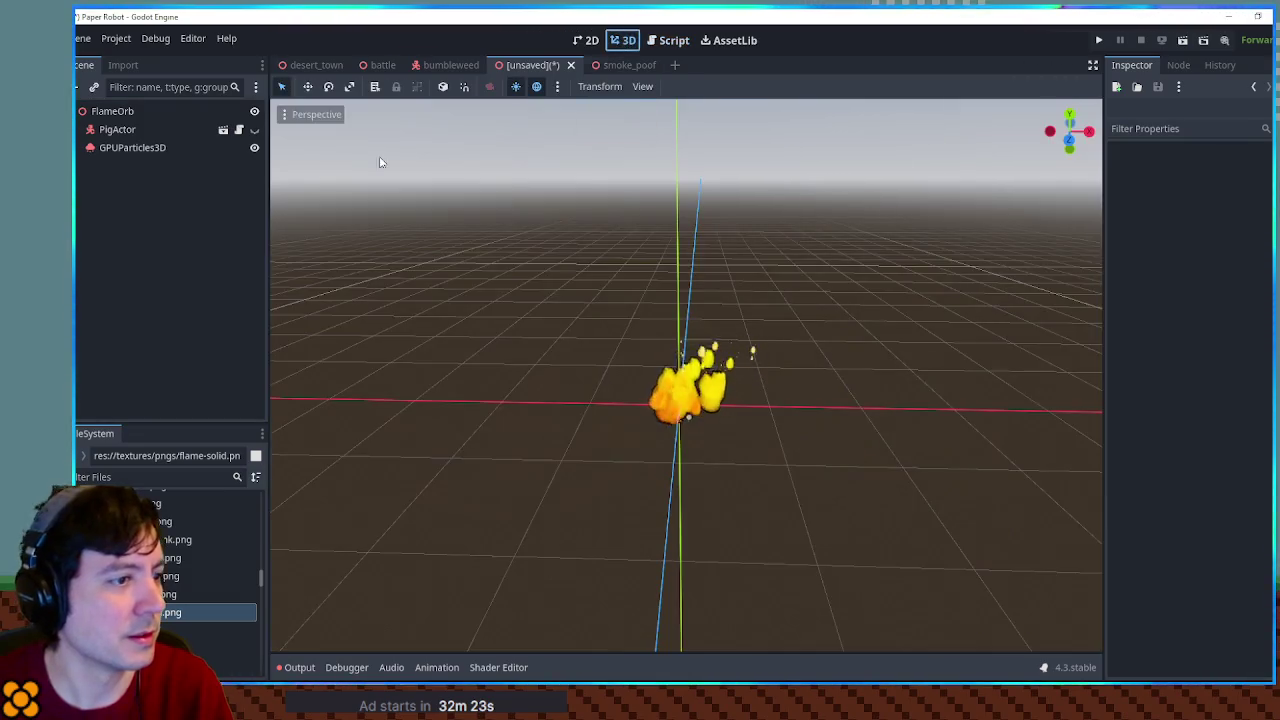
Add a GPUParticlesAttractorSphere3D as a child of the GPUParticles3D emitter
{"action": "left_click", "coordinate": [145, 146]}
{"action": "key", "text": "ctrl+a"}
{"action": "type", "text": "atract"}
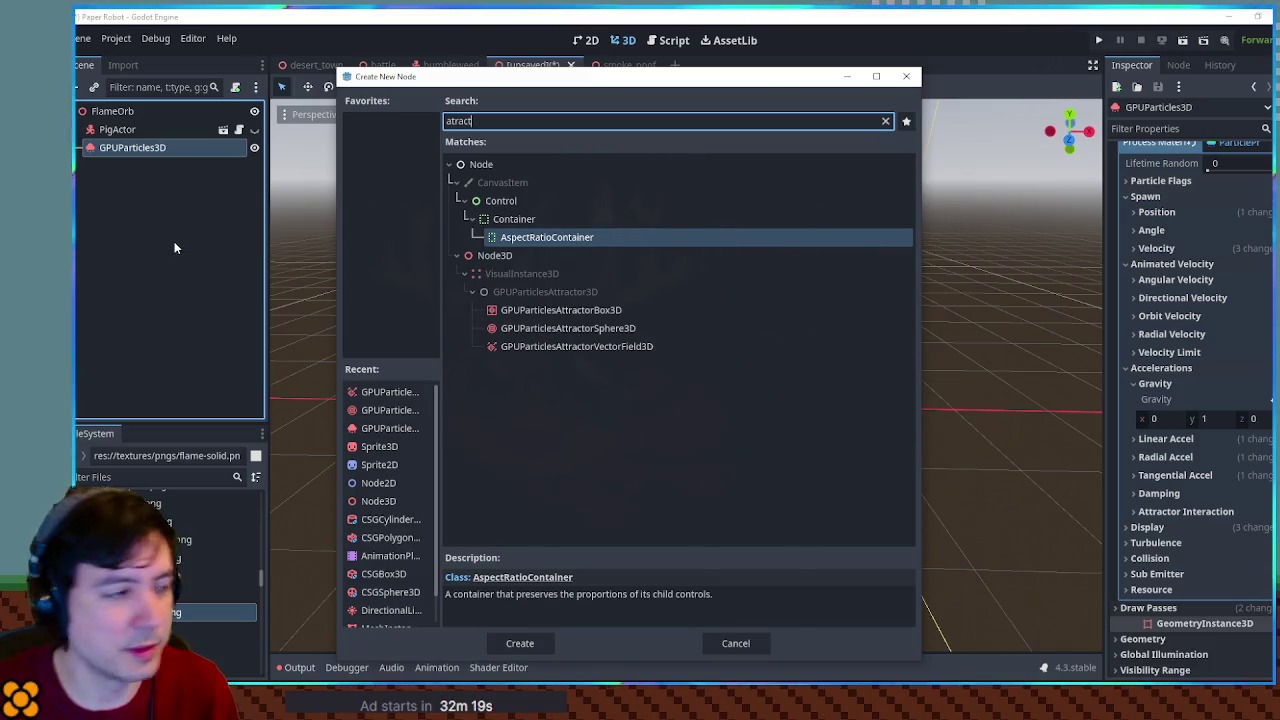
{"action": "double_click", "coordinate": [567, 330]}
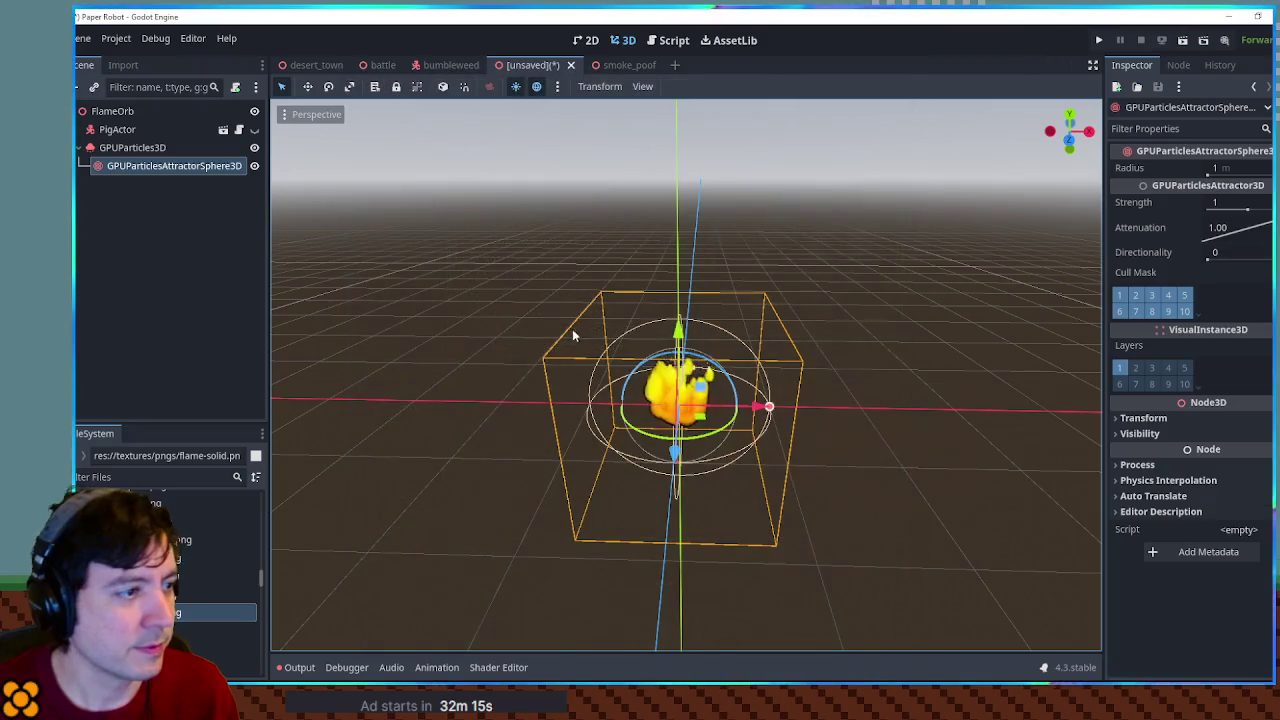
Raise the attractor sphere slightly above the flame and shrink its radius
{"action": "scroll", "coordinate": [694, 331], "scroll_direction": "up", "scroll_amount": 3}
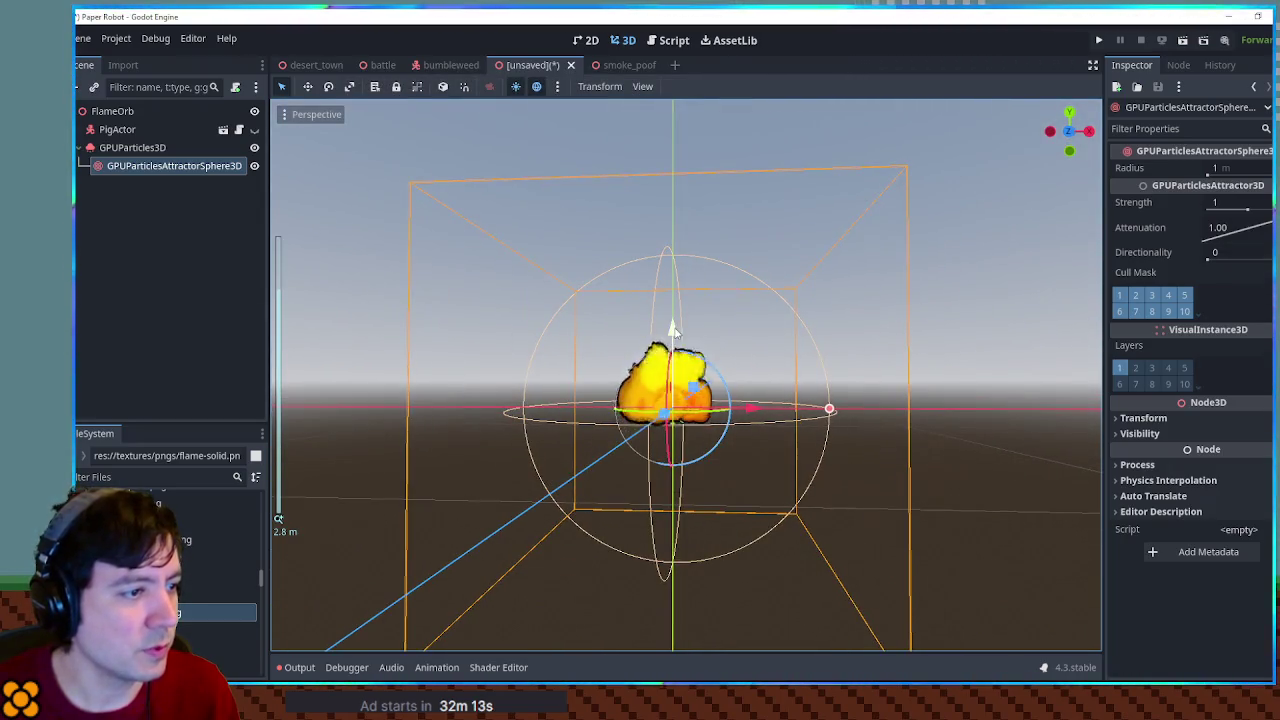
{"action": "left_click_drag", "start_coordinate": [676, 290], "coordinate": [680, 238]}
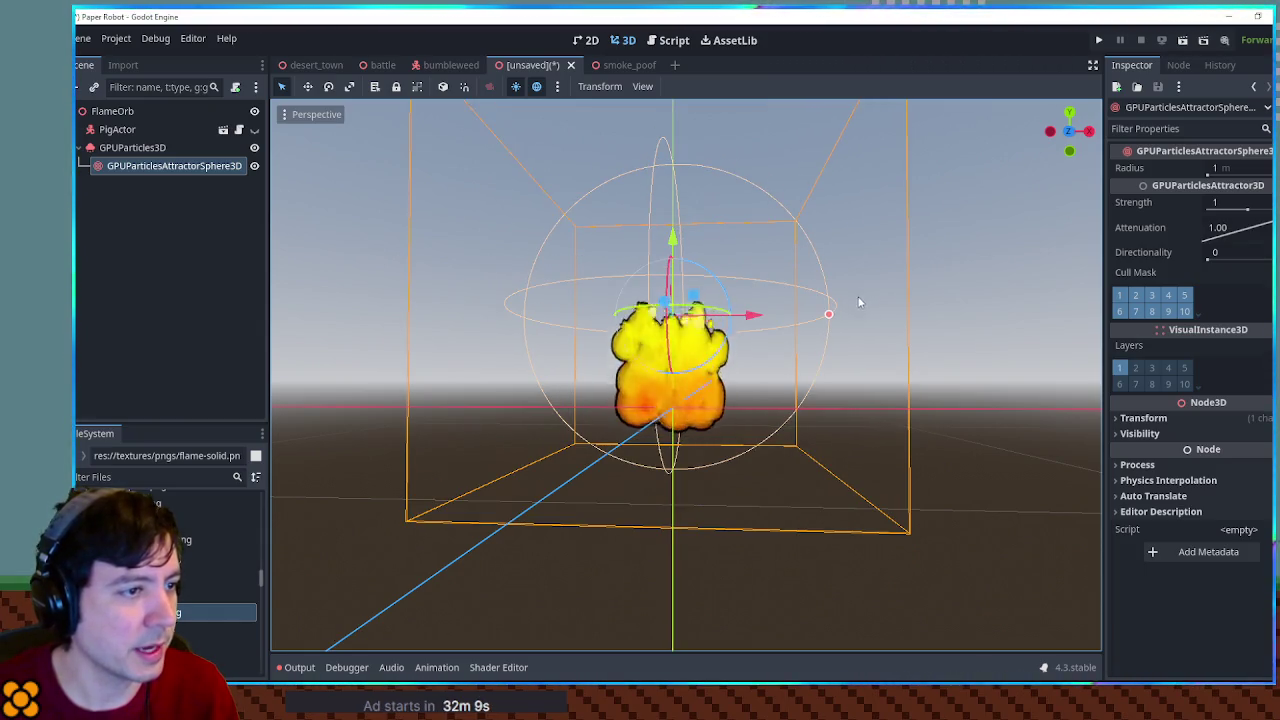
{"action": "mouse_move", "coordinate": [816, 320]}
{"action": "left_mouse_down"}
{"action": "mouse_move", "coordinate": [752, 314]}
{"action": "mouse_move", "coordinate": [789, 313]}
{"action": "left_mouse_up"}
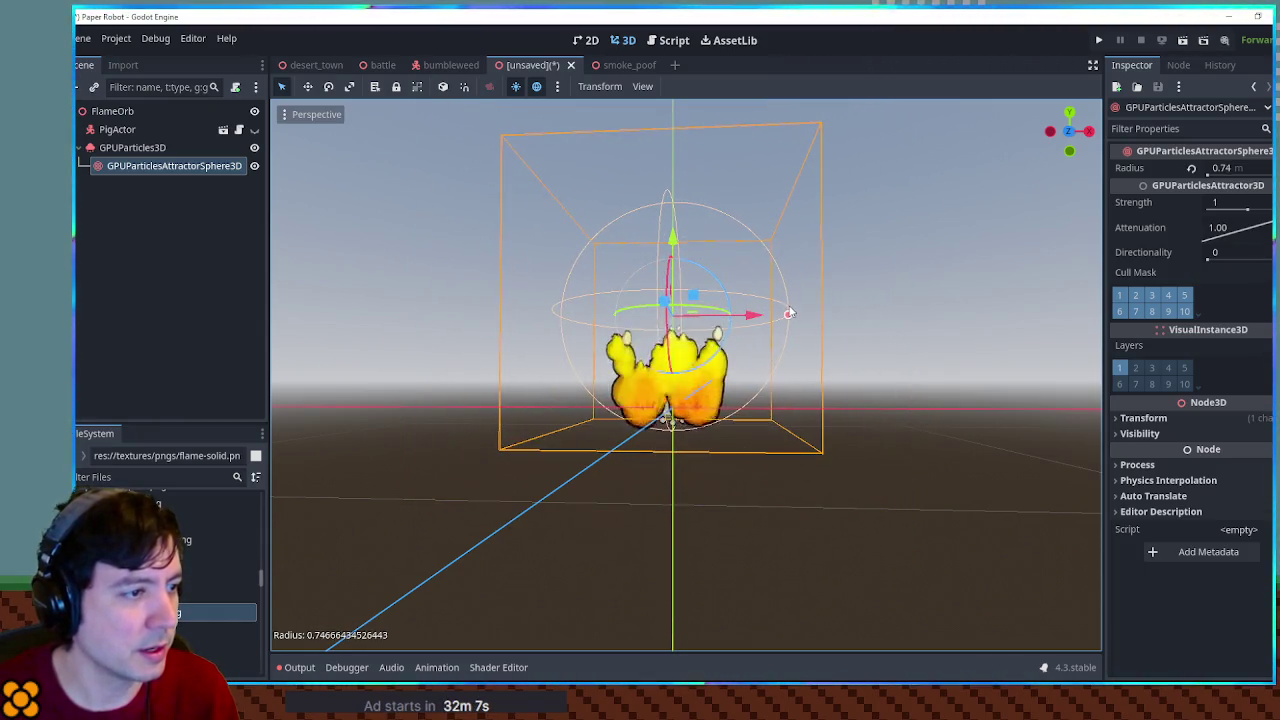
{"action": "left_click_drag", "start_coordinate": [675, 238], "coordinate": [675, 218]}
Try an attractor strength of 10 in the Inspector
{"action": "left_click", "coordinate": [1220, 203]}
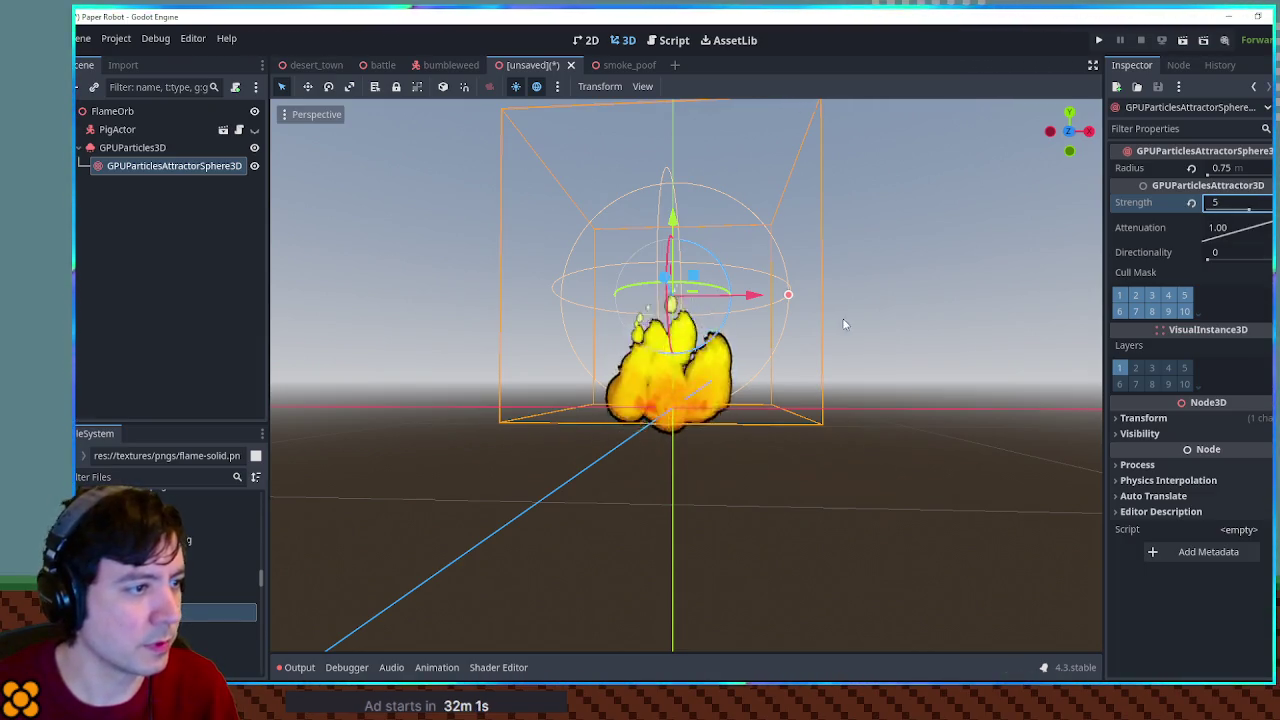
{"action": "scroll", "coordinate": [843, 323], "scroll_direction": "up", "scroll_amount": 2}
{"action": "type", "text": "10"}
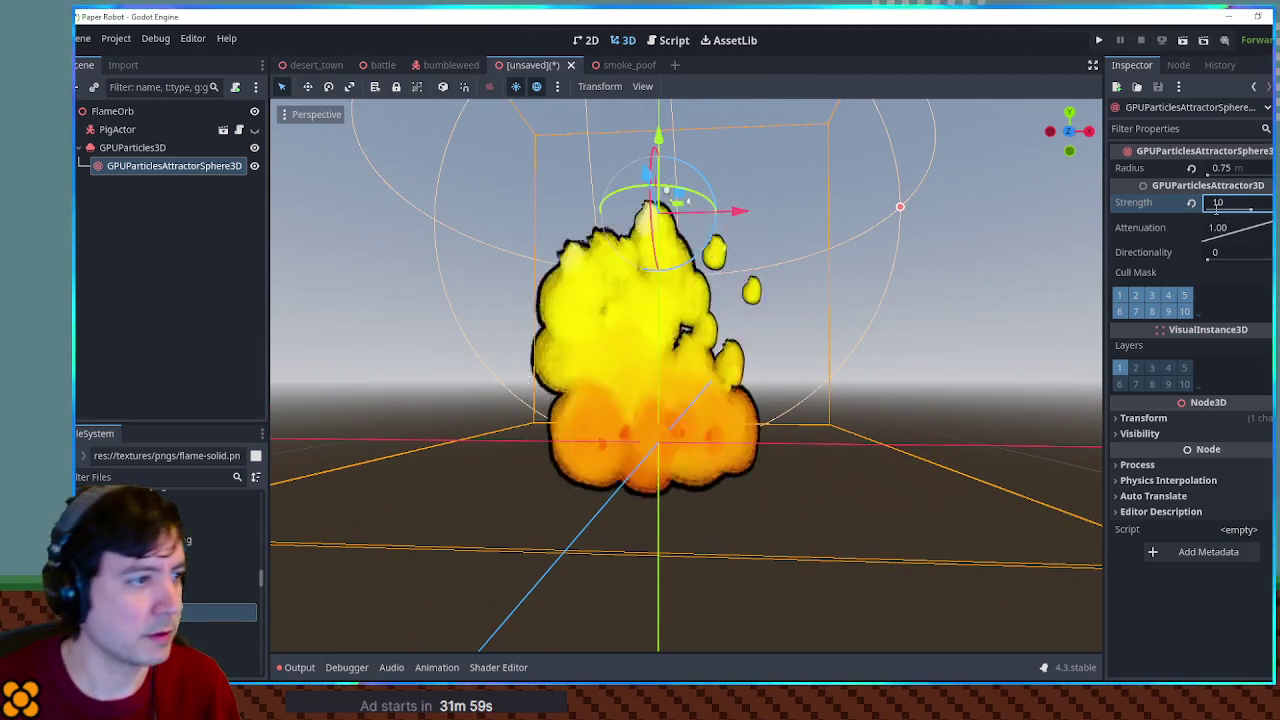
{"action": "scroll", "coordinate": [861, 320], "scroll_direction": "down", "scroll_amount": 5}
Nudge the attractor sphere higher and shrink its radius to 0.63 m
{"action": "mouse_move", "coordinate": [674, 222]}
{"action": "left_mouse_down"}
{"action": "mouse_move", "coordinate": [674, 194]}
{"action": "mouse_move", "coordinate": [676, 250]}
{"action": "left_mouse_up"}
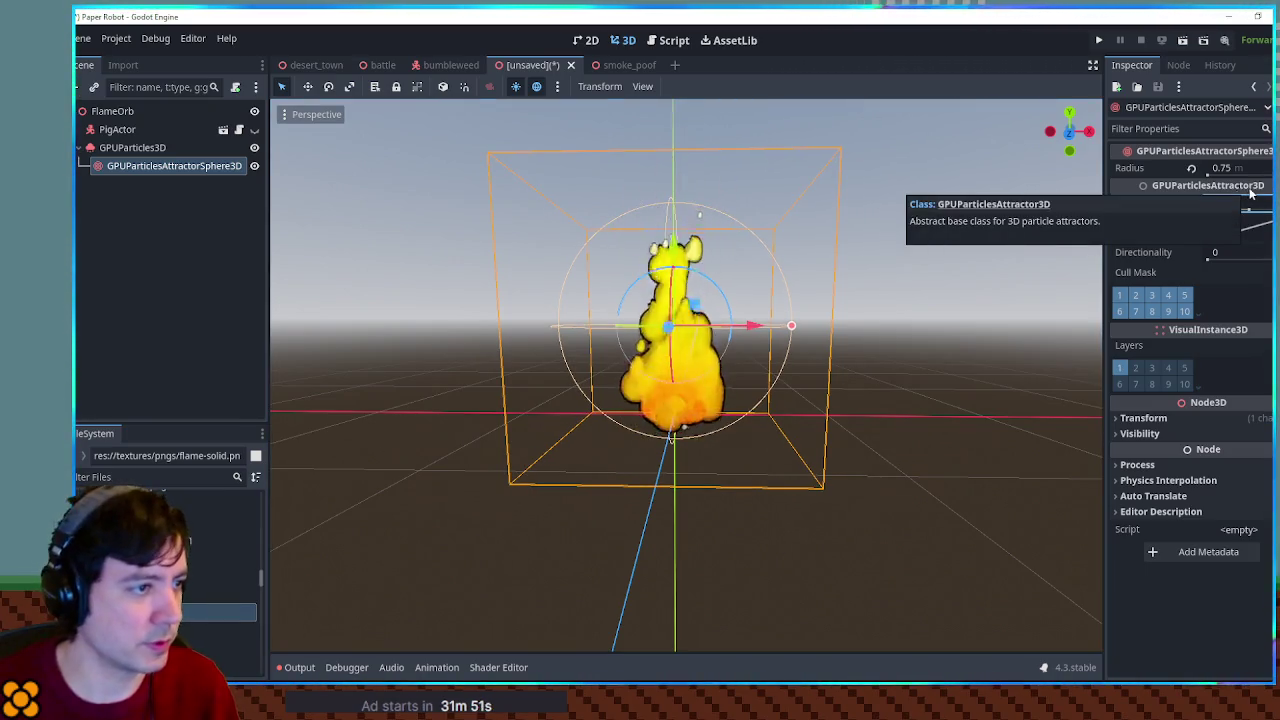
{"action": "scroll", "coordinate": [880, 350], "scroll_direction": "up", "scroll_amount": 4}
{"action": "left_click_drag", "start_coordinate": [866, 295], "coordinate": [837, 286]}
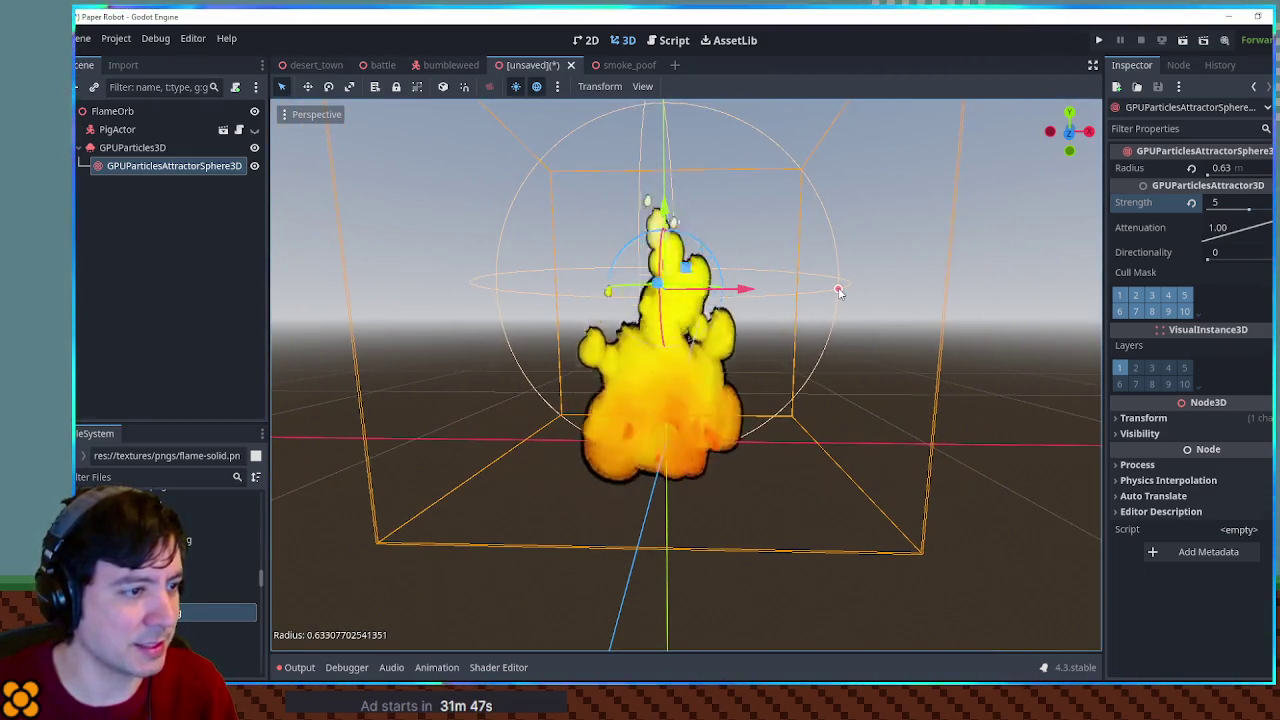
{"action": "left_click", "coordinate": [1006, 449]}
Orbit the view around the flame and select the PigActor node
{"action": "mouse_move", "coordinate": [816, 416]}
{"action": "left_mouse_down"}
{"action": "mouse_move", "coordinate": [653, 401]}
{"action": "mouse_move", "coordinate": [871, 434]}
{"action": "mouse_move", "coordinate": [1100, 420]}
{"action": "mouse_move", "coordinate": [930, 425]}
{"action": "left_mouse_up"}
{"action": "scroll", "coordinate": [806, 407], "scroll_direction": "up", "scroll_amount": 3}
{"action": "mouse_move", "coordinate": [806, 407]}
{"action": "left_mouse_down"}
{"action": "mouse_move", "coordinate": [863, 408]}
{"action": "mouse_move", "coordinate": [771, 406]}
{"action": "mouse_move", "coordinate": [800, 408]}
{"action": "left_mouse_up"}
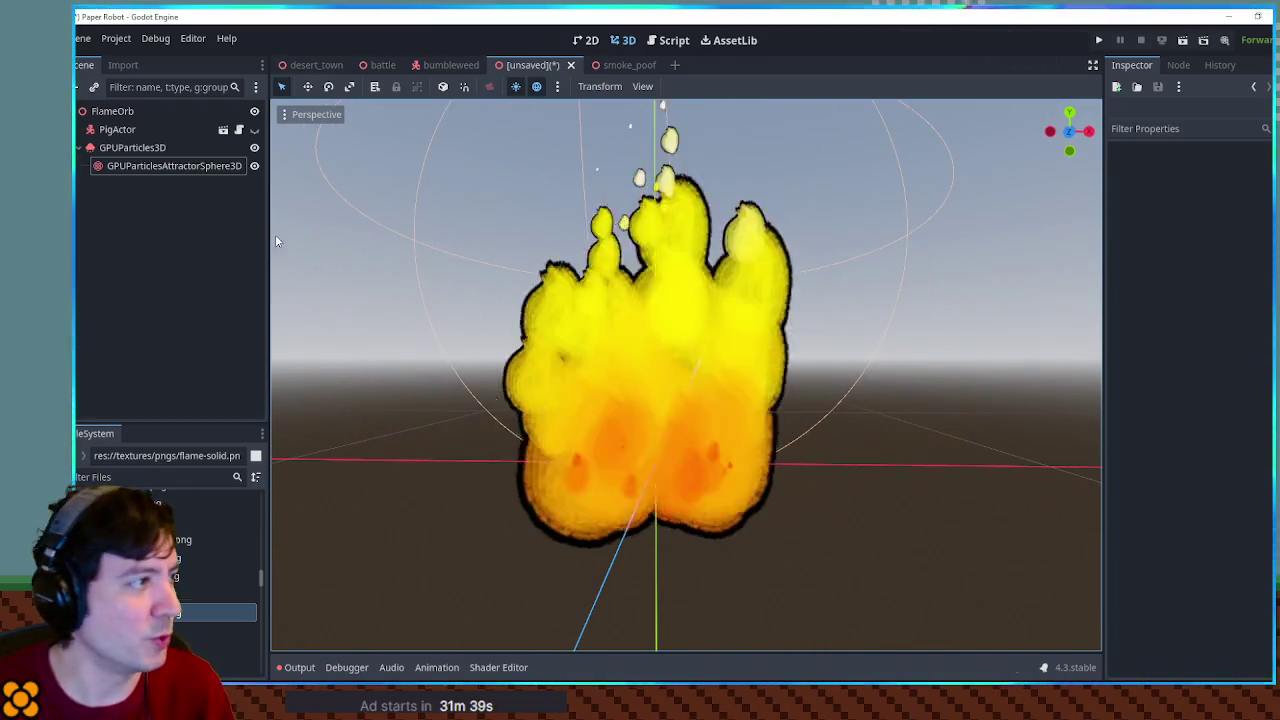
{"action": "left_click", "coordinate": [126, 129]}
{"action": "left_click", "coordinate": [255, 130]}
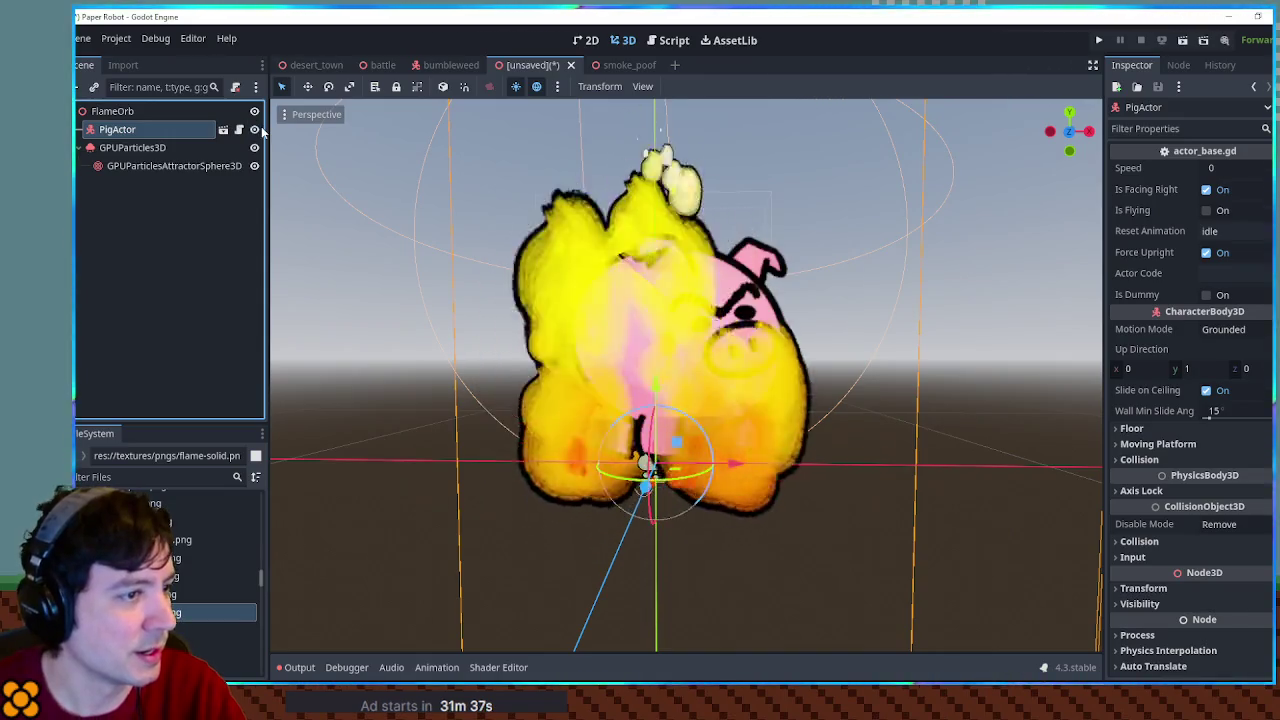
{"action": "scroll", "coordinate": [677, 305], "scroll_direction": "up", "scroll_amount": 5}
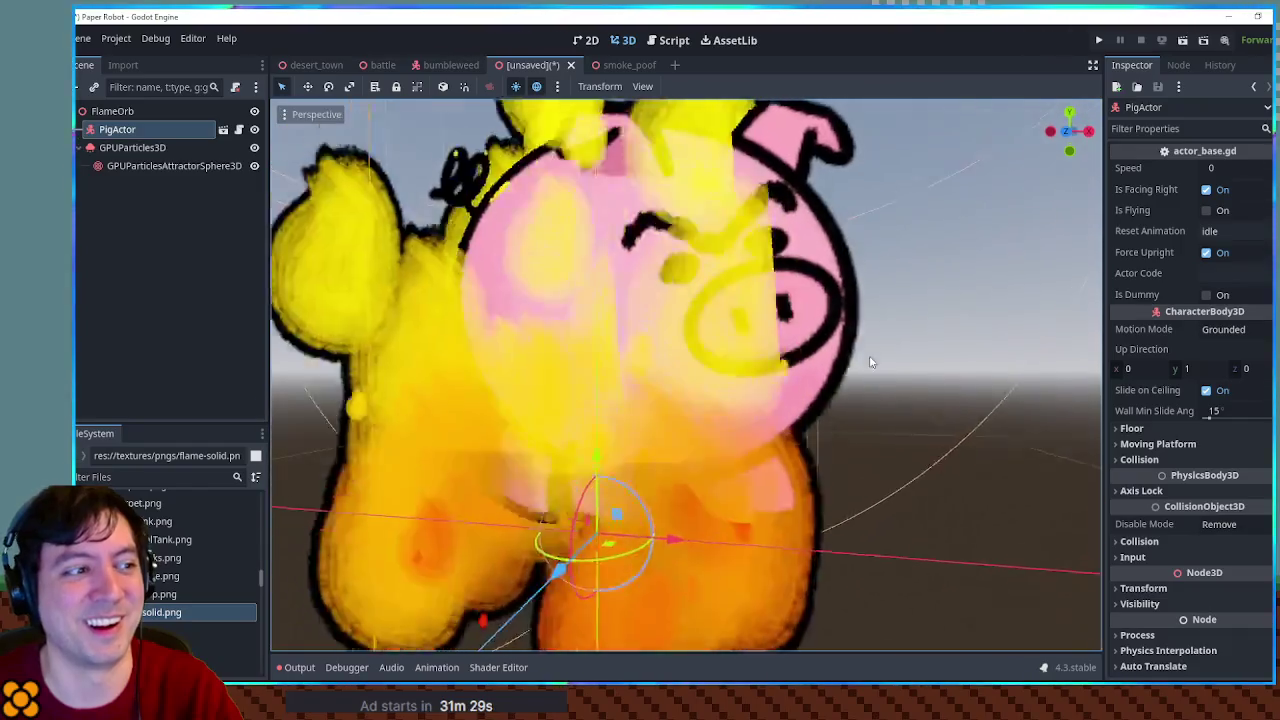
{"action": "scroll", "coordinate": [870, 370], "scroll_direction": "up", "scroll_amount": 2}
{"action": "scroll", "coordinate": [872, 383], "scroll_direction": "down", "scroll_amount": 3}
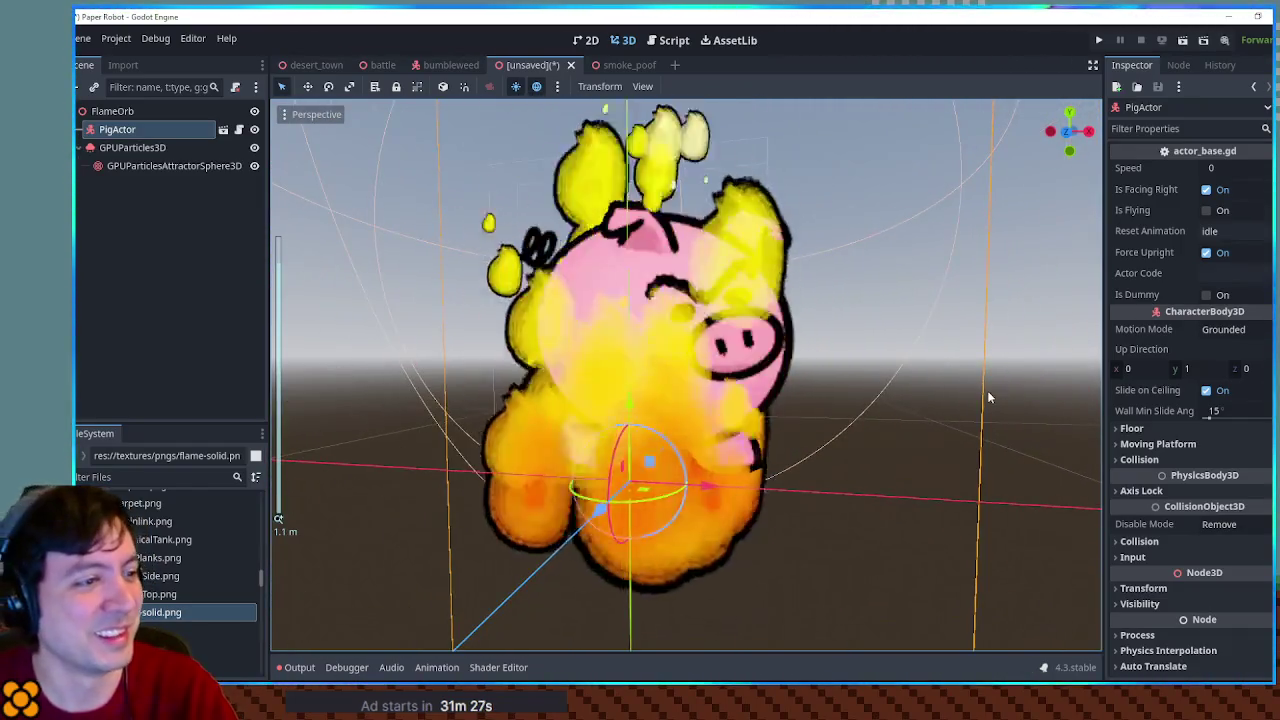
{"action": "left_click", "coordinate": [254, 129]}
{"action": "scroll", "coordinate": [544, 271], "scroll_direction": "down", "scroll_amount": 3}
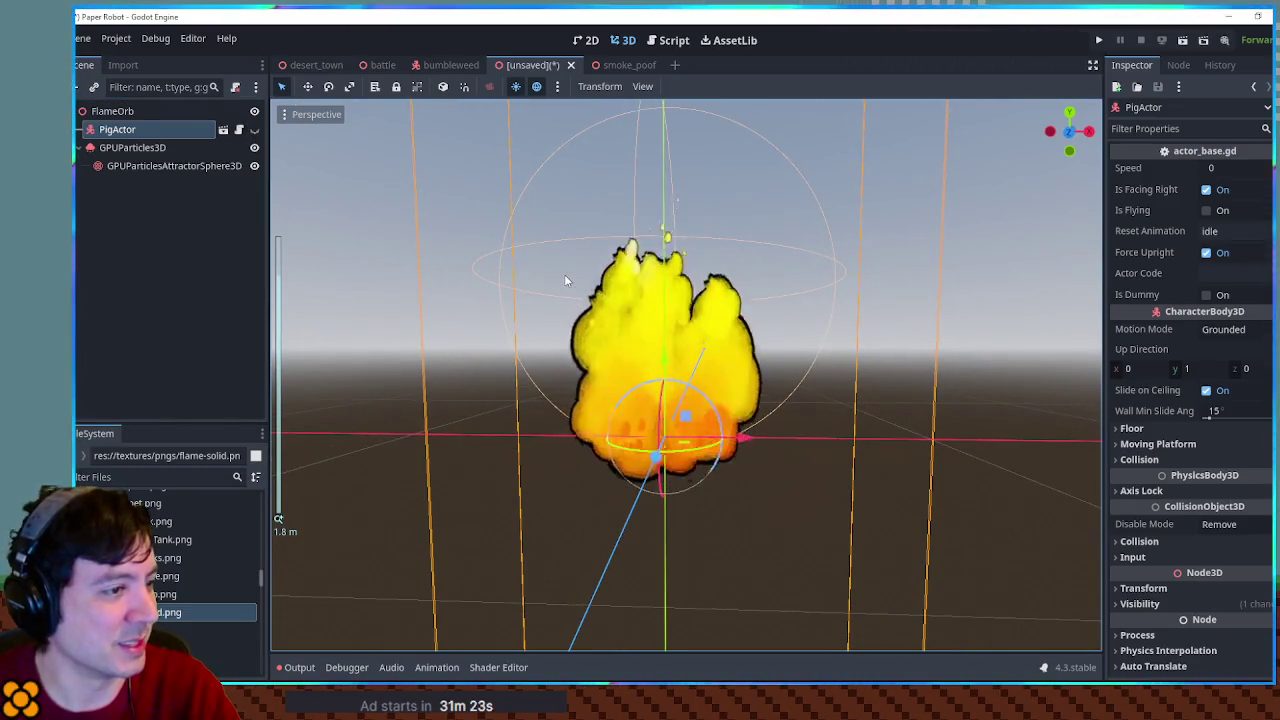
{"action": "left_click", "coordinate": [153, 148]}
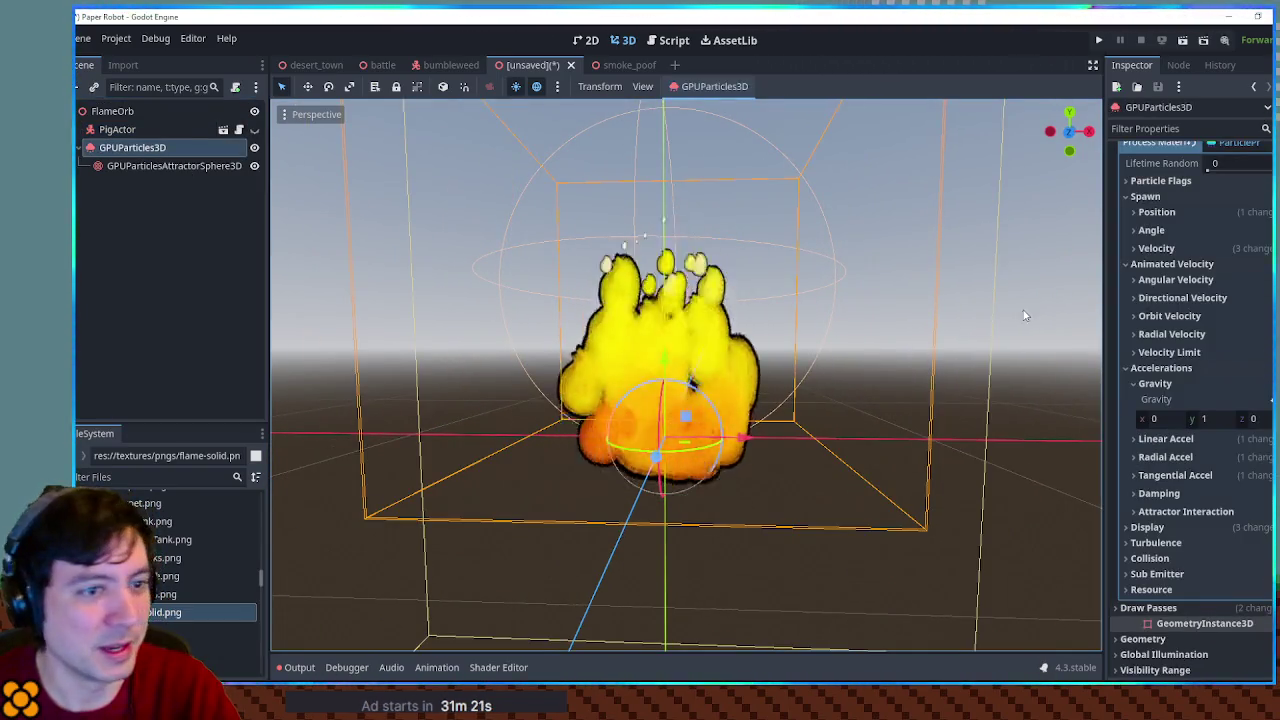
Collapse the Accelerations and Animated Velocity sections to reveal the particle Display properties
{"action": "scroll", "coordinate": [1197, 300], "scroll_direction": "up", "scroll_amount": 3}
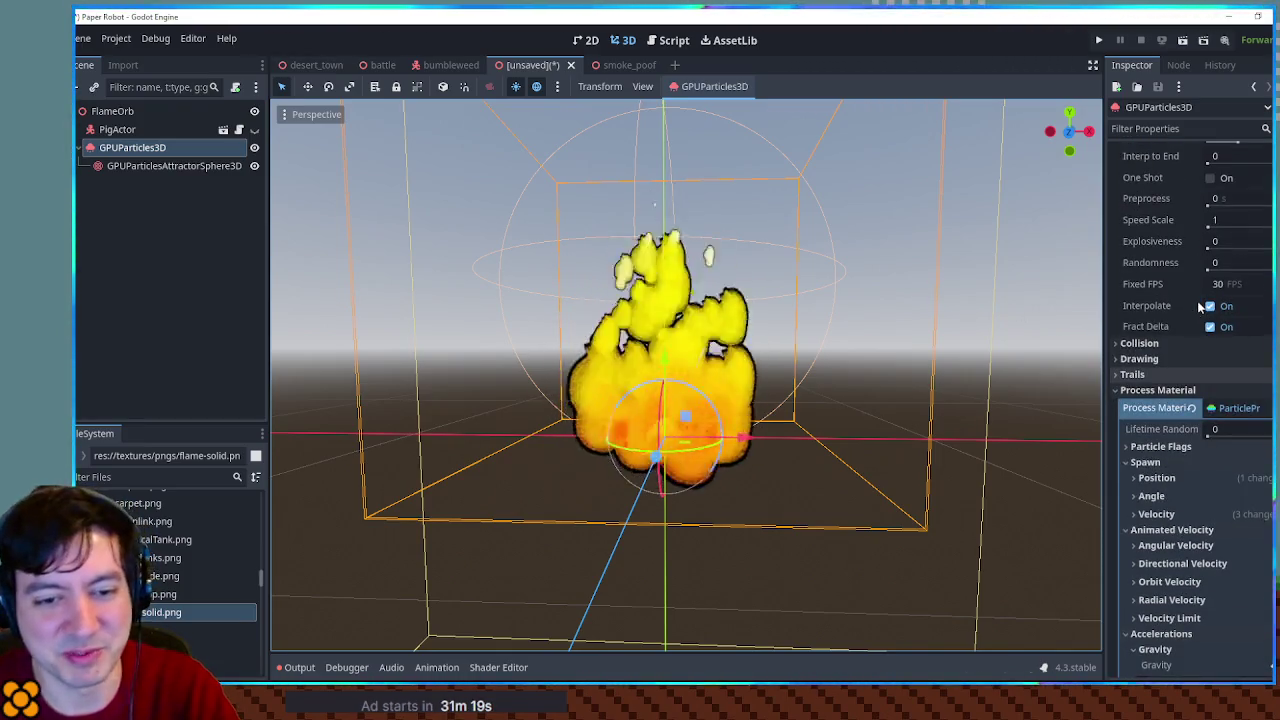
{"action": "left_click", "coordinate": [1138, 391]}
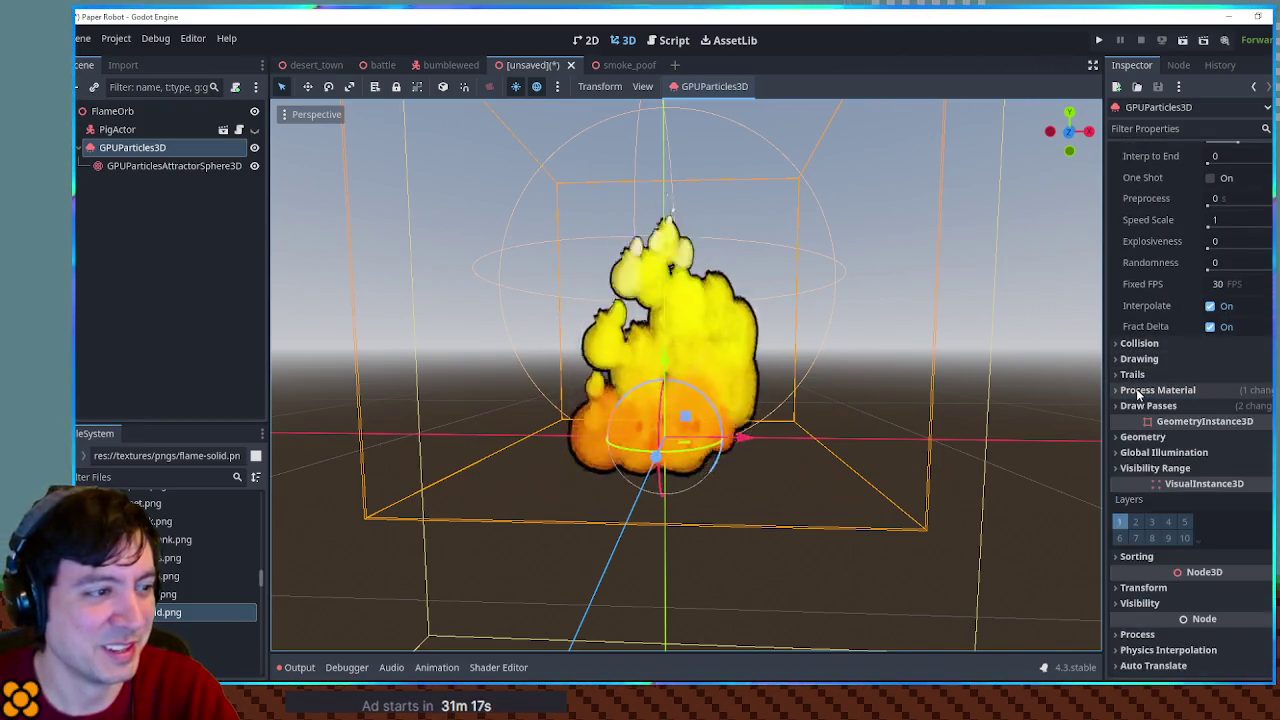
{"action": "left_click", "coordinate": [1150, 408]}
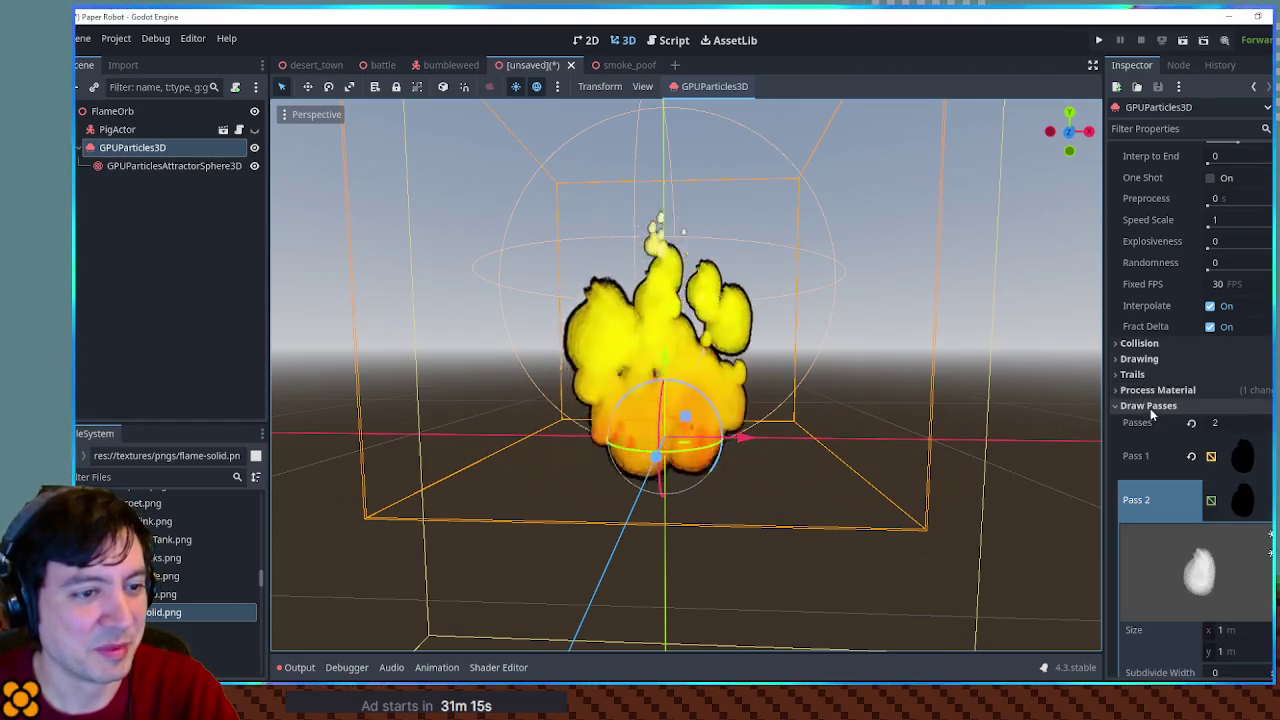
{"action": "scroll", "coordinate": [1169, 358], "scroll_direction": "down", "scroll_amount": 4}
{"action": "scroll", "coordinate": [1190, 300], "scroll_direction": "up", "scroll_amount": 4}
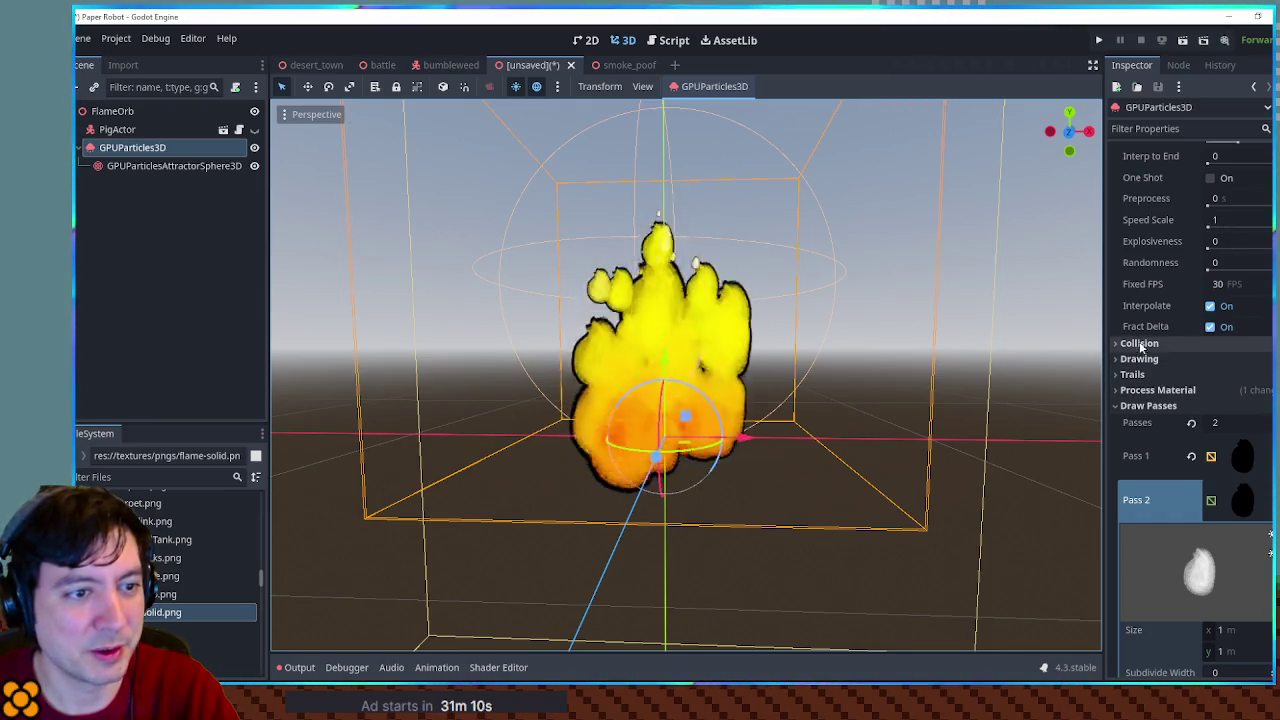
{"action": "left_click", "coordinate": [1150, 390]}
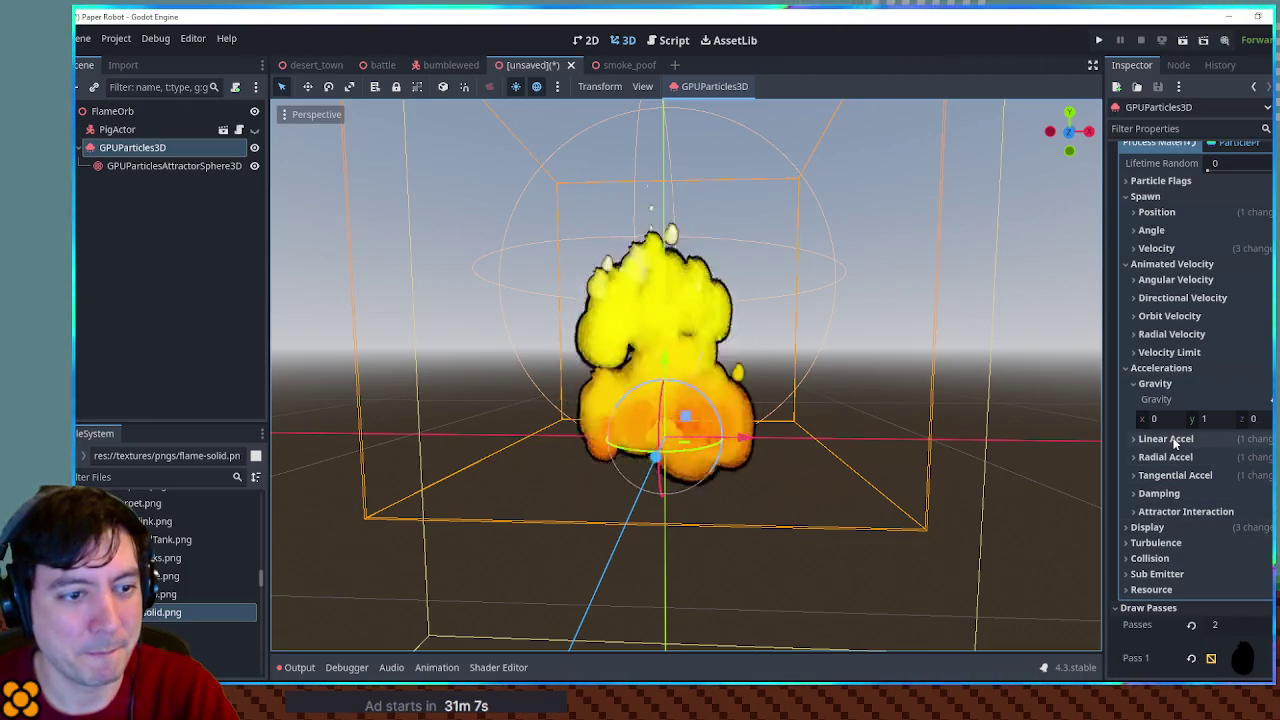
{"action": "left_click", "coordinate": [1163, 368]}
{"action": "left_click", "coordinate": [1170, 264]}
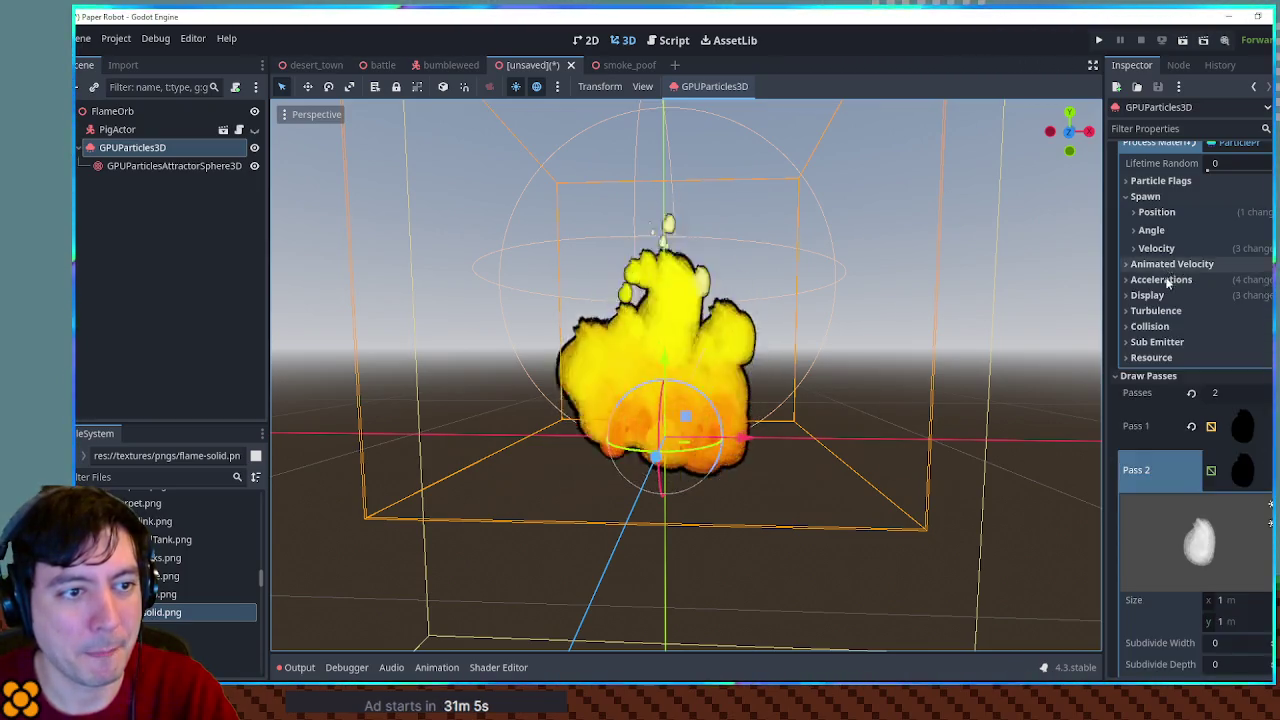
{"action": "left_click", "coordinate": [1150, 295]}
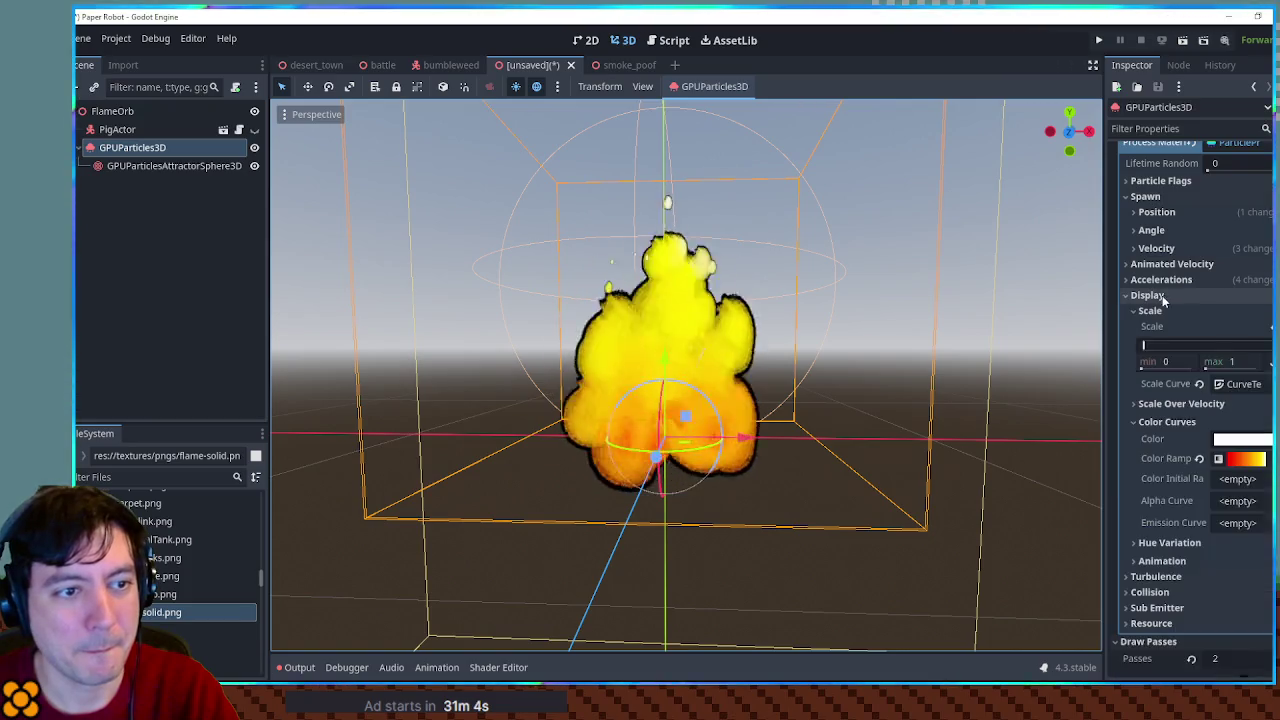
Raise an early Scale Curve point to form a plateau near 0.75
{"action": "left_click", "coordinate": [1243, 384]}
{"action": "left_click", "coordinate": [1237, 456]}
{"action": "mouse_move", "coordinate": [1182, 555]}
{"action": "left_mouse_down"}
{"action": "mouse_move", "coordinate": [1182, 535]}
{"action": "mouse_move", "coordinate": [1233, 537]}
{"action": "left_mouse_up"}
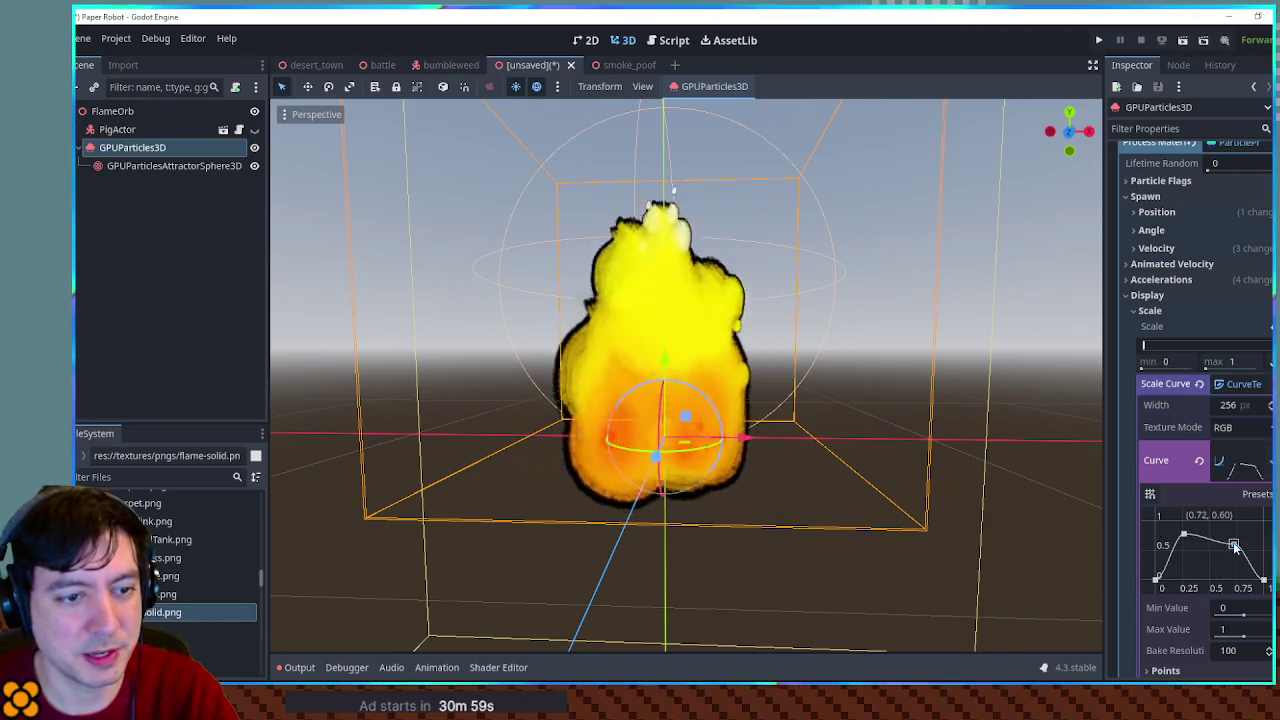
{"action": "scroll", "coordinate": [765, 329], "scroll_direction": "down", "scroll_amount": 3}
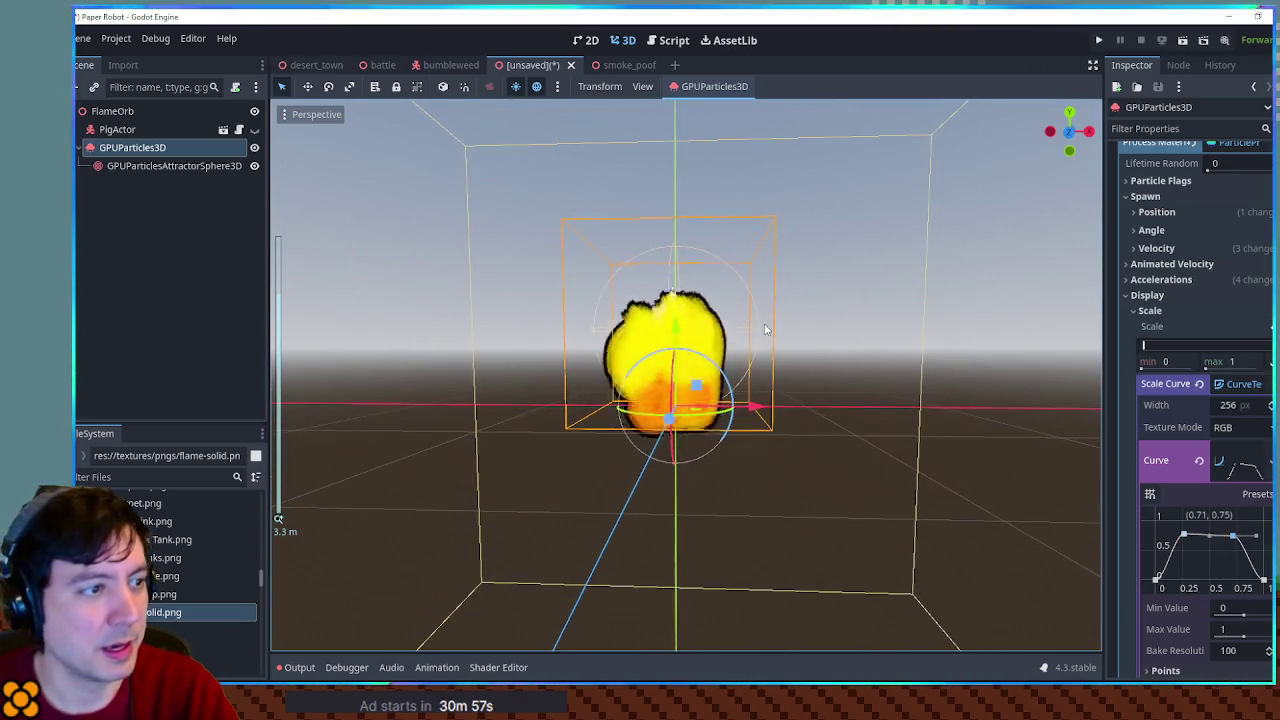
{"action": "left_click", "coordinate": [160, 165]}
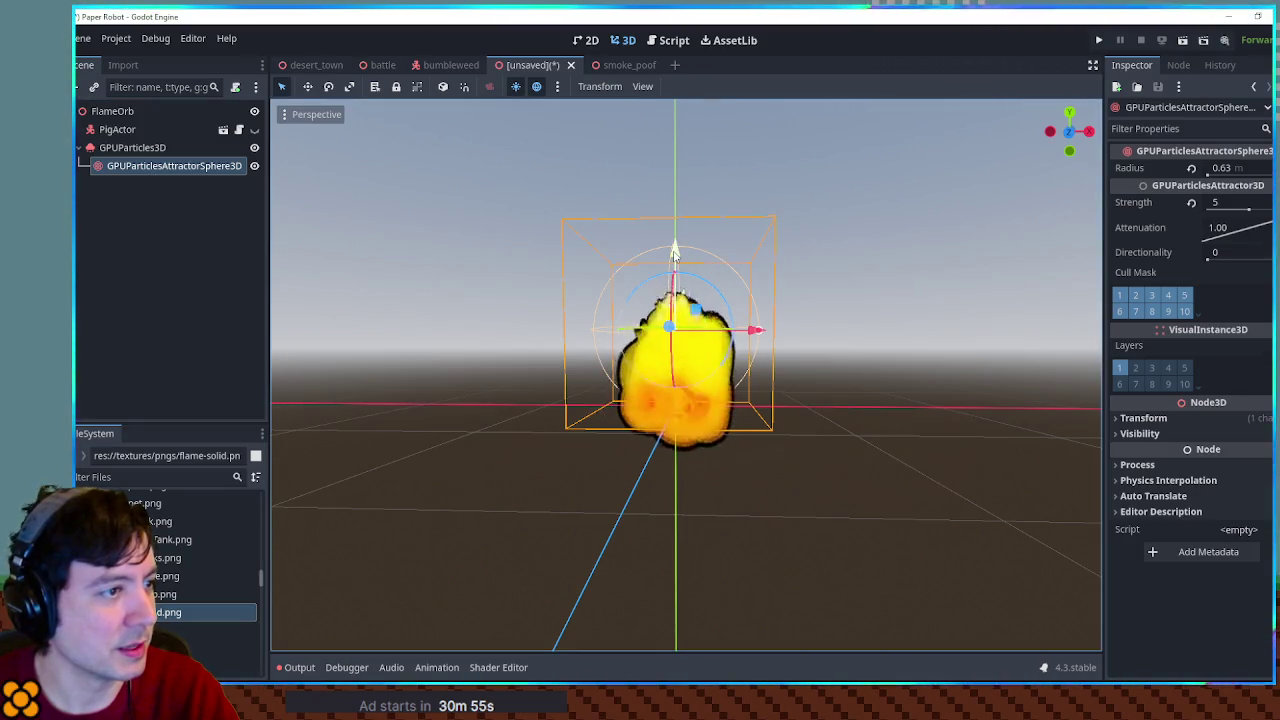
Raise the attractor, widen it to 0.92 m, and give the flame 0.4 initial velocity
{"action": "mouse_move", "coordinate": [675, 253]}
{"action": "left_mouse_down"}
{"action": "mouse_move", "coordinate": [675, 135]}
{"action": "mouse_move", "coordinate": [675, 195]}
{"action": "left_mouse_up"}
{"action": "left_click_drag", "start_coordinate": [765, 285], "coordinate": [800, 285]}
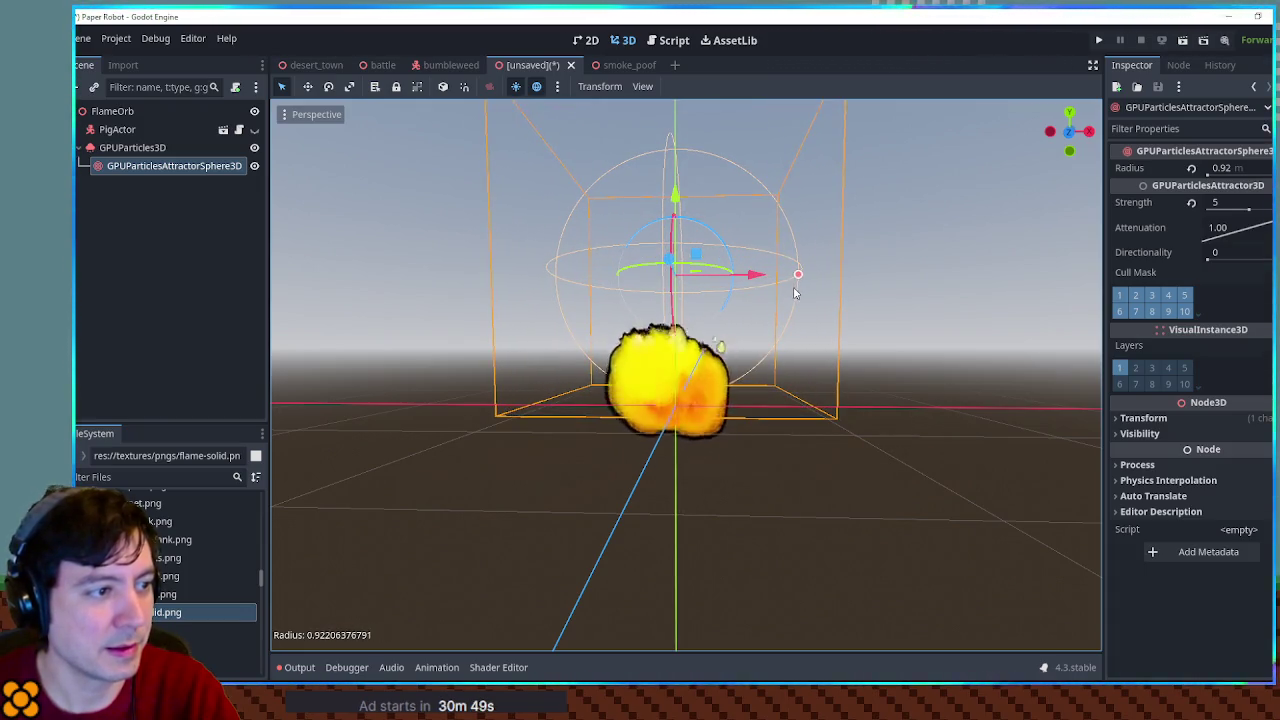
{"action": "left_click", "coordinate": [152, 146]}
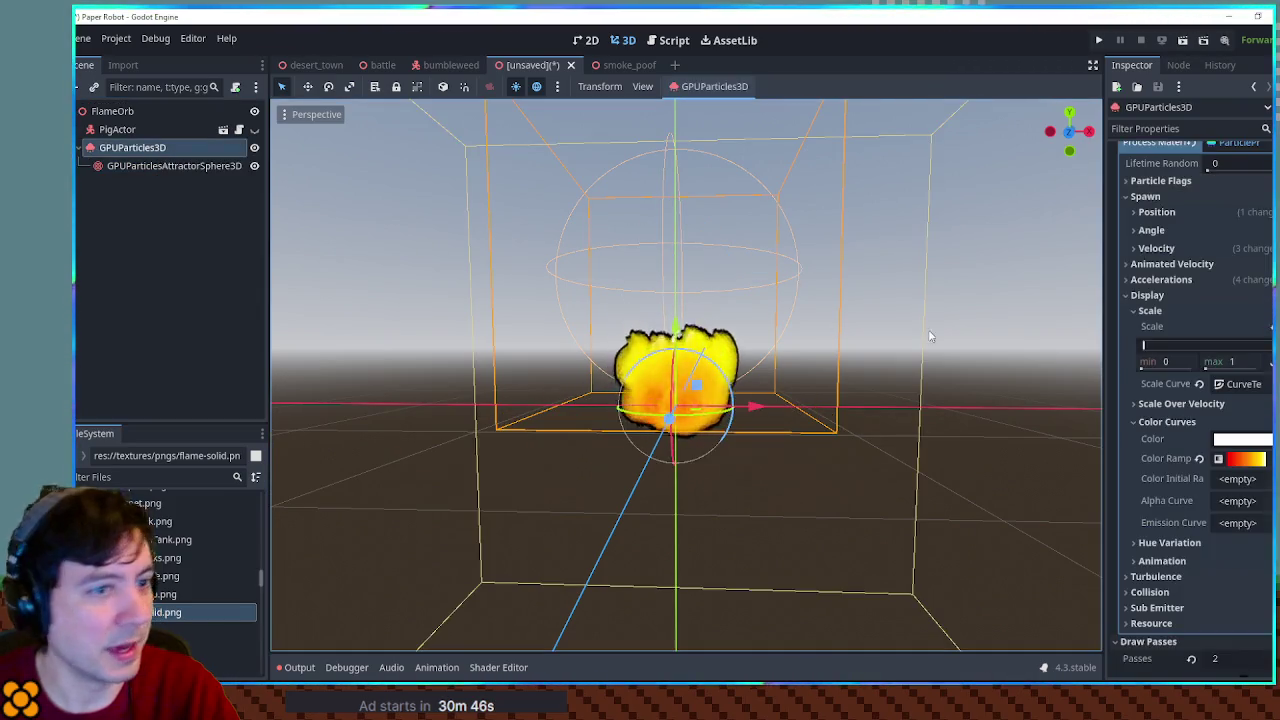
{"action": "left_click", "coordinate": [1157, 248]}
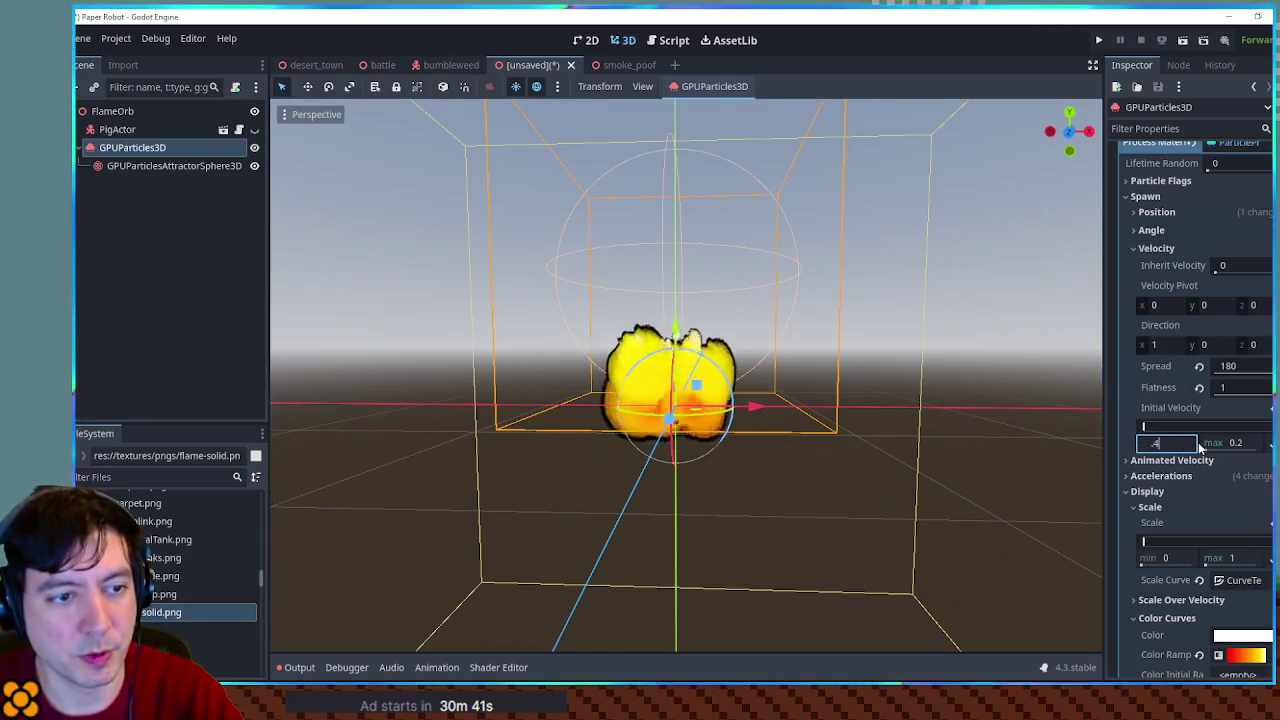
{"action": "key", "text": "Return"}
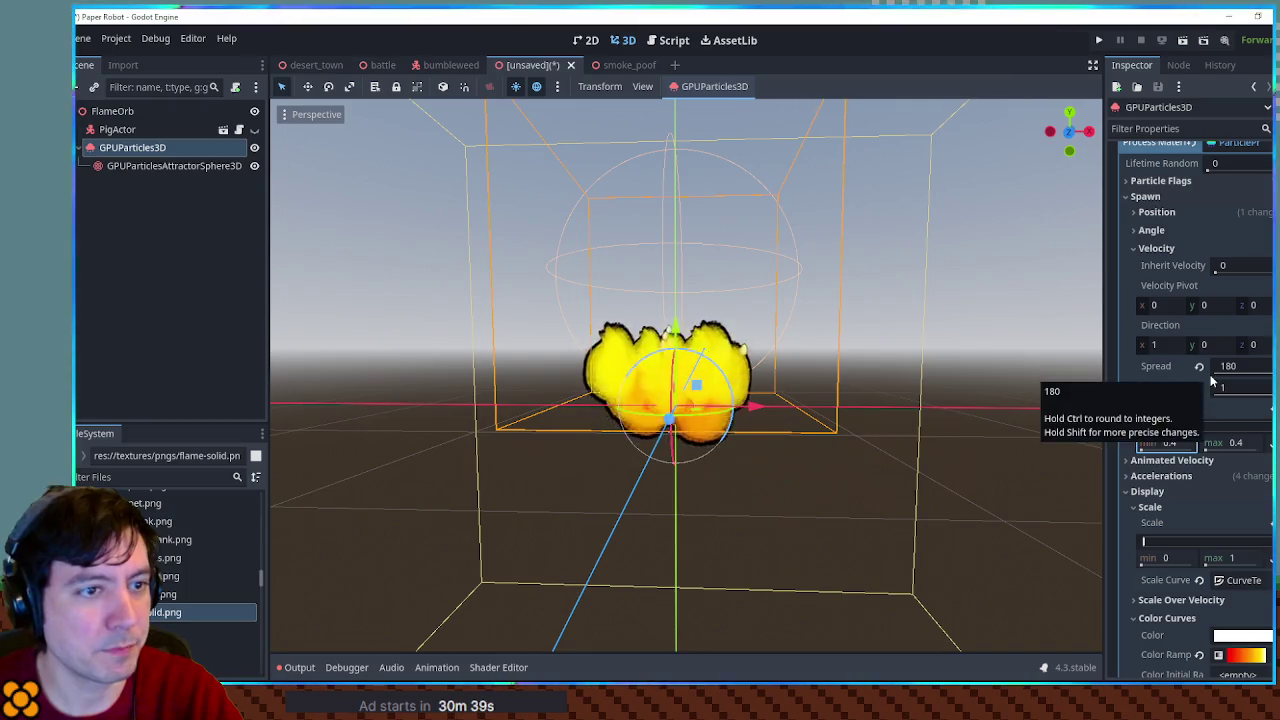
Set the flame's emission ring radius to 0.4
{"action": "left_click", "coordinate": [1158, 214]}
{"action": "left_click", "coordinate": [1240, 391]}
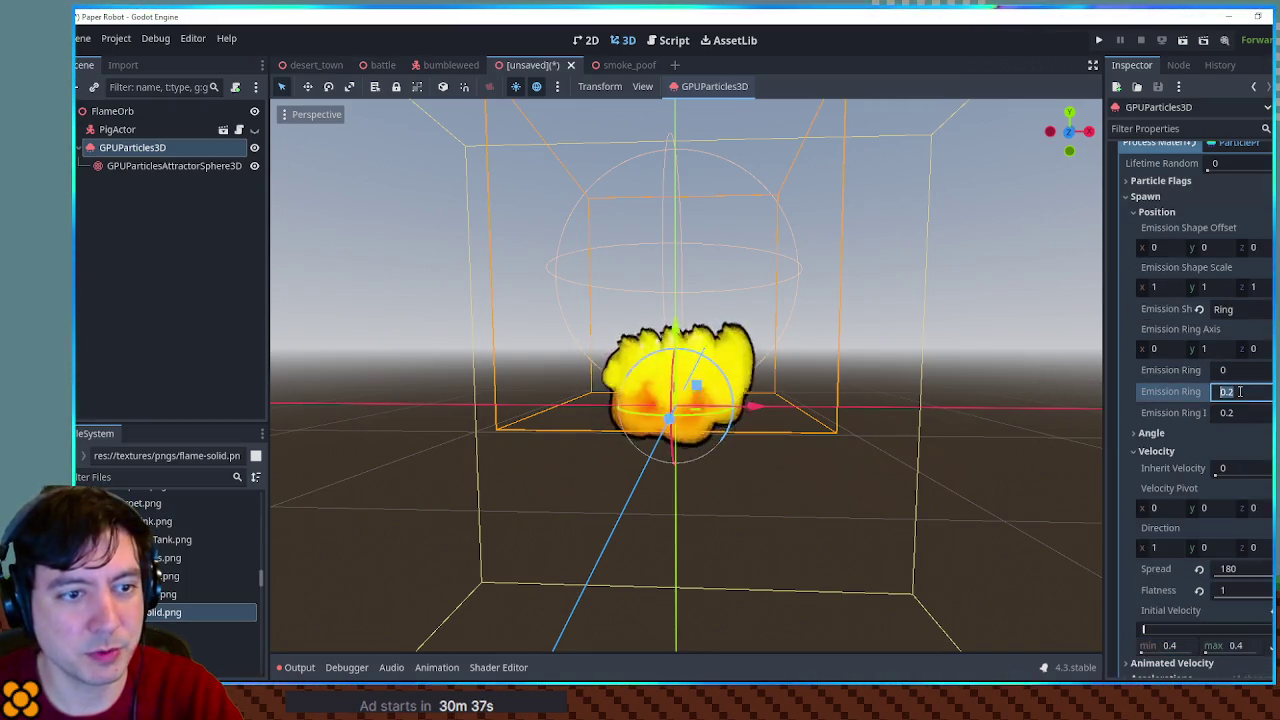
{"action": "left_click", "coordinate": [1238, 413]}
{"action": "type", "text": "0.4"}
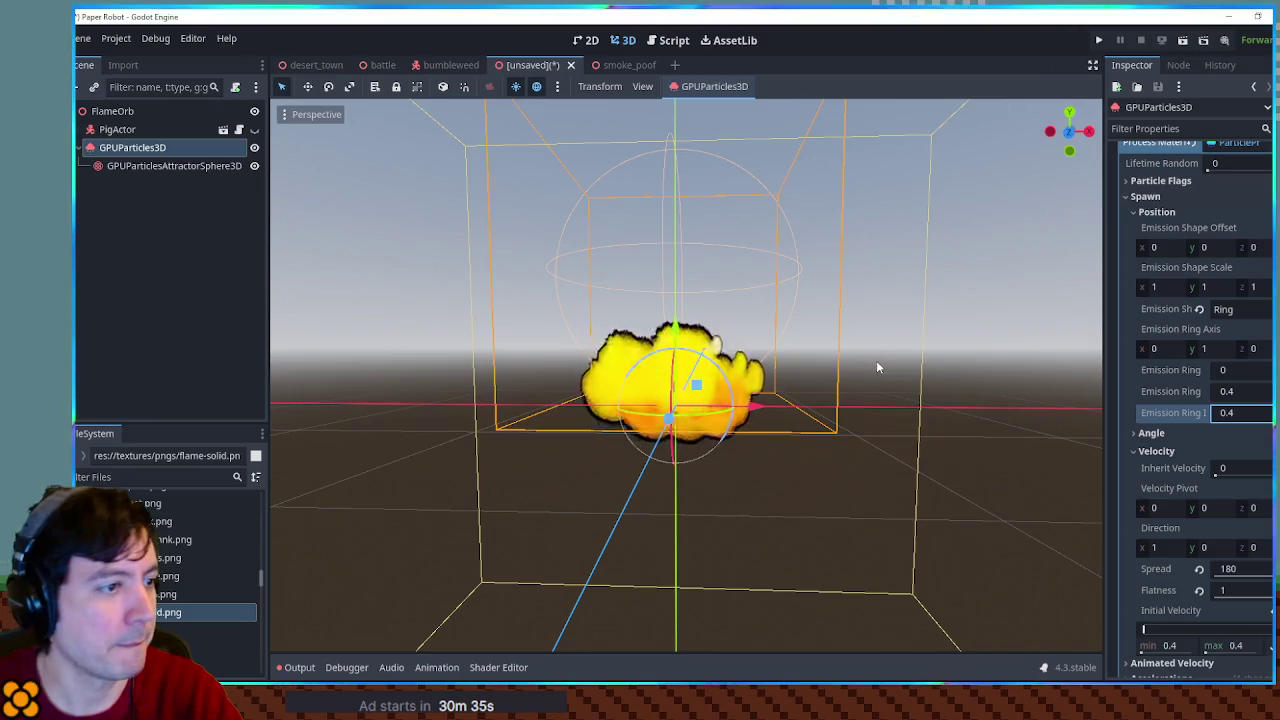
{"action": "mouse_move", "coordinate": [843, 352]}
{"action": "left_mouse_down"}
{"action": "mouse_move", "coordinate": [771, 300]}
{"action": "mouse_move", "coordinate": [911, 359]}
{"action": "left_mouse_up"}
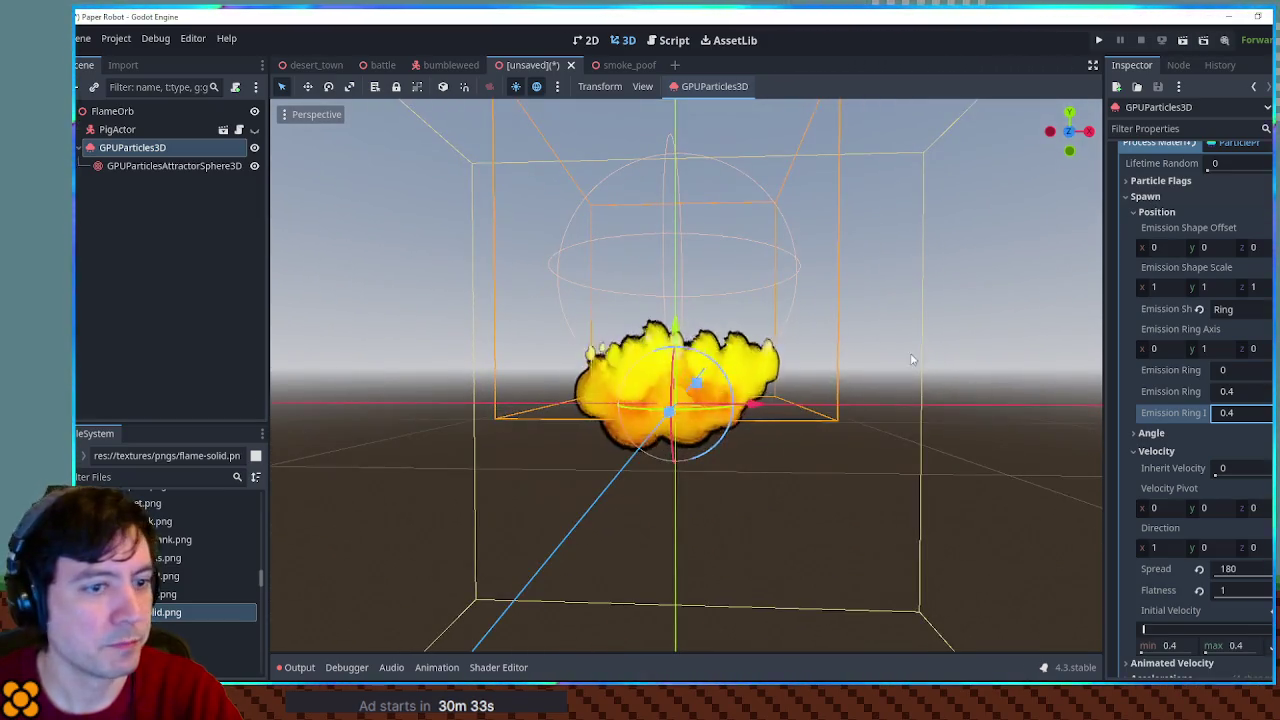
{"action": "scroll", "coordinate": [1177, 416], "scroll_direction": "down", "scroll_amount": 4}
Set the process material's gravity Y value to 2
{"action": "left_click", "coordinate": [1161, 480]}
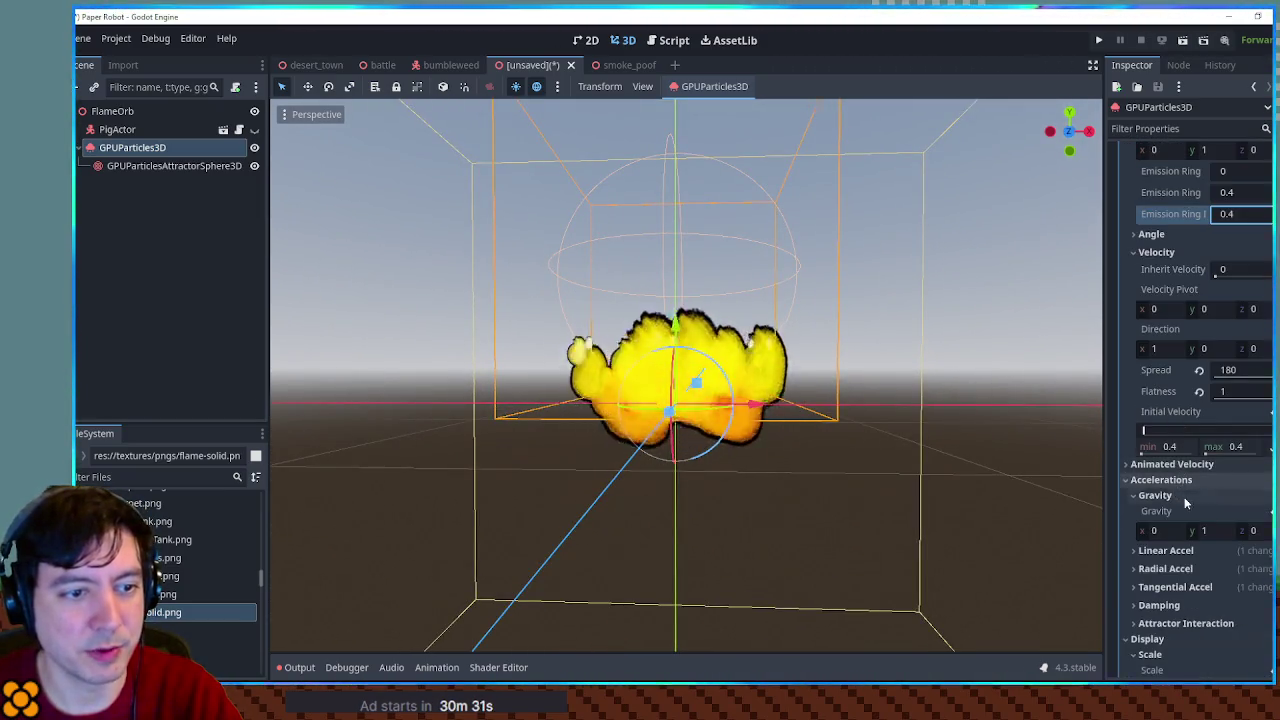
{"action": "left_click", "coordinate": [1160, 495]}
{"action": "left_click", "coordinate": [1210, 531]}
{"action": "type", "text": "2"}
{"action": "key", "text": "Return"}
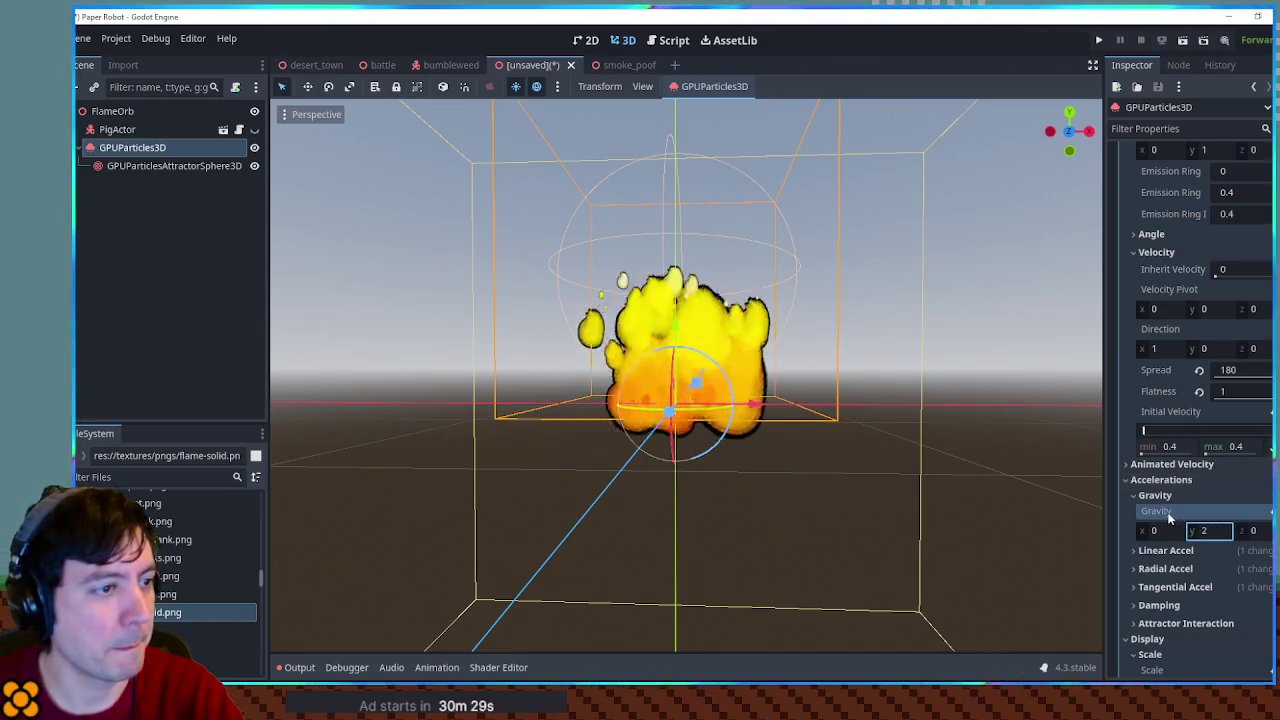
{"action": "left_click", "coordinate": [175, 166]}
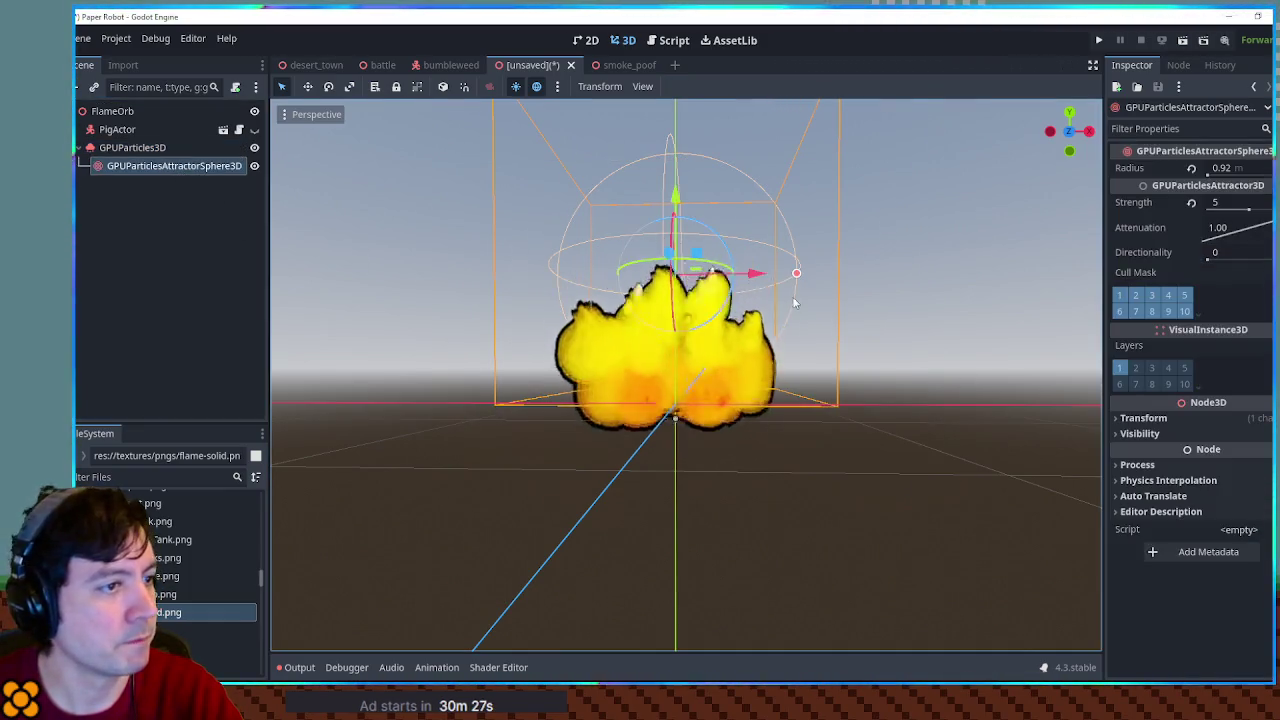
Enlarge the attractor sphere slightly, set its strength to 10 and raise it
{"action": "left_click_drag", "start_coordinate": [797, 275], "coordinate": [808, 273]}
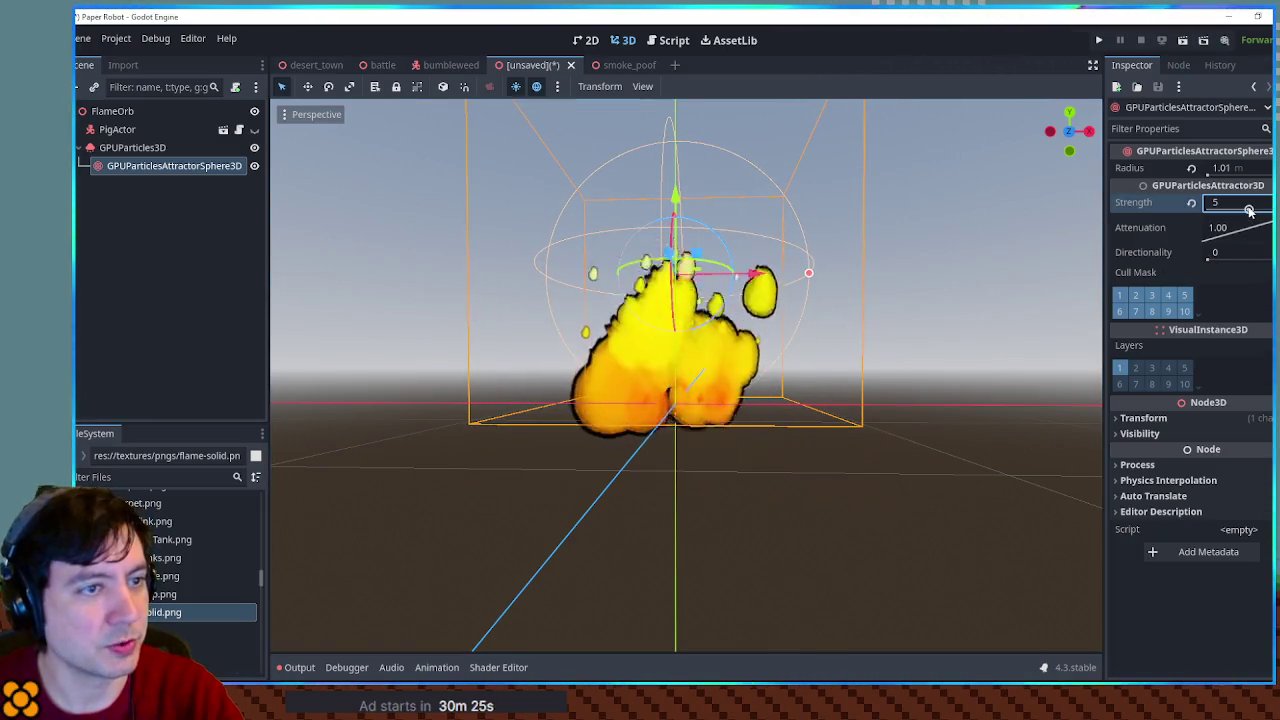
{"action": "type", "text": "10"}
{"action": "key", "text": "Return"}
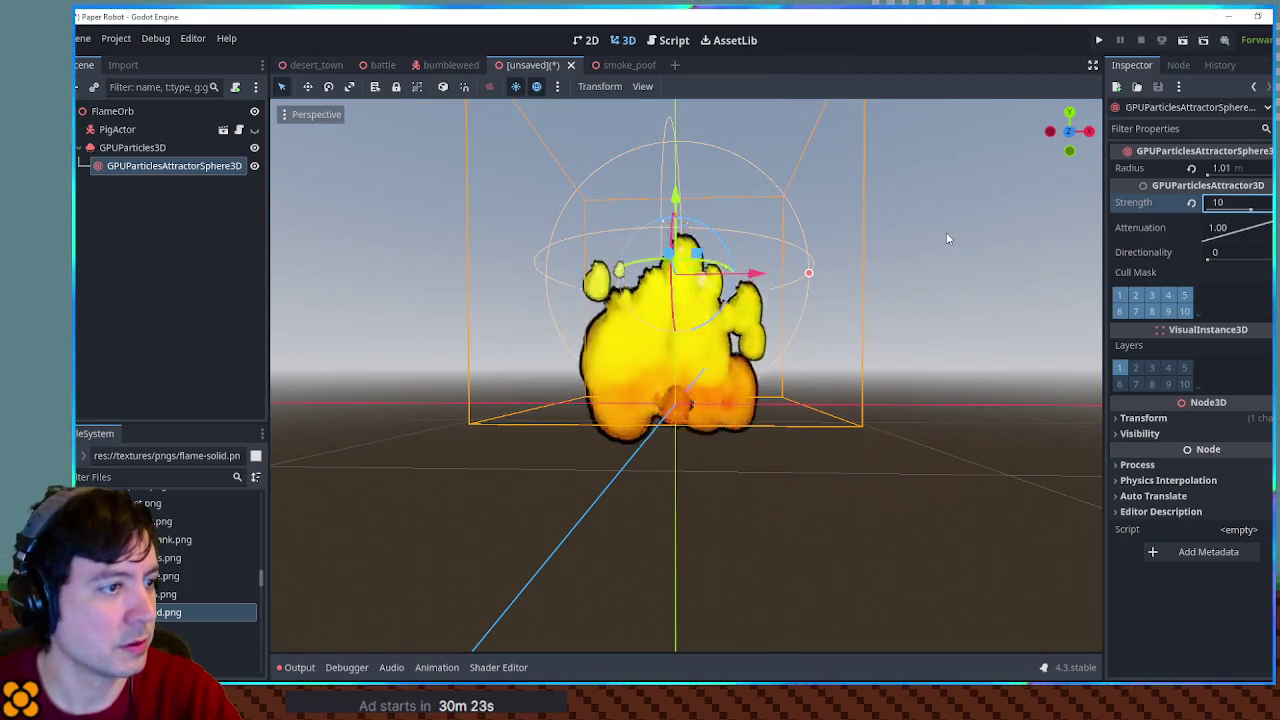
{"action": "left_click_drag", "start_coordinate": [946, 232], "coordinate": [872, 282]}
{"action": "left_click_drag", "start_coordinate": [672, 198], "coordinate": [671, 172]}
{"action": "scroll", "coordinate": [650, 320], "scroll_direction": "down", "scroll_amount": 3}
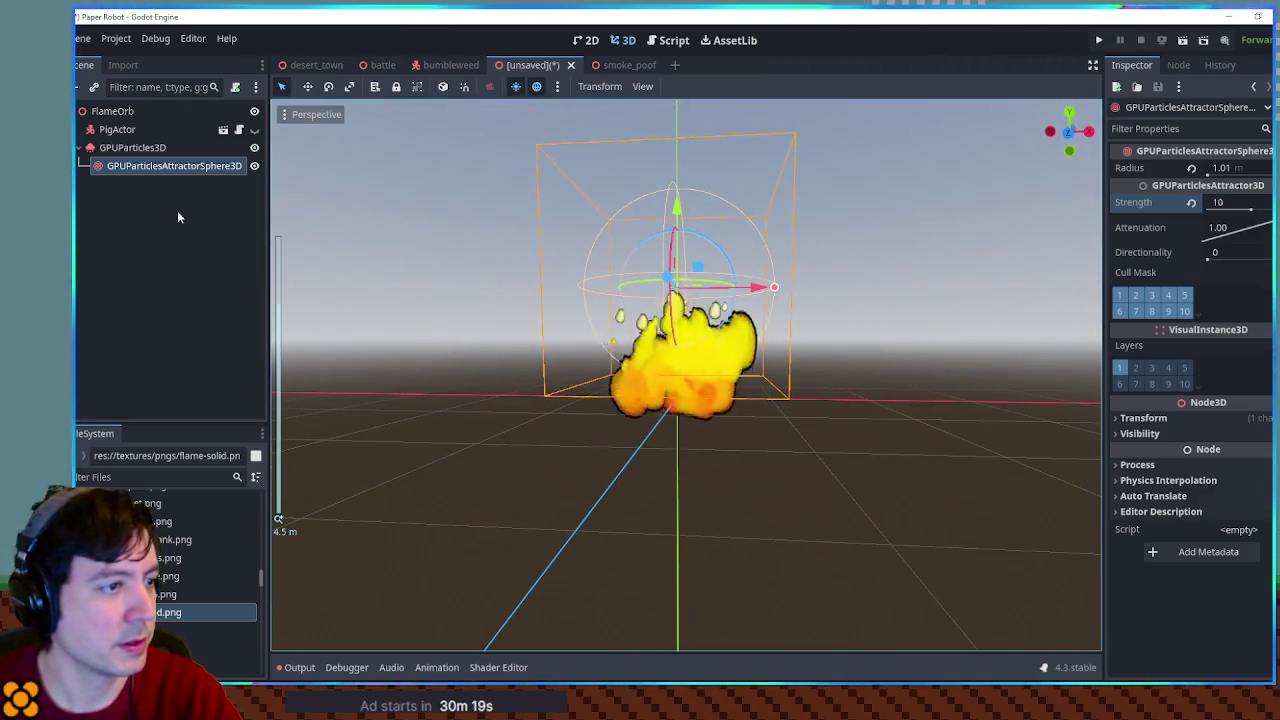
Shorten the flame emitter's particle Lifetime to 1 second
{"action": "left_click", "coordinate": [124, 150]}
{"action": "scroll", "coordinate": [1190, 215], "scroll_direction": "up", "scroll_amount": 5}
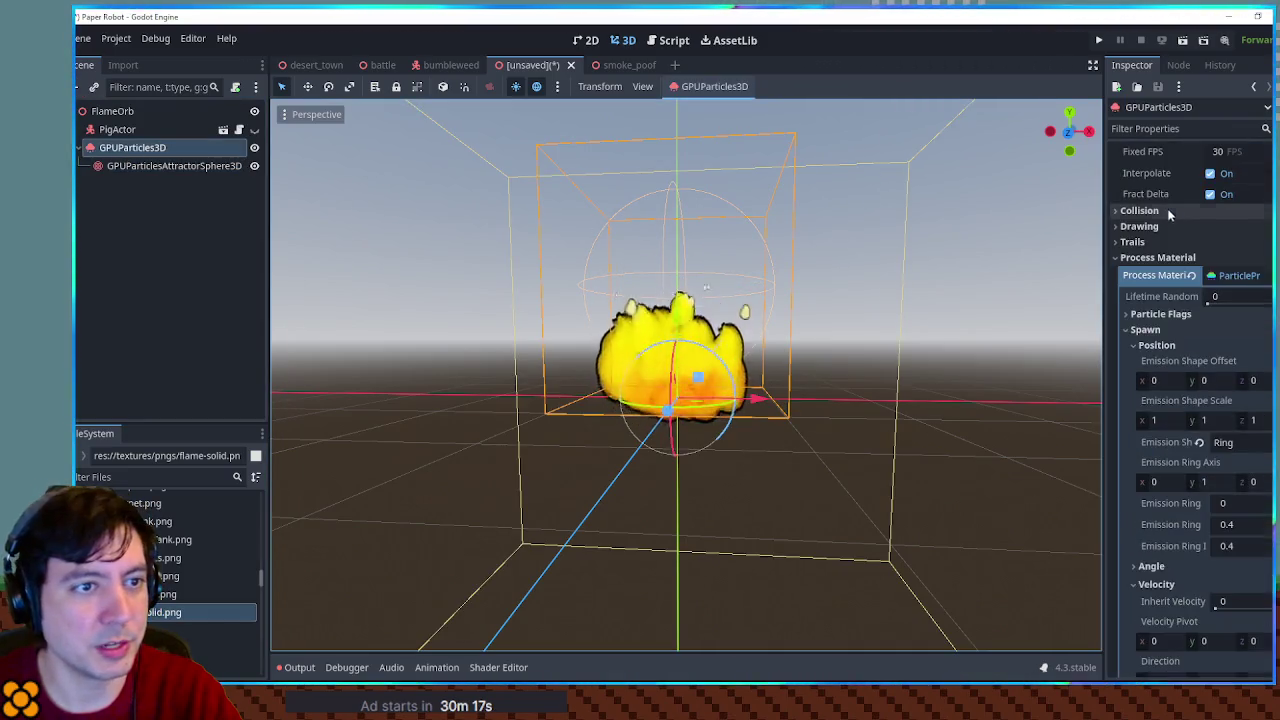
{"action": "scroll", "coordinate": [1174, 265], "scroll_direction": "up", "scroll_amount": 4}
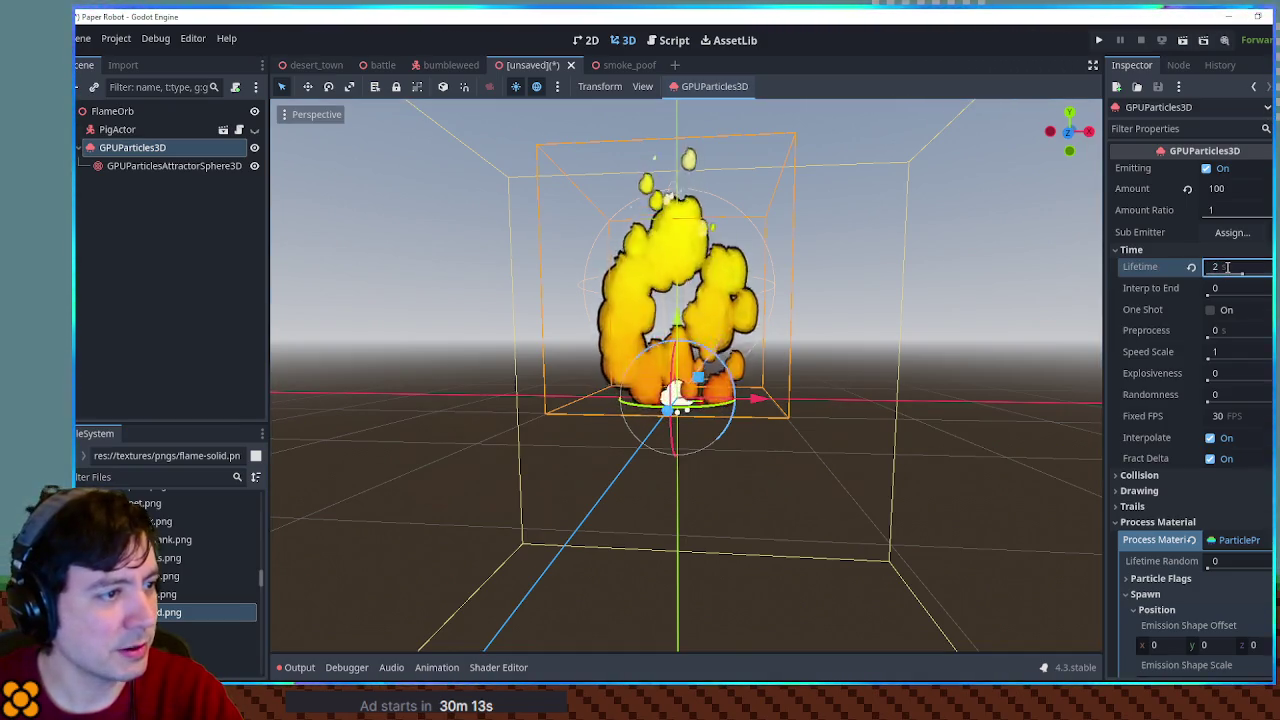
{"action": "type", "text": "1"}
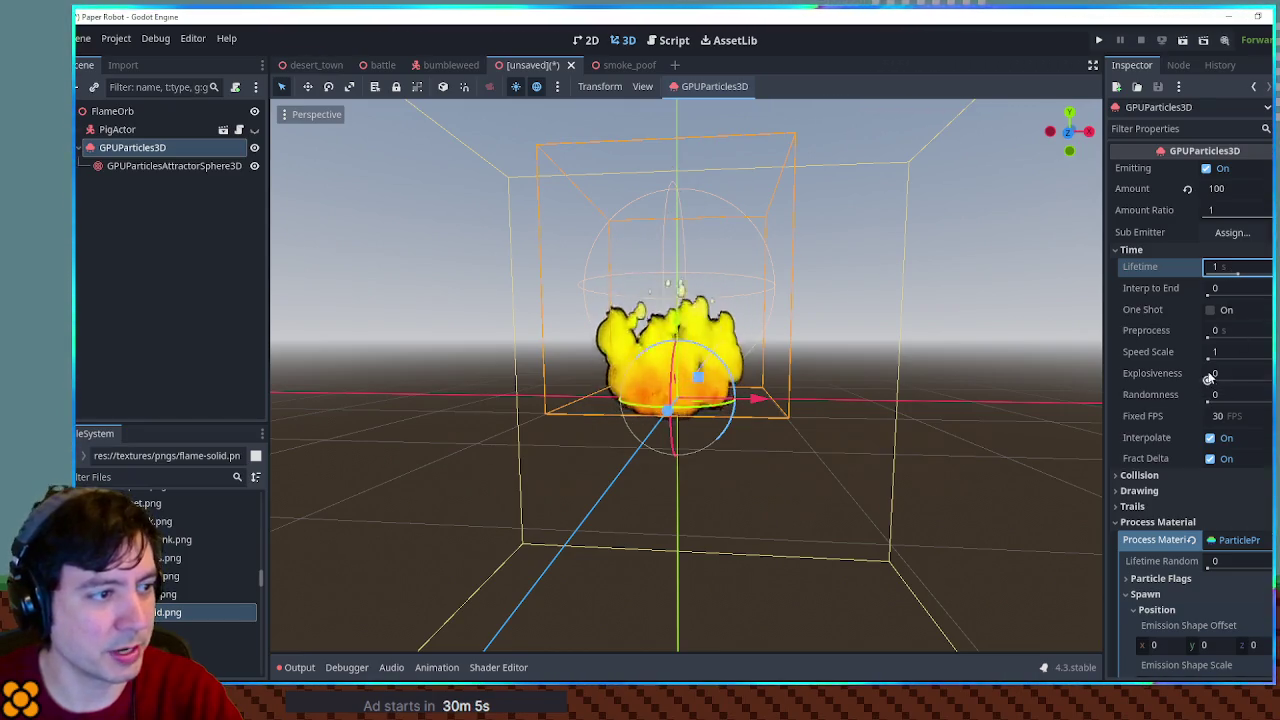
{"action": "scroll", "coordinate": [1202, 357], "scroll_direction": "down", "scroll_amount": 10}
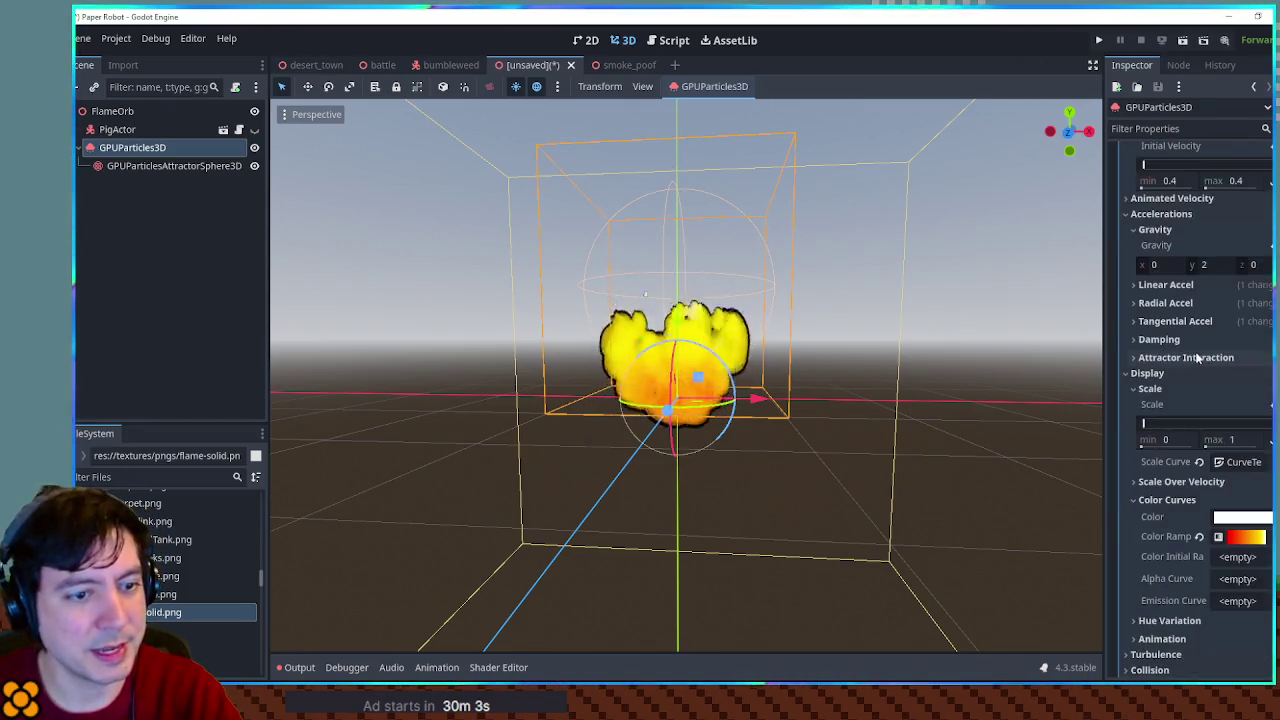
{"action": "scroll", "coordinate": [1200, 357], "scroll_direction": "down", "scroll_amount": 5}
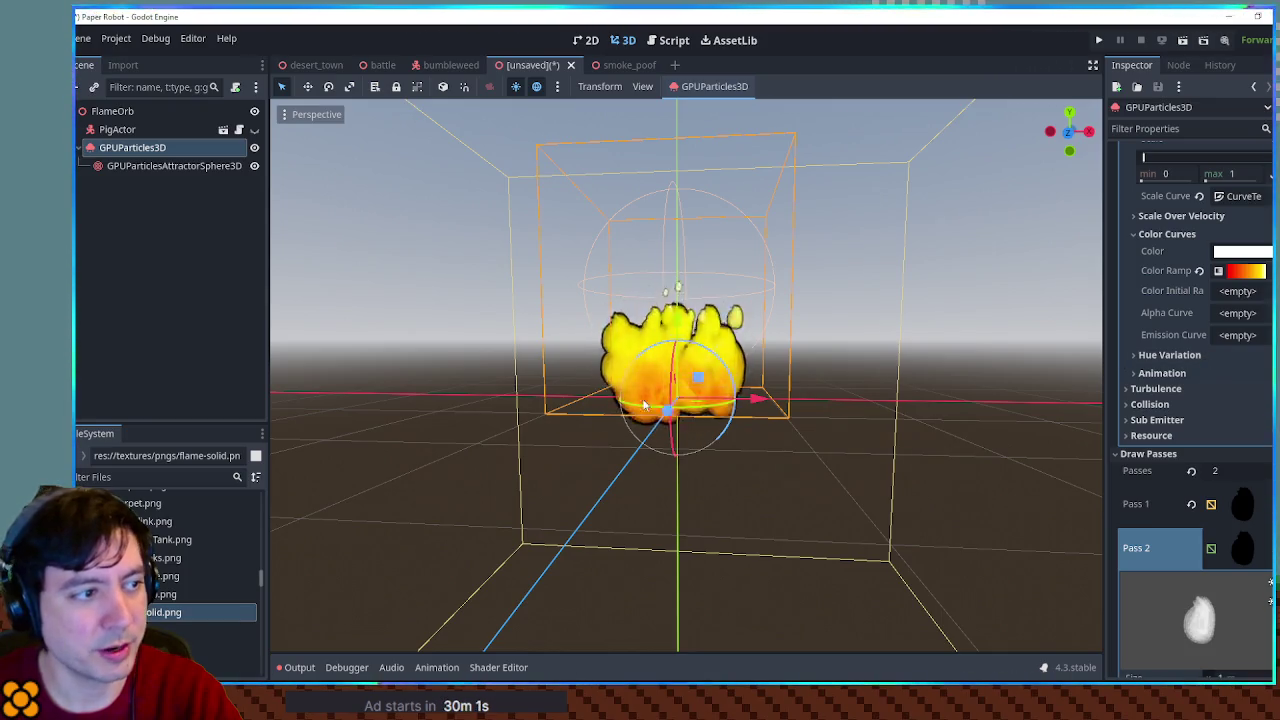
{"action": "scroll", "coordinate": [701, 396], "scroll_direction": "up", "scroll_amount": 4}
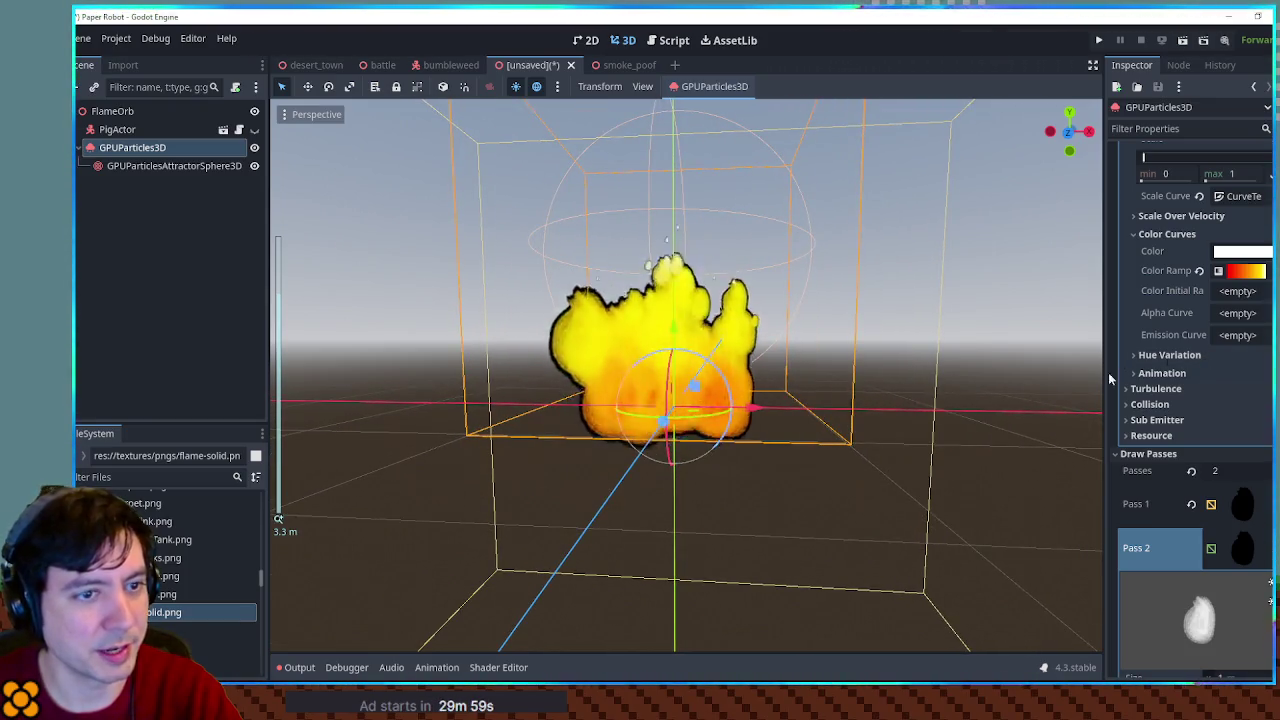
{"action": "scroll", "coordinate": [1203, 332], "scroll_direction": "up", "scroll_amount": 5}
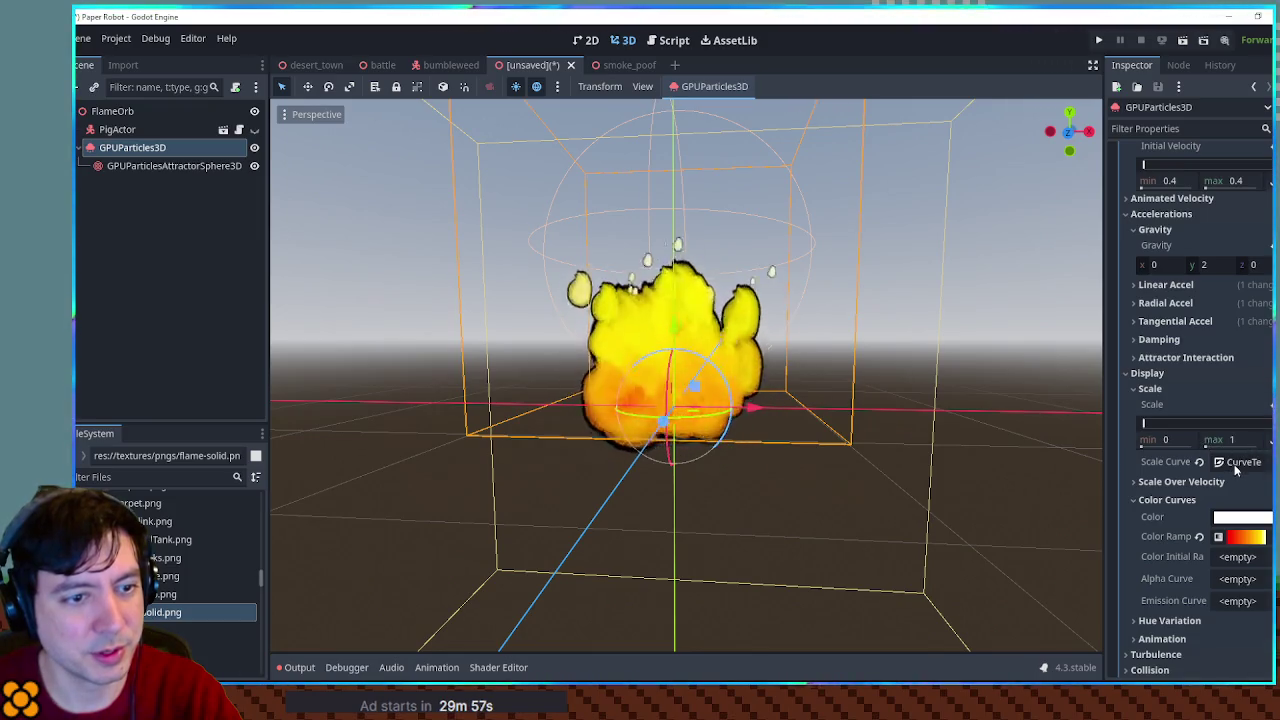
{"action": "left_click", "coordinate": [1237, 464]}
{"action": "scroll", "coordinate": [1240, 450], "scroll_direction": "down", "scroll_amount": 3}
Edit the scale curve so it climbs to about 0.95 near 0.8, then drops
{"action": "left_click", "coordinate": [1243, 410]}
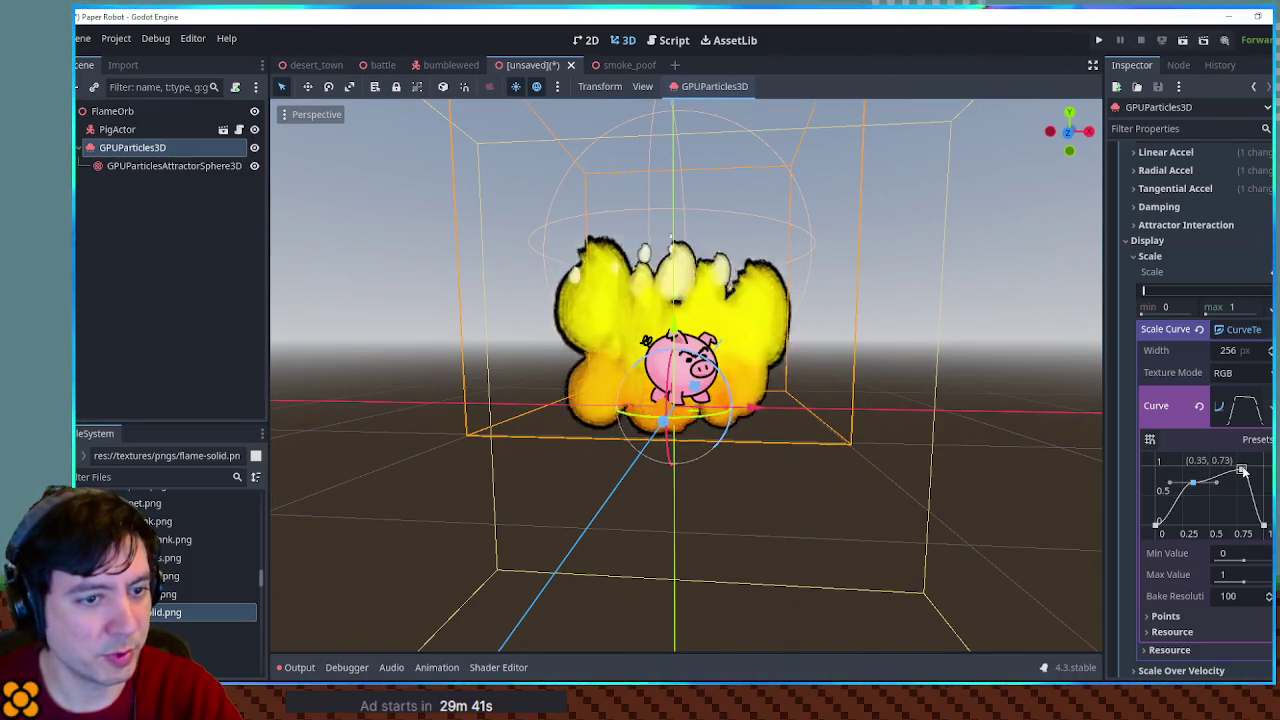
{"action": "scroll", "coordinate": [1203, 303], "scroll_direction": "up", "scroll_amount": 3}
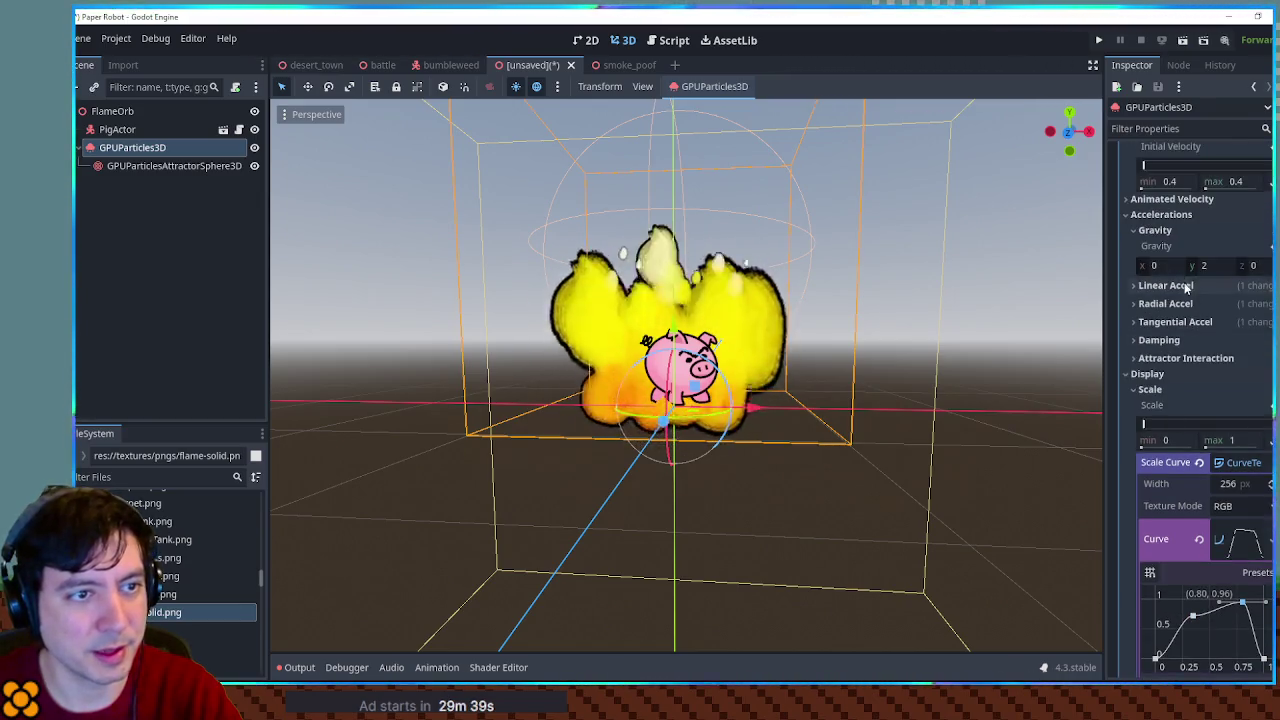
{"action": "scroll", "coordinate": [1190, 300], "scroll_direction": "up", "scroll_amount": 4}
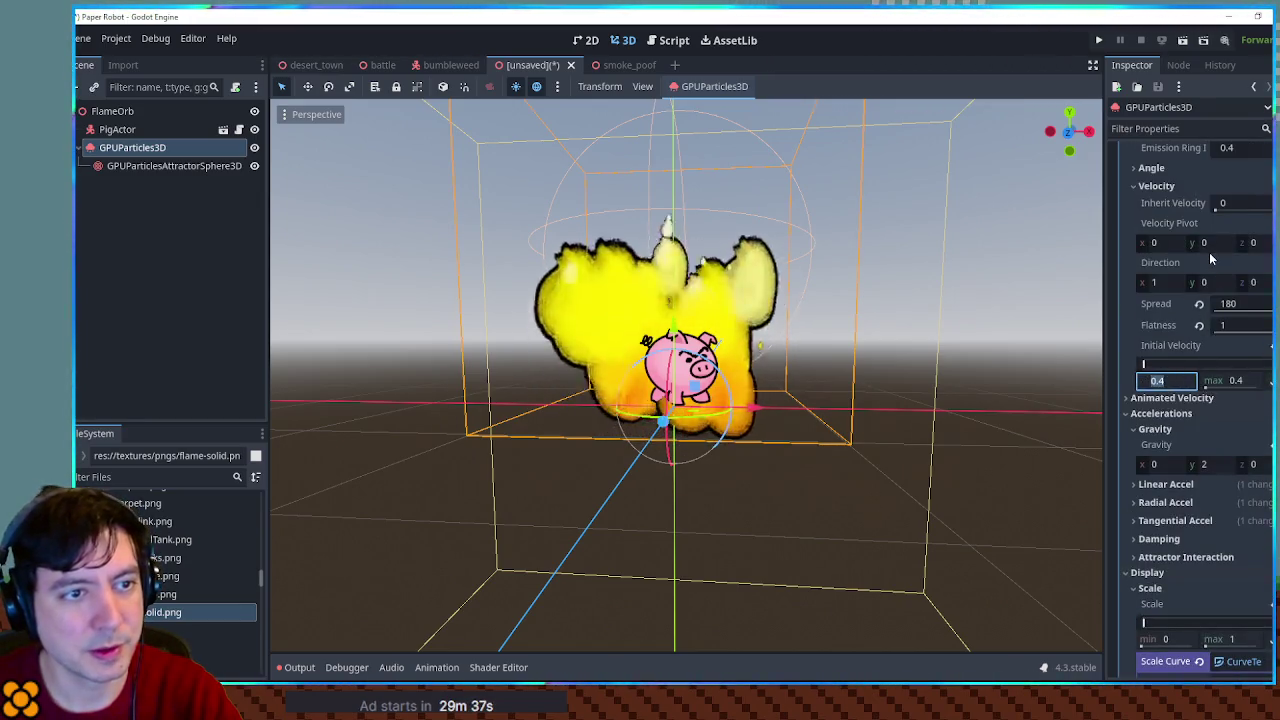
{"action": "scroll", "coordinate": [1209, 252], "scroll_direction": "up", "scroll_amount": 4}
Set the emission ring inner radius to 0.3
{"action": "left_click", "coordinate": [1245, 347]}
{"action": "type", "text": ".3"}
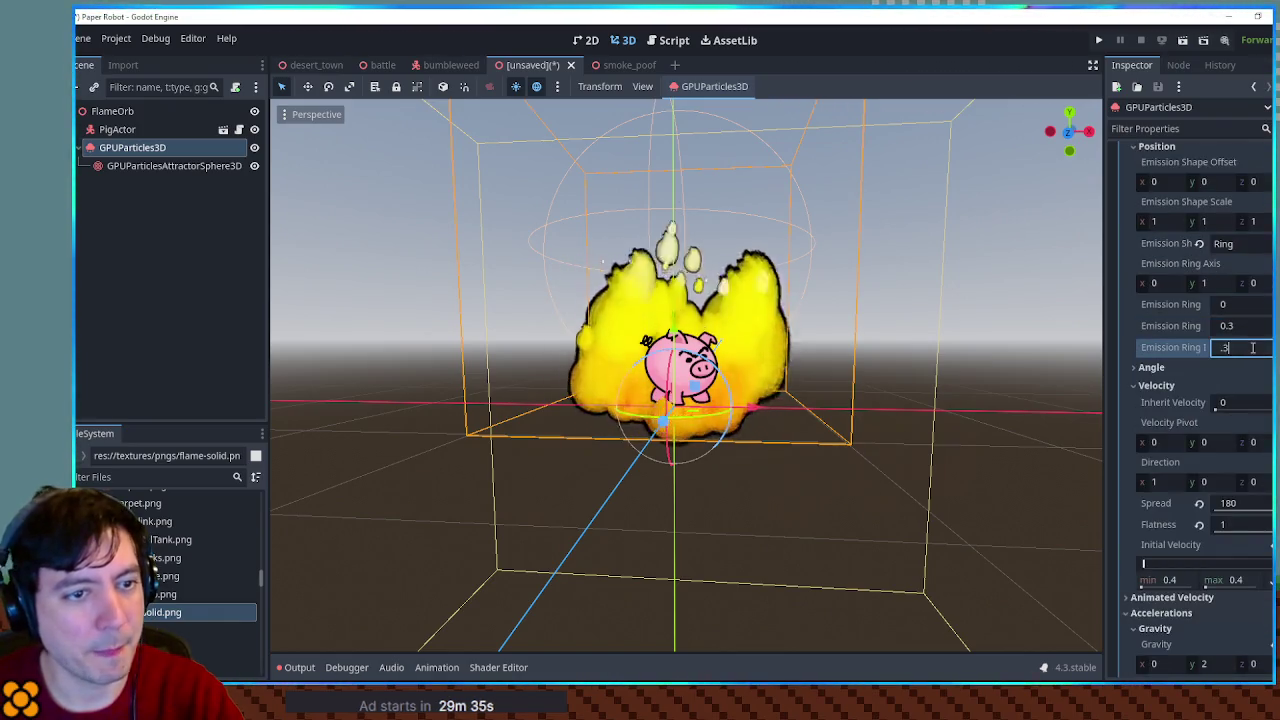
{"action": "key", "text": "Return"}
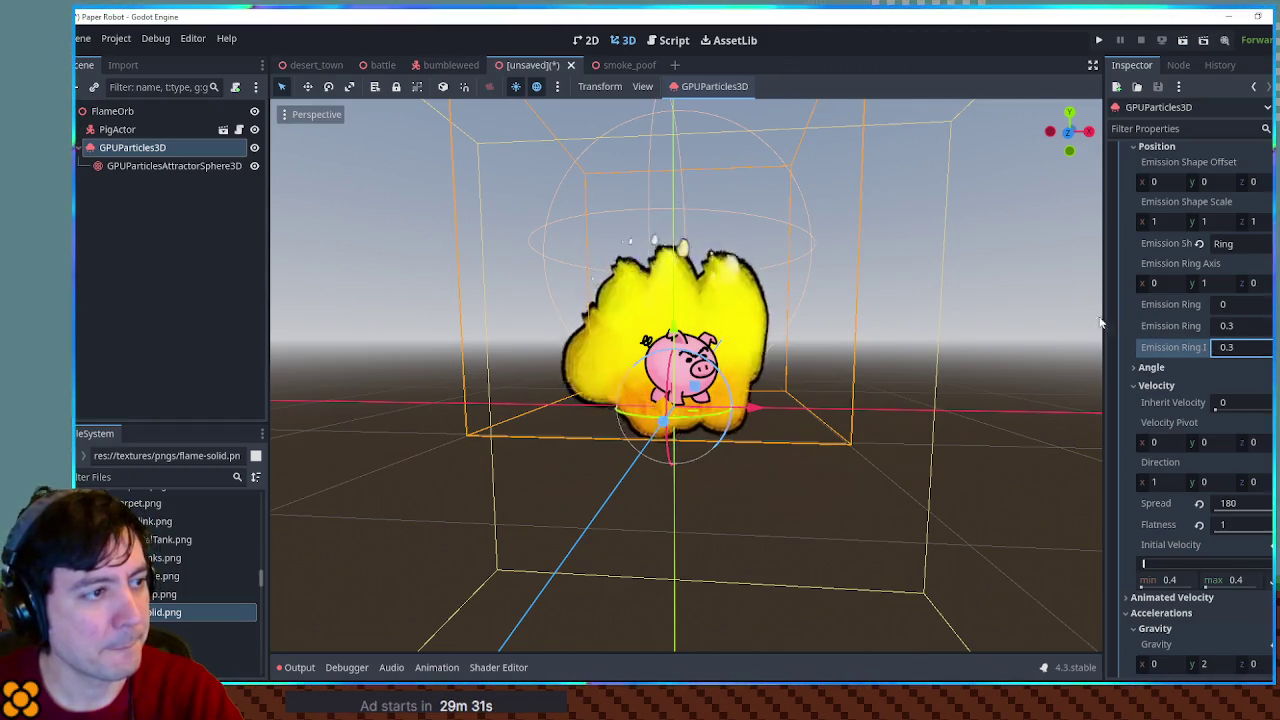
{"action": "left_click", "coordinate": [180, 166]}
Raise the attractor sphere and widen its radius to 1.49 m
{"action": "left_click_drag", "start_coordinate": [672, 330], "coordinate": [672, 126]}
{"action": "left_click_drag", "start_coordinate": [815, 210], "coordinate": [882, 212]}
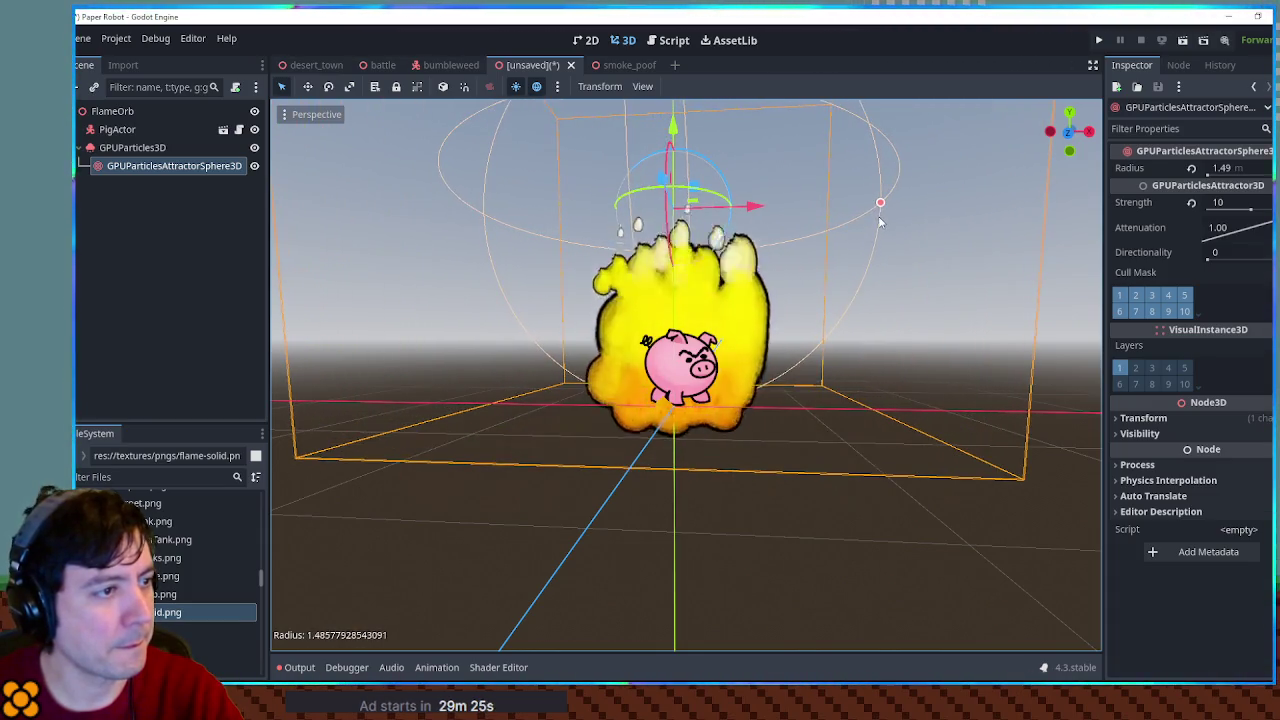
{"action": "left_click_drag", "start_coordinate": [672, 126], "coordinate": [672, 110]}
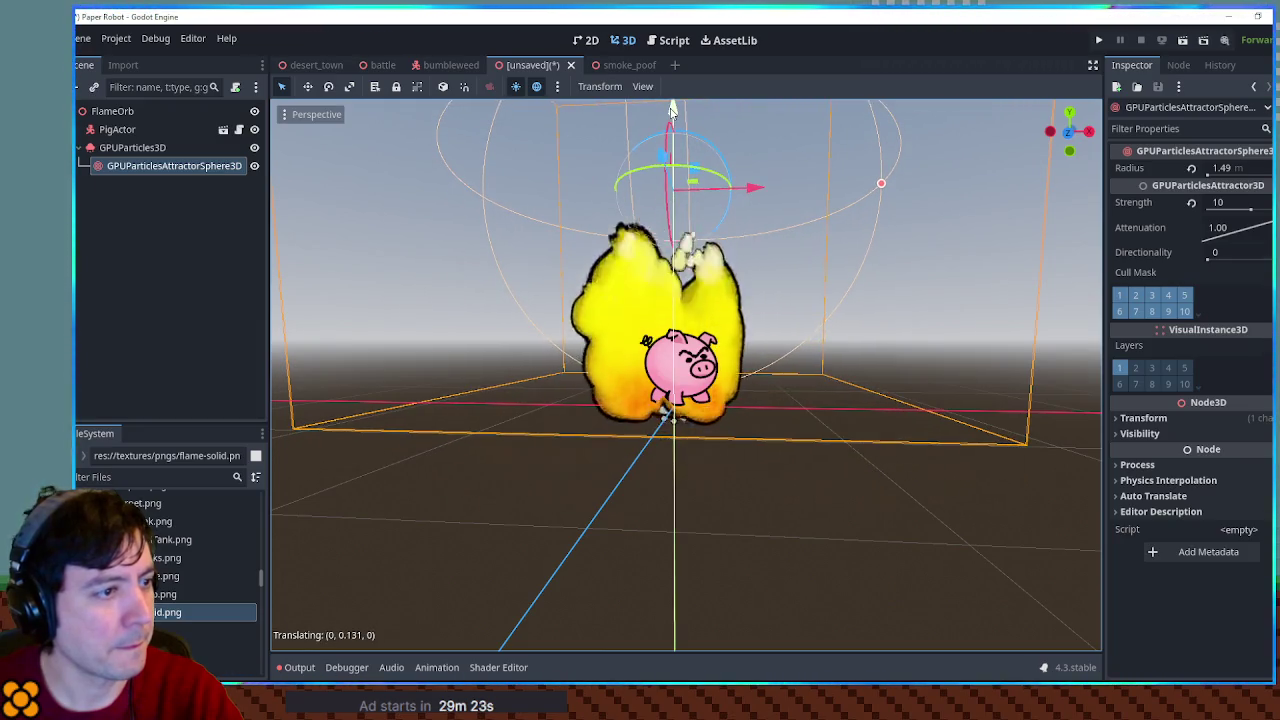
Lift the flame emitter about 0.23 m higher
{"action": "left_click", "coordinate": [937, 323]}
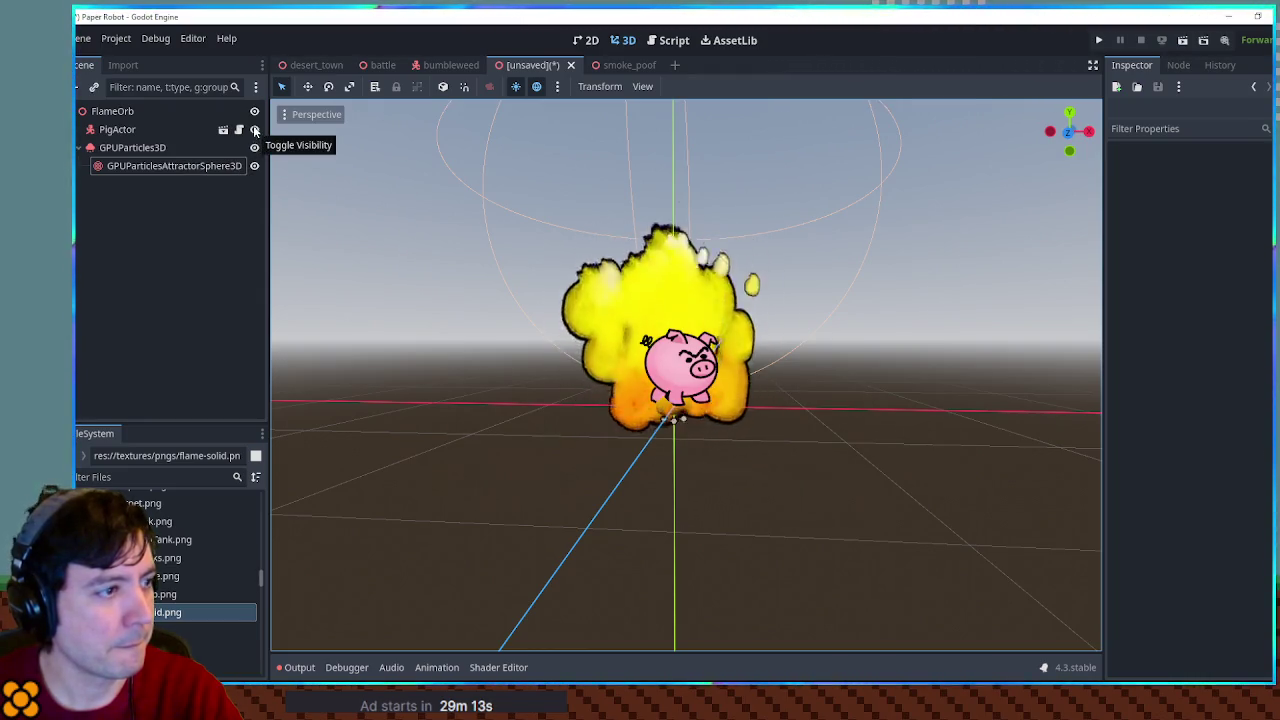
{"action": "left_click", "coordinate": [186, 148]}
{"action": "left_click_drag", "start_coordinate": [676, 336], "coordinate": [683, 308]}
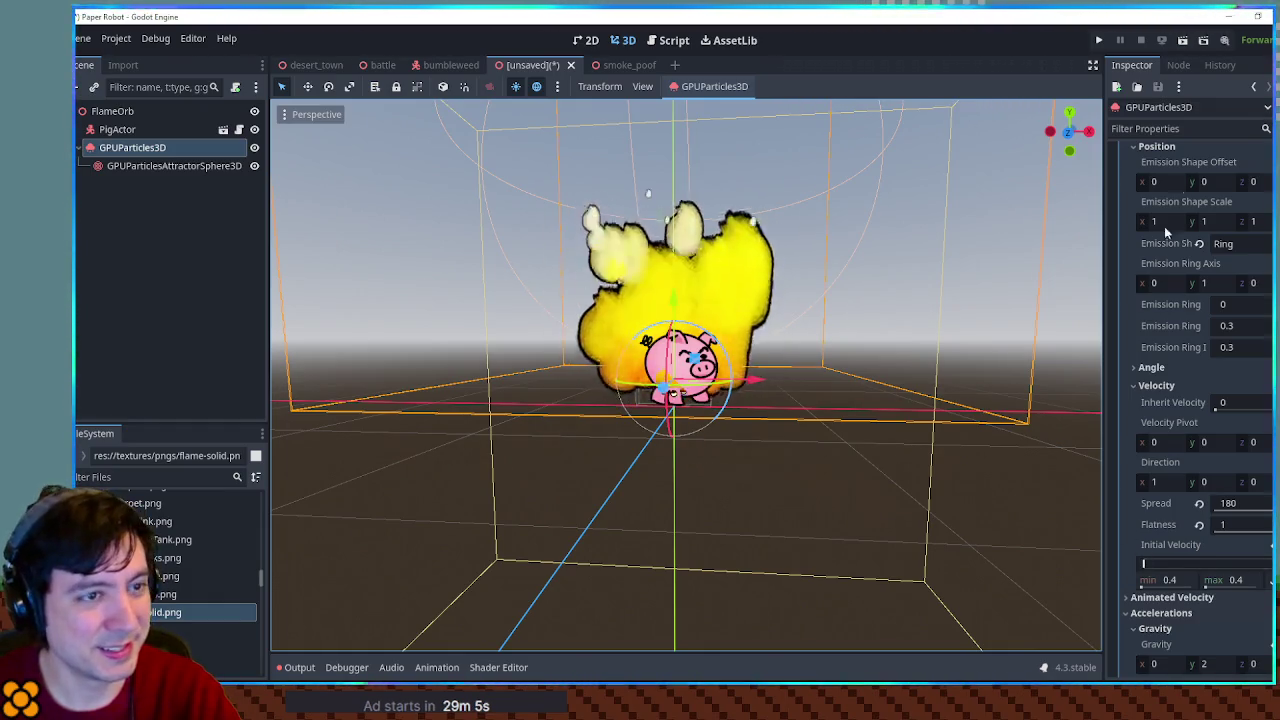
Scale the flame emitter's transform down uniformly to 0.625
{"action": "scroll", "coordinate": [1150, 390], "scroll_direction": "up", "scroll_amount": 5}
{"action": "left_click", "coordinate": [1148, 392]}
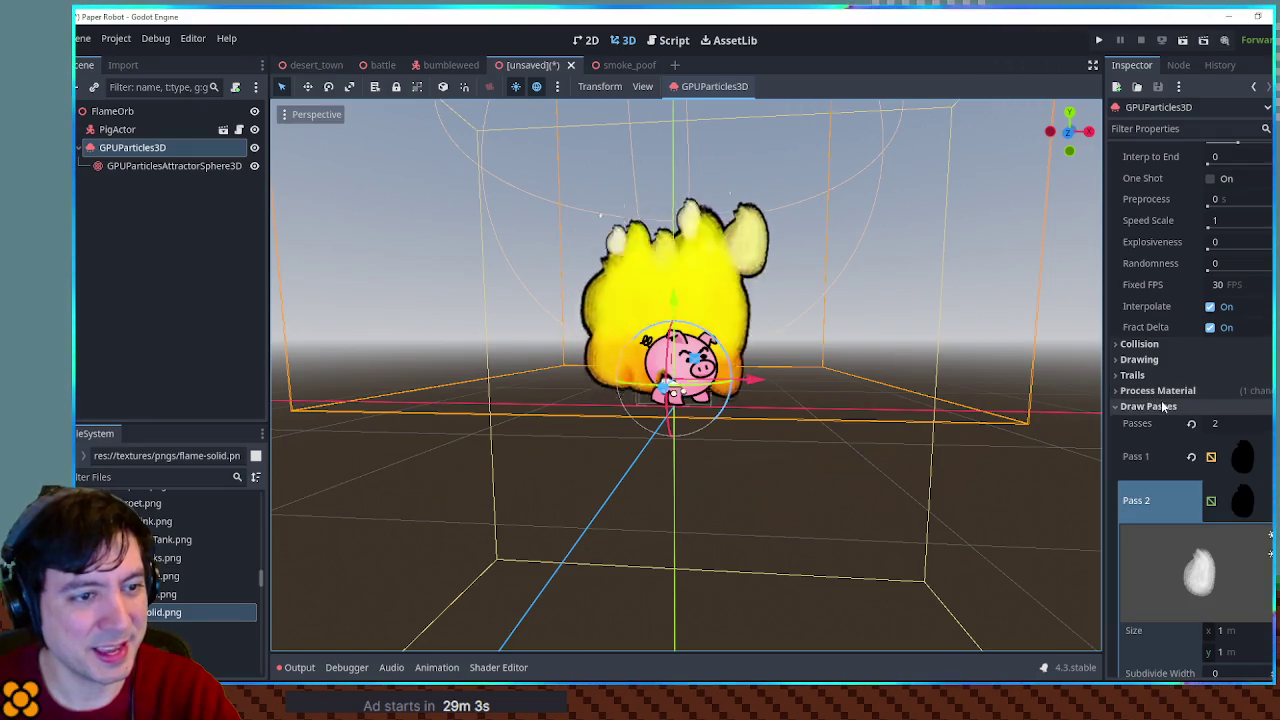
{"action": "left_click", "coordinate": [1140, 406]}
{"action": "scroll", "coordinate": [1148, 447], "scroll_direction": "up", "scroll_amount": 2}
{"action": "scroll", "coordinate": [1148, 447], "scroll_direction": "down", "scroll_amount": 3}
{"action": "left_click", "coordinate": [1143, 531]}
{"action": "mouse_move", "coordinate": [1121, 648]}
{"action": "left_mouse_down"}
{"action": "mouse_move", "coordinate": [1070, 648]}
{"action": "mouse_move", "coordinate": [1100, 648]}
{"action": "left_mouse_up"}
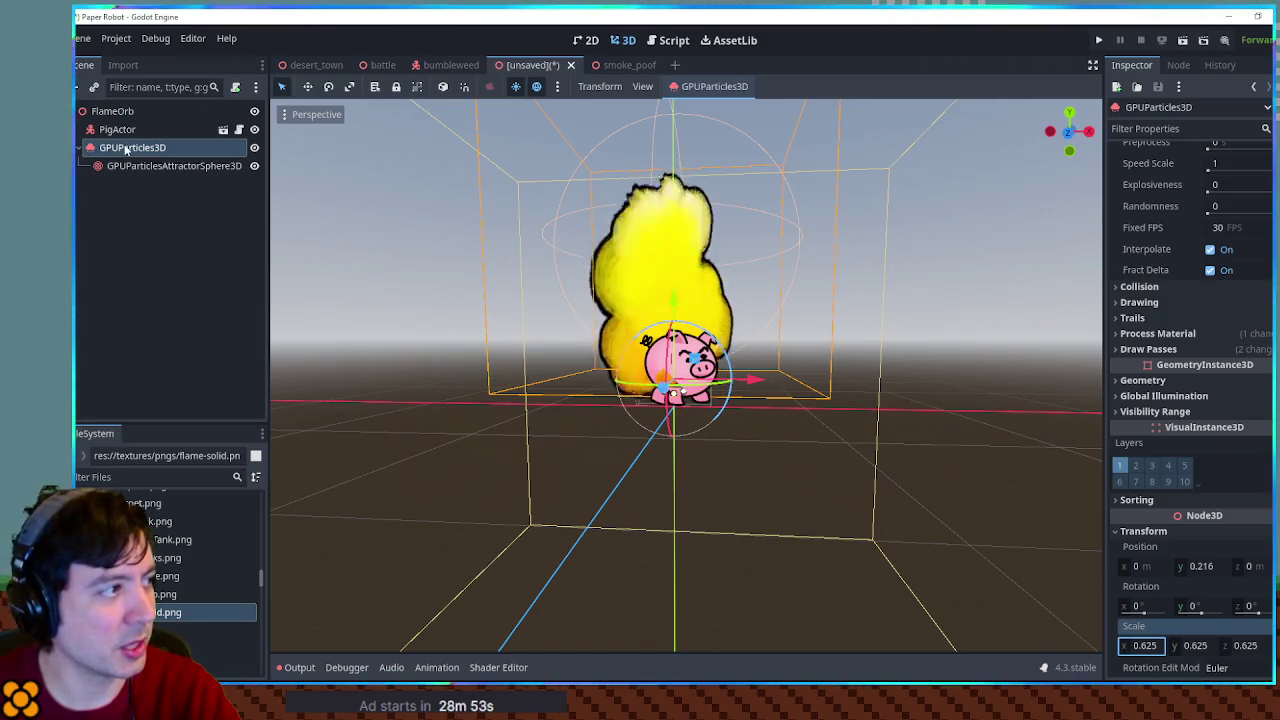
Check the 1-second particle Lifetime and preview the flame plume
{"action": "scroll", "coordinate": [1177, 275], "scroll_direction": "up", "scroll_amount": 3}
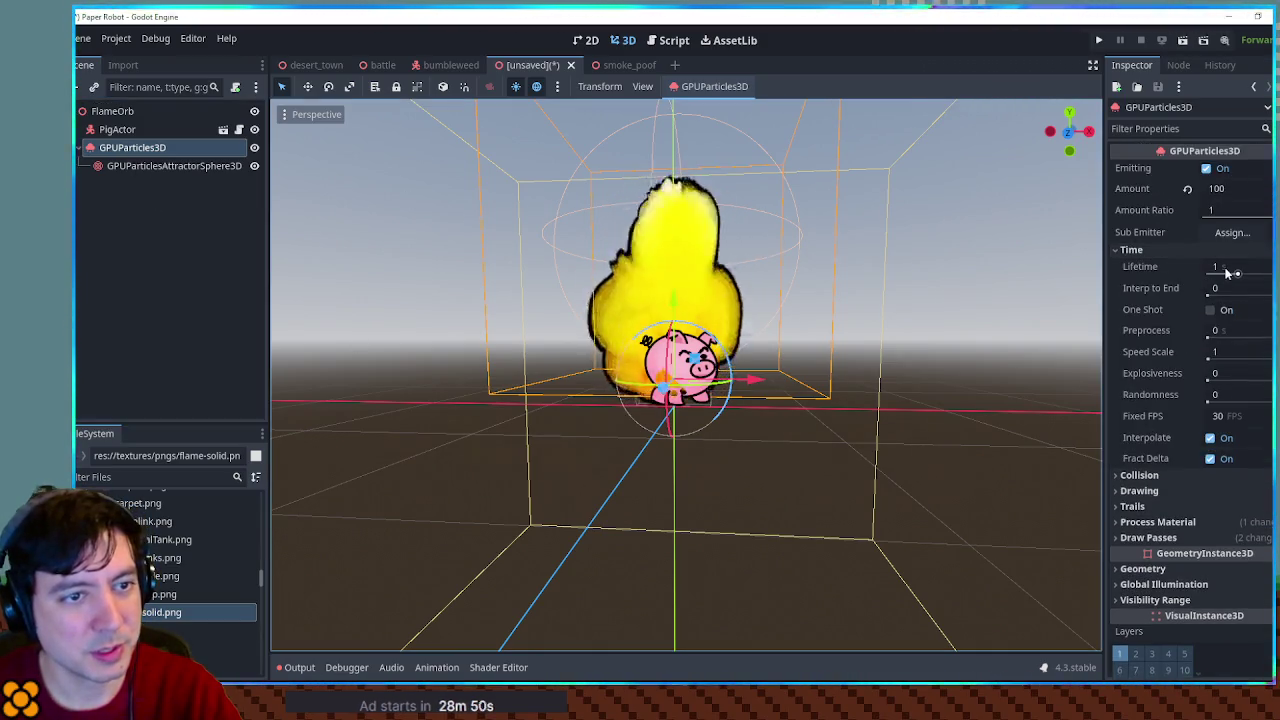
{"action": "left_click", "coordinate": [1226, 268]}
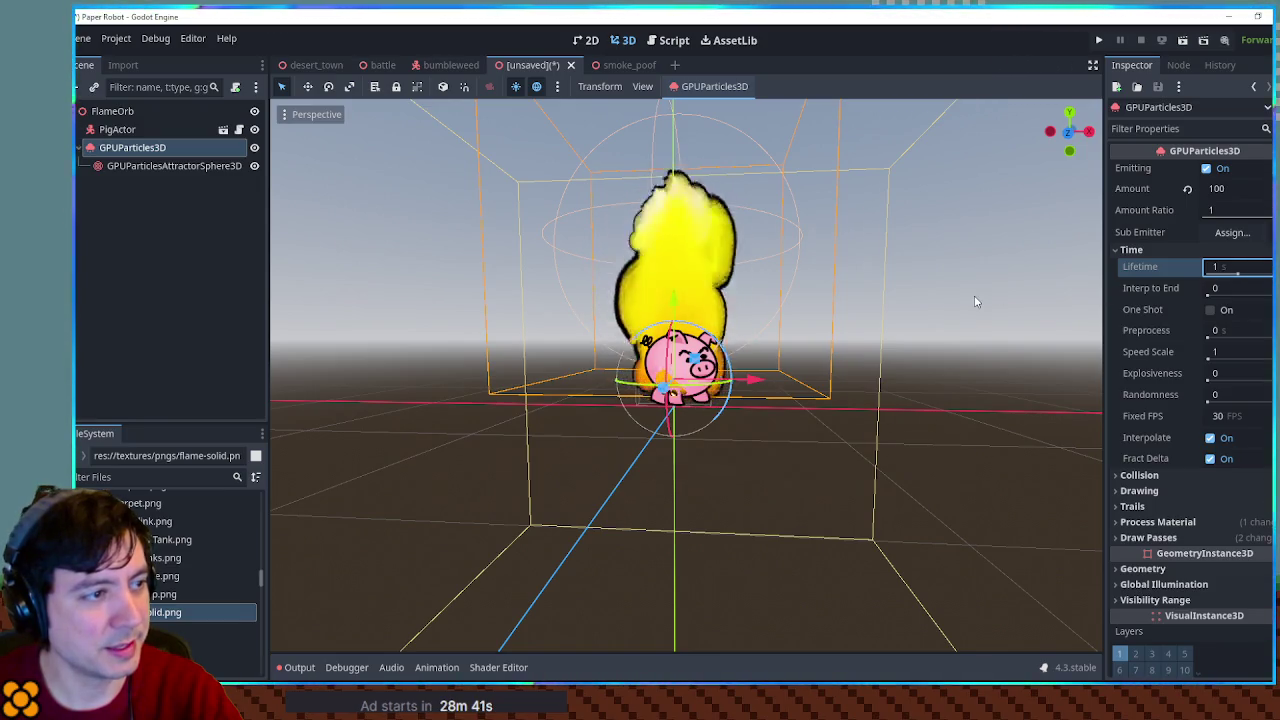
{"action": "left_click", "coordinate": [919, 323]}
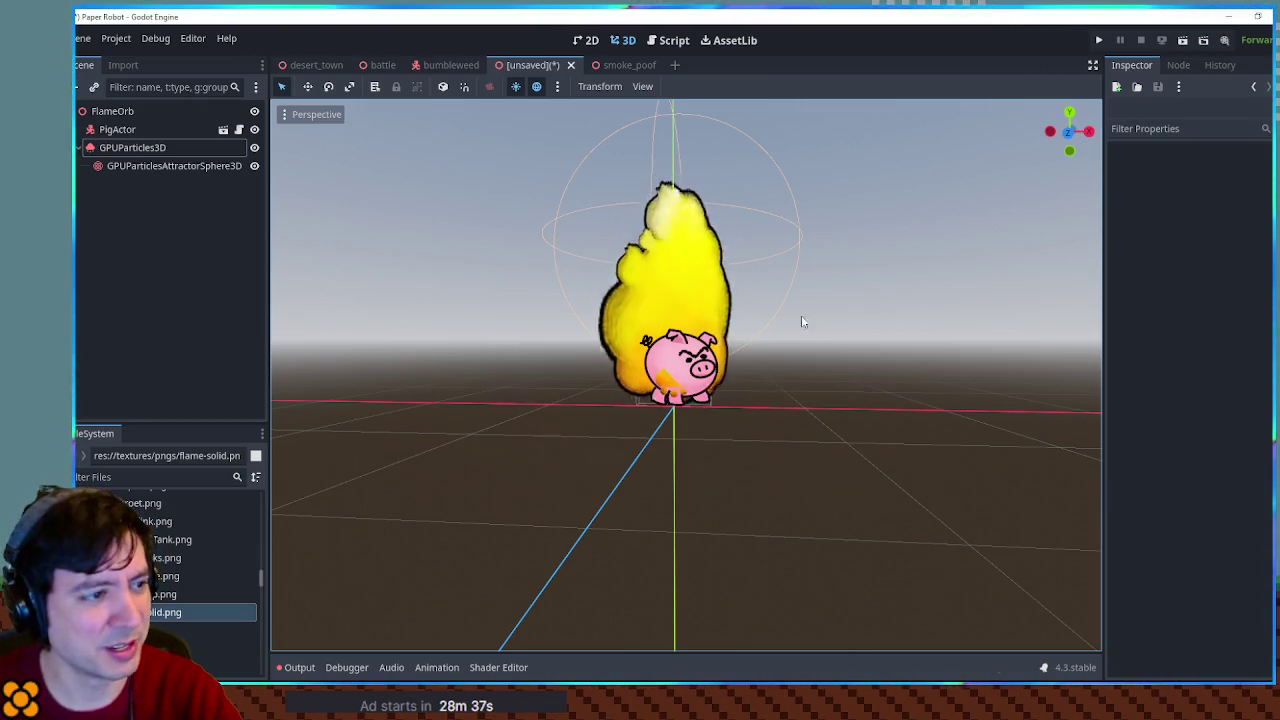
{"action": "scroll", "coordinate": [849, 386], "scroll_direction": "up", "scroll_amount": 2}
{"action": "scroll", "coordinate": [849, 386], "scroll_direction": "down", "scroll_amount": 2}
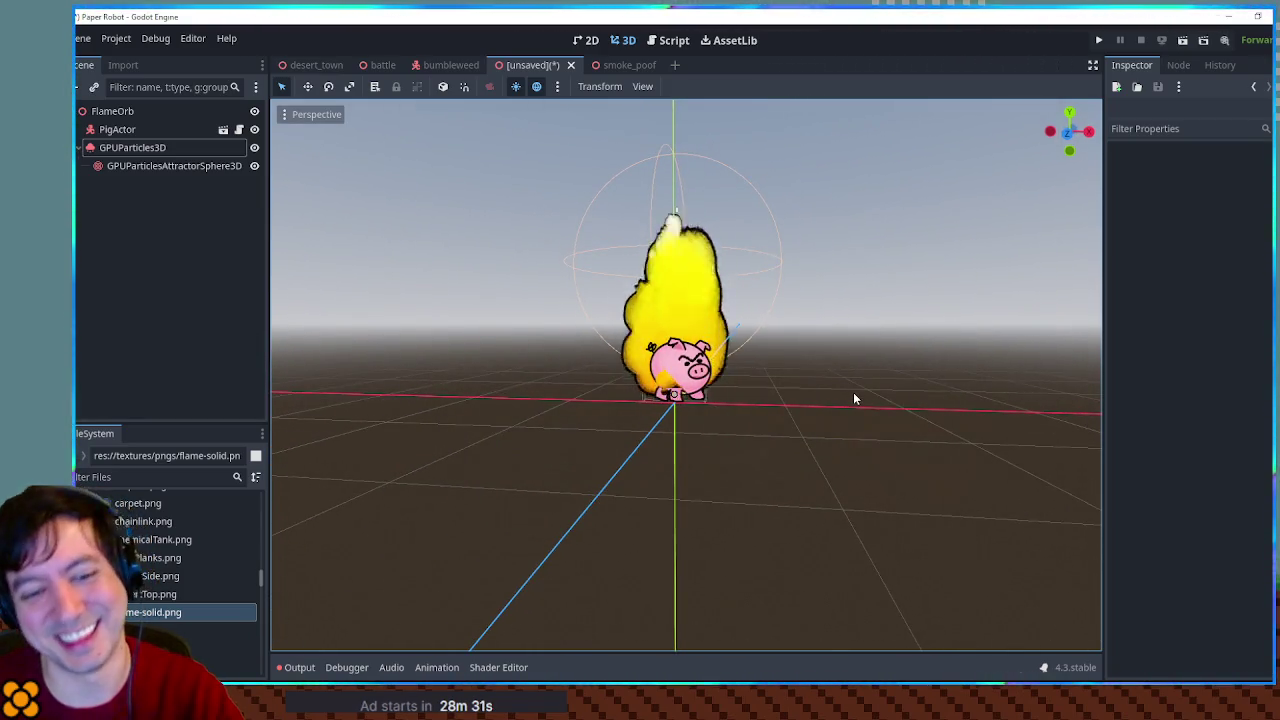
{"action": "left_click", "coordinate": [141, 130]}
{"action": "left_click_drag", "start_coordinate": [680, 316], "coordinate": [677, 340]}
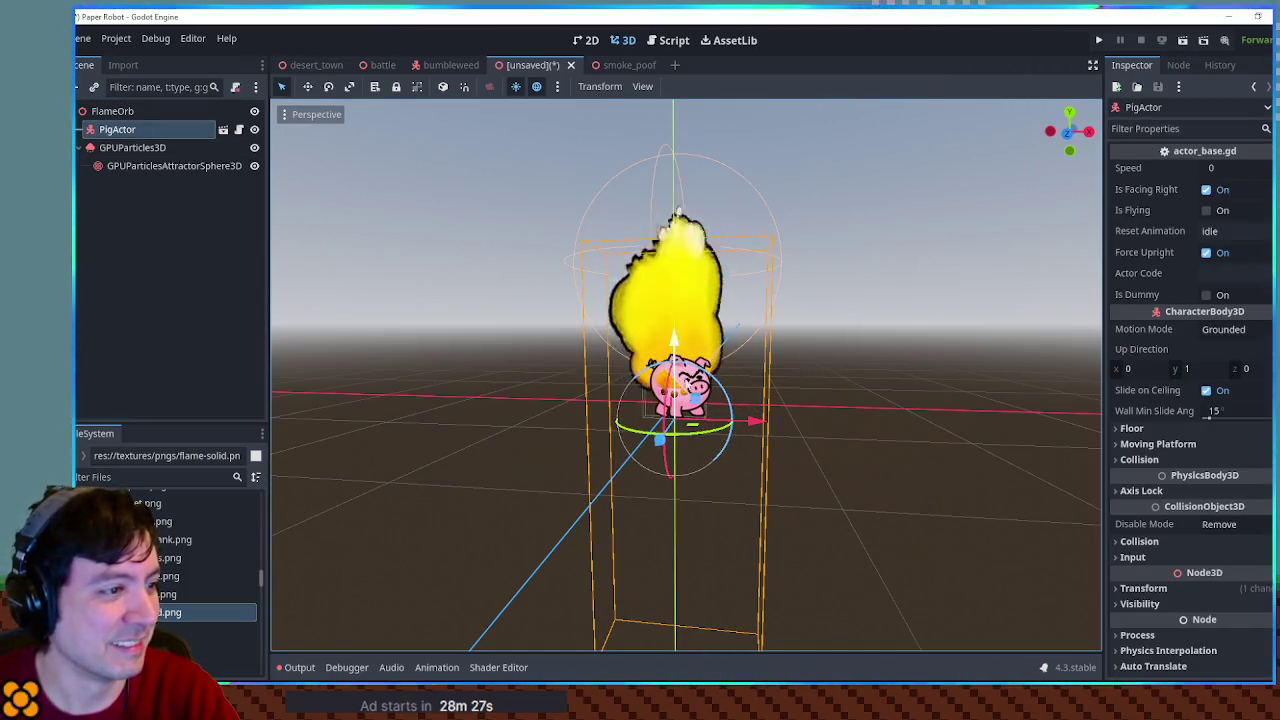
{"action": "mouse_move", "coordinate": [661, 442]}
{"action": "left_mouse_down"}
{"action": "mouse_move", "coordinate": [613, 522]}
{"action": "mouse_move", "coordinate": [635, 547]}
{"action": "left_mouse_up"}
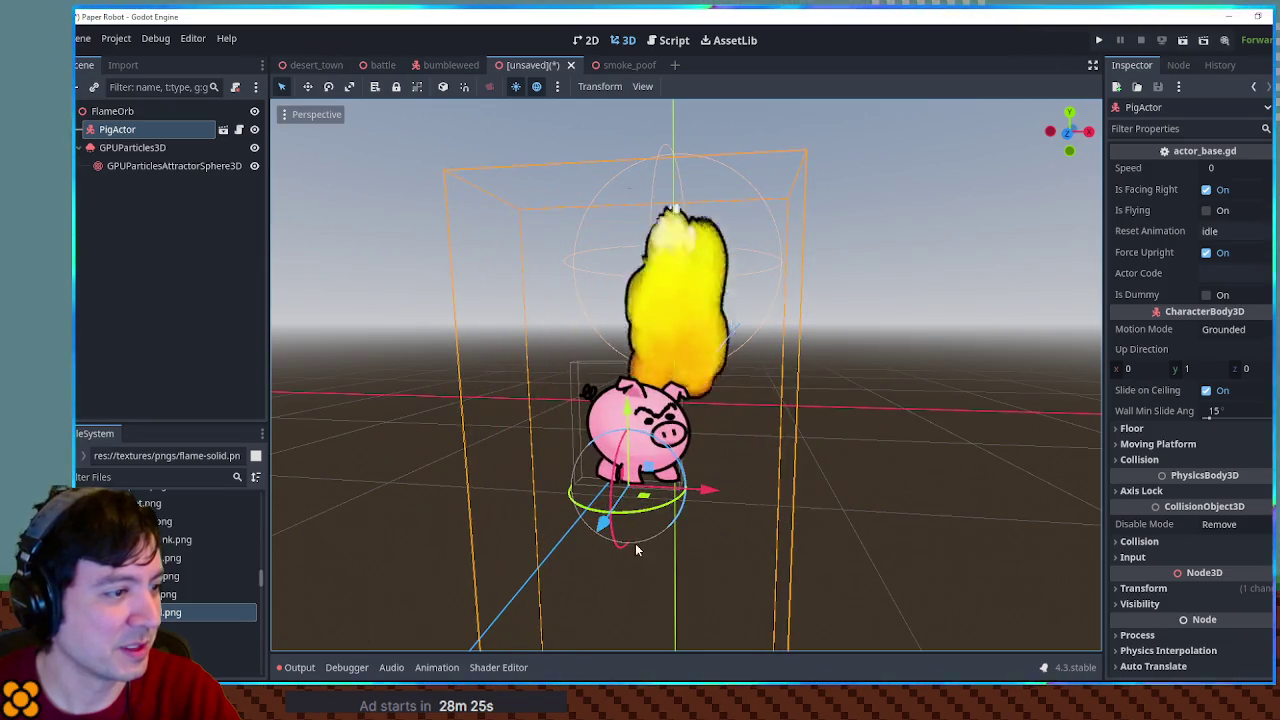
{"action": "left_click_drag", "start_coordinate": [648, 468], "coordinate": [674, 434]}
{"action": "left_click", "coordinate": [829, 384]}
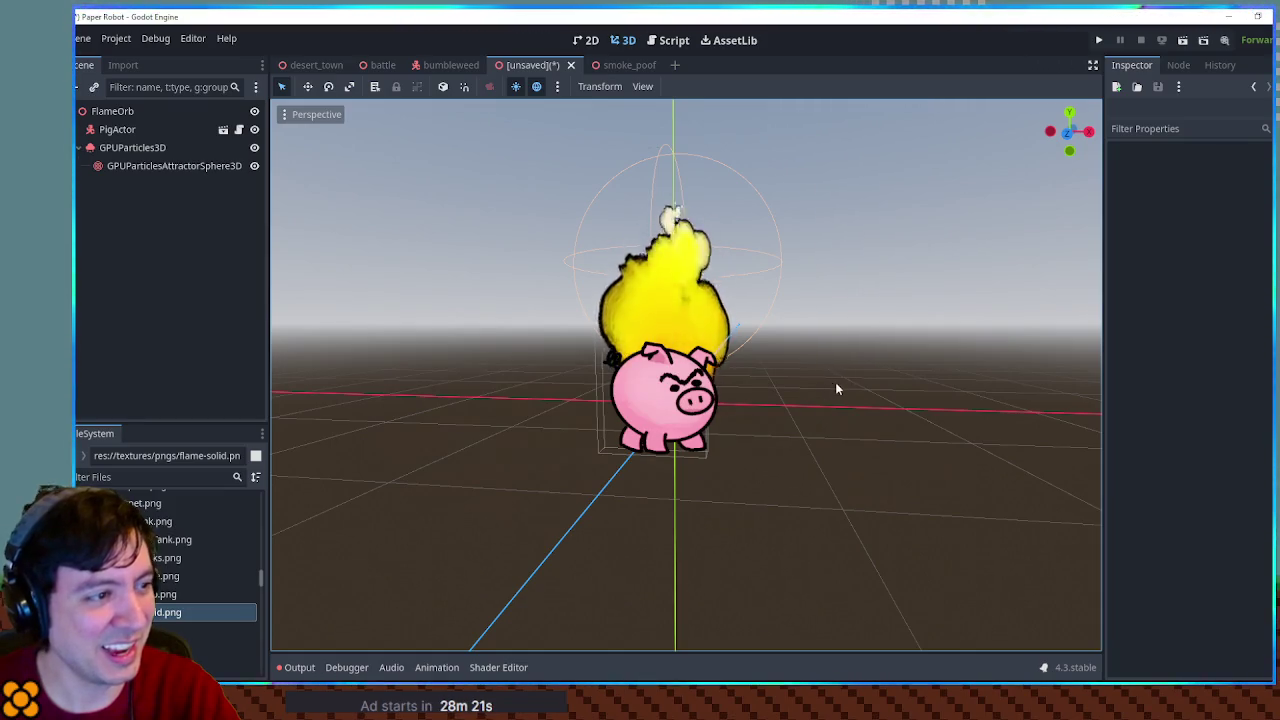
{"action": "scroll", "coordinate": [835, 399], "scroll_direction": "up", "scroll_amount": 2}
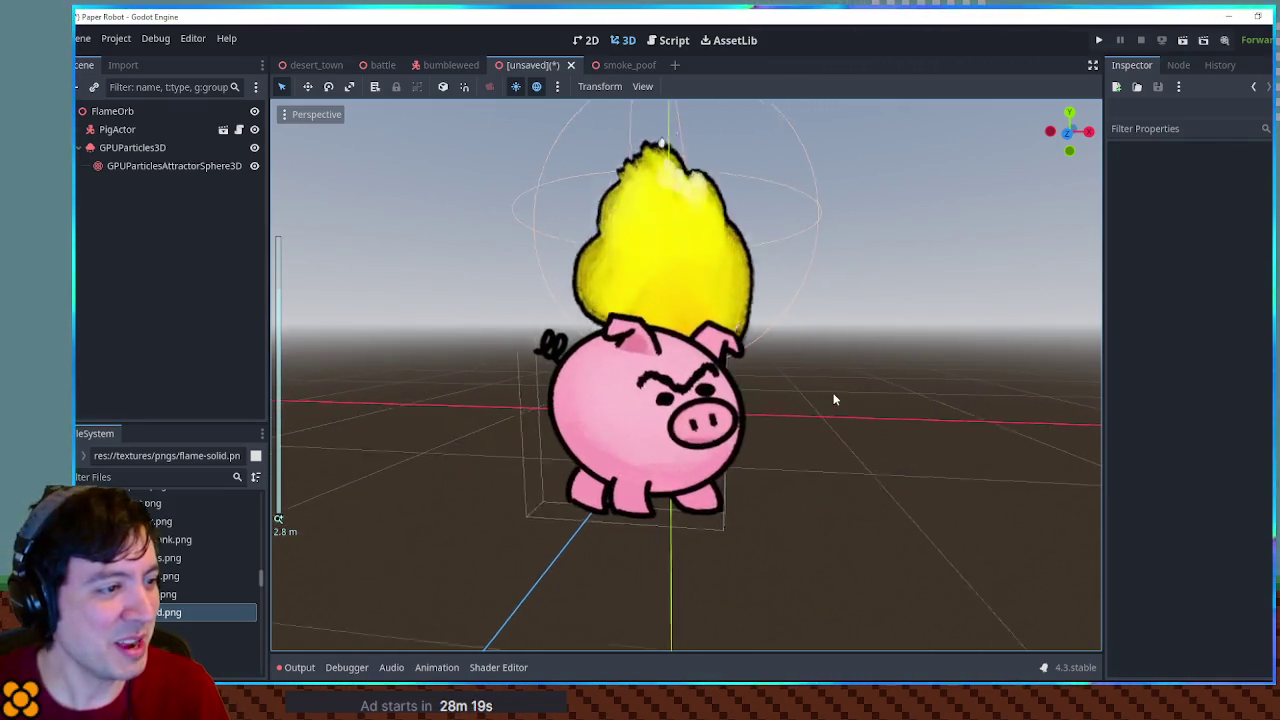
{"action": "scroll", "coordinate": [852, 395], "scroll_direction": "up", "scroll_amount": 1}
{"action": "scroll", "coordinate": [855, 394], "scroll_direction": "up", "scroll_amount": 2}
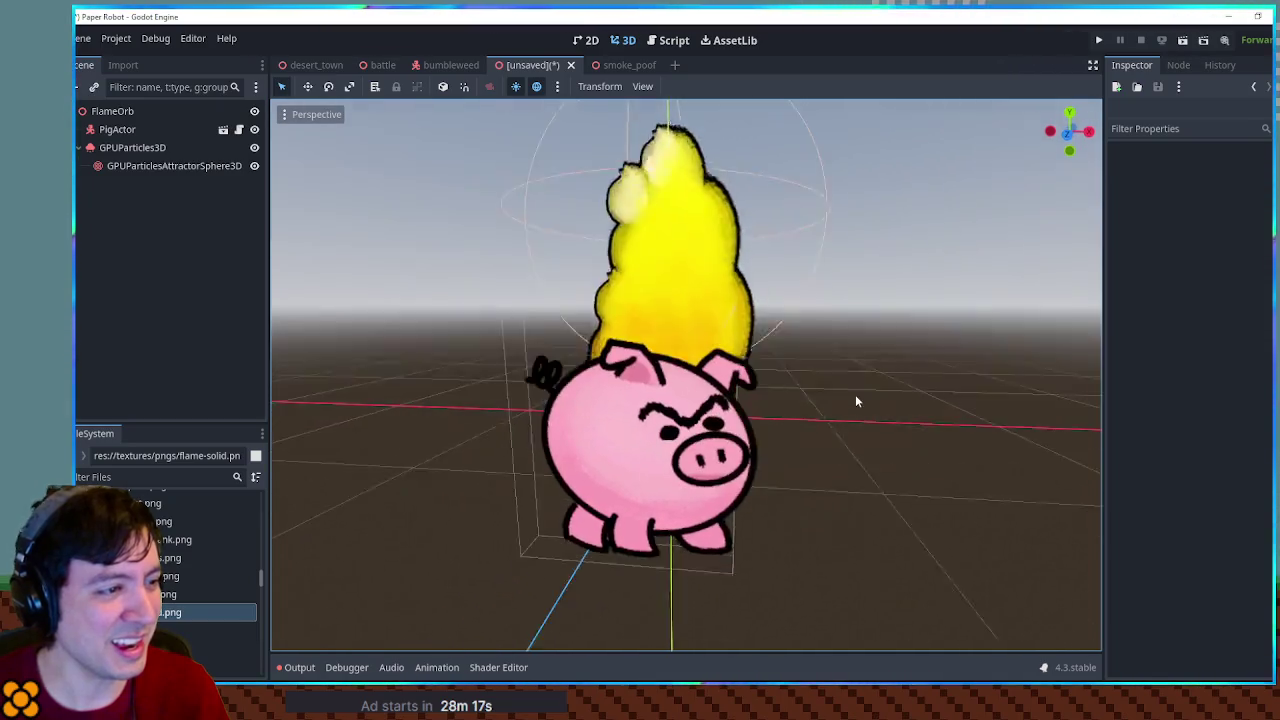
{"action": "scroll", "coordinate": [868, 400], "scroll_direction": "down", "scroll_amount": 4}
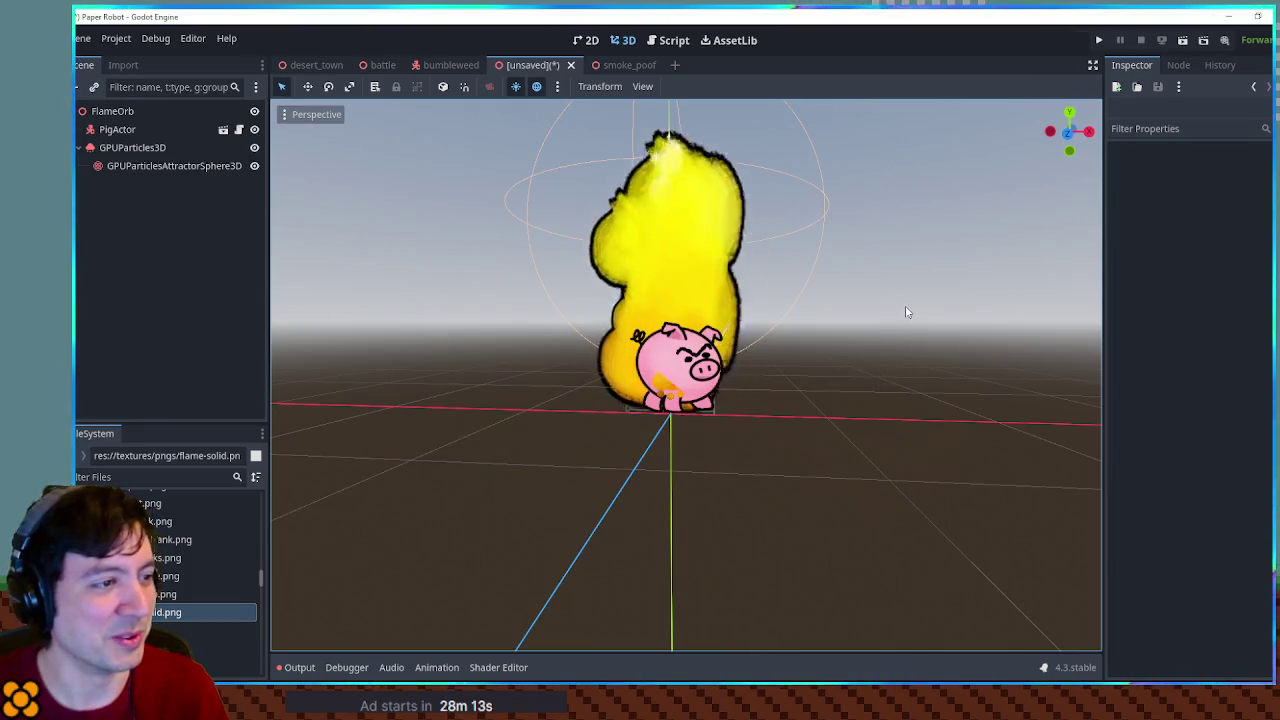
{"action": "scroll", "coordinate": [769, 287], "scroll_direction": "down", "scroll_amount": 5}
{"action": "scroll", "coordinate": [695, 280], "scroll_direction": "up", "scroll_amount": 2}
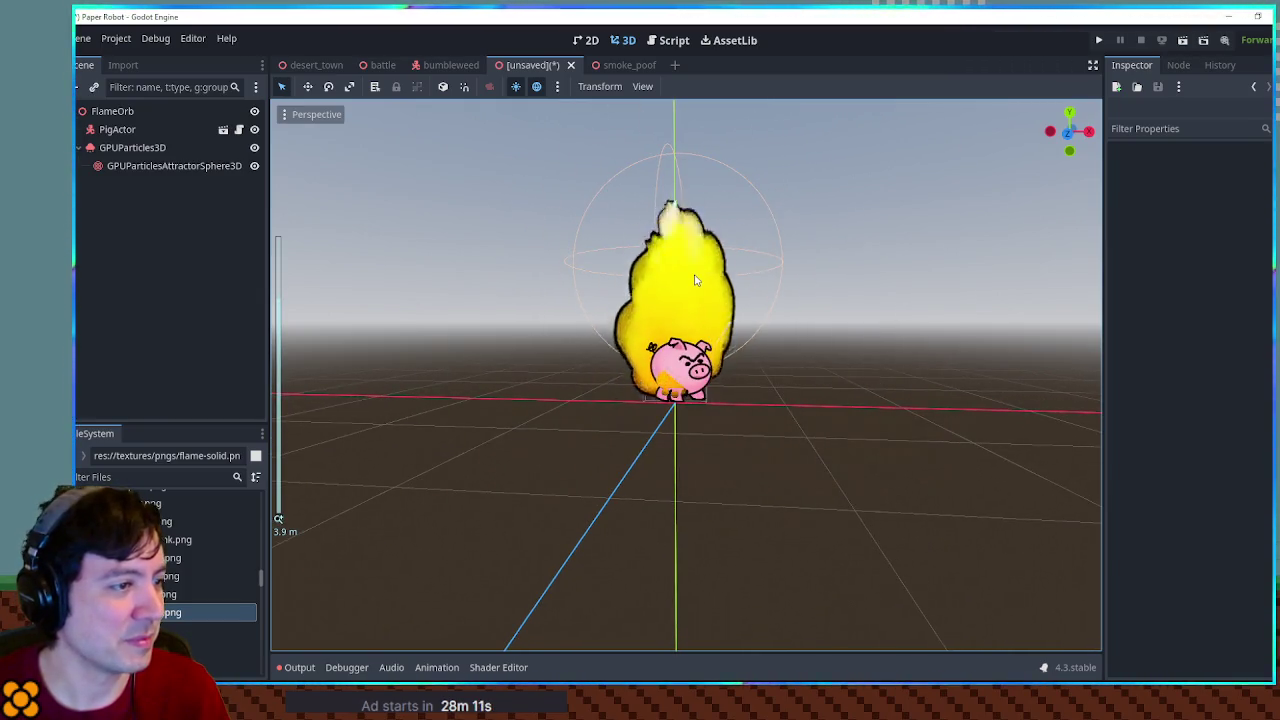
{"action": "left_click", "coordinate": [690, 330]}
{"action": "left_click", "coordinate": [908, 295]}
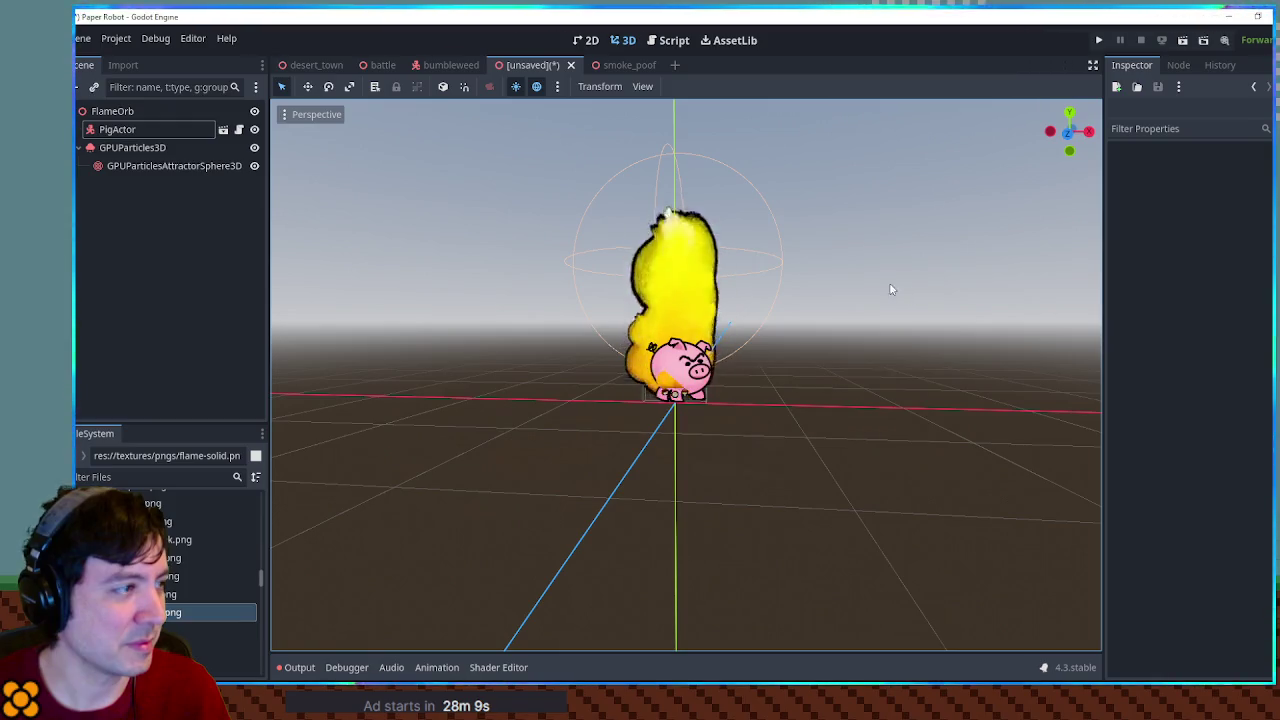
{"action": "left_click", "coordinate": [80, 477]}
{"action": "type", "text": "player"}
{"action": "mouse_move", "coordinate": [160, 665]}
{"action": "left_mouse_down"}
{"action": "mouse_move", "coordinate": [140, 150]}
{"action": "mouse_move", "coordinate": [140, 190]}
{"action": "left_mouse_up"}
{"action": "mouse_move", "coordinate": [662, 405]}
{"action": "left_mouse_down"}
{"action": "mouse_move", "coordinate": [560, 400]}
{"action": "mouse_move", "coordinate": [670, 398]}
{"action": "mouse_move", "coordinate": [649, 398]}
{"action": "left_mouse_up"}
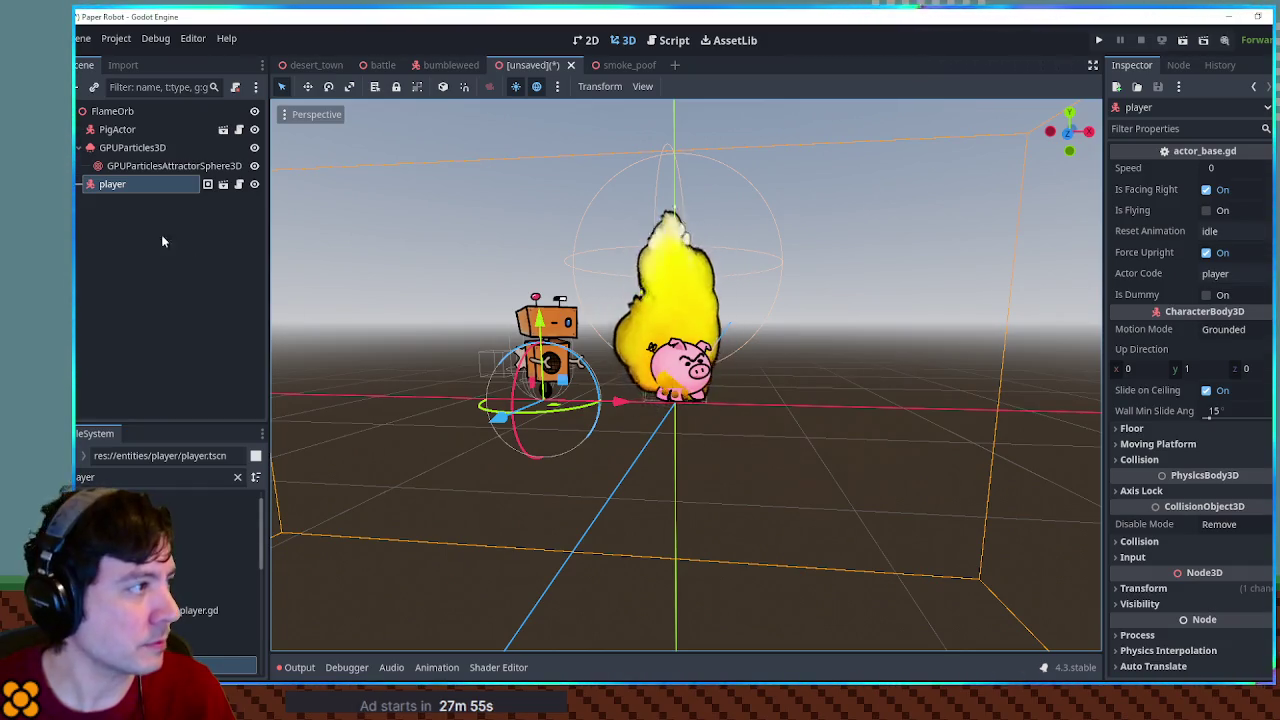
{"action": "left_click", "coordinate": [126, 186]}
{"action": "key", "text": "Delete"}
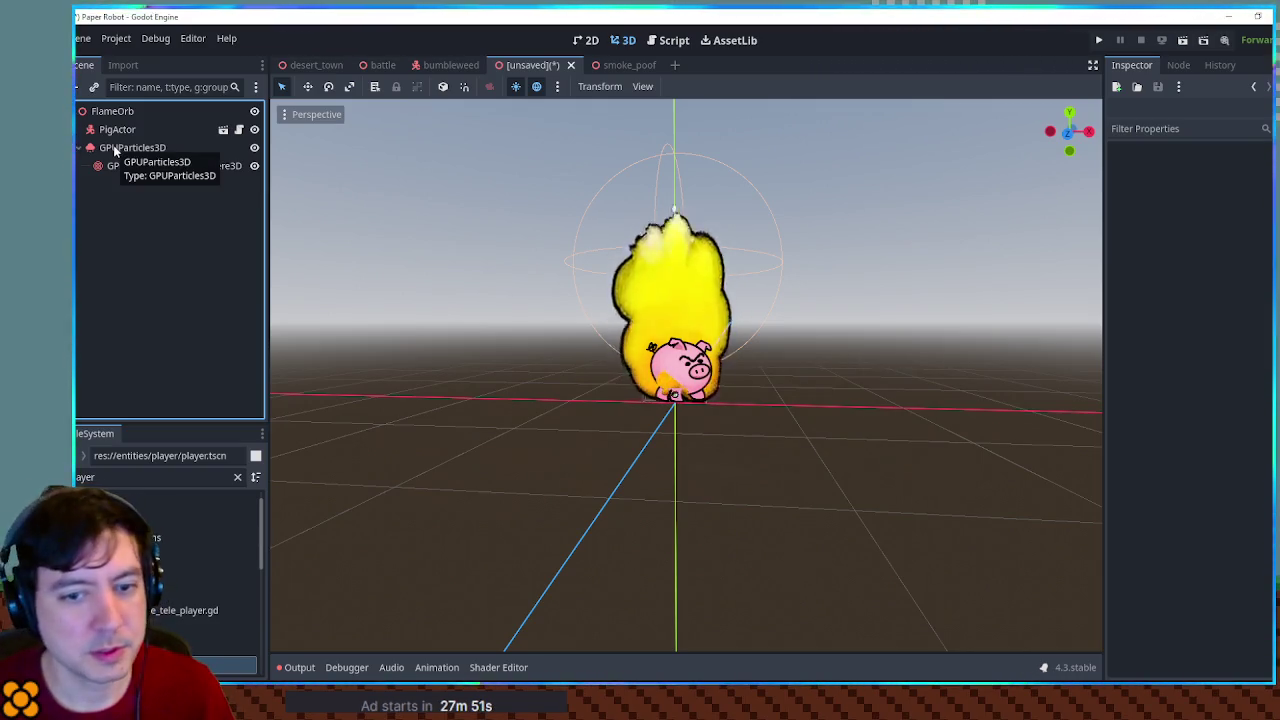
{"action": "left_click", "coordinate": [122, 148]}
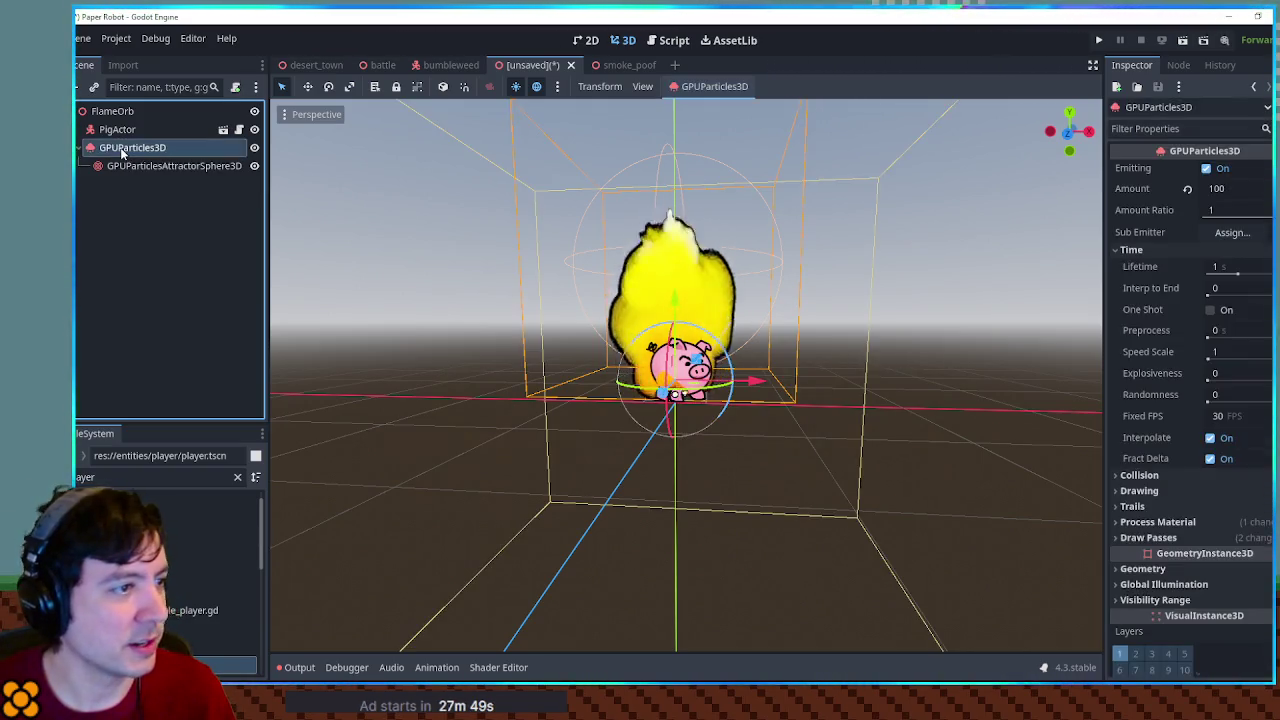
Collapse the Spawn and Accelerations sections to reach the particle colour options
{"action": "scroll", "coordinate": [1200, 320], "scroll_direction": "down", "scroll_amount": 5}
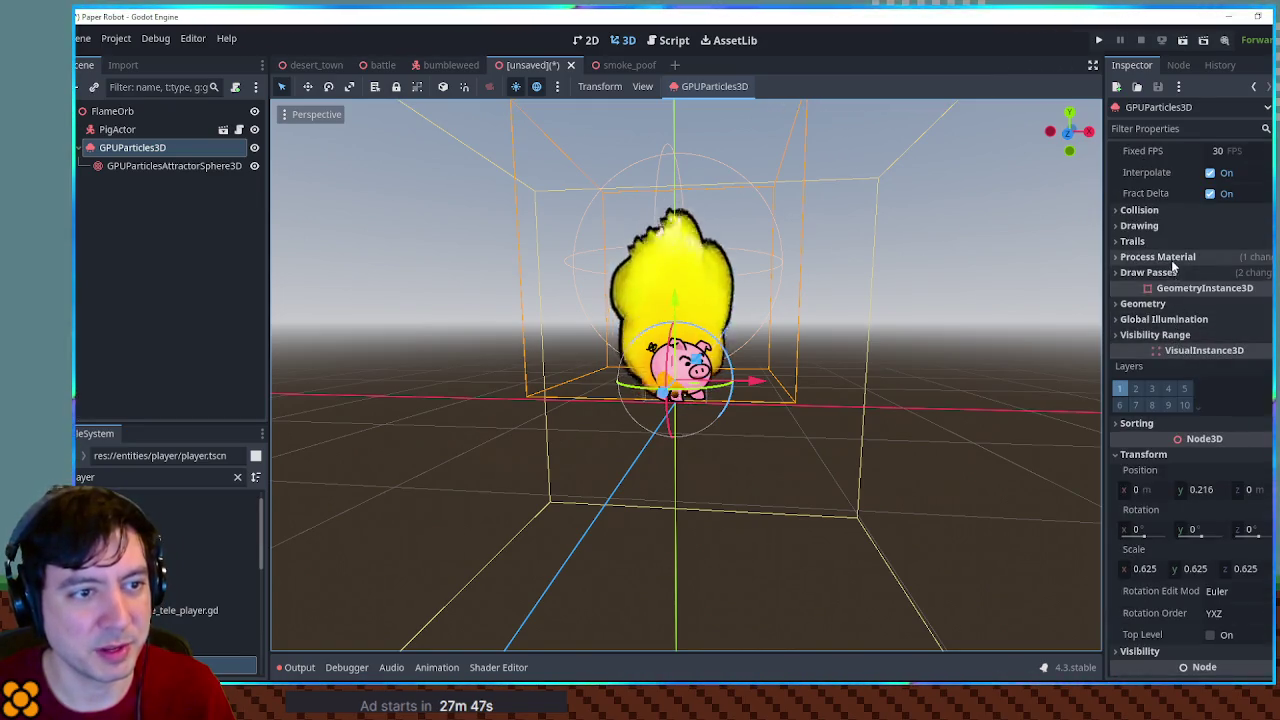
{"action": "left_click", "coordinate": [1166, 256]}
{"action": "scroll", "coordinate": [1201, 430], "scroll_direction": "down", "scroll_amount": 5}
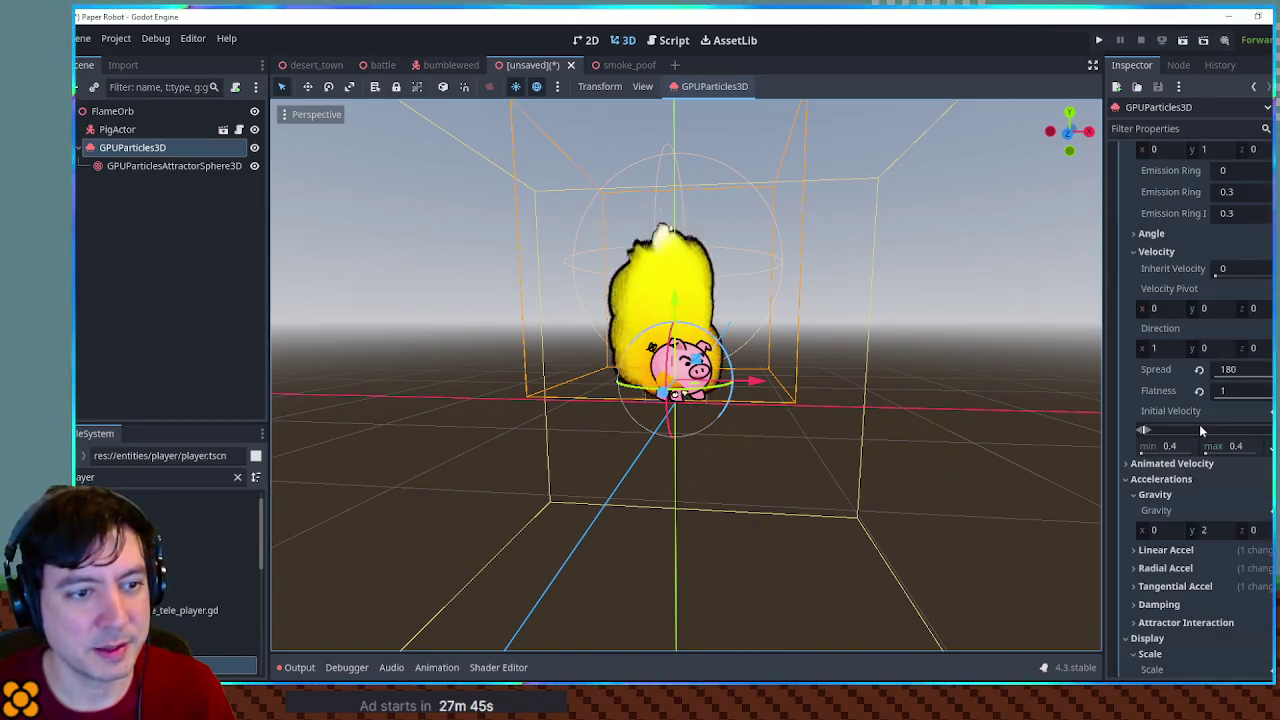
{"action": "scroll", "coordinate": [1199, 424], "scroll_direction": "up", "scroll_amount": 5}
{"action": "left_click", "coordinate": [1127, 329]}
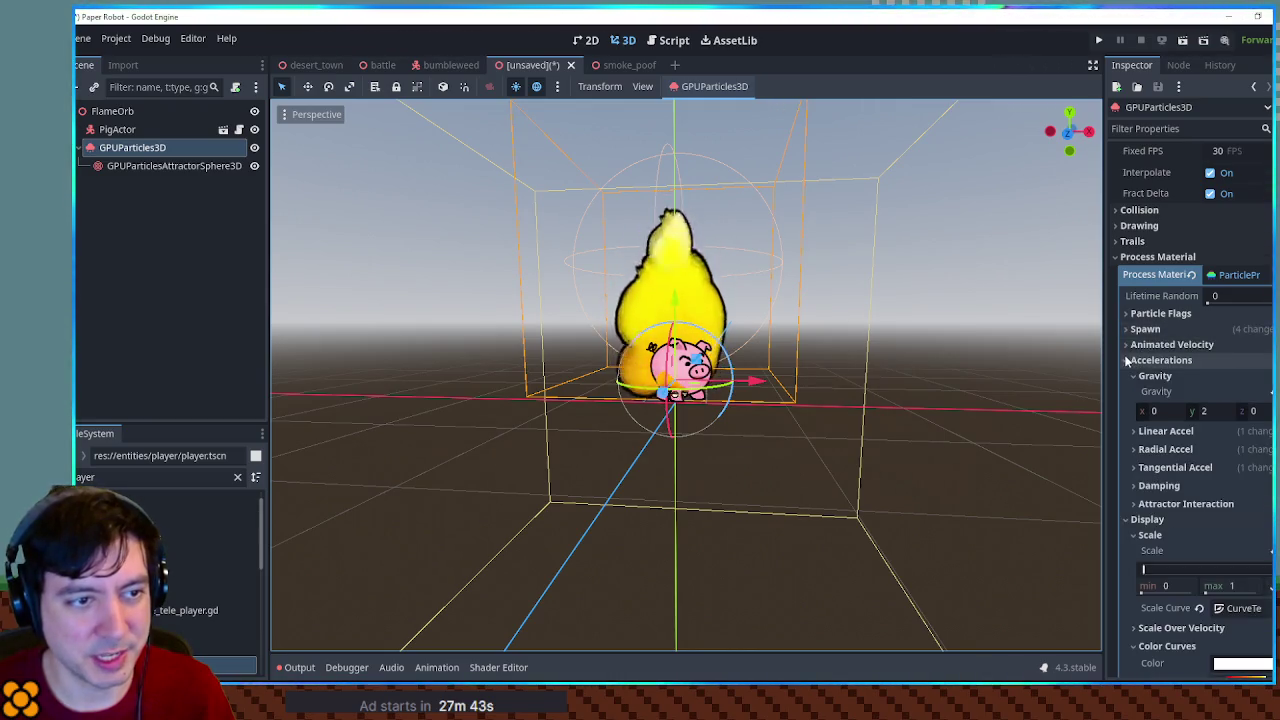
{"action": "left_click", "coordinate": [1140, 360]}
{"action": "scroll", "coordinate": [1236, 461], "scroll_direction": "down", "scroll_amount": 5}
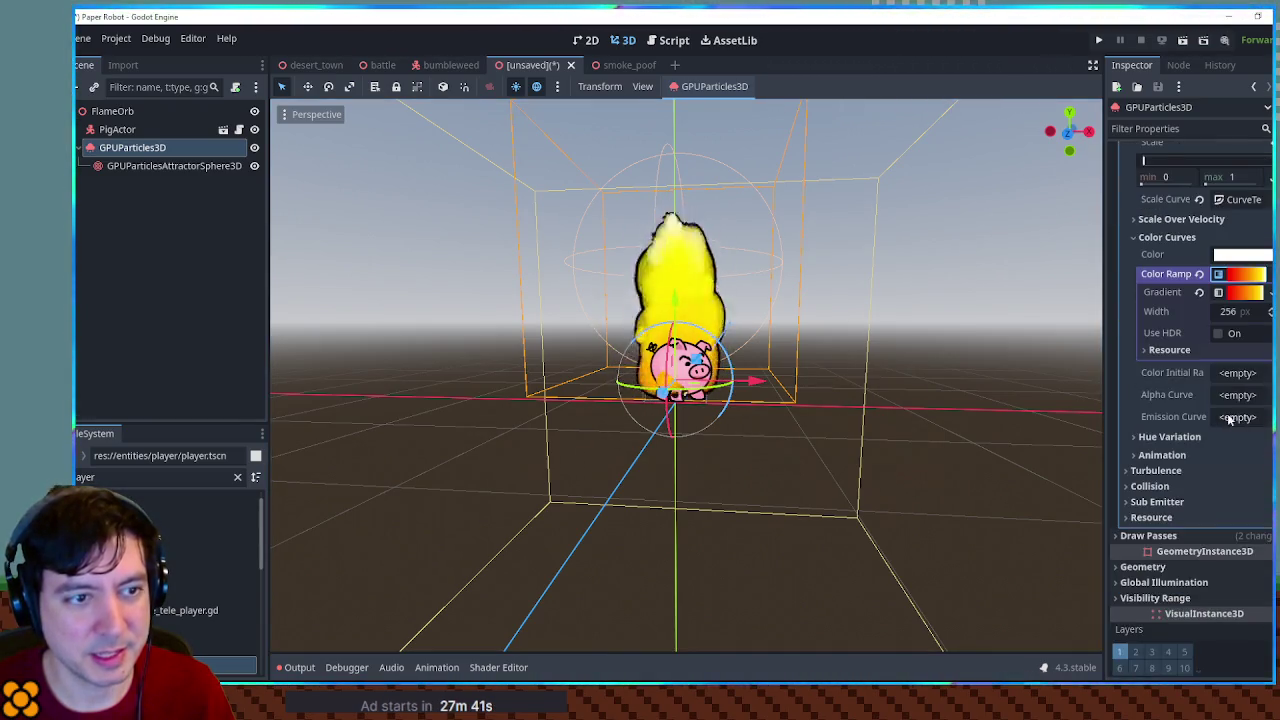
Try Color Ramp edits: yellow far end, new orange stop, red stop removed, then undo
{"action": "left_click", "coordinate": [1241, 292]}
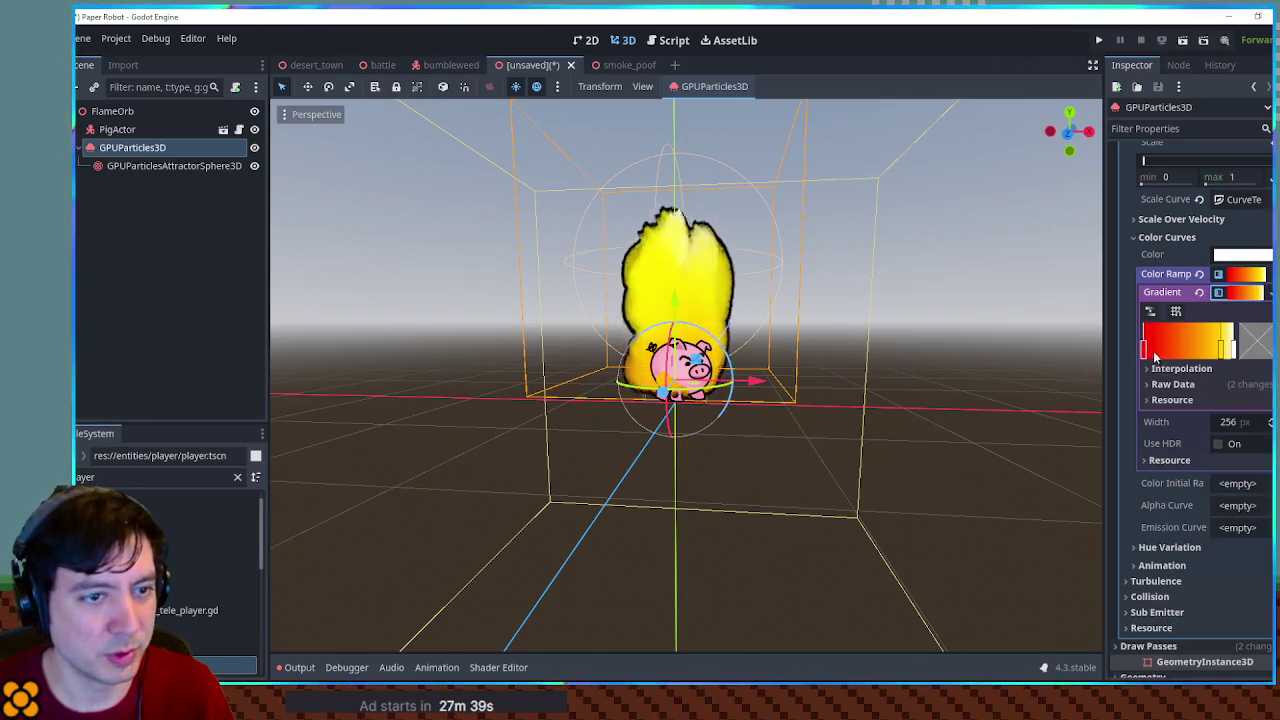
{"action": "mouse_move", "coordinate": [1144, 348]}
{"action": "left_mouse_down"}
{"action": "mouse_move", "coordinate": [1206, 369]}
{"action": "mouse_move", "coordinate": [1145, 370]}
{"action": "left_mouse_up"}
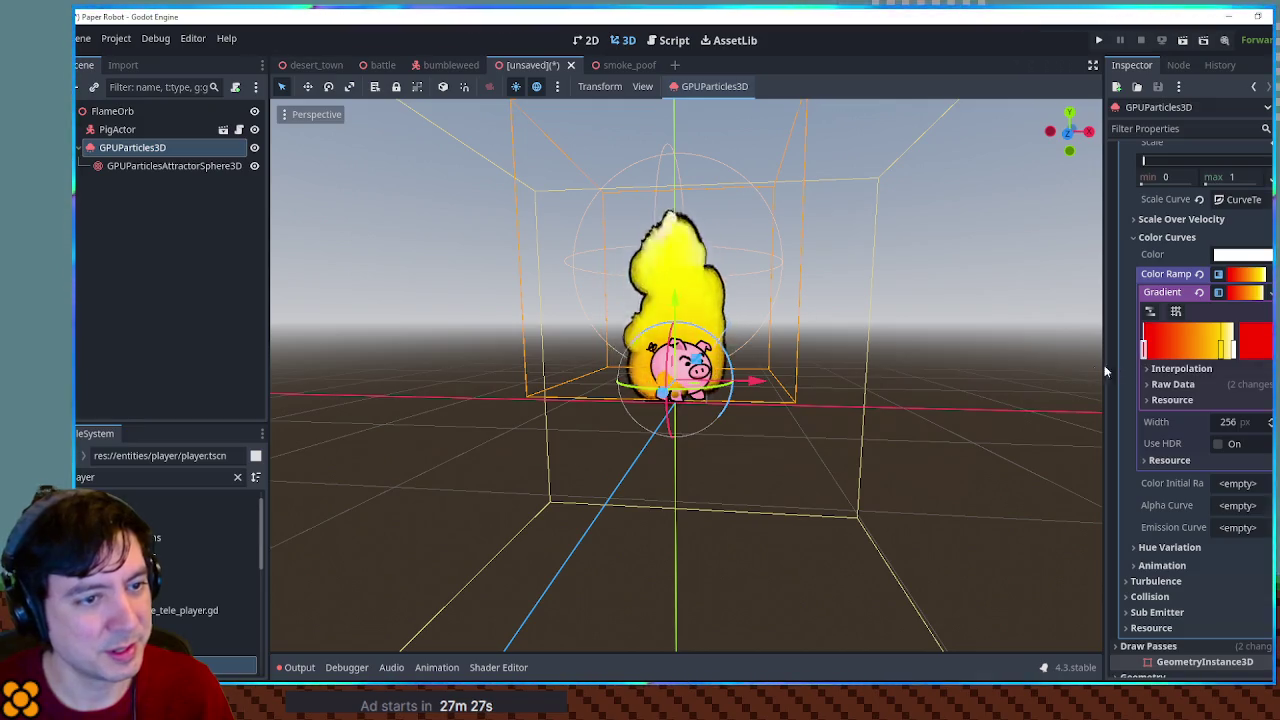
{"action": "mouse_move", "coordinate": [1240, 362]}
{"action": "left_mouse_down"}
{"action": "mouse_move", "coordinate": [1217, 360]}
{"action": "mouse_move", "coordinate": [1232, 358]}
{"action": "left_mouse_up"}
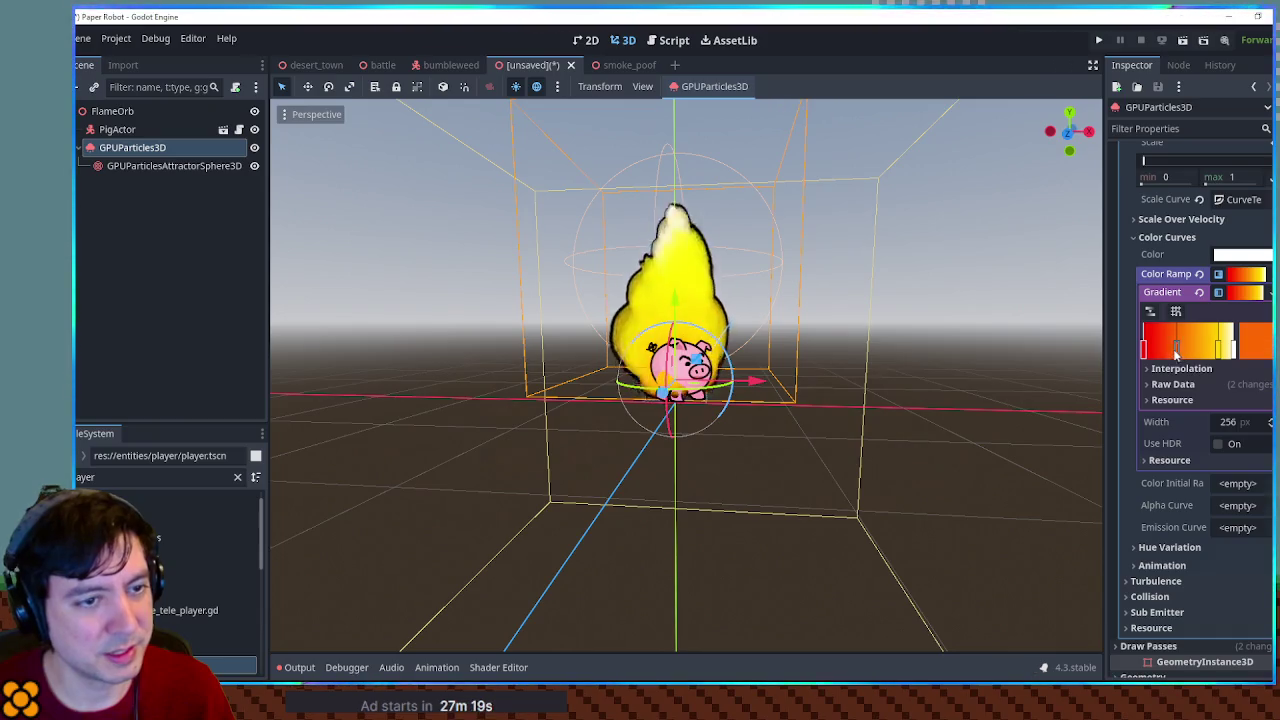
{"action": "left_click", "coordinate": [1171, 350]}
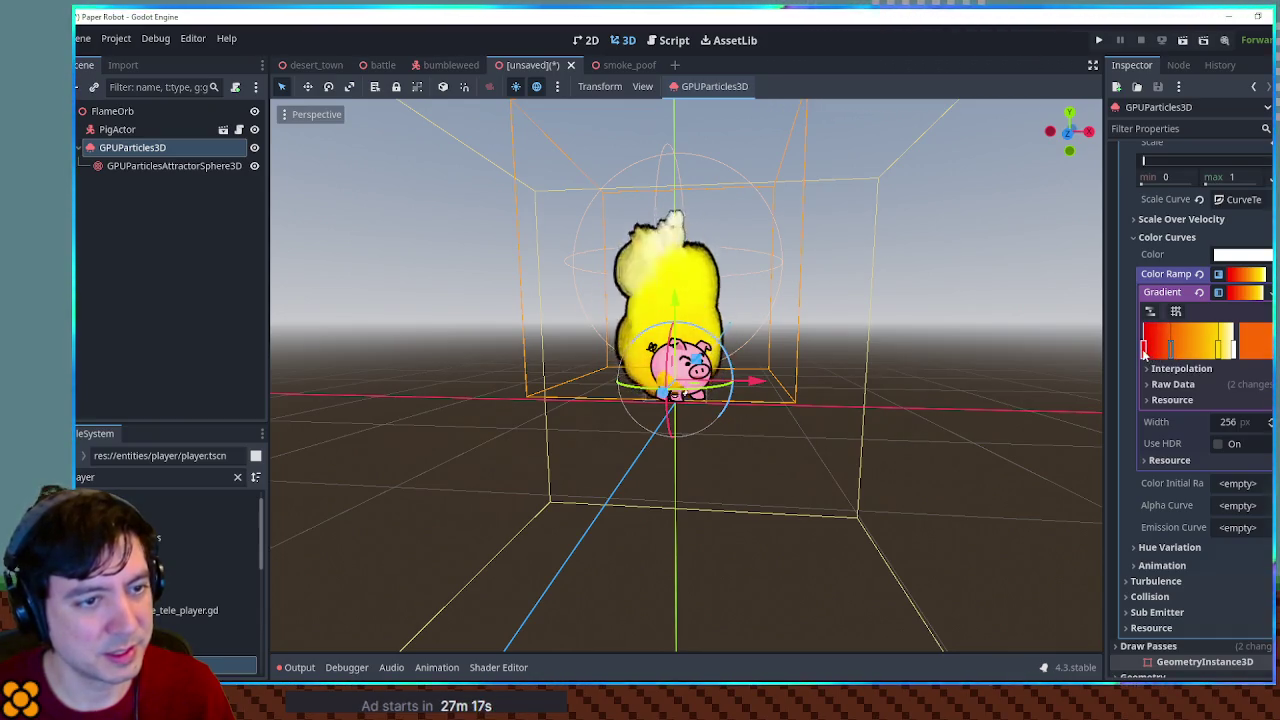
{"action": "right_click", "coordinate": [1142, 349]}
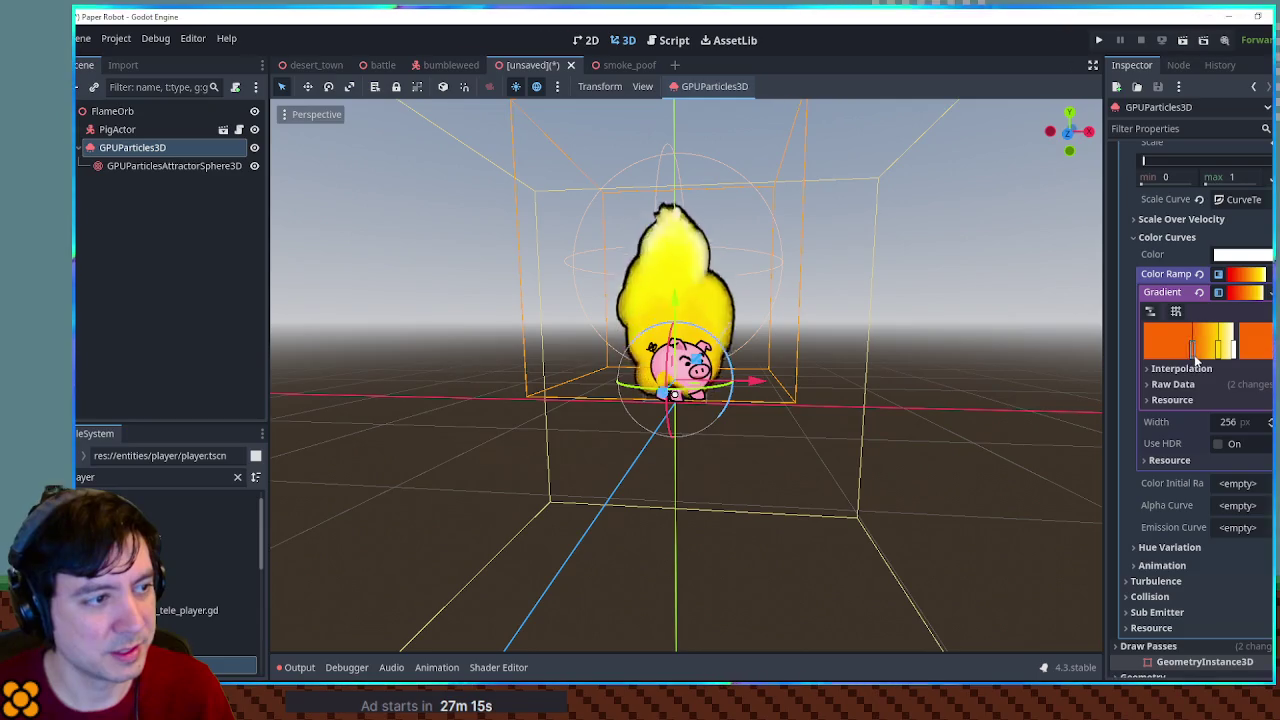
{"action": "key", "text": "ctrl+z"}
{"action": "key", "text": "ctrl+z"}
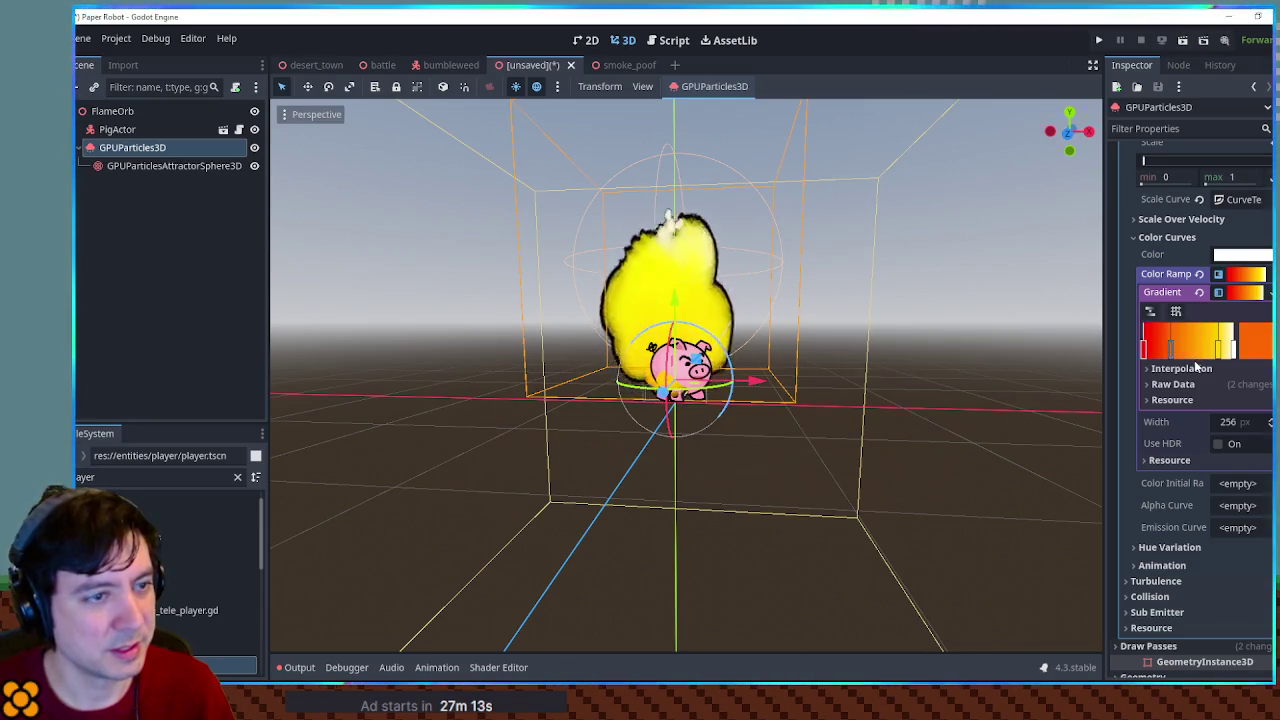
Move the red gradient stop to the left edge and preview the flame
{"action": "left_click", "coordinate": [1152, 348]}
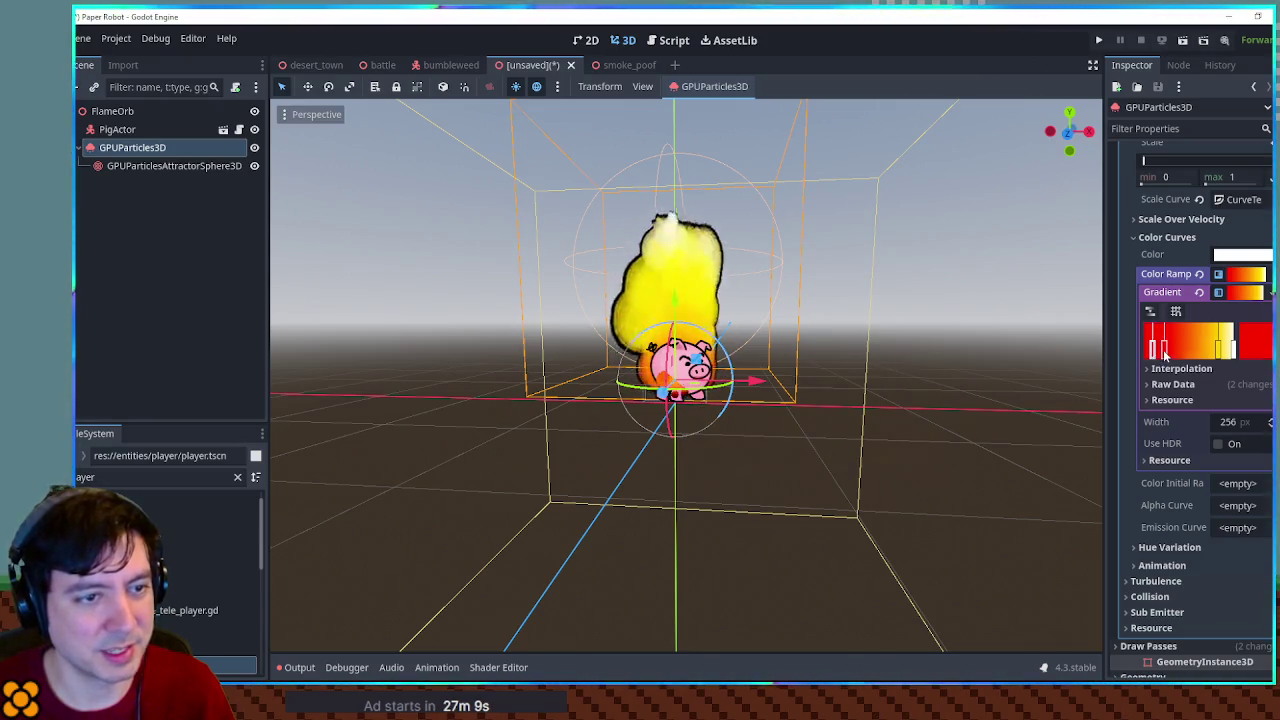
{"action": "left_click_drag", "start_coordinate": [1153, 350], "coordinate": [1148, 350]}
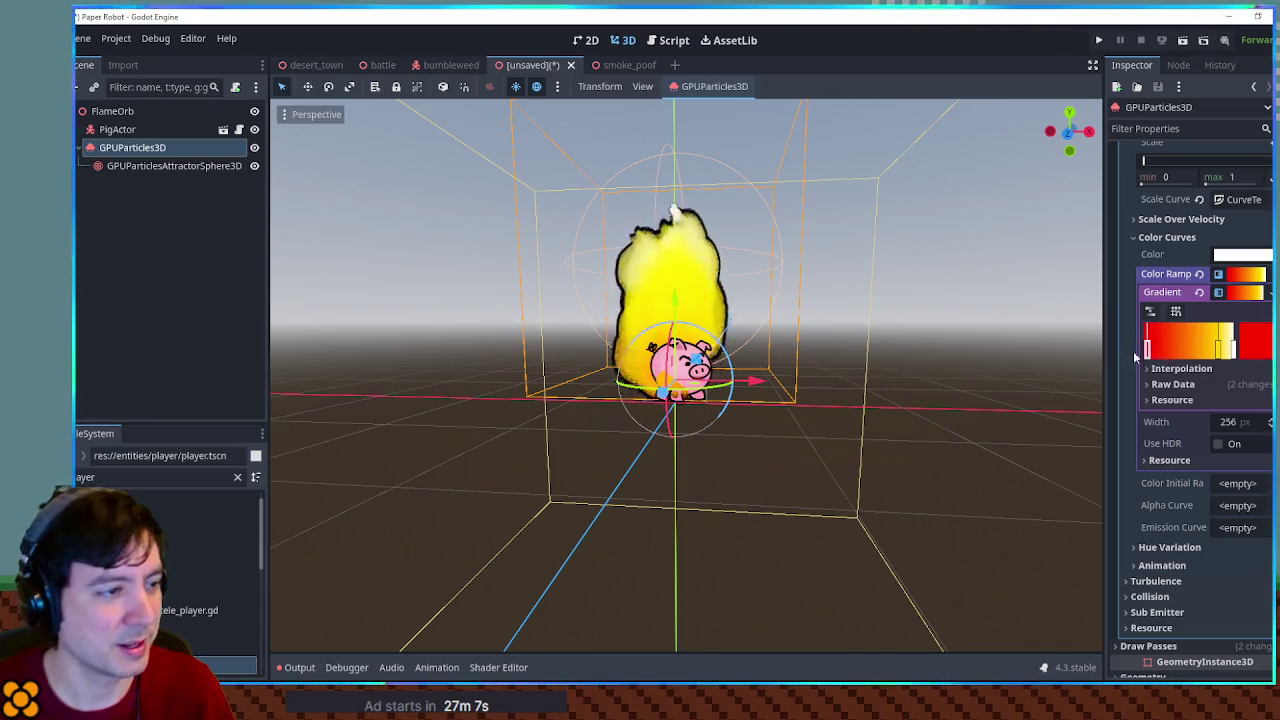
{"action": "left_click", "coordinate": [806, 337]}
{"action": "mouse_move", "coordinate": [806, 337]}
{"action": "left_mouse_down"}
{"action": "mouse_move", "coordinate": [897, 357]}
{"action": "mouse_move", "coordinate": [997, 345]}
{"action": "mouse_move", "coordinate": [734, 328]}
{"action": "mouse_move", "coordinate": [796, 339]}
{"action": "left_mouse_up"}
{"action": "scroll", "coordinate": [736, 330], "scroll_direction": "up", "scroll_amount": 5}
{"action": "scroll", "coordinate": [736, 335], "scroll_direction": "down", "scroll_amount": 5}
Reposition another Color Ramp stop toward the gradient's start and view the result
{"action": "left_click", "coordinate": [165, 150]}
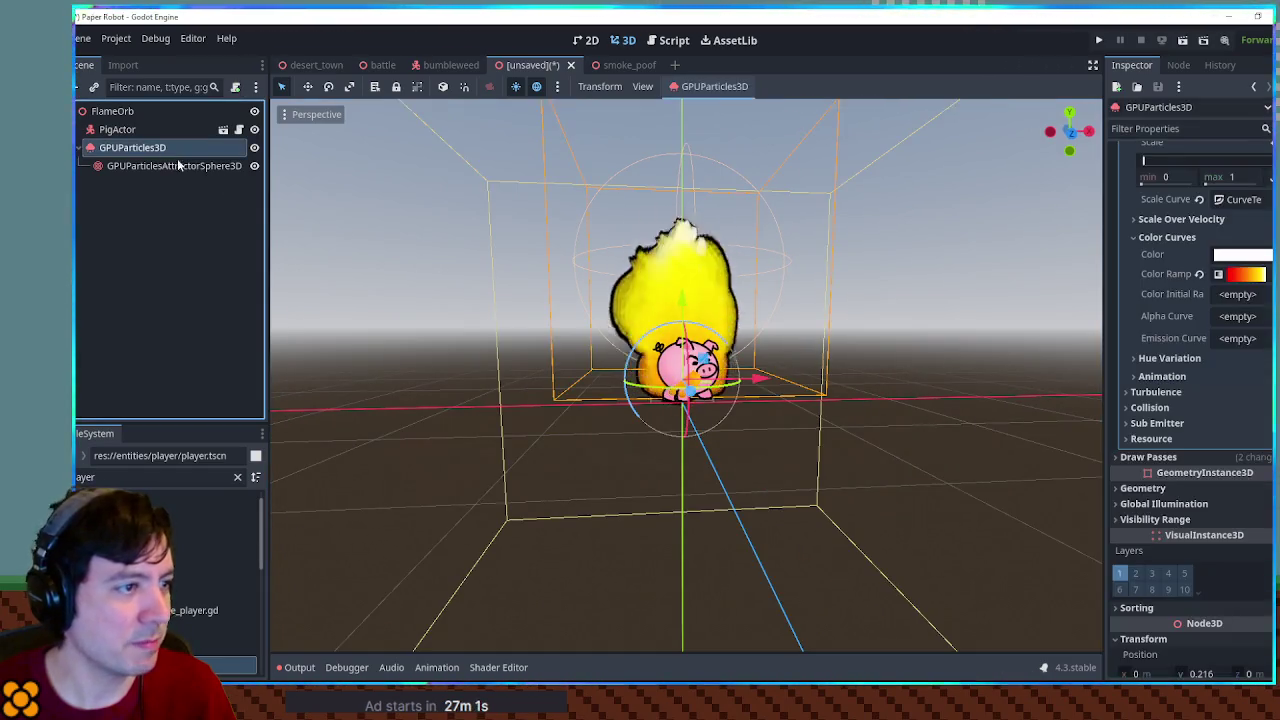
{"action": "left_click", "coordinate": [1245, 292]}
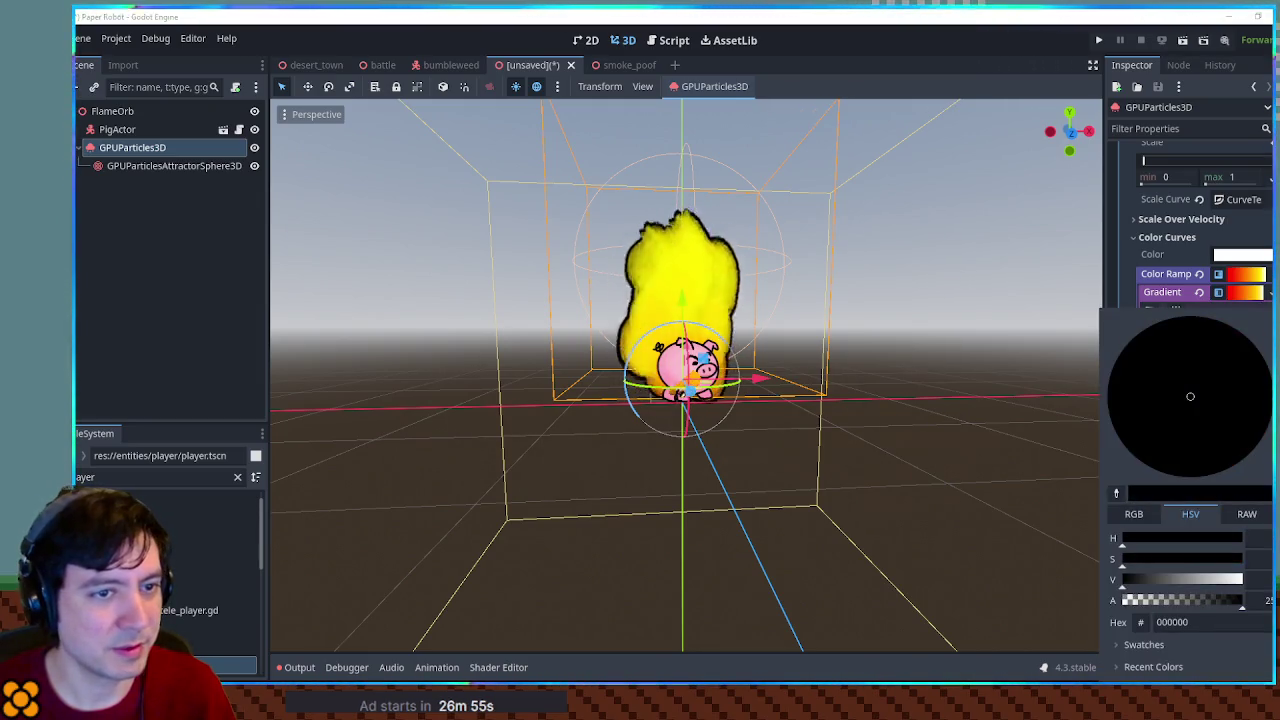
{"action": "left_click", "coordinate": [1199, 348]}
{"action": "left_click", "coordinate": [1199, 348]}
{"action": "mouse_move", "coordinate": [1199, 348]}
{"action": "left_mouse_down"}
{"action": "mouse_move", "coordinate": [1146, 348]}
{"action": "mouse_move", "coordinate": [1218, 348]}
{"action": "left_mouse_up"}
{"action": "left_click", "coordinate": [970, 300]}
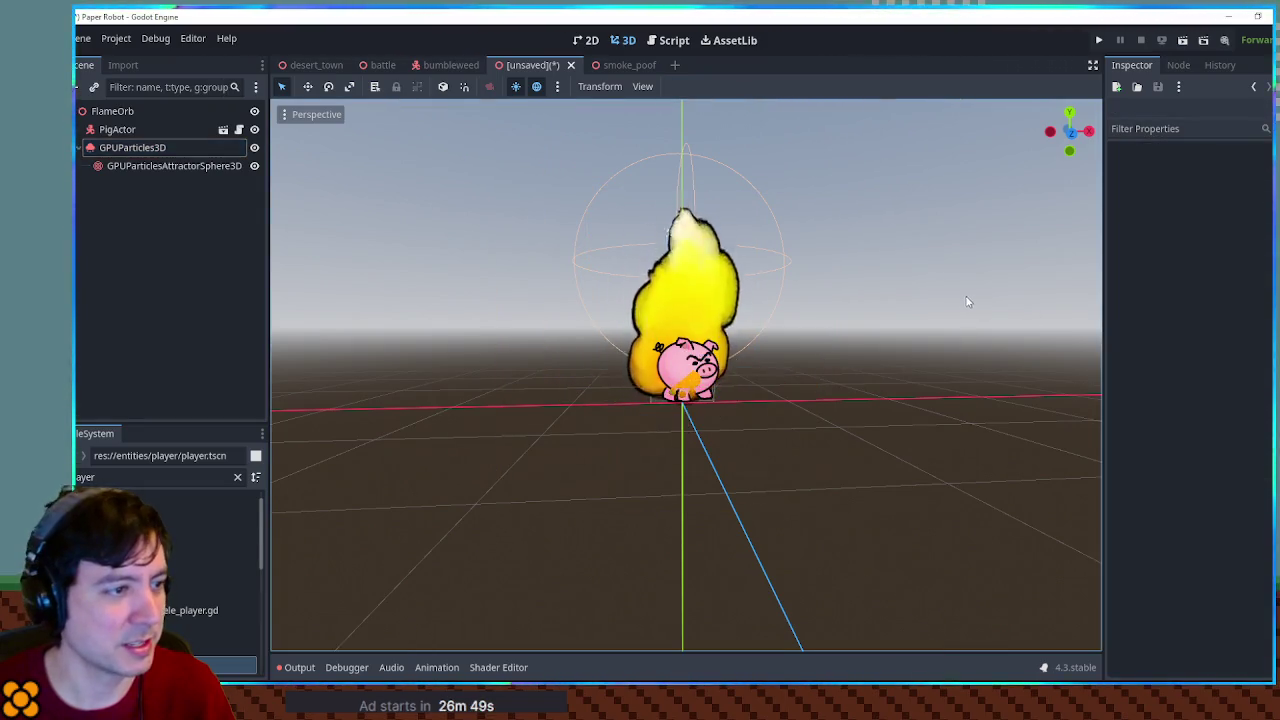
Start saving the scene, then cancel the save dialog
{"action": "scroll", "coordinate": [880, 287], "scroll_direction": "up", "scroll_amount": 3}
{"action": "scroll", "coordinate": [898, 298], "scroll_direction": "down", "scroll_amount": 3}
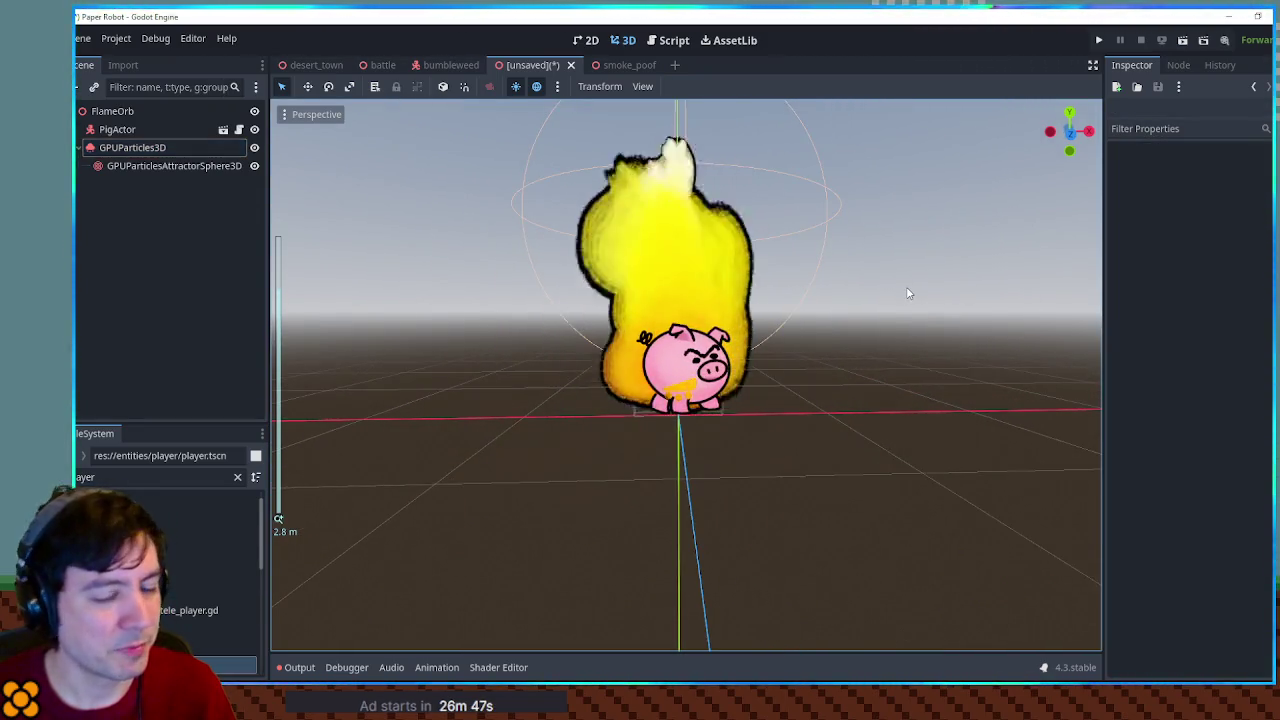
{"action": "key", "text": "ctrl+s"}
{"action": "left_click", "coordinate": [803, 571]}
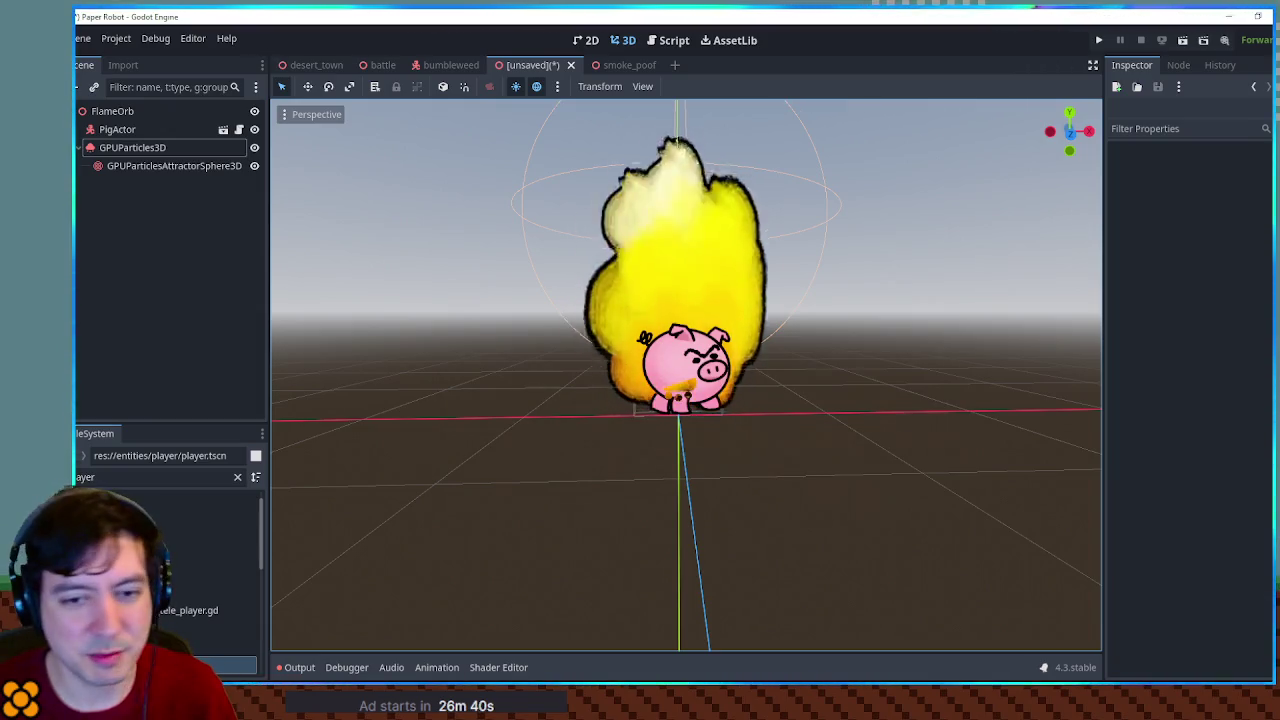
Set the GPUParticles3D node's uniform scale to 1.6 and nudge it slightly larger
{"action": "left_click", "coordinate": [140, 148]}
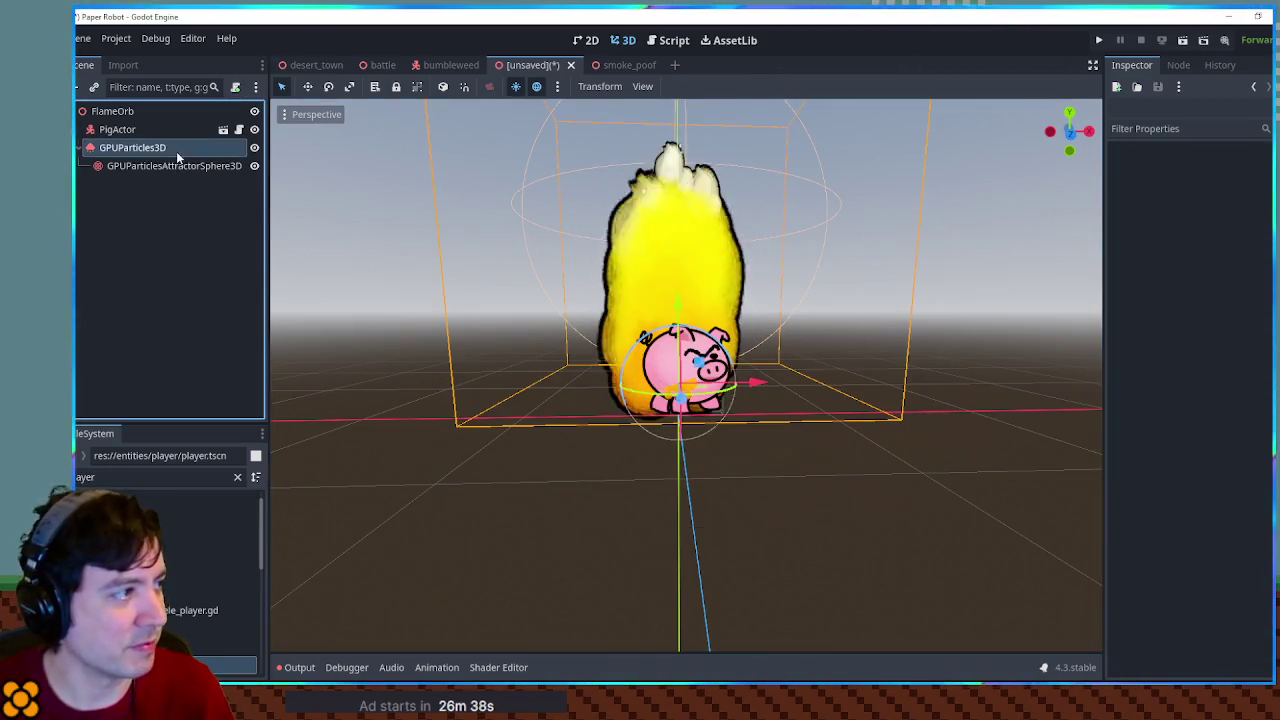
{"action": "scroll", "coordinate": [1230, 541], "scroll_direction": "down", "scroll_amount": 5}
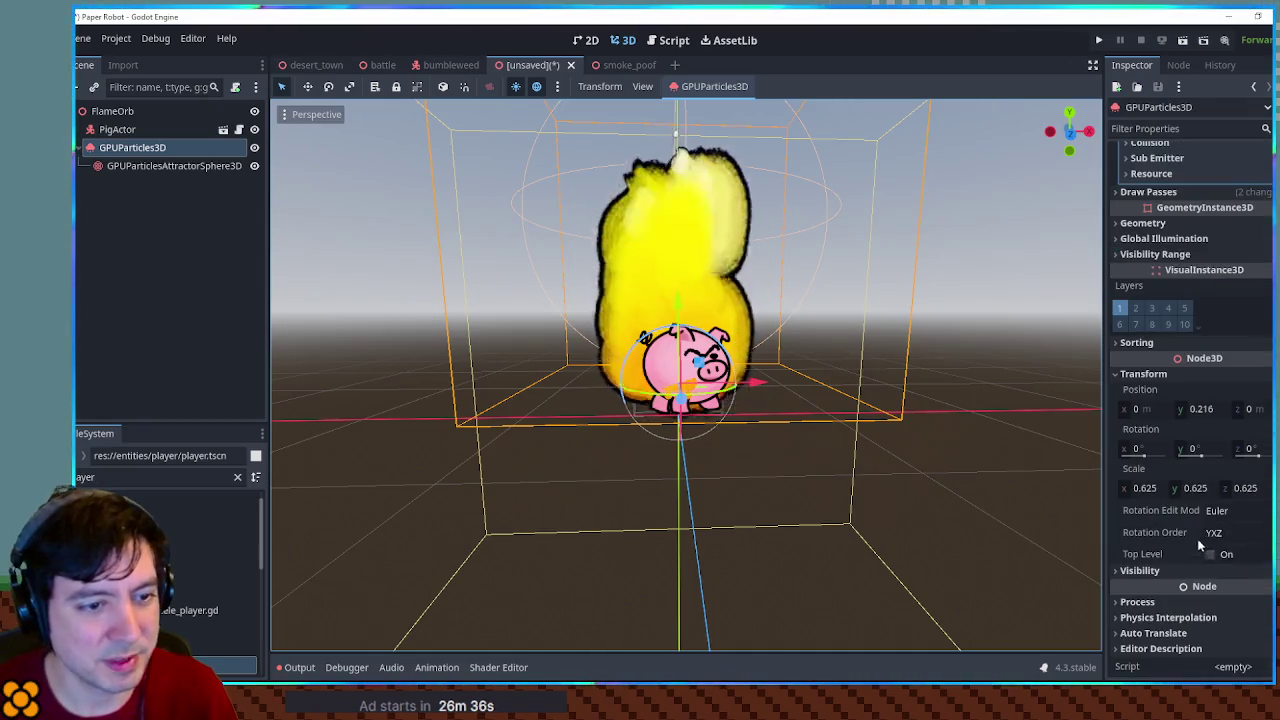
{"action": "left_click", "coordinate": [1140, 488]}
{"action": "type", "text": "1.6"}
{"action": "key", "text": "Return"}
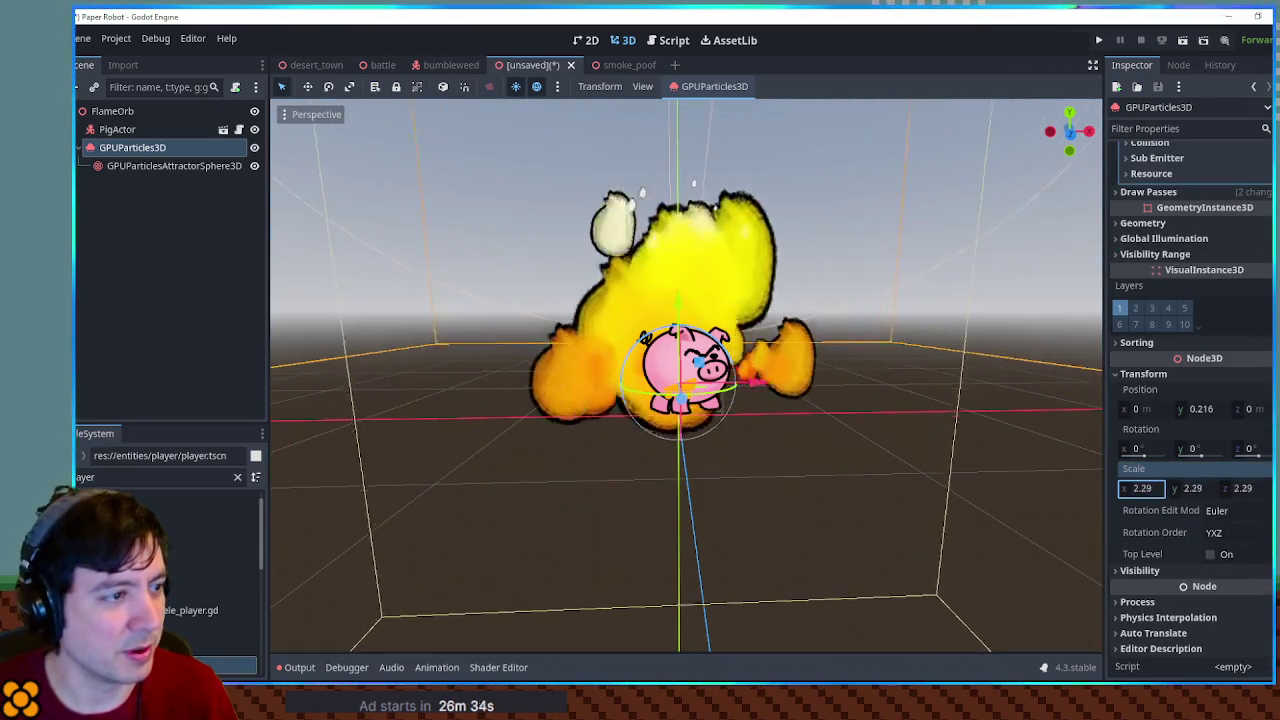
{"action": "mouse_move", "coordinate": [1120, 488]}
{"action": "left_mouse_down"}
{"action": "mouse_move", "coordinate": [1160, 488]}
{"action": "mouse_move", "coordinate": [1123, 488]}
{"action": "left_mouse_up"}
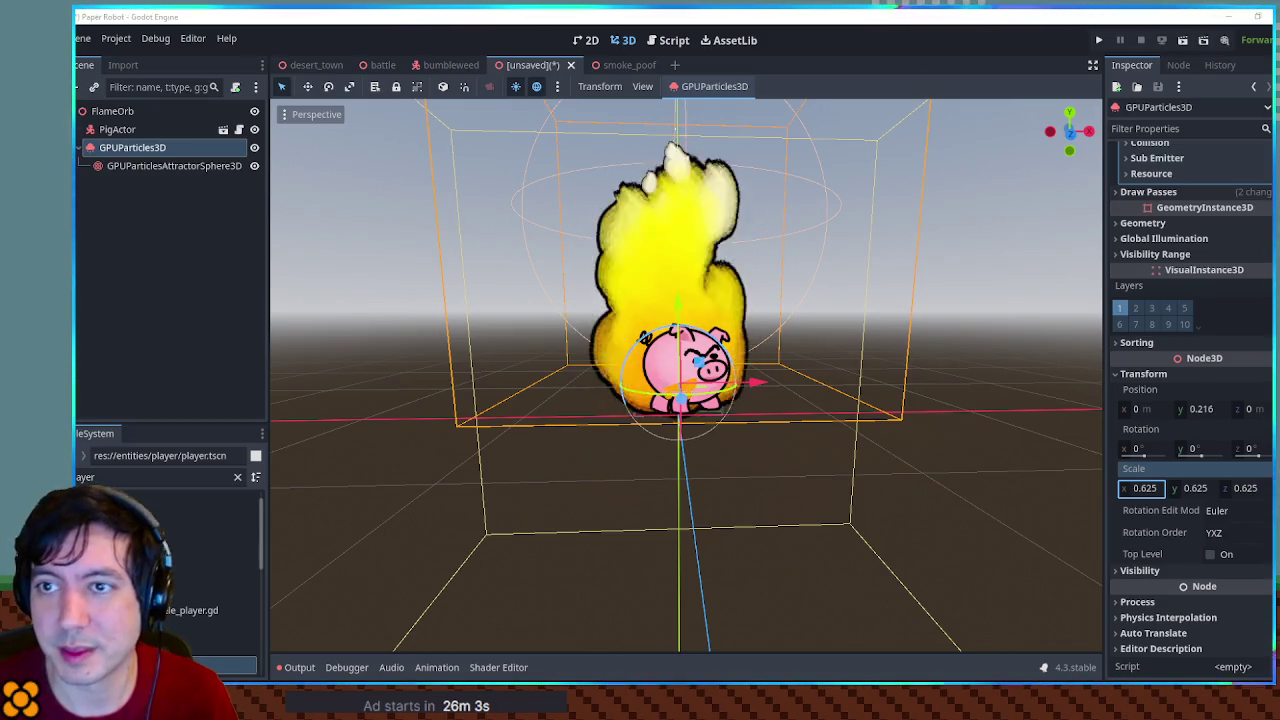
{"action": "key", "text": "alt+Tab"}
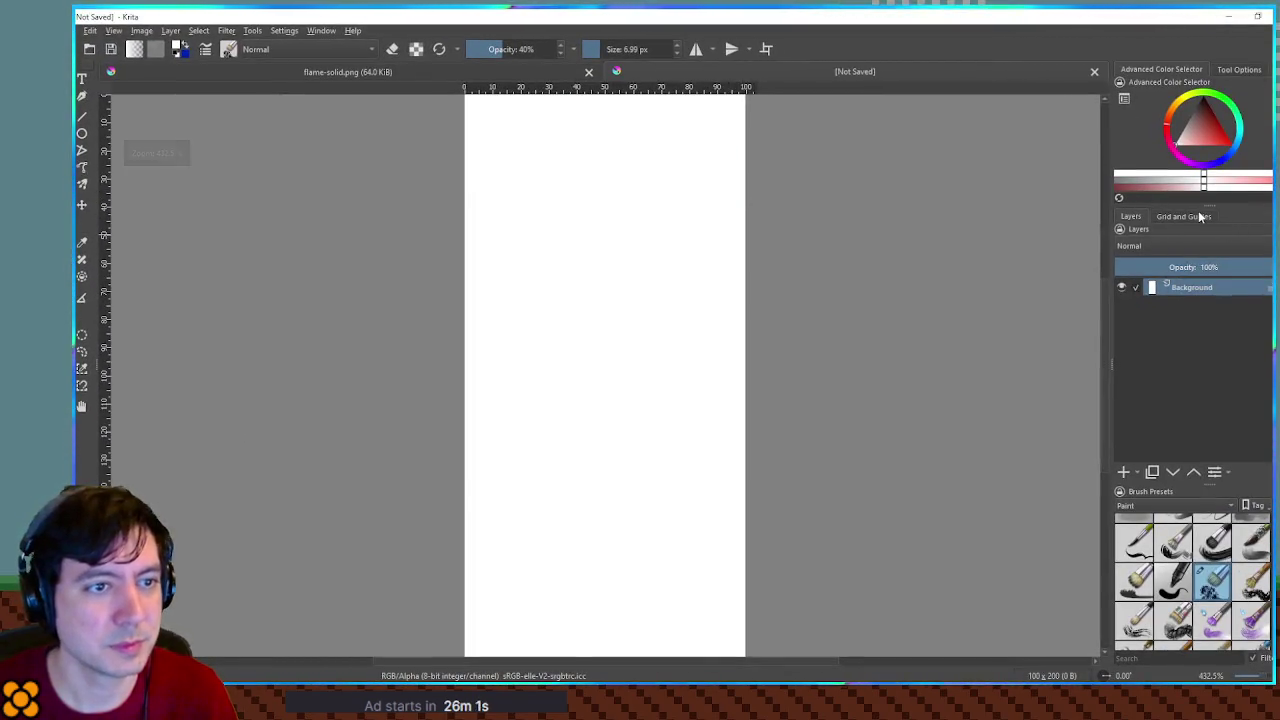
Turn on Krita's canvas grid from the Grid and Guides docker and zoom in
{"action": "left_click", "coordinate": [1184, 216]}
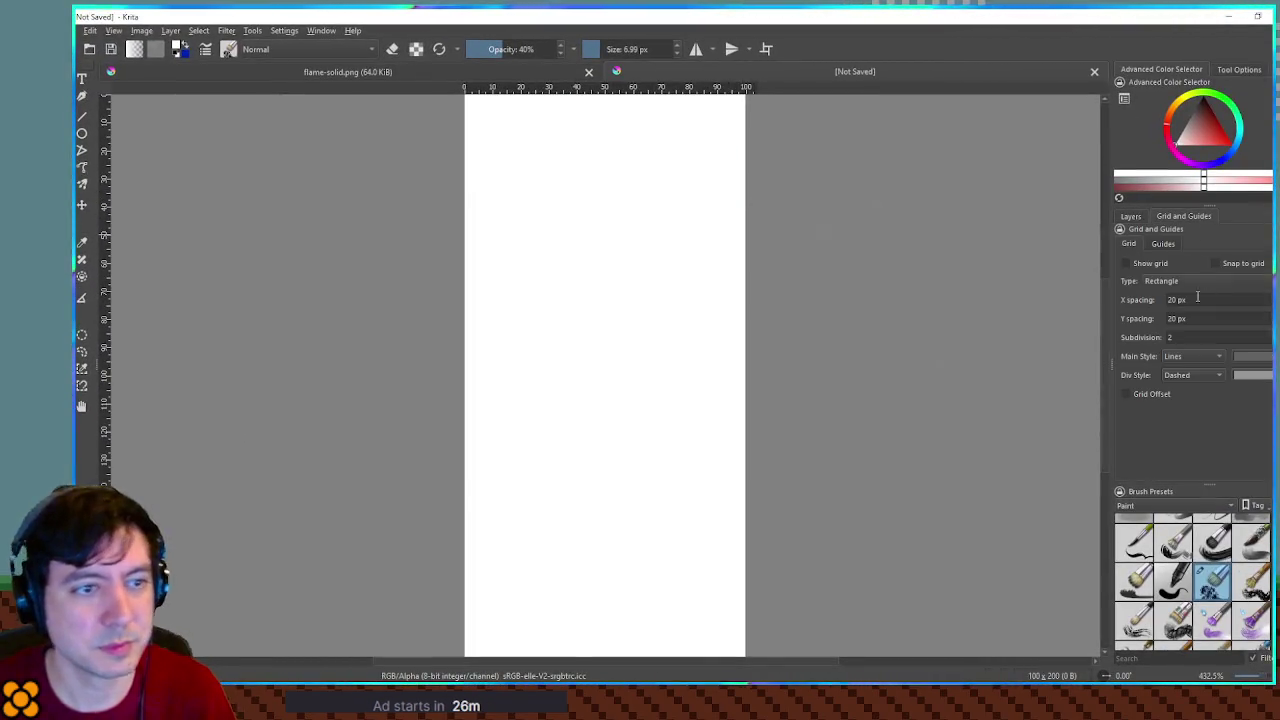
{"action": "left_click", "coordinate": [1149, 264]}
{"action": "mouse_move", "coordinate": [600, 177]}
{"action": "left_mouse_down"}
{"action": "mouse_move", "coordinate": [700, 189]}
{"action": "mouse_move", "coordinate": [600, 123]}
{"action": "mouse_move", "coordinate": [652, 305]}
{"action": "left_mouse_up"}
{"action": "scroll", "coordinate": [655, 300], "scroll_direction": "up", "scroll_amount": 3}
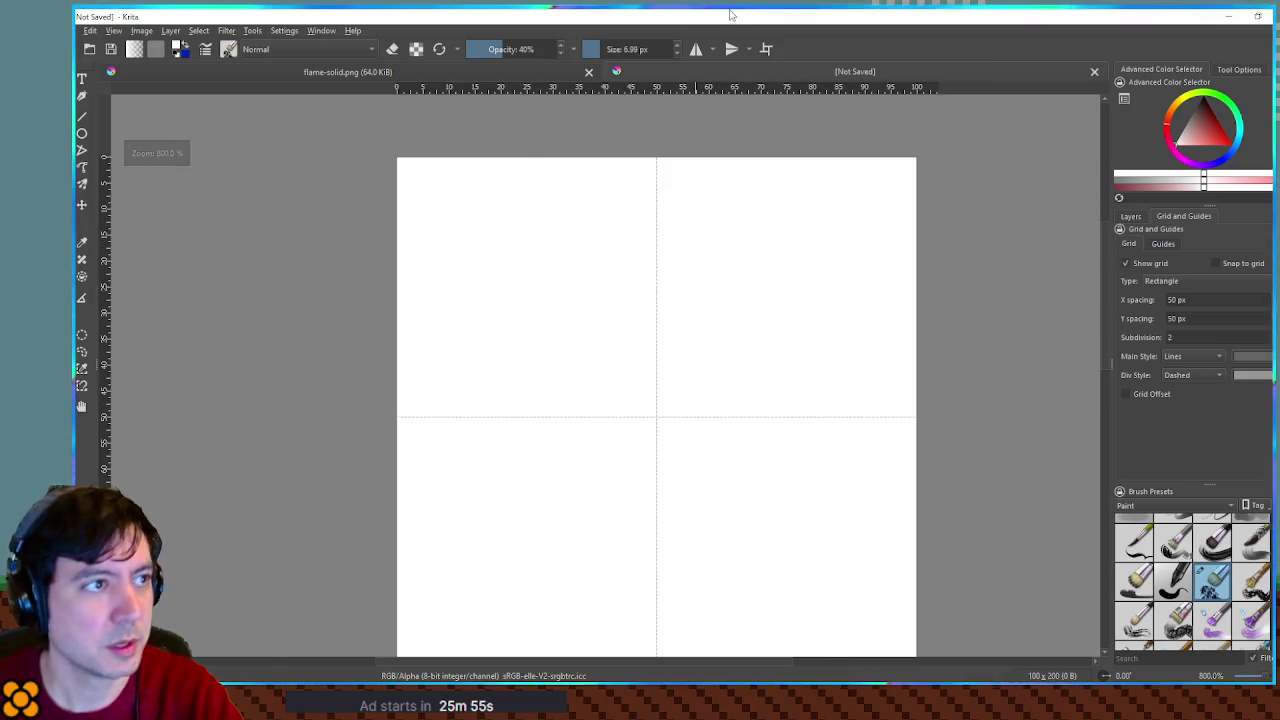
{"action": "key", "text": "alt+Tab"}
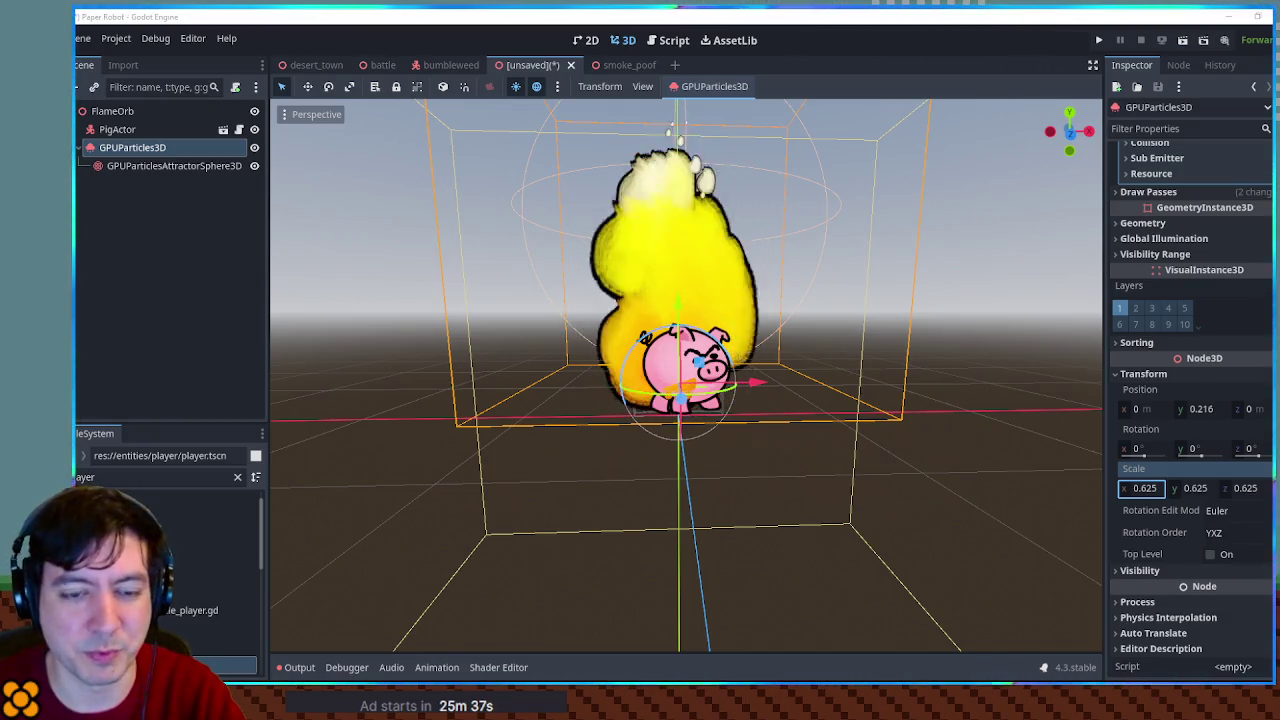
{"action": "key", "text": "alt+Tab"}
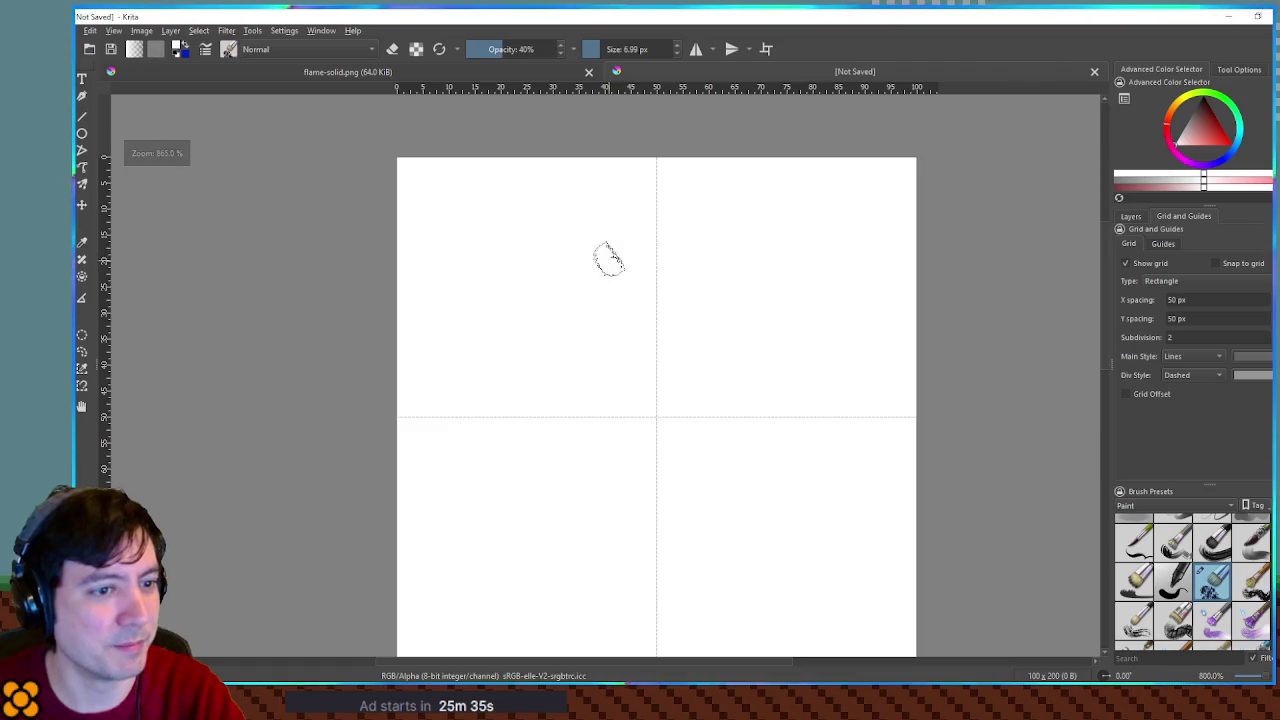
Add Paint Layer 1 above the background and choose a solid round brush preset
{"action": "scroll", "coordinate": [635, 292], "scroll_direction": "up", "scroll_amount": 1}
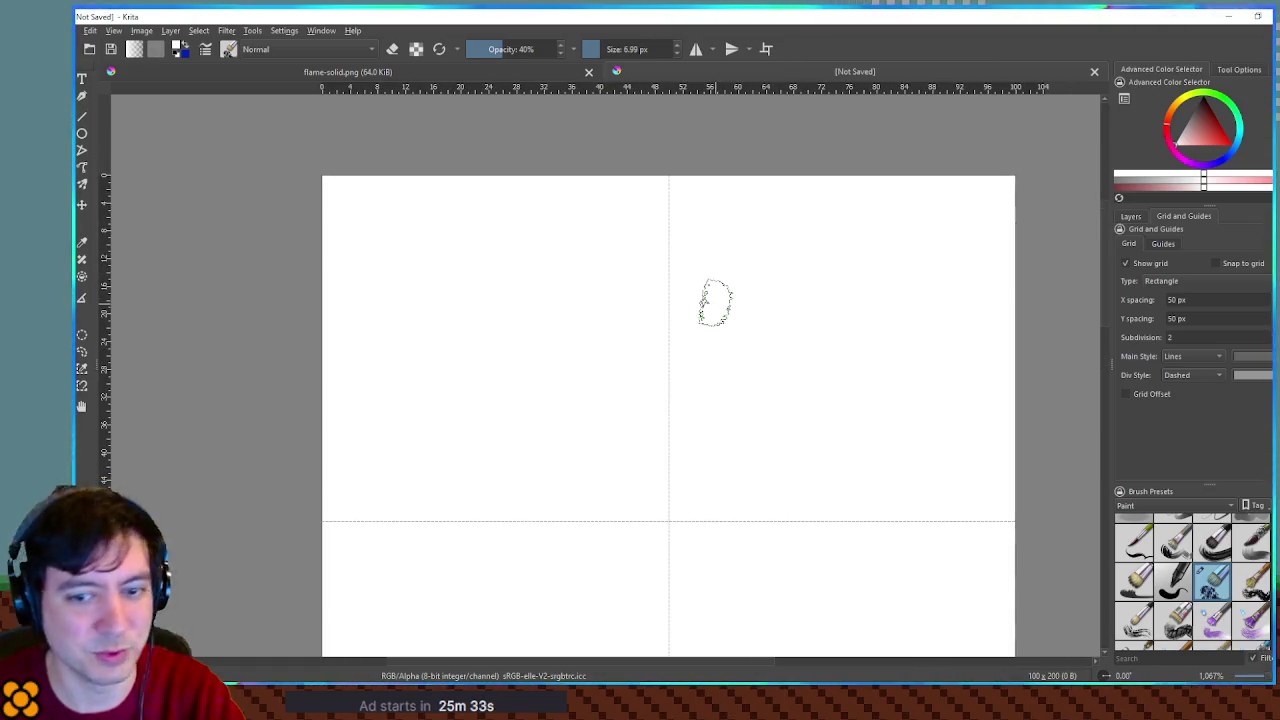
{"action": "left_click", "coordinate": [591, 363]}
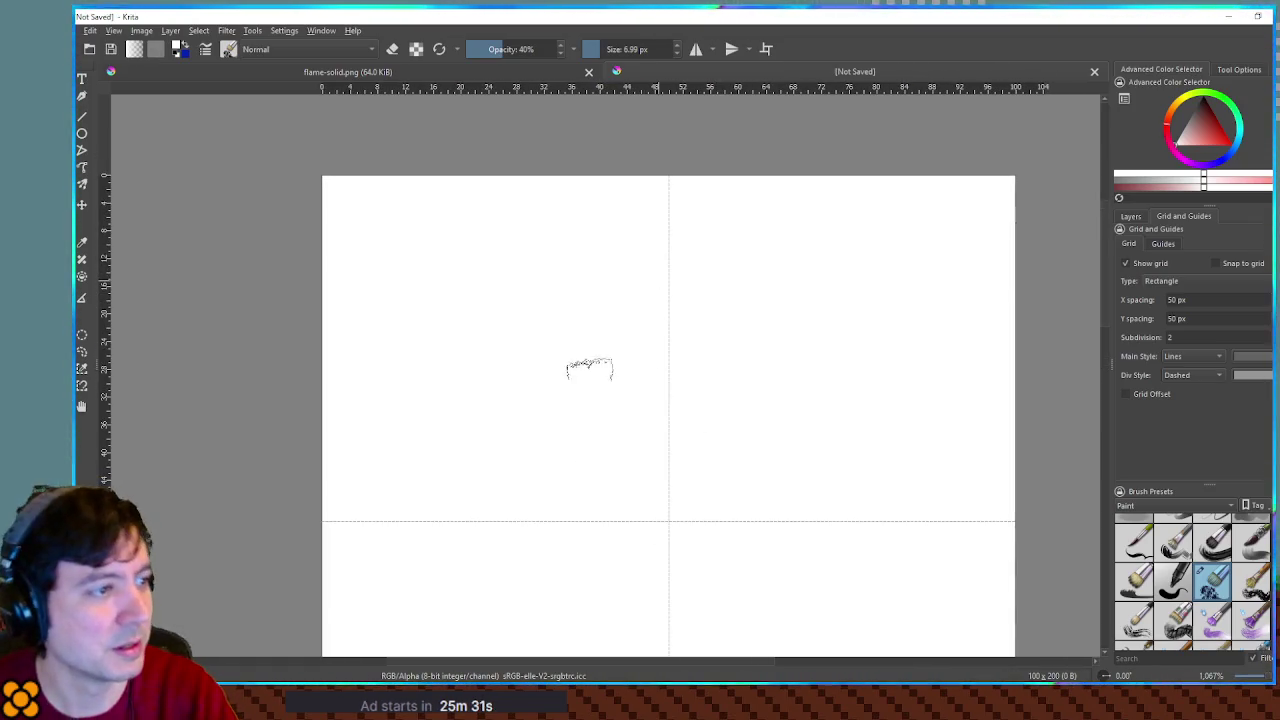
{"action": "left_click", "coordinate": [1131, 216]}
{"action": "left_click", "coordinate": [1124, 472]}
{"action": "scroll", "coordinate": [1218, 568], "scroll_direction": "up", "scroll_amount": 1}
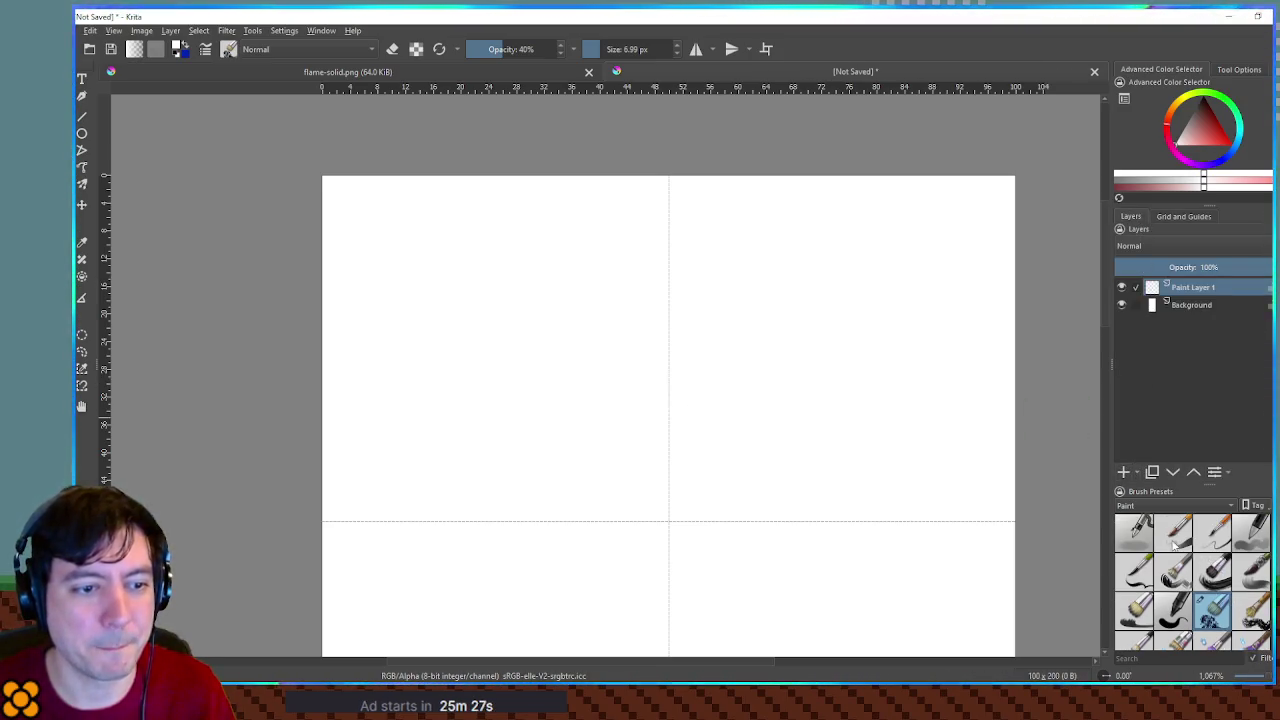
{"action": "left_click", "coordinate": [1174, 536]}
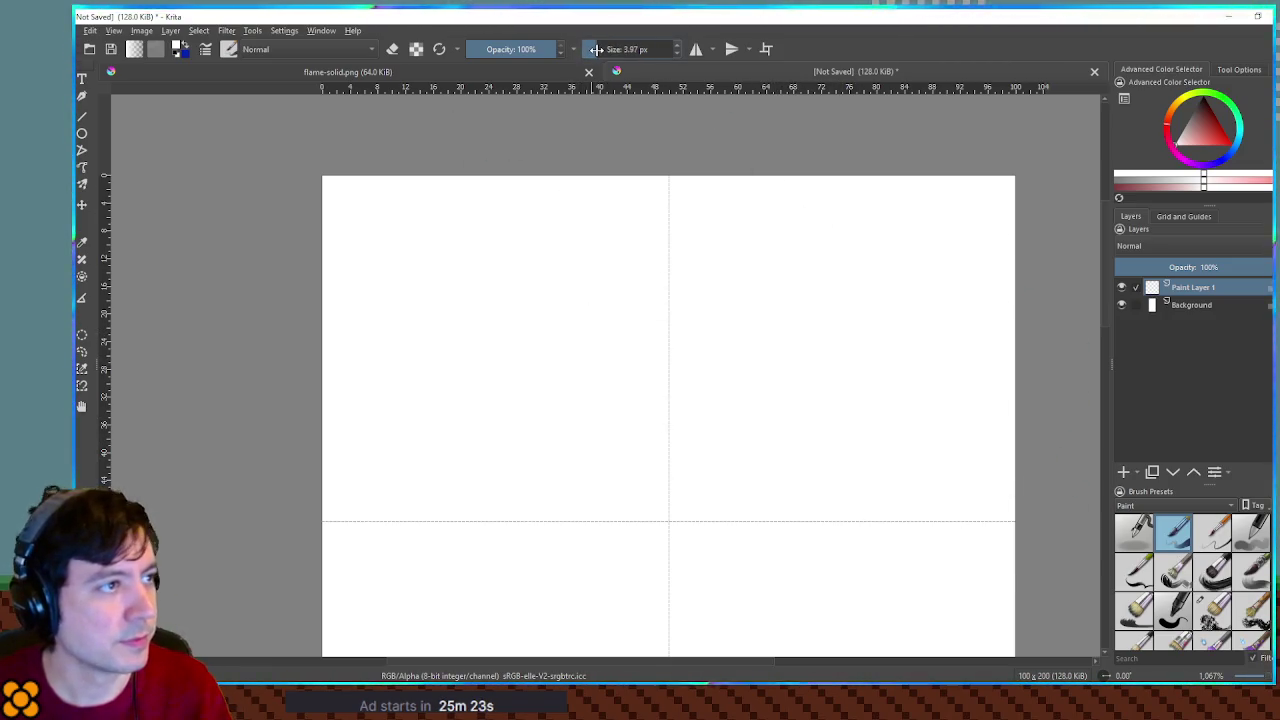
Make the brush 8 px and black, test a stroke, undo it, then glance at Godot
{"action": "key", "text": "bracketright"}
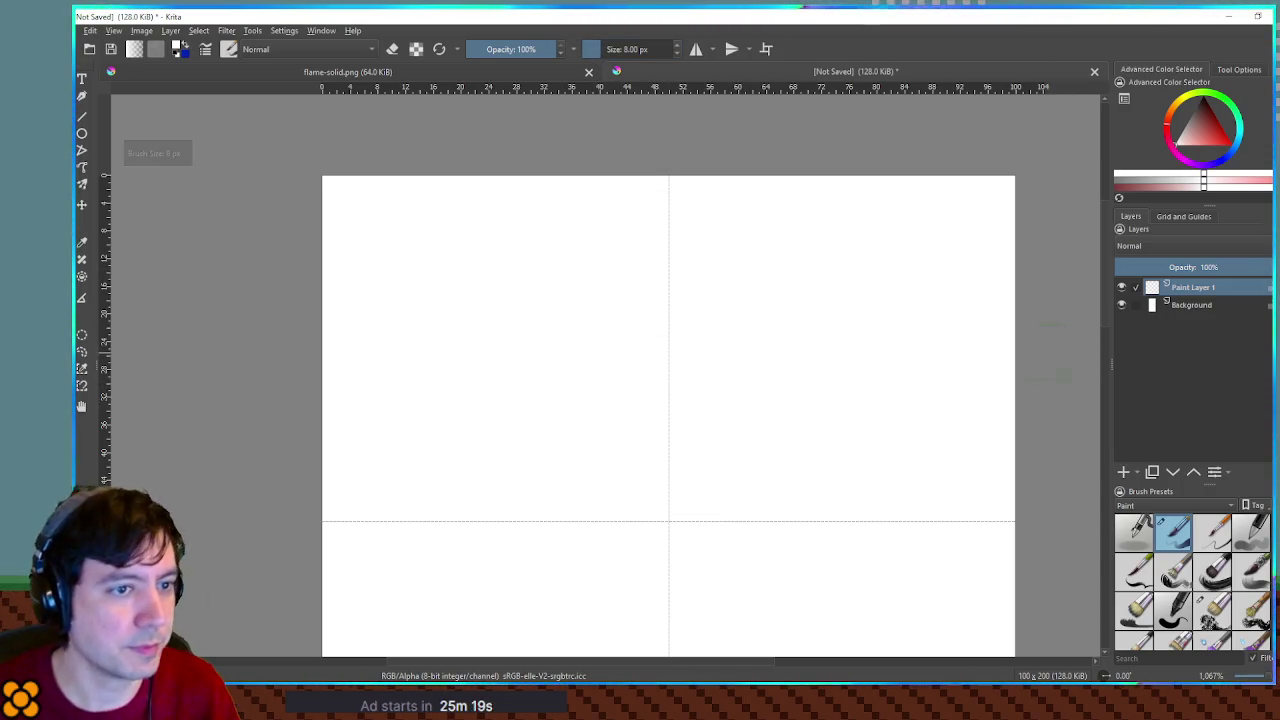
{"action": "key", "text": "d"}
{"action": "mouse_move", "coordinate": [563, 337]}
{"action": "left_mouse_down"}
{"action": "mouse_move", "coordinate": [611, 322]}
{"action": "mouse_move", "coordinate": [560, 351]}
{"action": "left_mouse_up"}
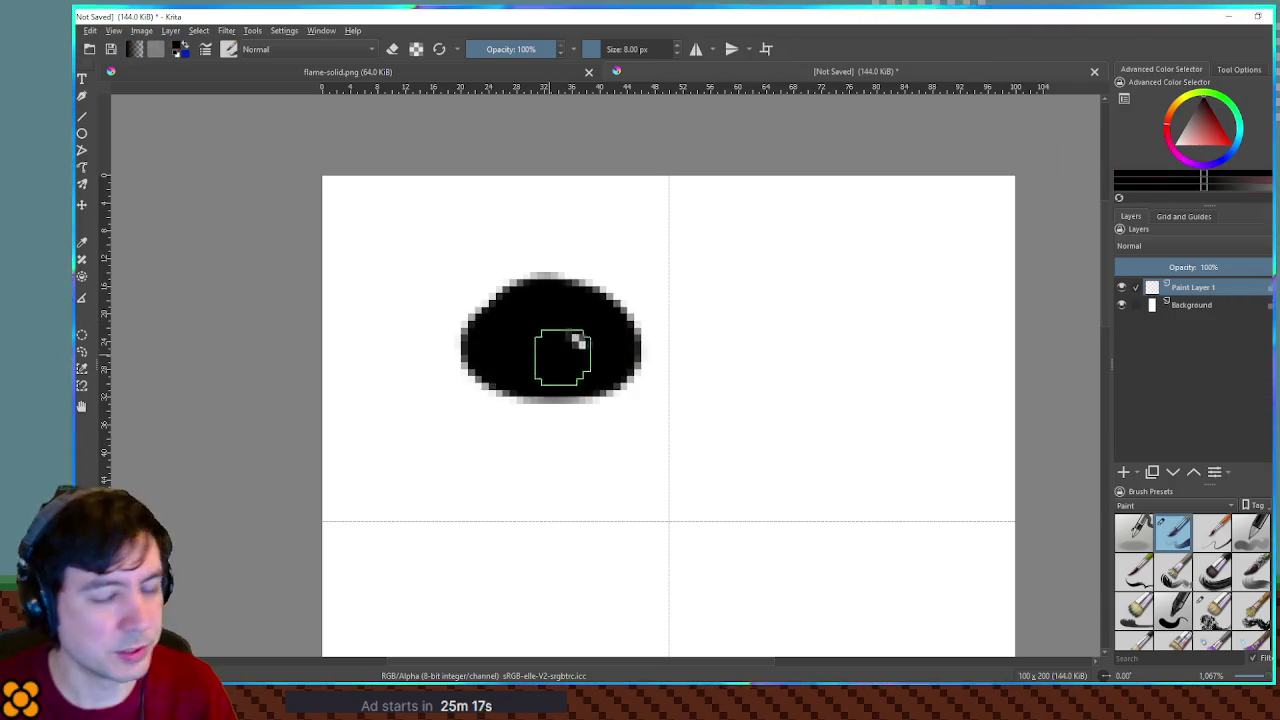
{"action": "key", "text": "ctrl+z"}
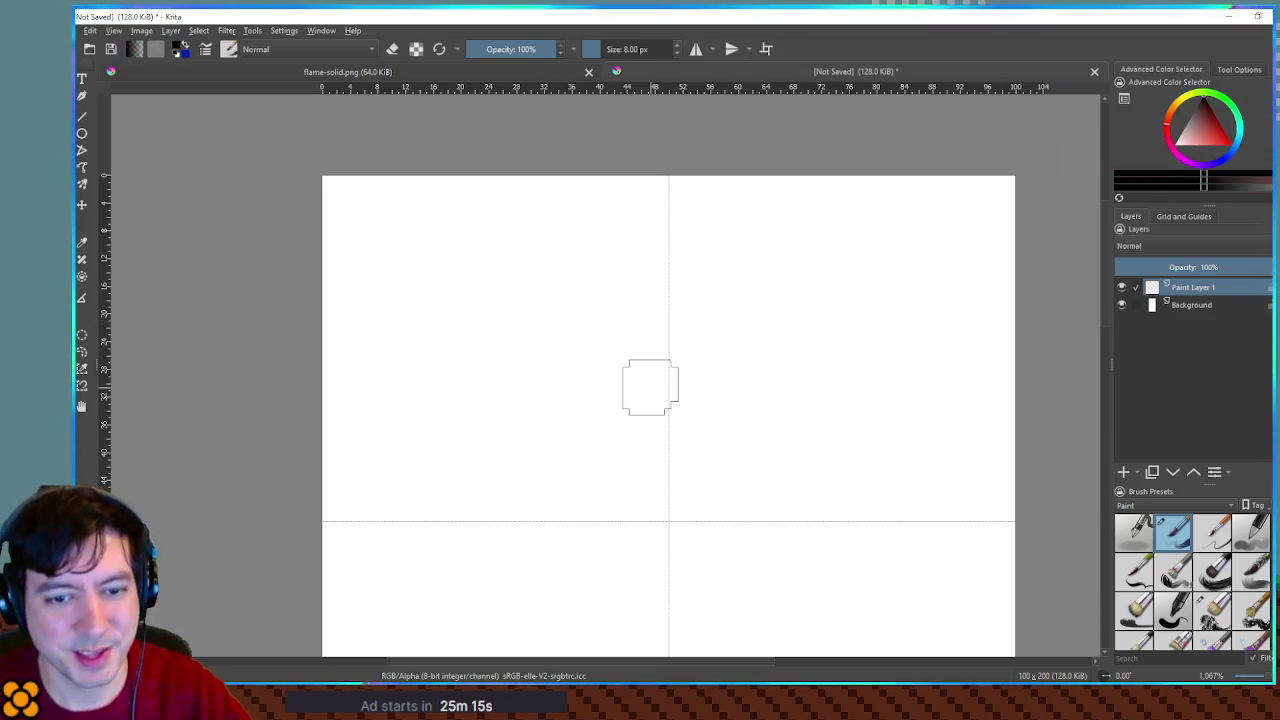
{"action": "key", "text": "alt+Tab"}
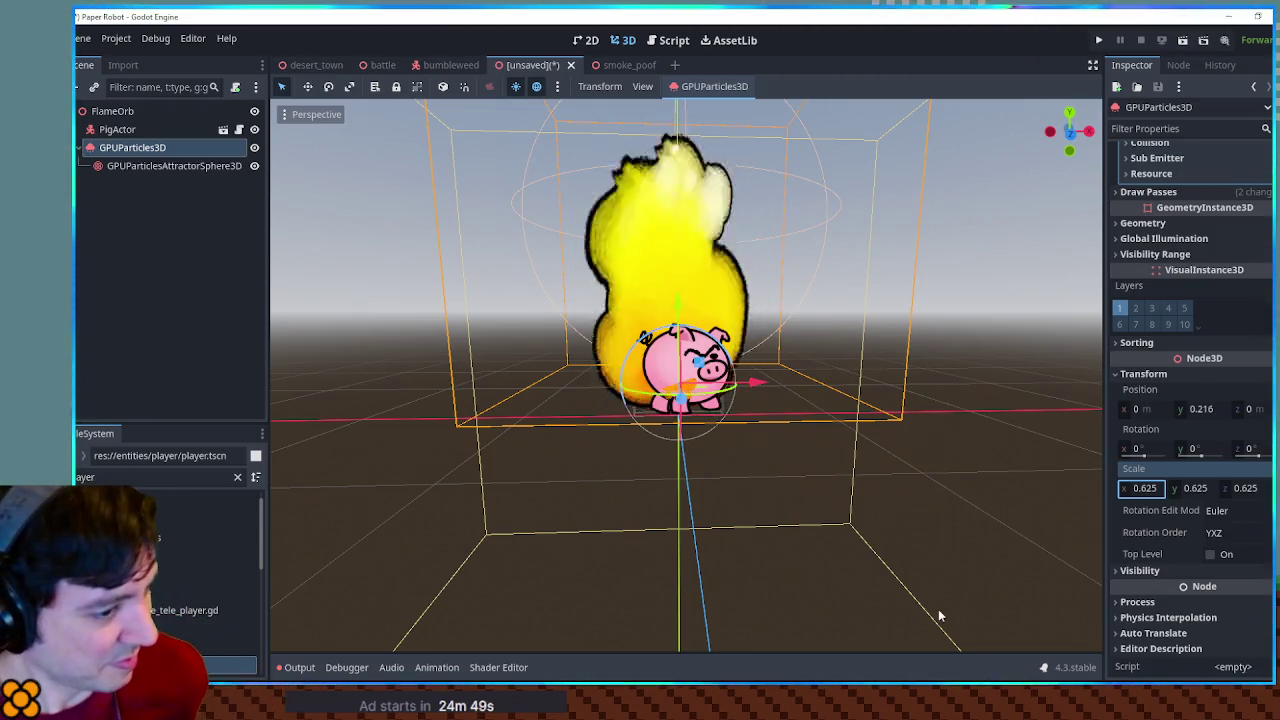
{"action": "key", "text": "alt+Tab"}
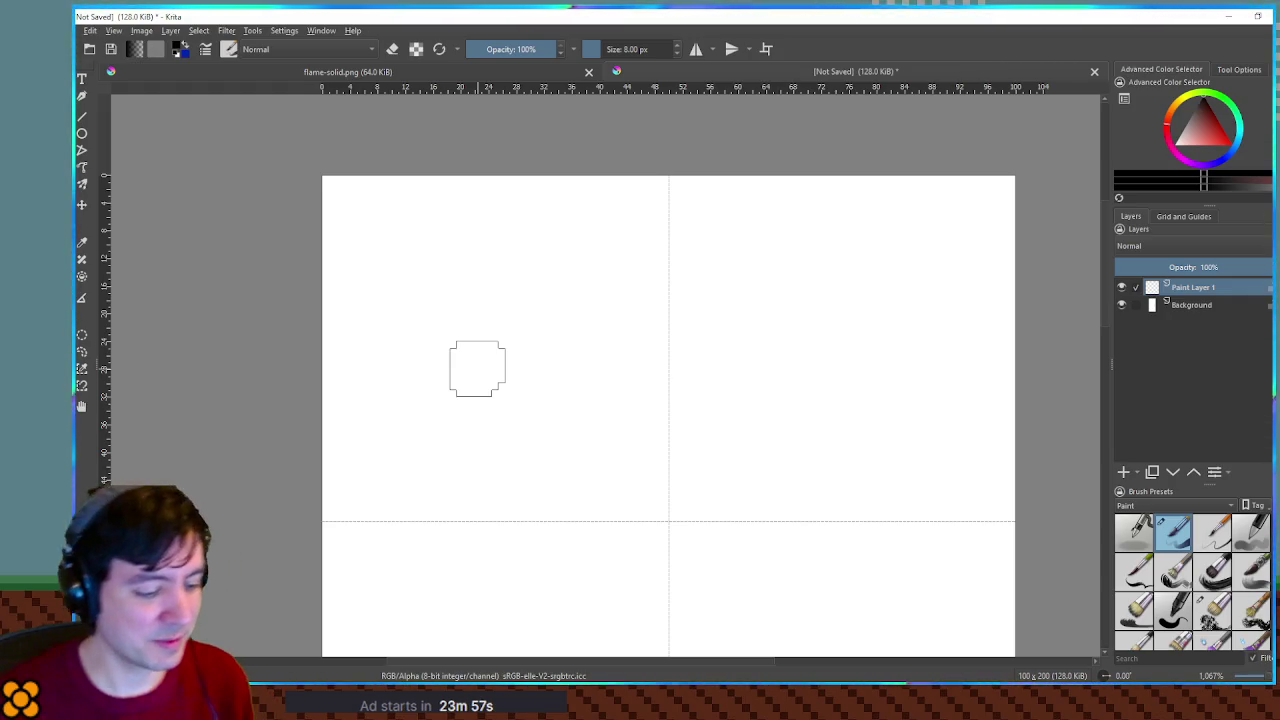
Bring up Krita's canvas size settings with Ctrl+Alt+C
{"action": "key", "text": "ctrl+alt+c"}
Resize the canvas height to 250 px
{"action": "left_click", "coordinate": [670, 280]}
{"action": "type", "text": "250"}
{"action": "left_click", "coordinate": [704, 470]}
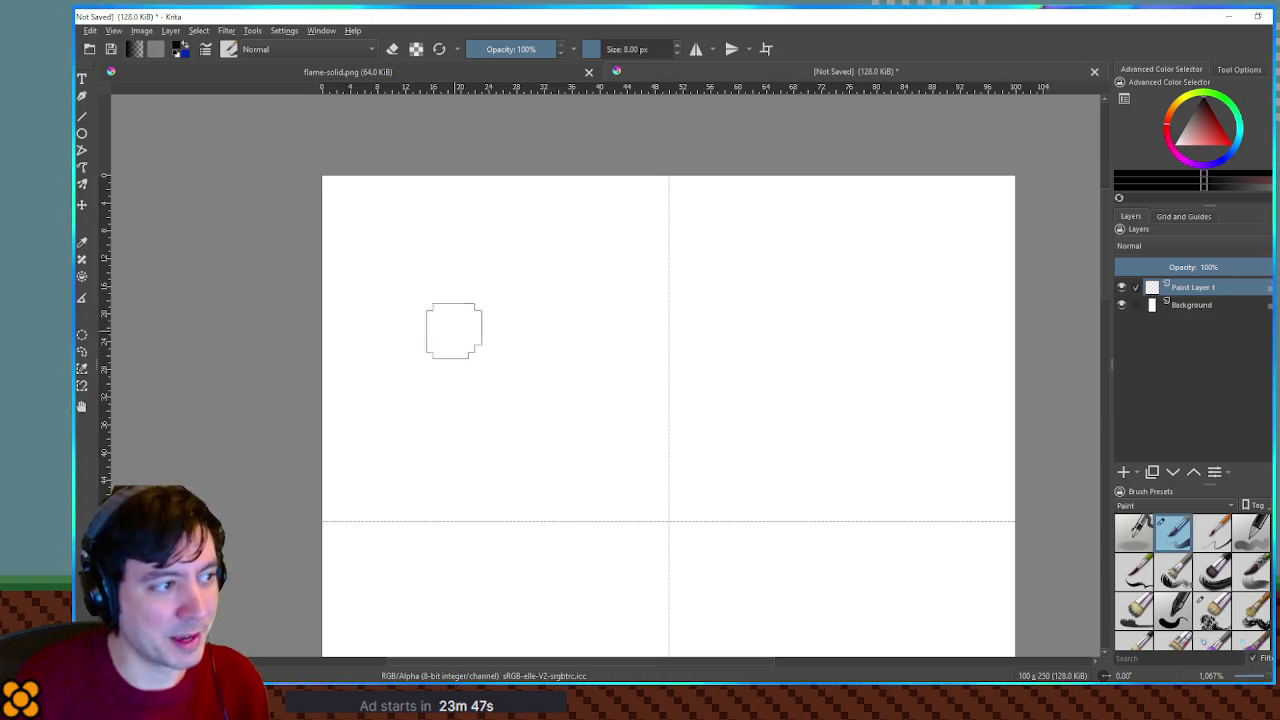
Paint two black oval eyes side by side, discarding the first dab attempts
{"action": "left_click", "coordinate": [418, 316]}
{"action": "left_click", "coordinate": [878, 333]}
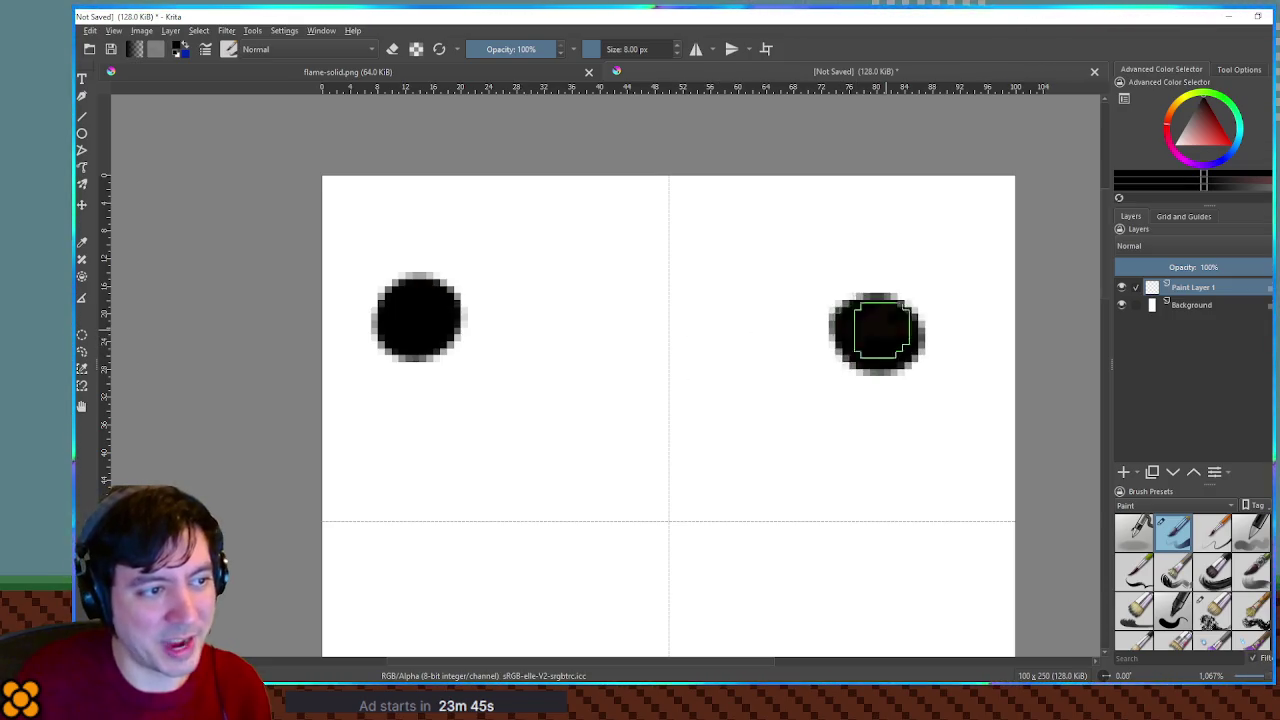
{"action": "key", "text": "ctrl+z"}
{"action": "key", "text": "ctrl+z"}
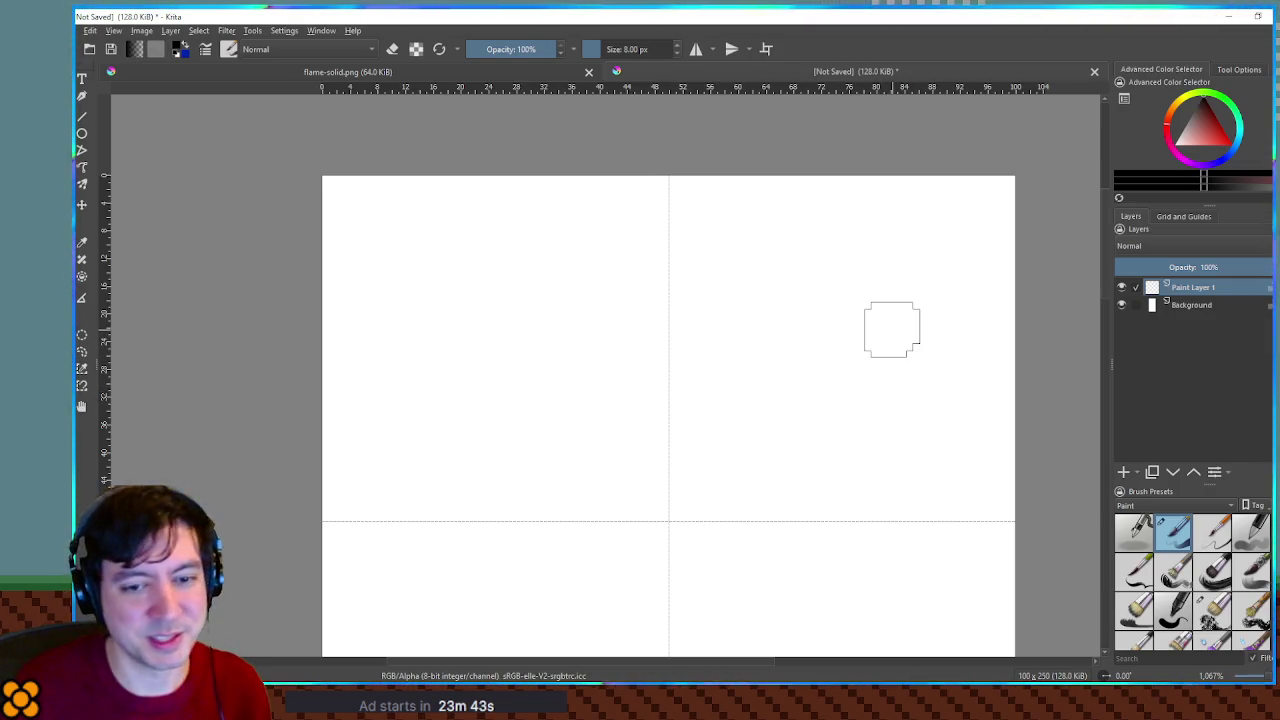
{"action": "left_click", "coordinate": [848, 338]}
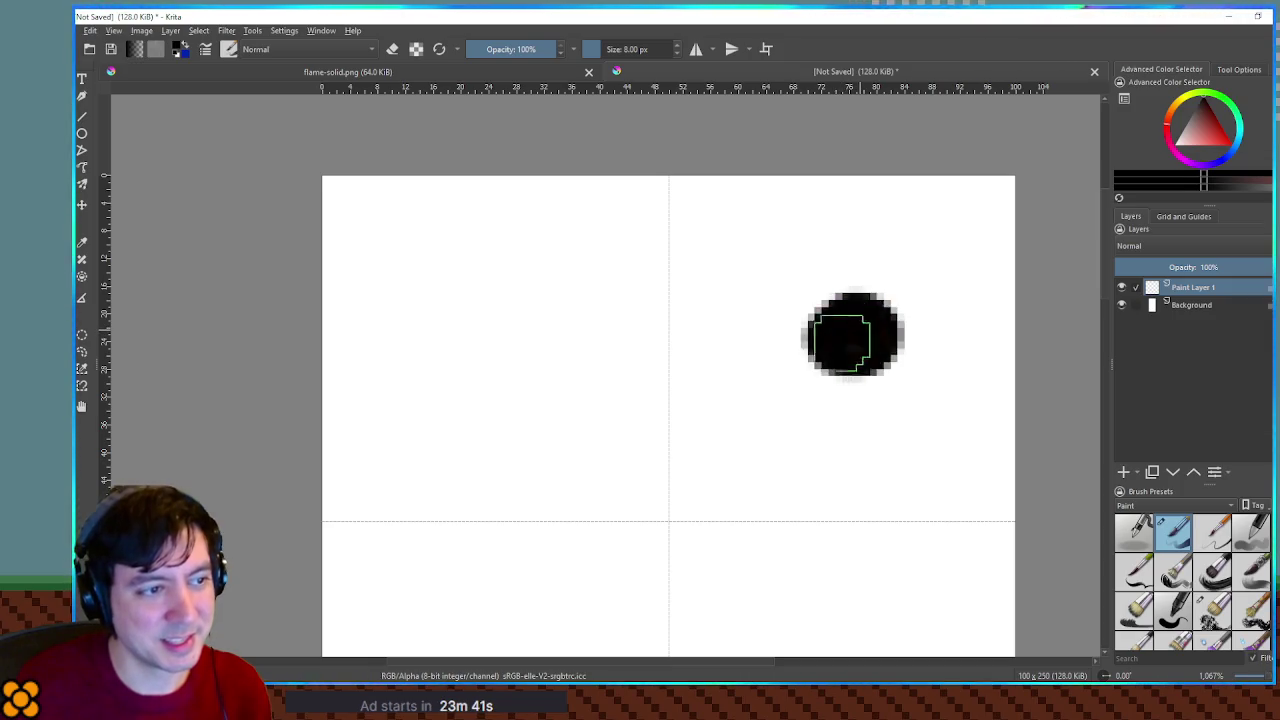
{"action": "key", "text": "ctrl+z"}
{"action": "mouse_move", "coordinate": [881, 311]}
{"action": "left_mouse_down"}
{"action": "mouse_move", "coordinate": [903, 331]}
{"action": "mouse_move", "coordinate": [823, 323]}
{"action": "mouse_move", "coordinate": [831, 294]}
{"action": "mouse_move", "coordinate": [790, 305]}
{"action": "left_mouse_up"}
{"action": "mouse_move", "coordinate": [501, 277]}
{"action": "left_mouse_down"}
{"action": "mouse_move", "coordinate": [529, 286]}
{"action": "mouse_move", "coordinate": [480, 300]}
{"action": "mouse_move", "coordinate": [505, 310]}
{"action": "left_mouse_up"}
Try several black mouth strokes under the eyes, undoing each, ending with a thick looping one
{"action": "left_click_drag", "start_coordinate": [520, 429], "coordinate": [706, 428]}
{"action": "key", "text": "ctrl+z"}
{"action": "mouse_move", "coordinate": [482, 420]}
{"action": "left_mouse_down"}
{"action": "mouse_move", "coordinate": [609, 400]}
{"action": "mouse_move", "coordinate": [737, 466]}
{"action": "left_mouse_up"}
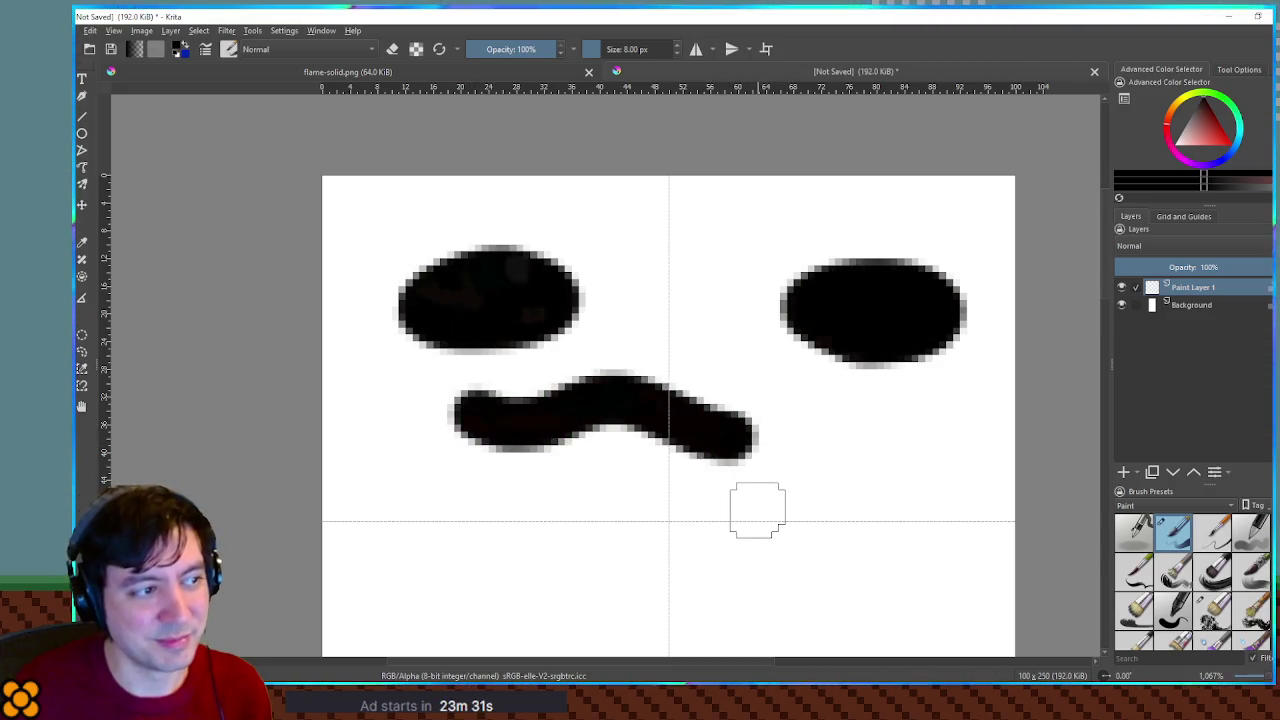
{"action": "key", "text": "ctrl+z"}
{"action": "left_click_drag", "start_coordinate": [449, 423], "coordinate": [755, 443]}
{"action": "key", "text": "ctrl+z"}
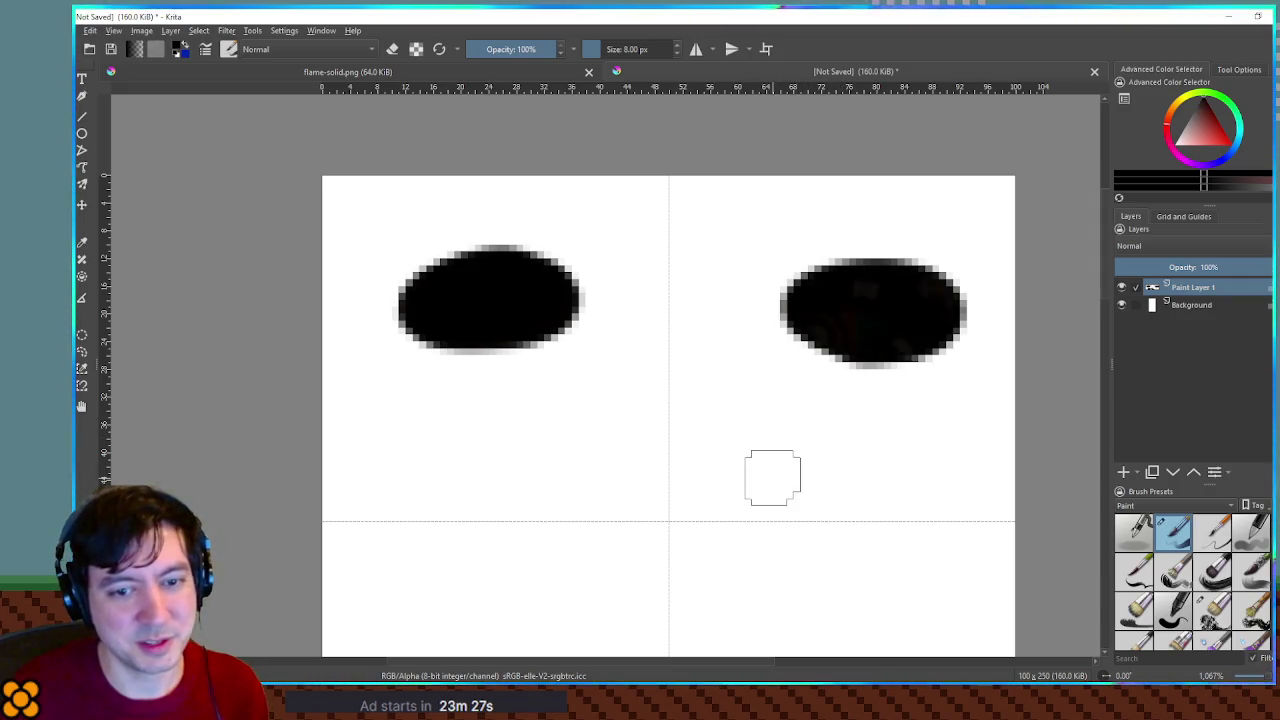
{"action": "mouse_move", "coordinate": [453, 420]}
{"action": "left_mouse_down"}
{"action": "mouse_move", "coordinate": [514, 451]}
{"action": "mouse_move", "coordinate": [589, 414]}
{"action": "mouse_move", "coordinate": [689, 457]}
{"action": "mouse_move", "coordinate": [772, 418]}
{"action": "left_mouse_up"}
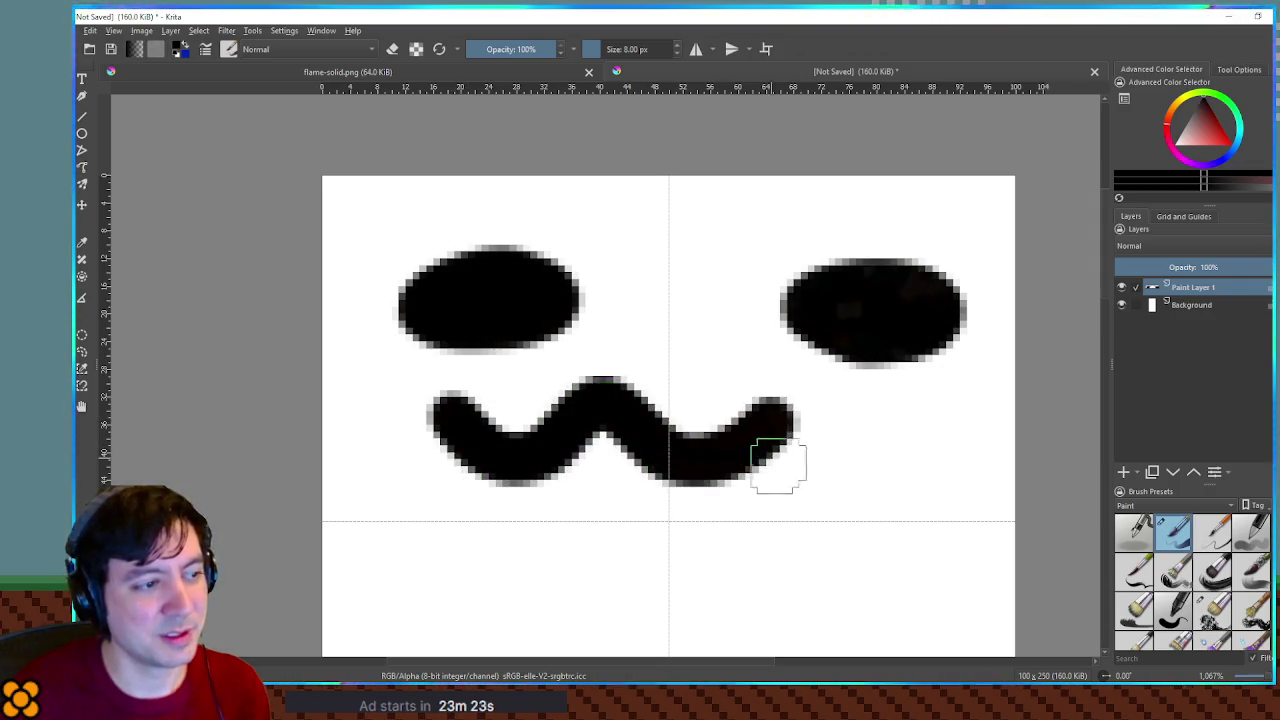
{"action": "key", "text": "ctrl+z"}
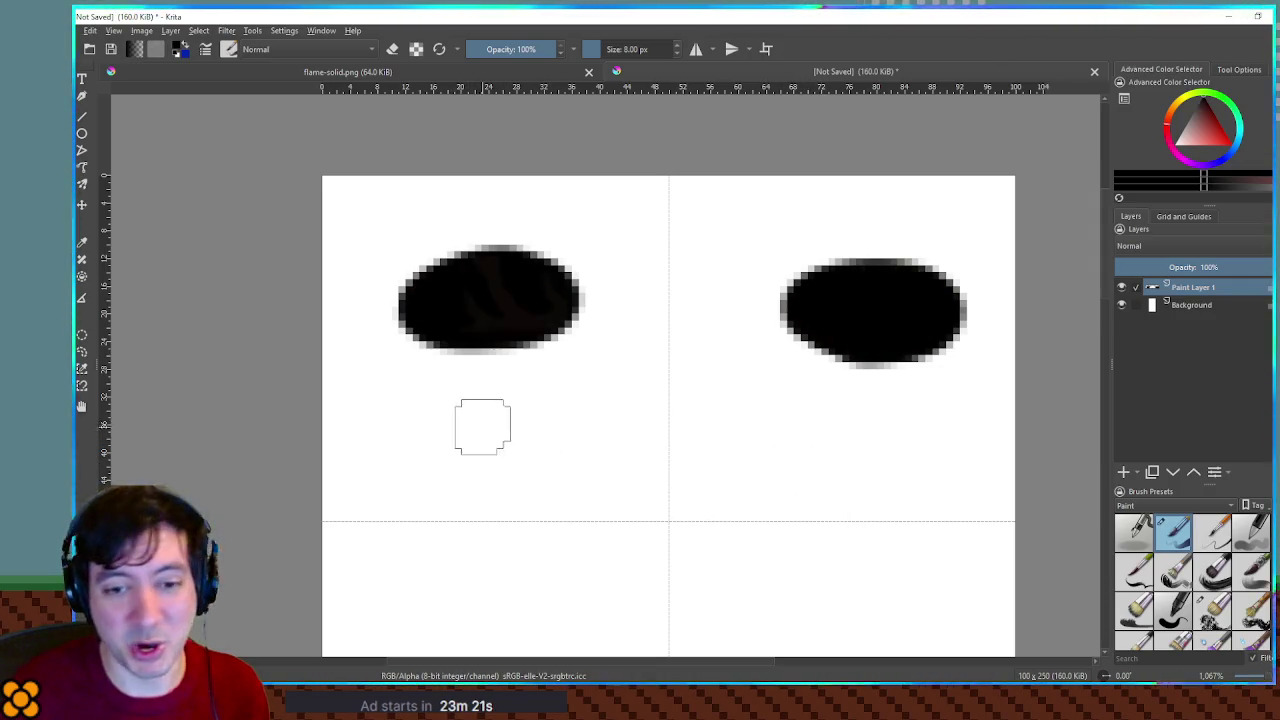
{"action": "mouse_move", "coordinate": [482, 417]}
{"action": "left_mouse_down"}
{"action": "mouse_move", "coordinate": [625, 442]}
{"action": "mouse_move", "coordinate": [771, 514]}
{"action": "mouse_move", "coordinate": [551, 491]}
{"action": "left_mouse_up"}
{"action": "key", "text": "ctrl+z"}
{"action": "mouse_move", "coordinate": [487, 440]}
{"action": "left_mouse_down"}
{"action": "mouse_move", "coordinate": [809, 423]}
{"action": "mouse_move", "coordinate": [757, 517]}
{"action": "mouse_move", "coordinate": [510, 487]}
{"action": "left_mouse_up"}
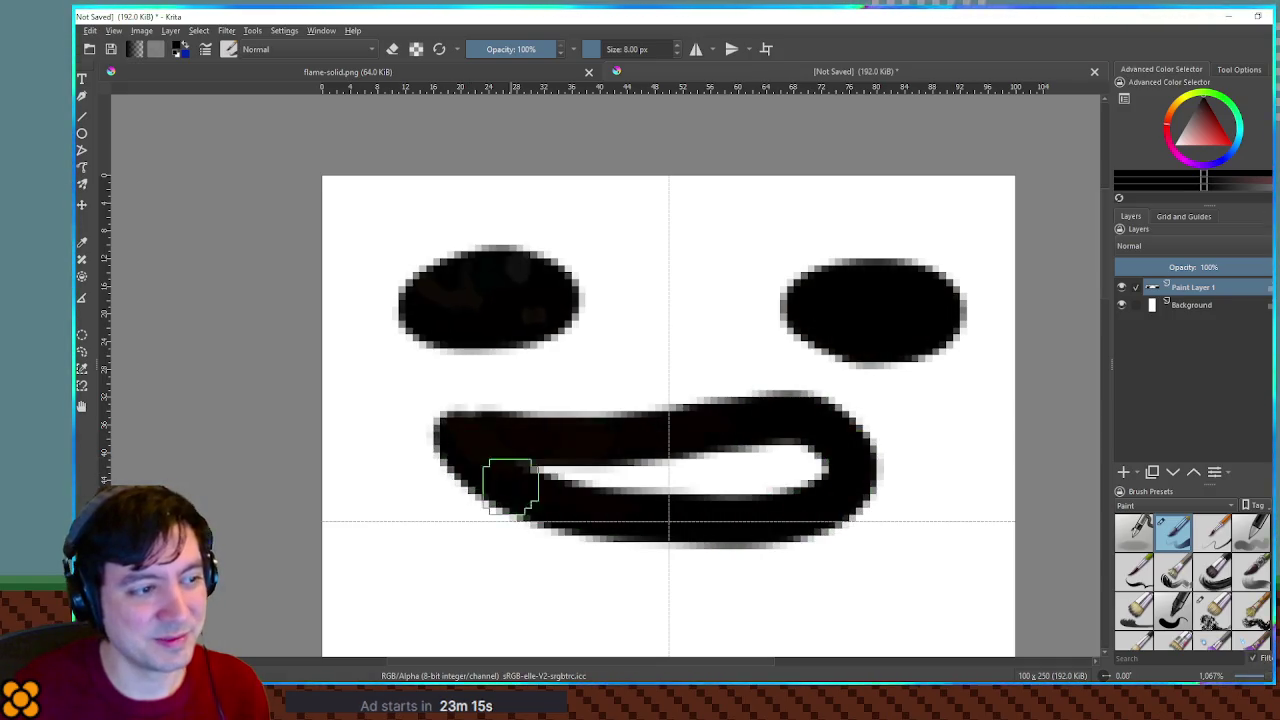
{"action": "key", "text": "ctrl+z"}
{"action": "mouse_move", "coordinate": [443, 393]}
{"action": "left_mouse_down"}
{"action": "mouse_move", "coordinate": [466, 414]}
{"action": "mouse_move", "coordinate": [660, 429]}
{"action": "mouse_move", "coordinate": [729, 491]}
{"action": "mouse_move", "coordinate": [451, 462]}
{"action": "mouse_move", "coordinate": [440, 418]}
{"action": "mouse_move", "coordinate": [742, 440]}
{"action": "left_mouse_up"}
{"action": "key", "text": "ctrl+z"}
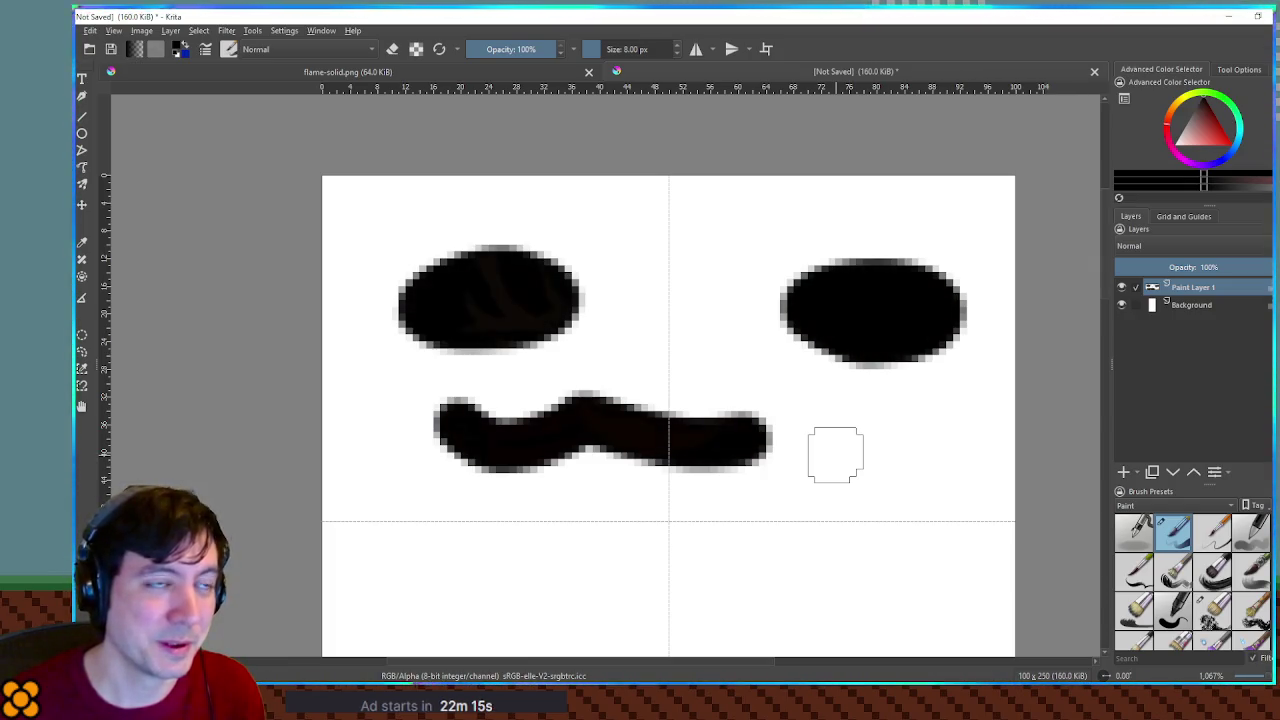
Switch to Godot to check the yellow flame plume around the pig
{"action": "key", "text": "alt+Tab"}
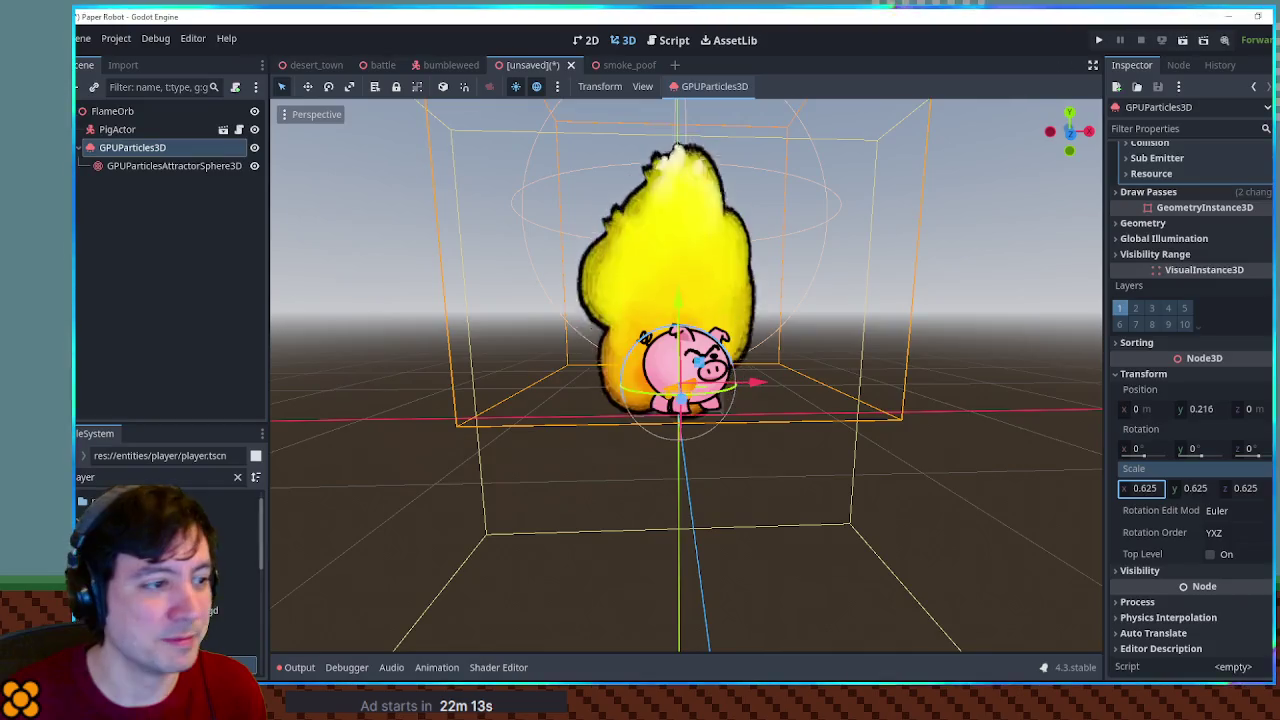
{"action": "scroll", "coordinate": [805, 410], "scroll_direction": "up", "scroll_amount": 2}
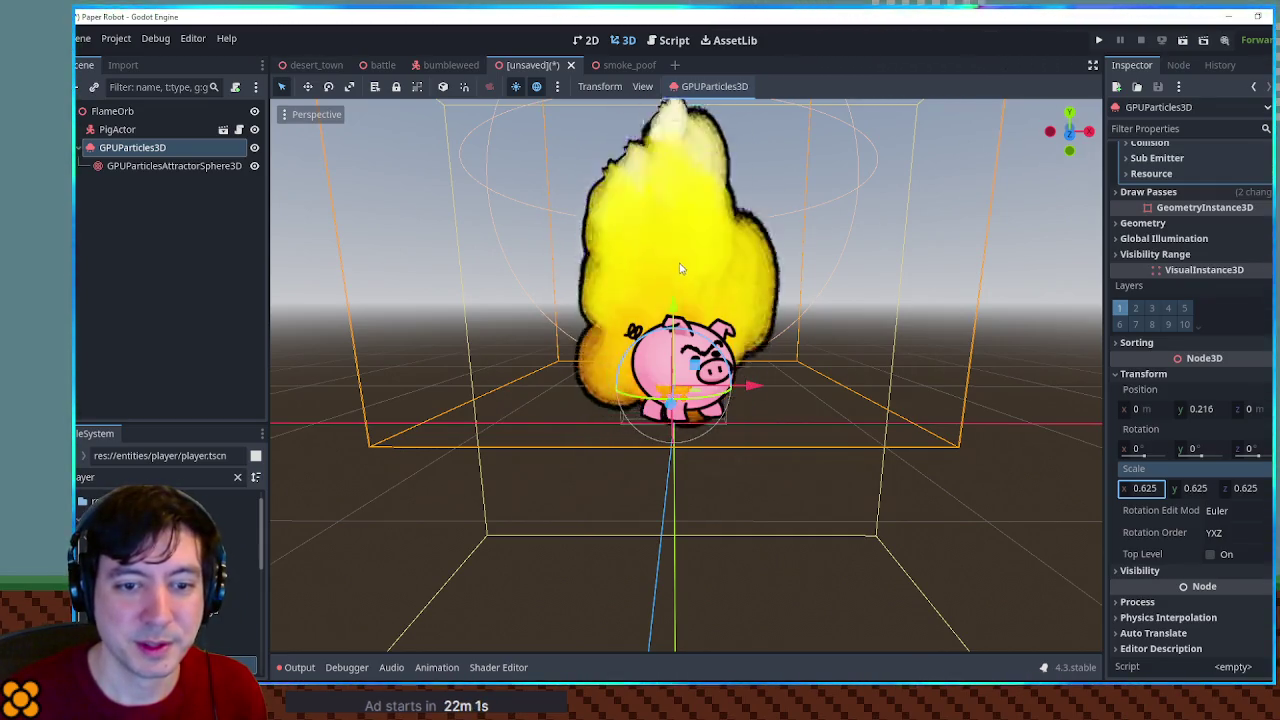
{"action": "scroll", "coordinate": [728, 290], "scroll_direction": "up", "scroll_amount": 3}
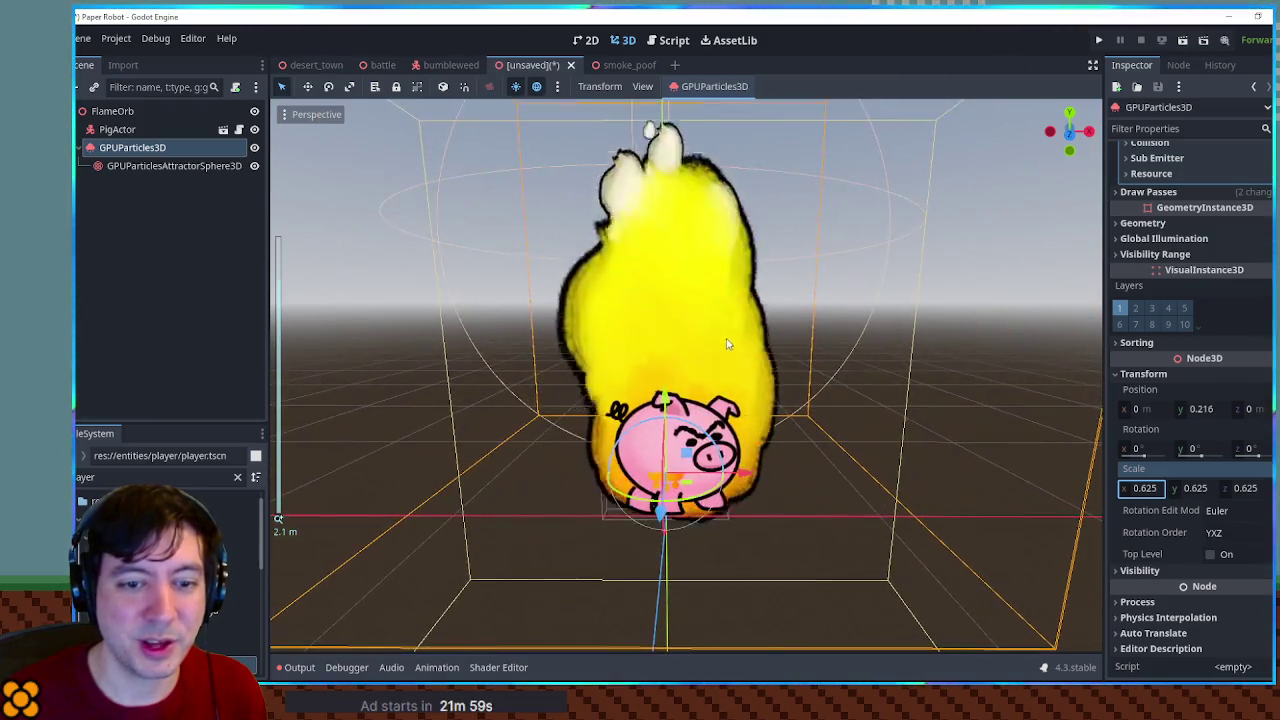
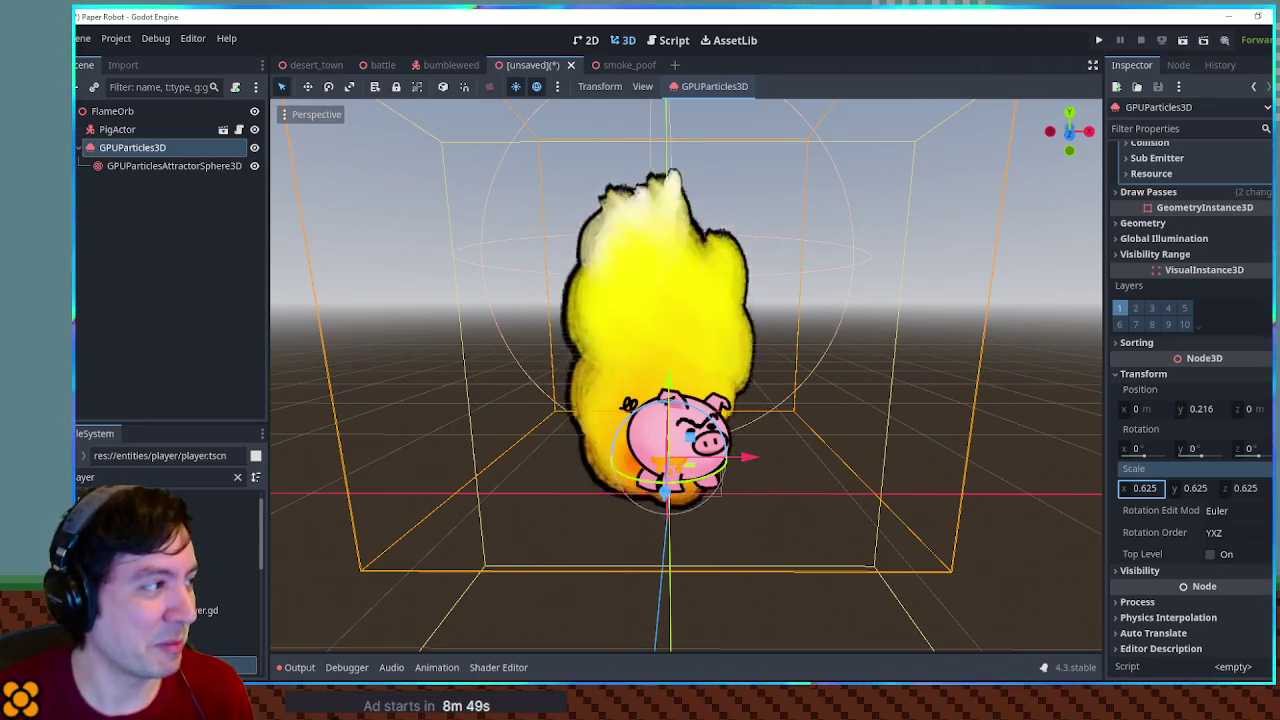
Add a WorldEnvironment node as a child of FlameOrb
{"action": "left_click", "coordinate": [254, 129]}
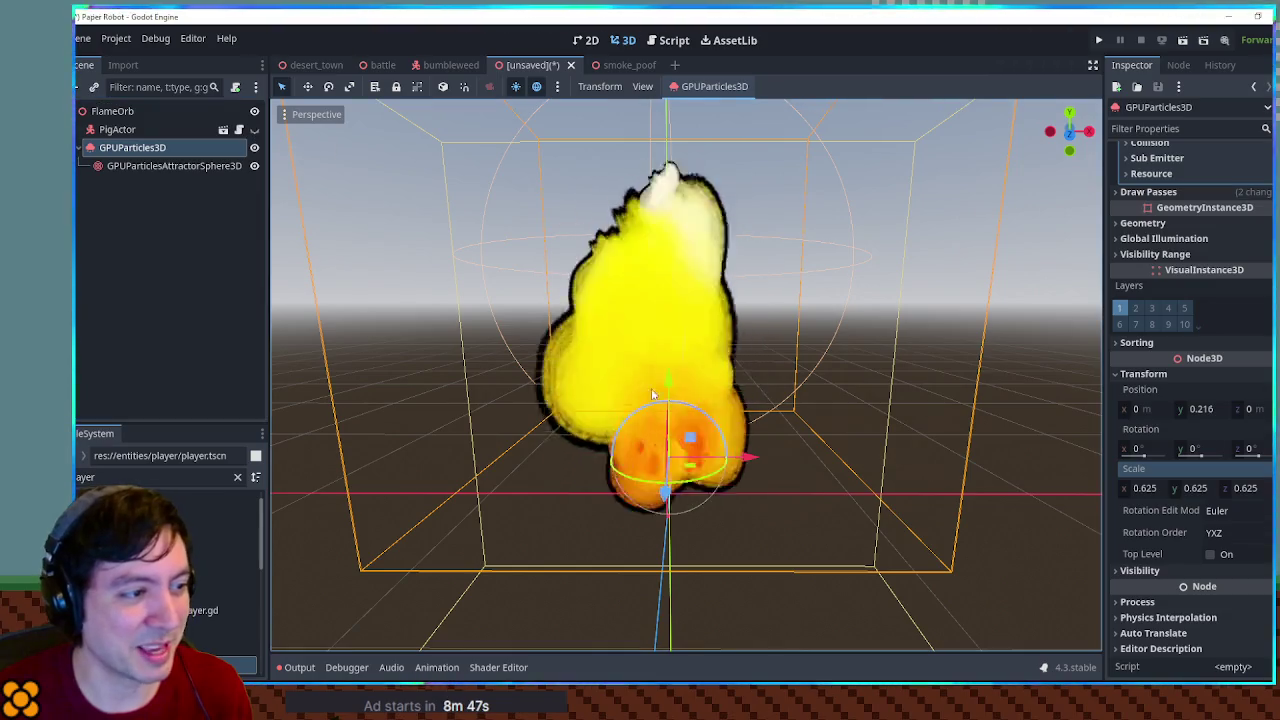
{"action": "left_click", "coordinate": [254, 130]}
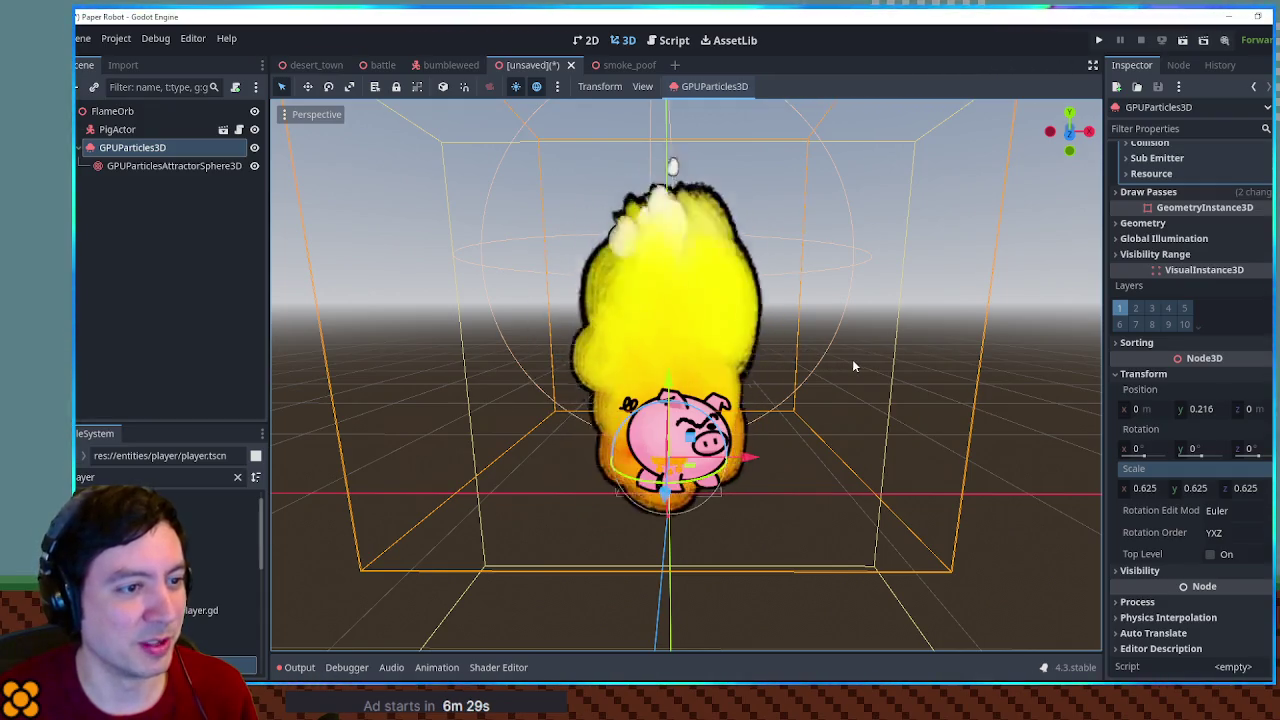
{"action": "left_click", "coordinate": [156, 110]}
{"action": "right_click", "coordinate": [179, 116]}
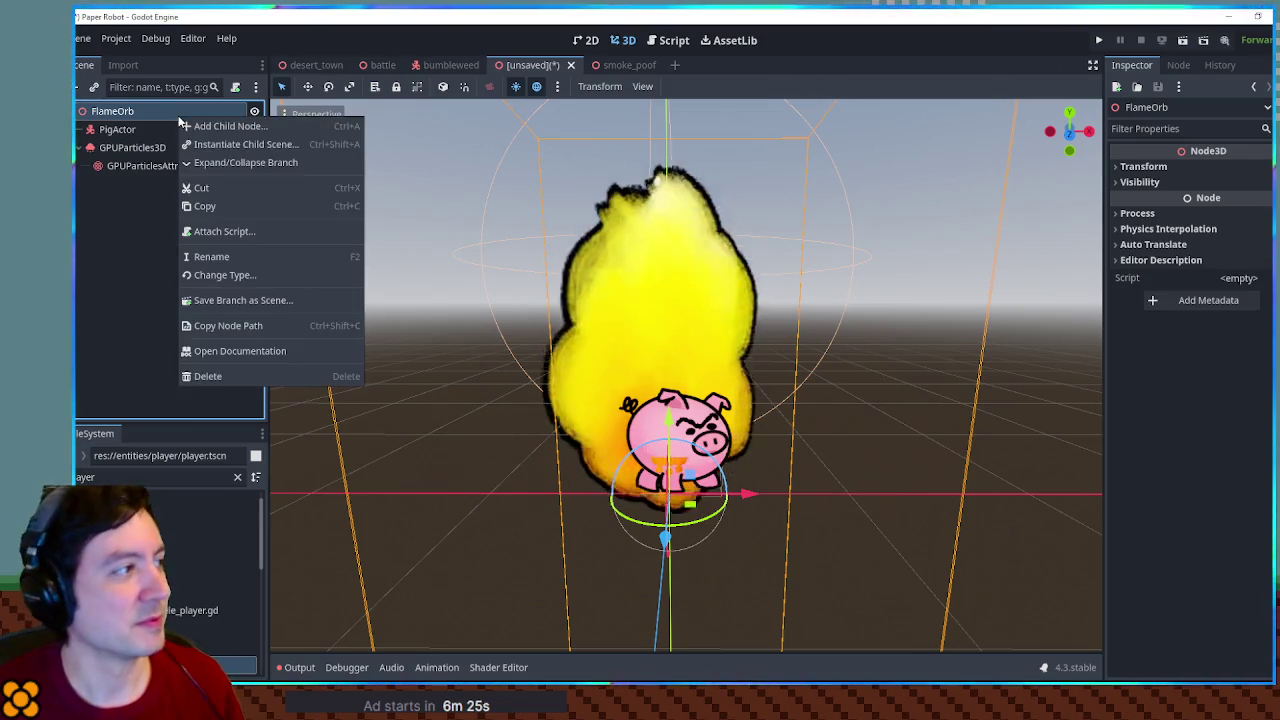
{"action": "left_click", "coordinate": [212, 127]}
{"action": "type", "text": "e"}
{"action": "key", "text": "BackSpace"}
{"action": "type", "text": "wor"}
{"action": "key", "text": "Return"}
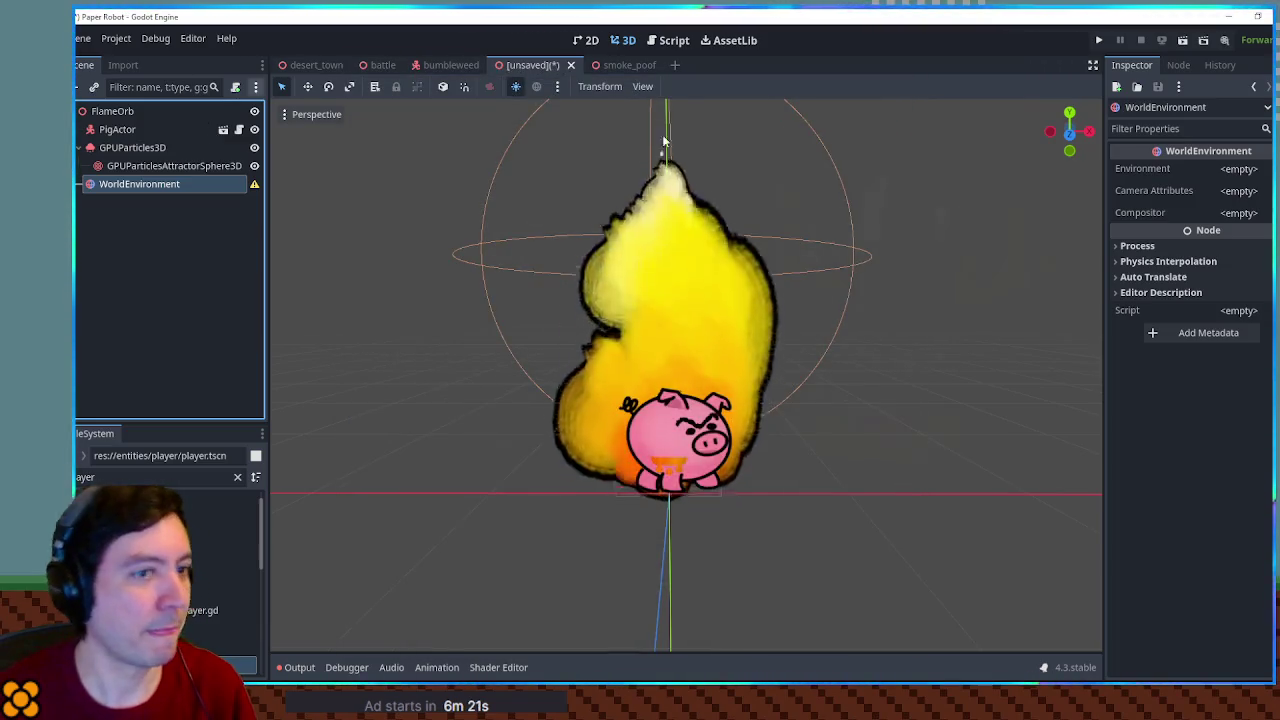
Give it a new Environment with Sky background, a new Sky and a ProceduralSkyMaterial
{"action": "left_click", "coordinate": [1241, 170]}
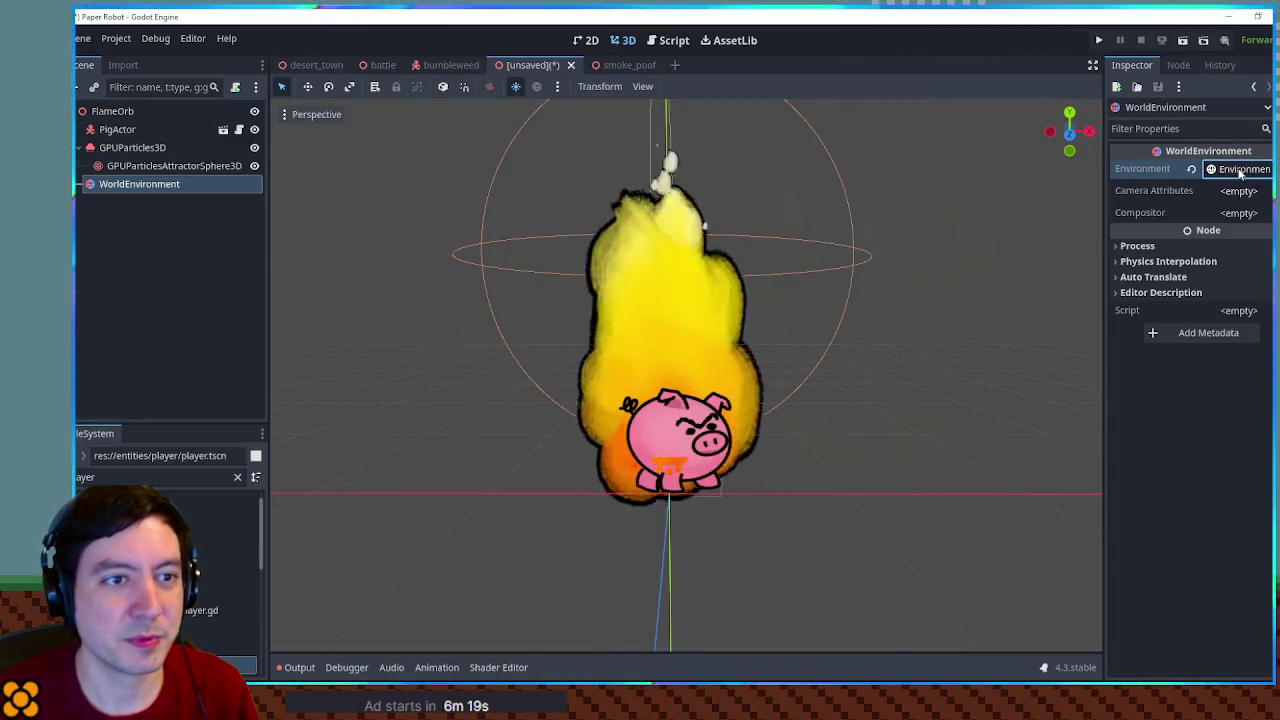
{"action": "left_click", "coordinate": [1240, 170]}
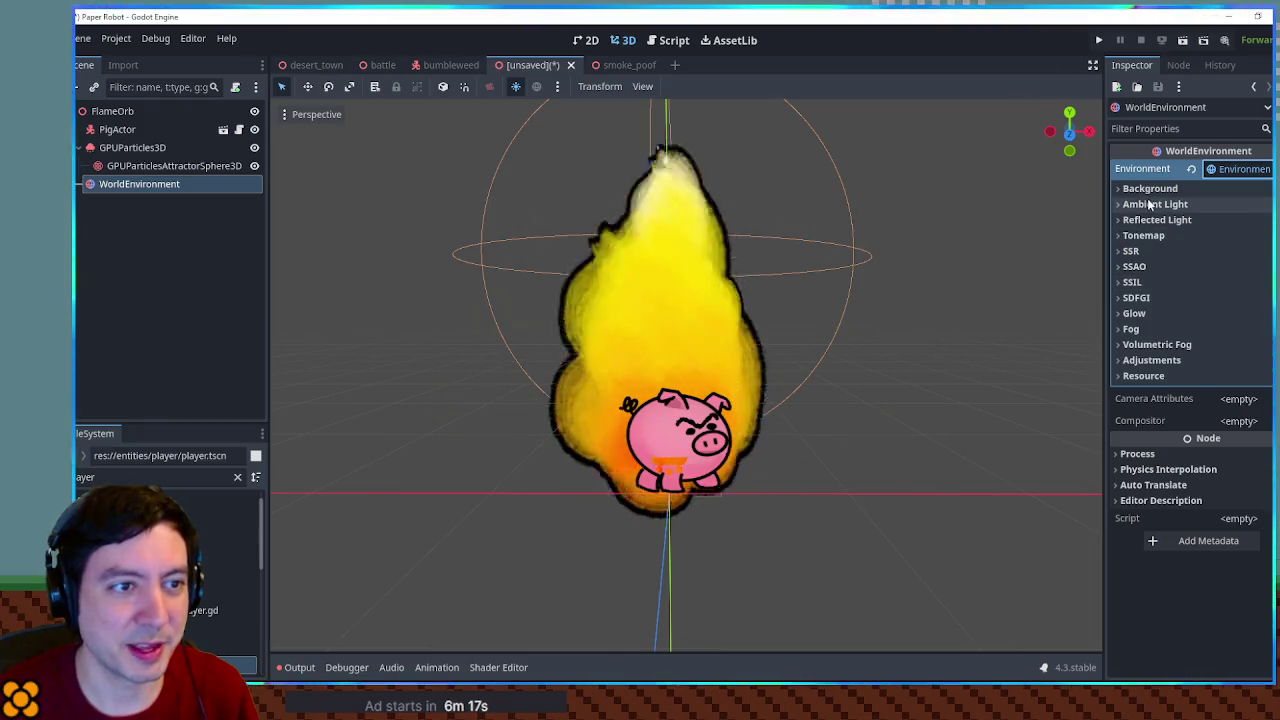
{"action": "left_click", "coordinate": [1148, 188]}
{"action": "left_click", "coordinate": [1238, 206]}
{"action": "left_click", "coordinate": [1236, 264]}
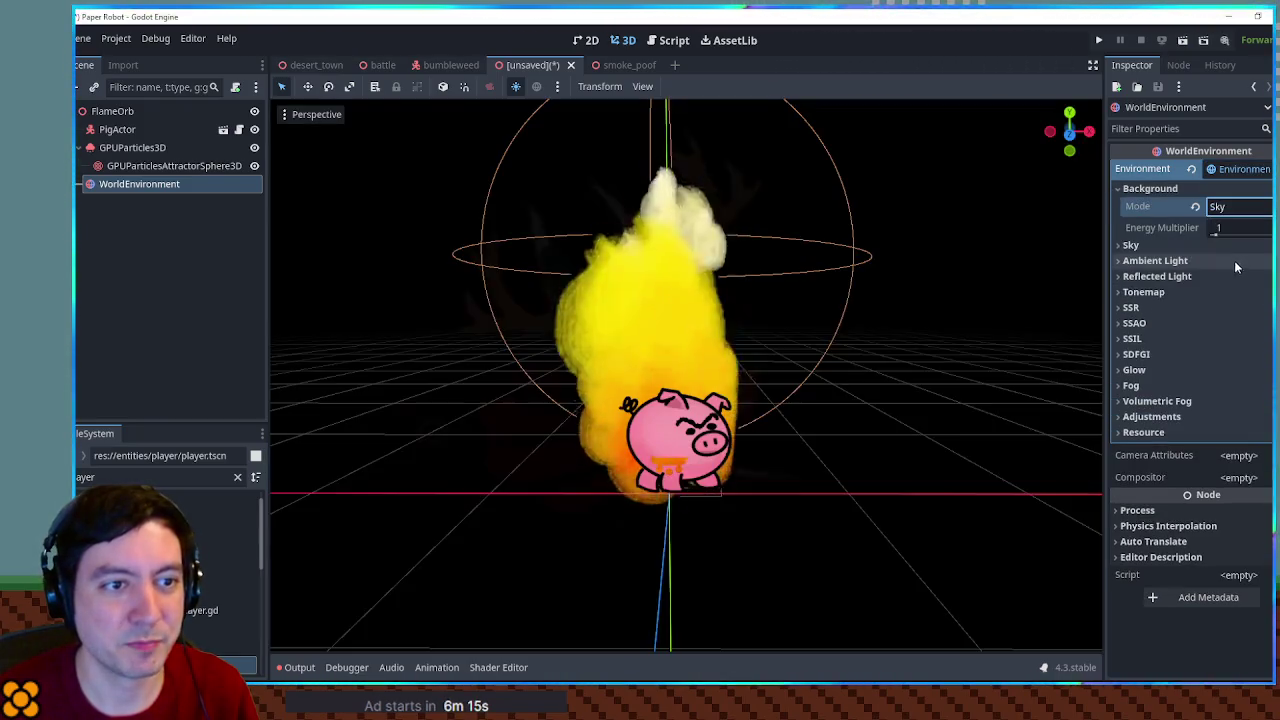
{"action": "left_click", "coordinate": [1144, 246]}
{"action": "left_click", "coordinate": [1240, 263]}
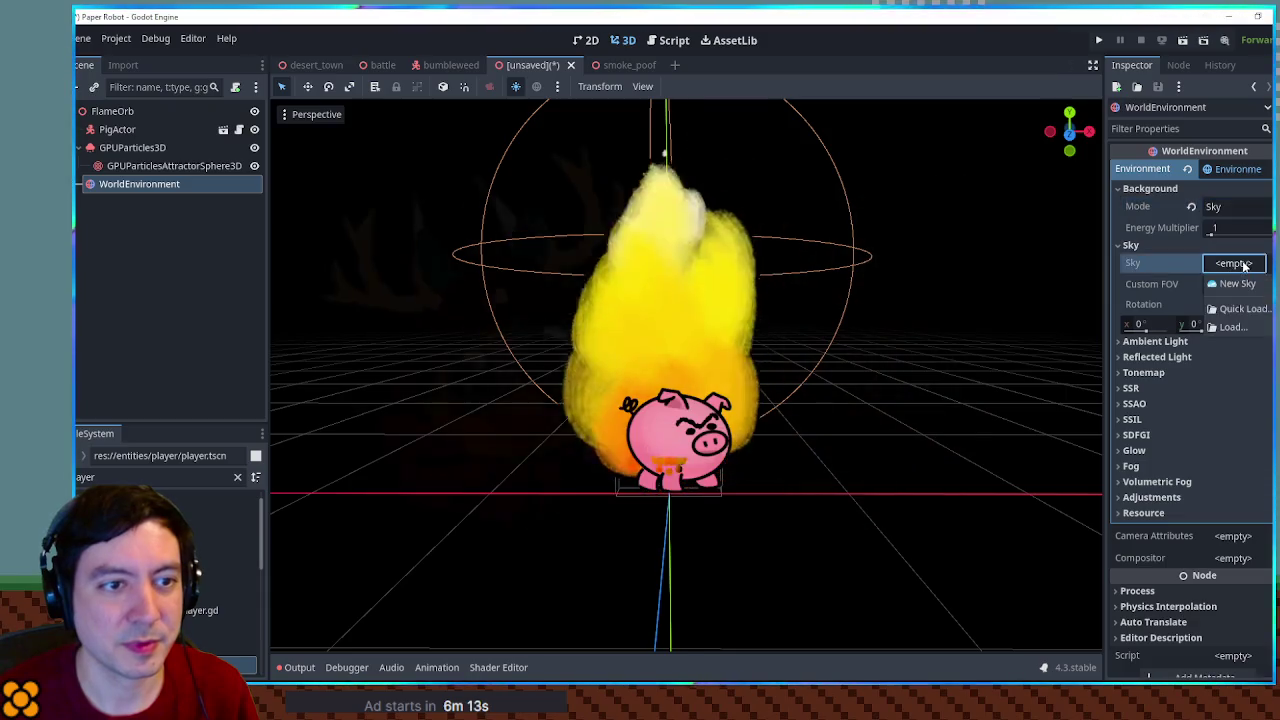
{"action": "left_click", "coordinate": [1236, 264]}
{"action": "left_click", "coordinate": [1232, 285]}
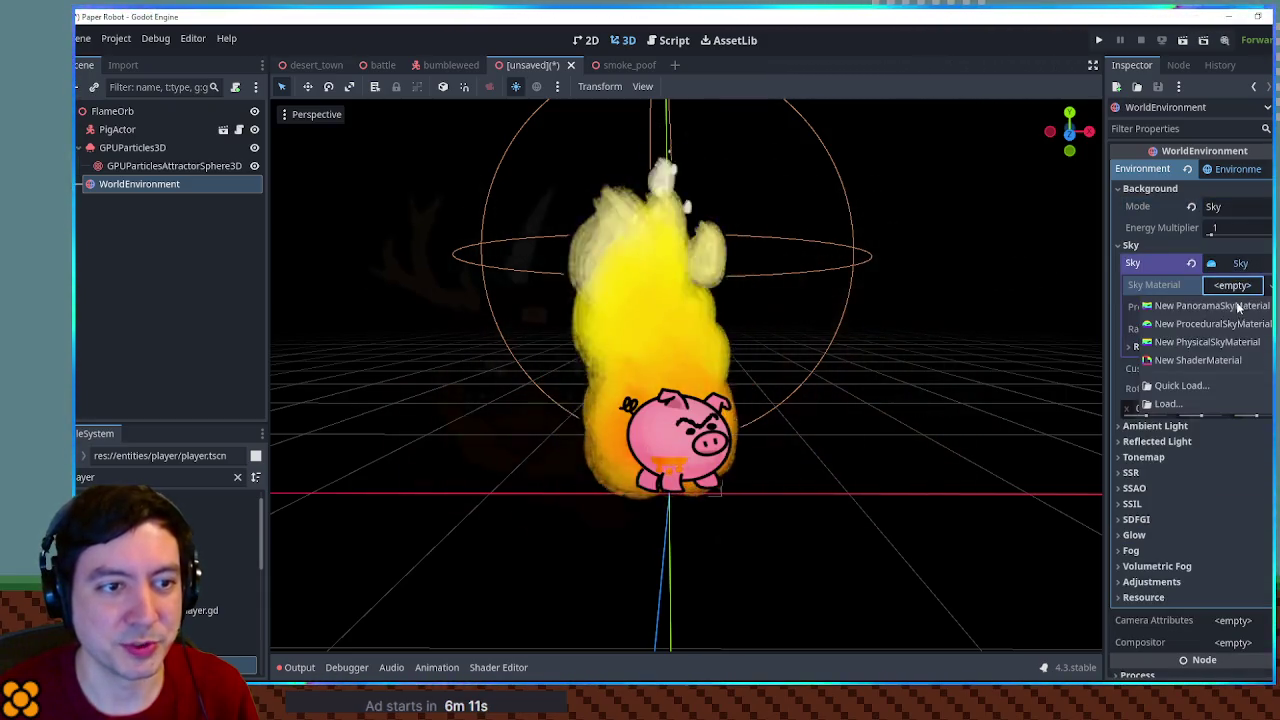
{"action": "left_click", "coordinate": [1212, 324]}
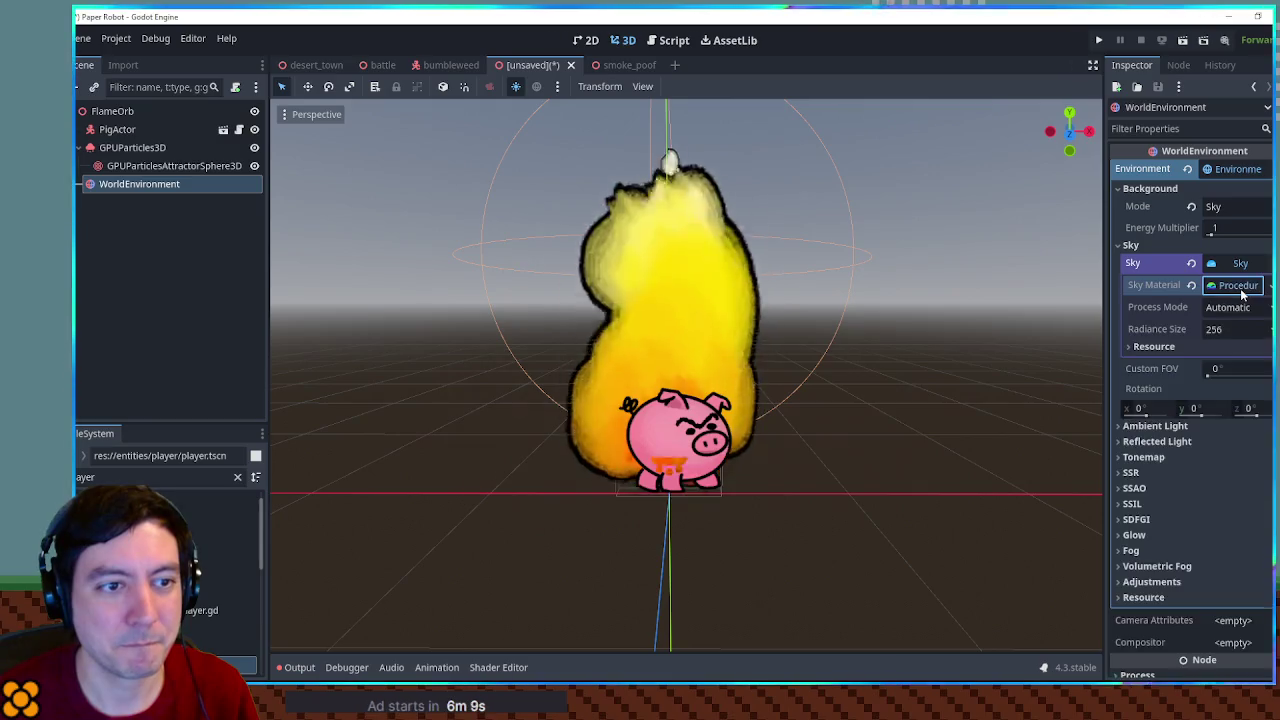
{"action": "left_click", "coordinate": [1238, 286]}
{"action": "left_click", "coordinate": [1146, 344]}
Set the procedural sky's top colour to black and its horizon colour to blue
{"action": "left_click", "coordinate": [1236, 364]}
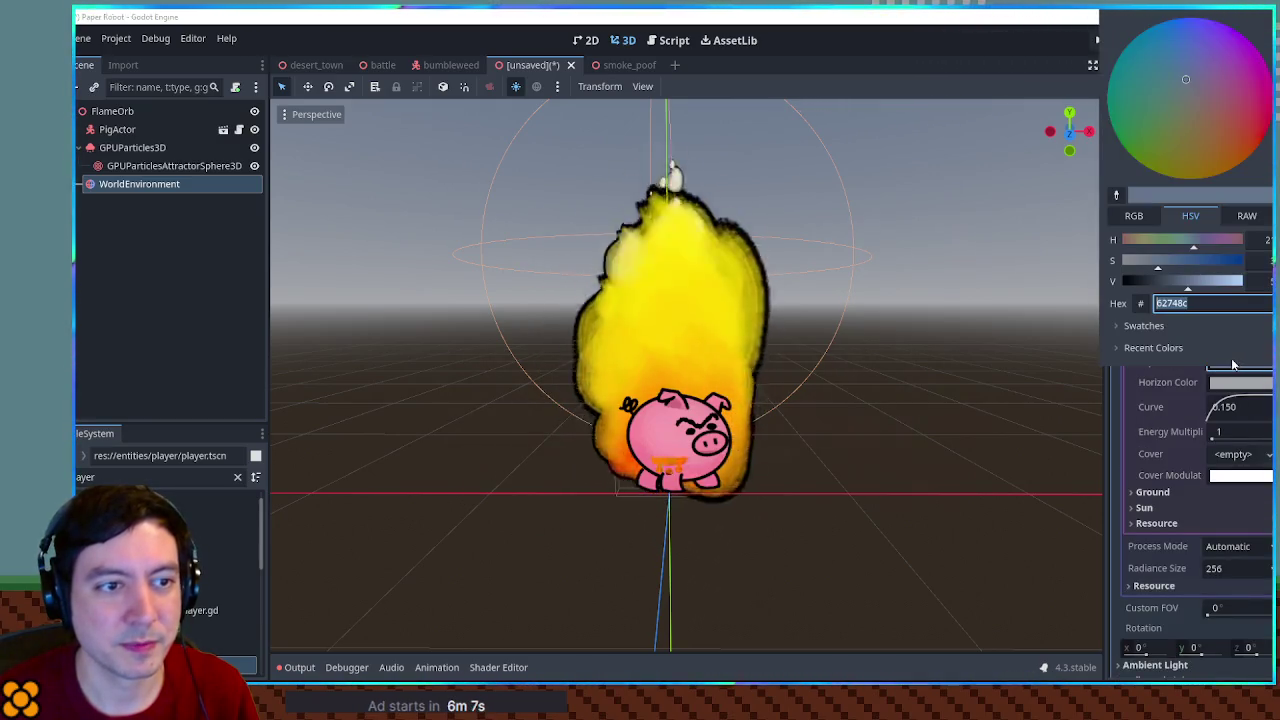
{"action": "mouse_move", "coordinate": [1172, 287]}
{"action": "left_mouse_down"}
{"action": "mouse_move", "coordinate": [1120, 283]}
{"action": "mouse_move", "coordinate": [1204, 263]}
{"action": "mouse_move", "coordinate": [1182, 288]}
{"action": "mouse_move", "coordinate": [1157, 288]}
{"action": "left_mouse_up"}
{"action": "left_click", "coordinate": [1240, 382]}
{"action": "left_click", "coordinate": [1240, 382]}
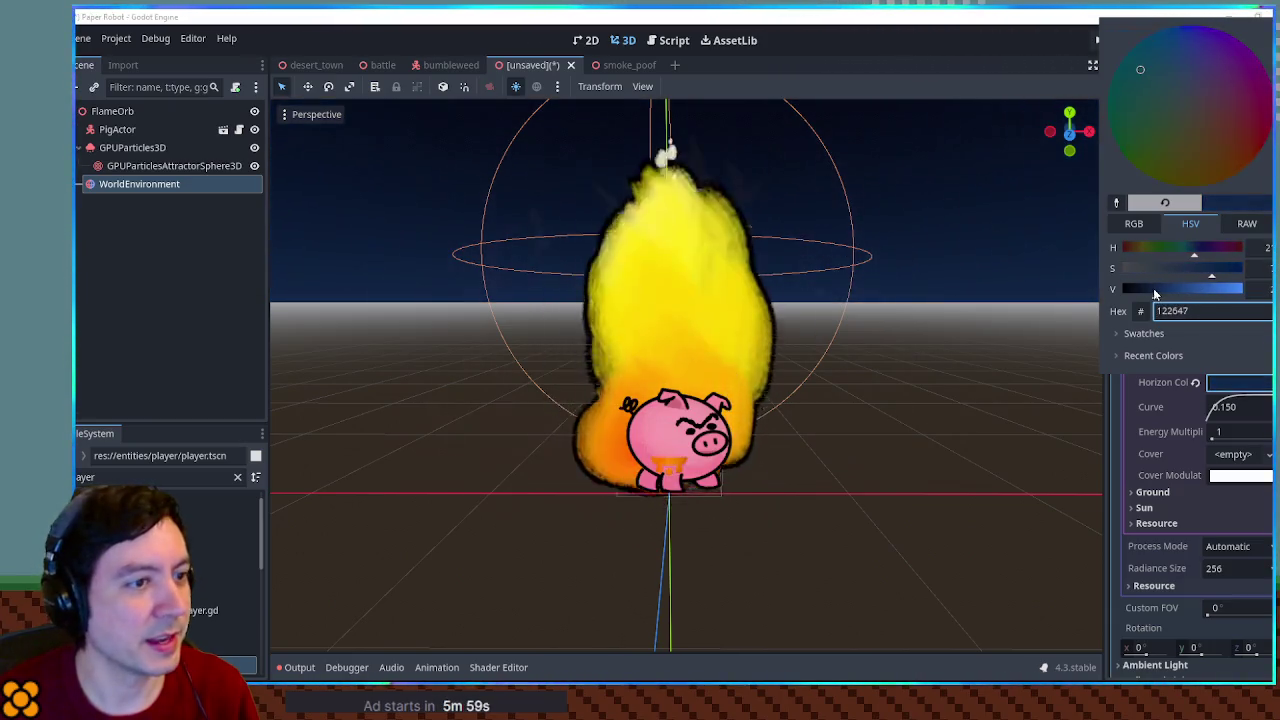
{"action": "left_click", "coordinate": [964, 286]}
Darken the sky material's ground horizon colour to about #2f2f30
{"action": "left_click_drag", "start_coordinate": [965, 257], "coordinate": [970, 283]}
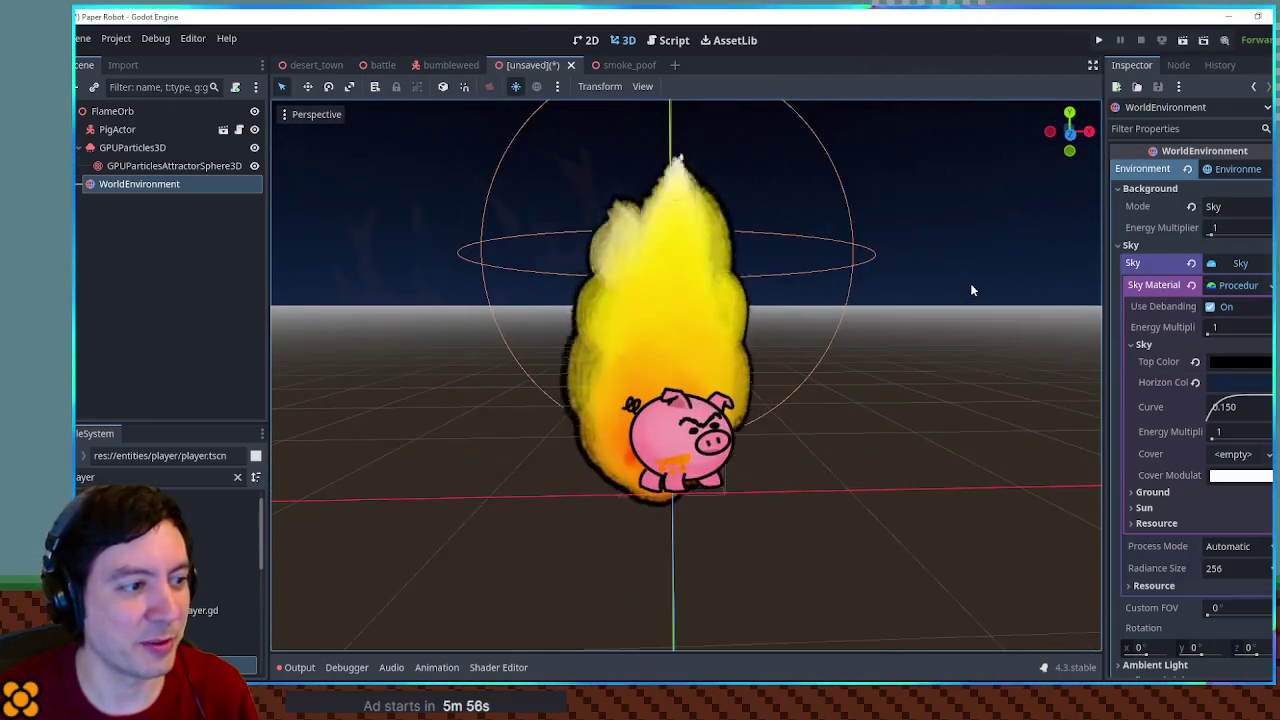
{"action": "left_click", "coordinate": [925, 350]}
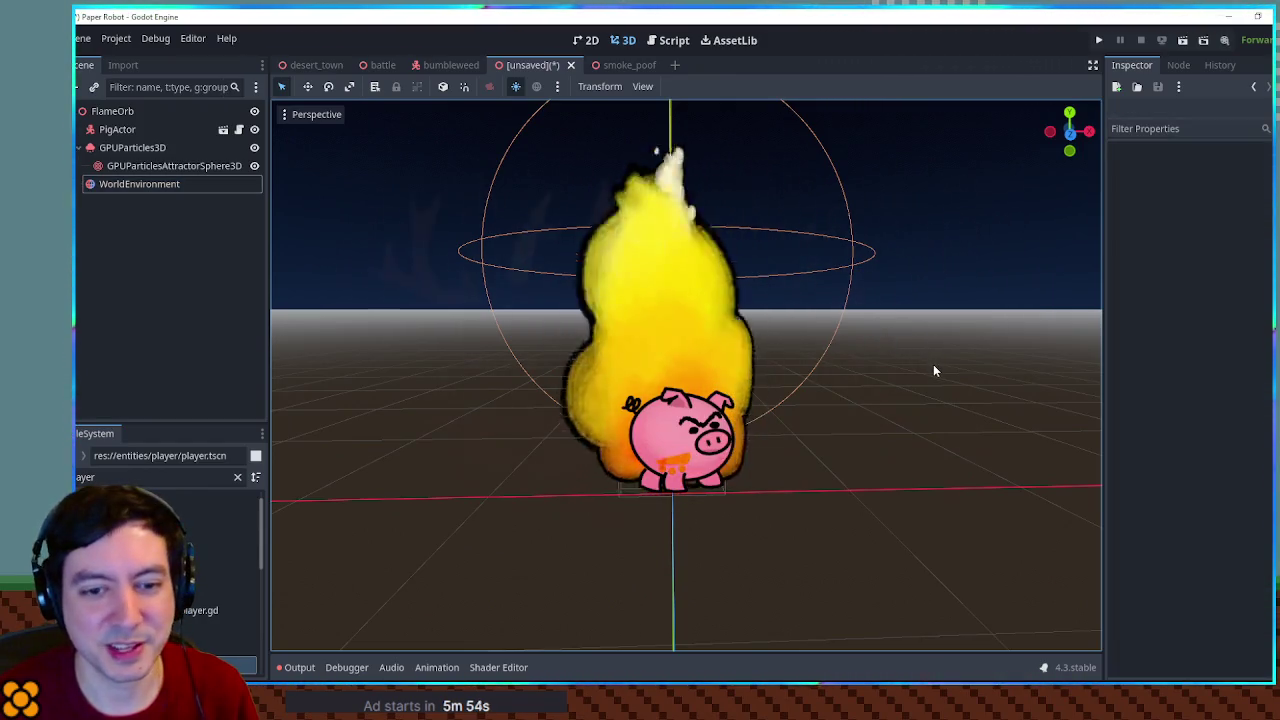
{"action": "scroll", "coordinate": [933, 368], "scroll_direction": "down", "scroll_amount": 2}
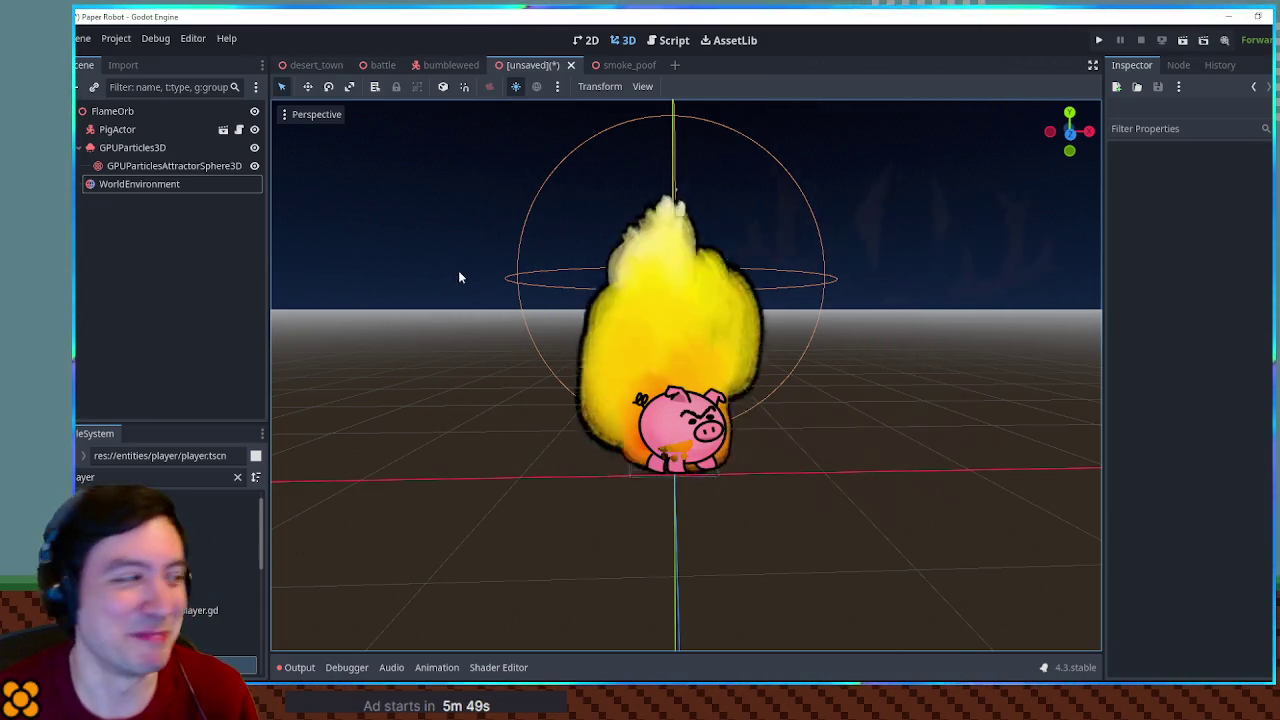
{"action": "left_click", "coordinate": [121, 112]}
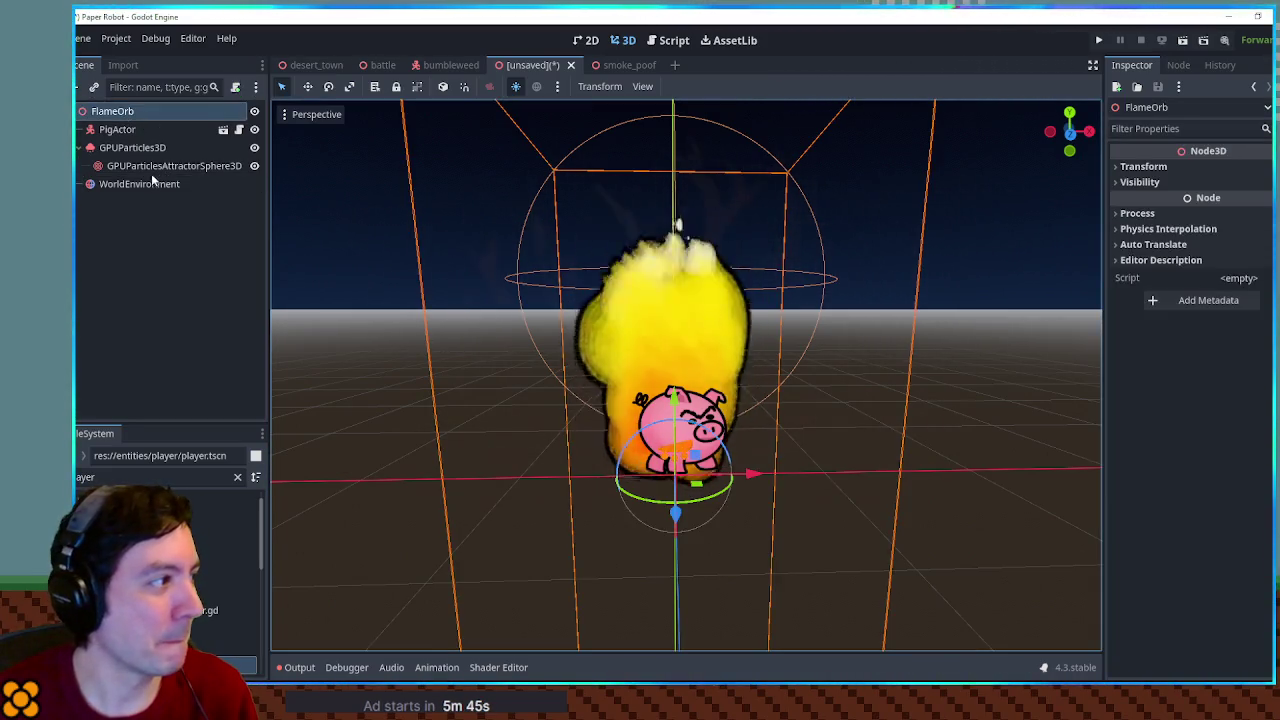
{"action": "left_click", "coordinate": [138, 184]}
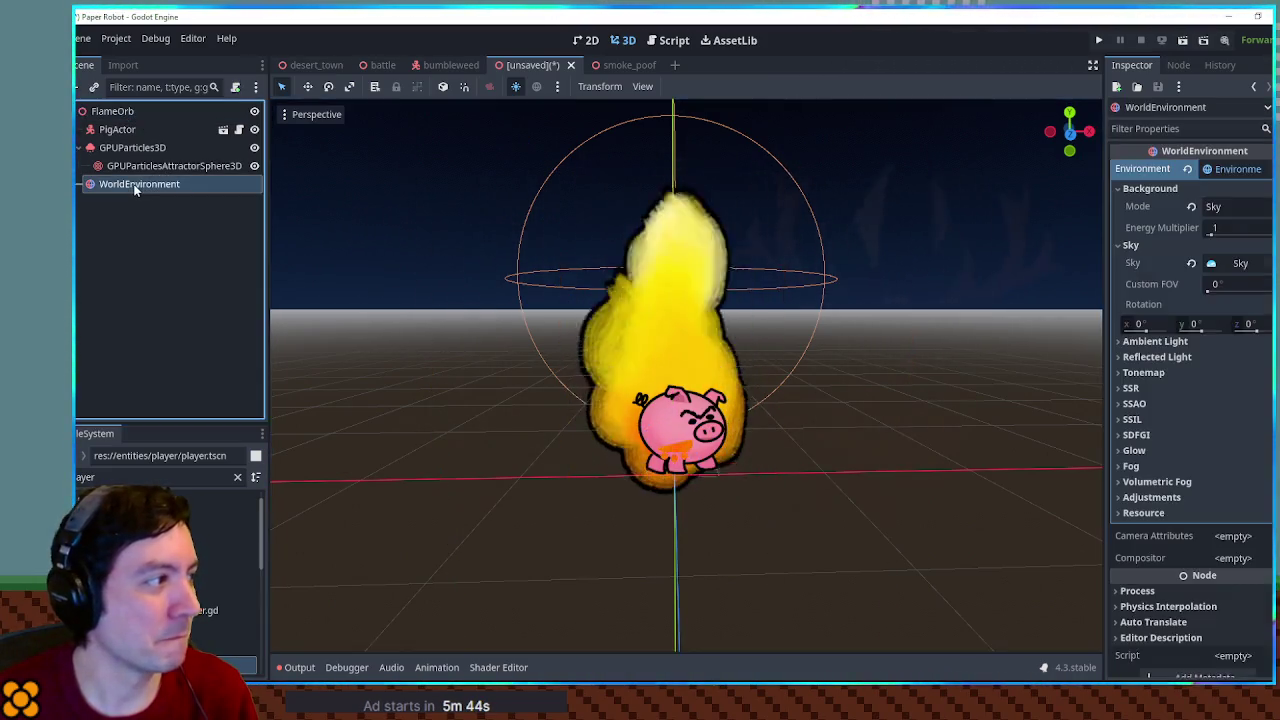
{"action": "left_click", "coordinate": [1237, 263]}
{"action": "left_click", "coordinate": [1238, 287]}
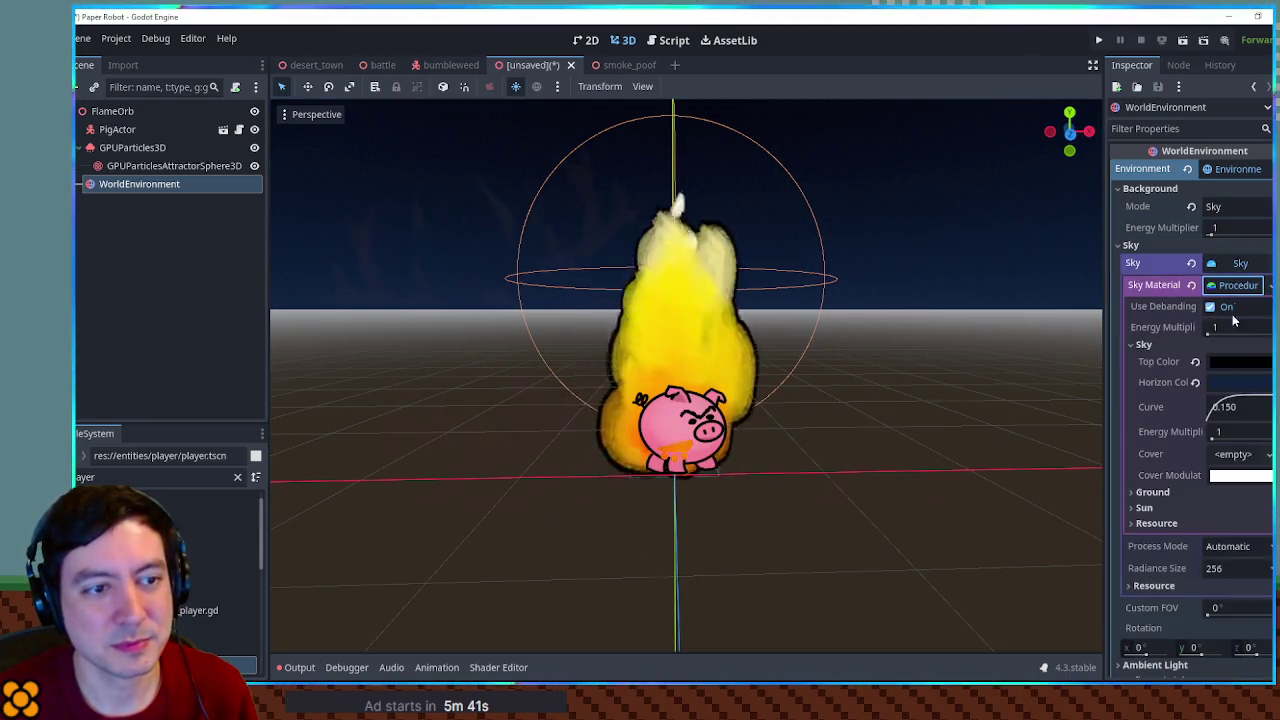
{"action": "left_click", "coordinate": [1152, 492]}
{"action": "left_click", "coordinate": [1150, 344]}
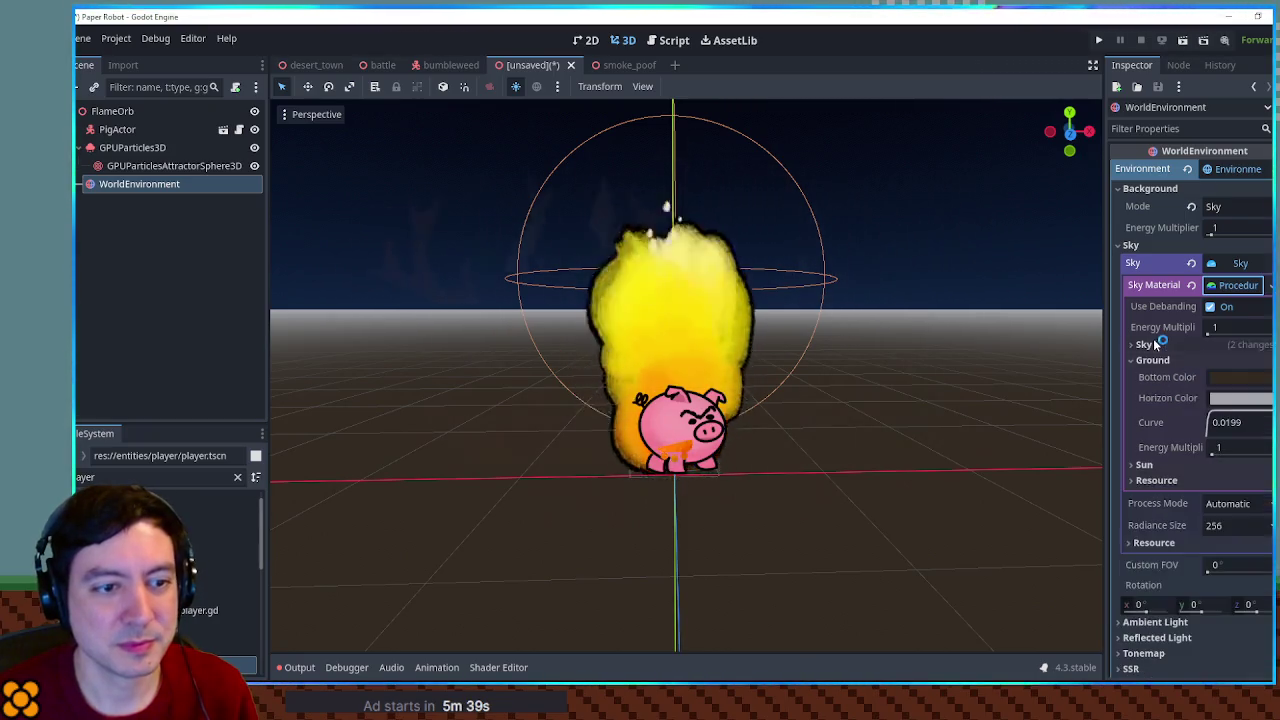
{"action": "left_click", "coordinate": [1240, 399]}
{"action": "left_click_drag", "start_coordinate": [1170, 302], "coordinate": [1132, 308]}
{"action": "left_click", "coordinate": [487, 241]}
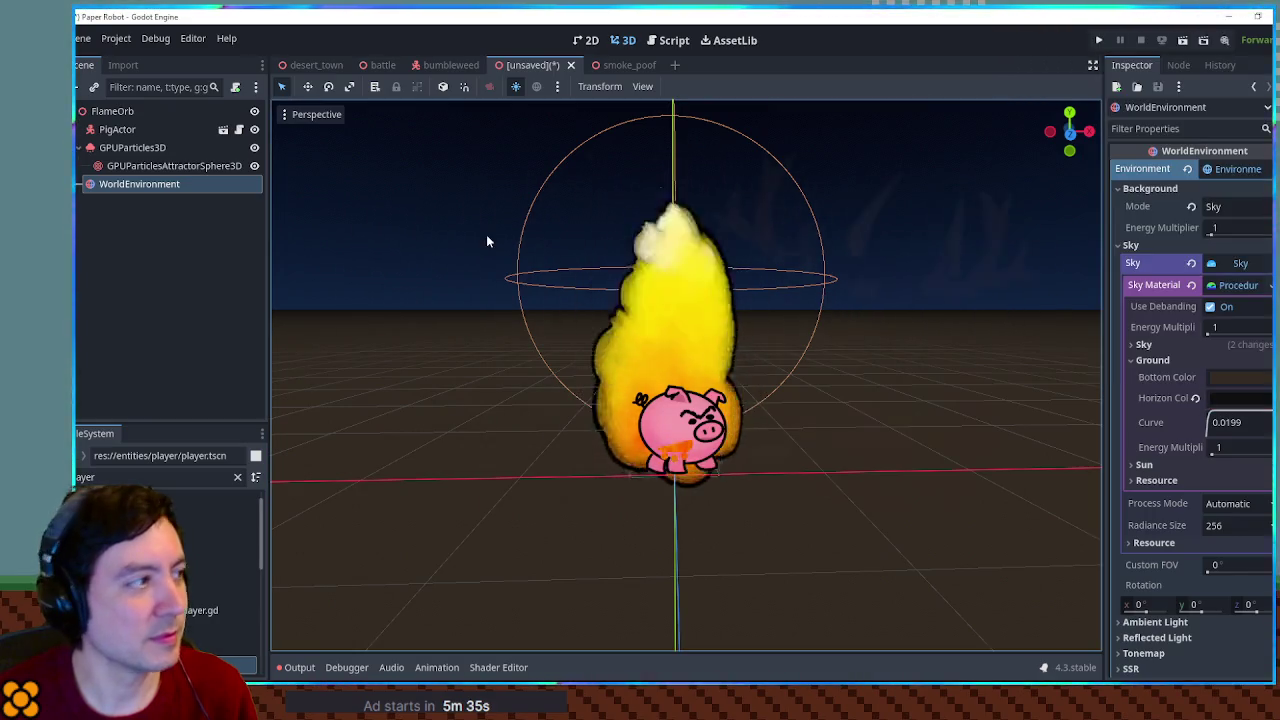
Add a CSGBox3D under FlameOrb and size it 100 wide by 100 deep
{"action": "left_click", "coordinate": [118, 118]}
{"action": "key", "text": "ctrl+a"}
{"action": "type", "text": "csgbox"}
{"action": "key", "text": "Return"}
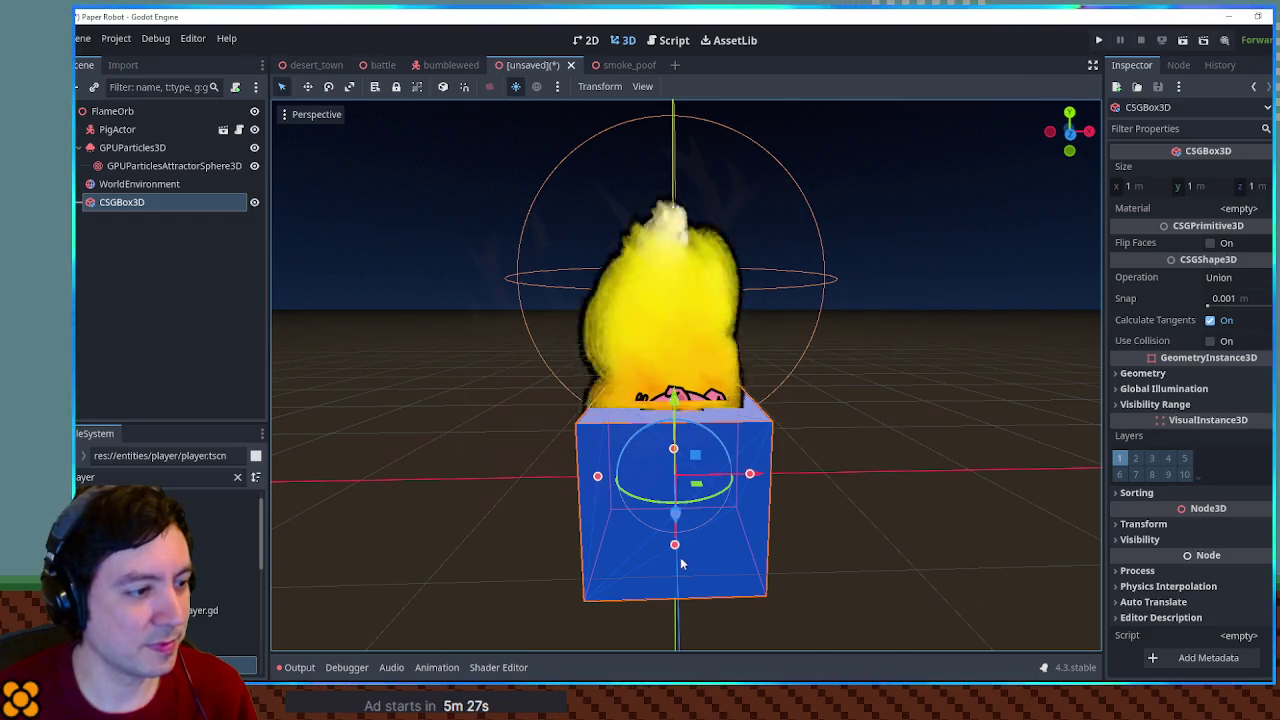
{"action": "left_click_drag", "start_coordinate": [681, 634], "coordinate": [680, 523]}
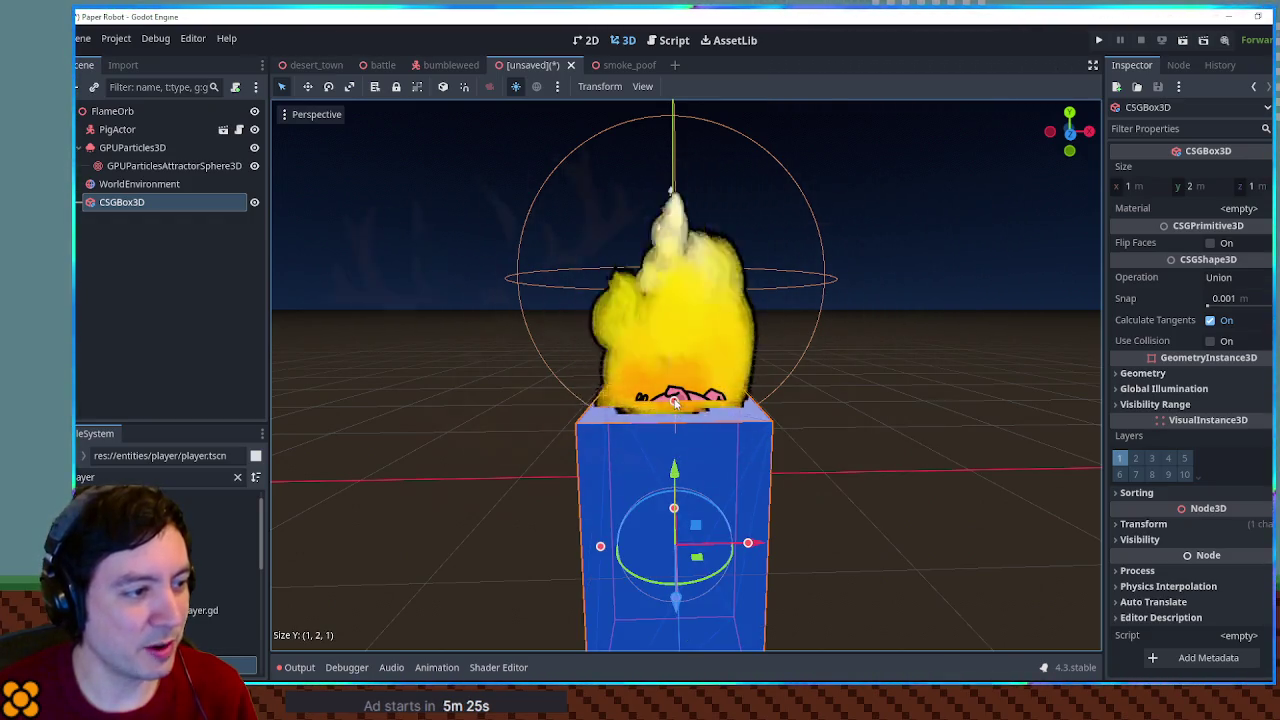
{"action": "left_click_drag", "start_coordinate": [674, 402], "coordinate": [674, 453]}
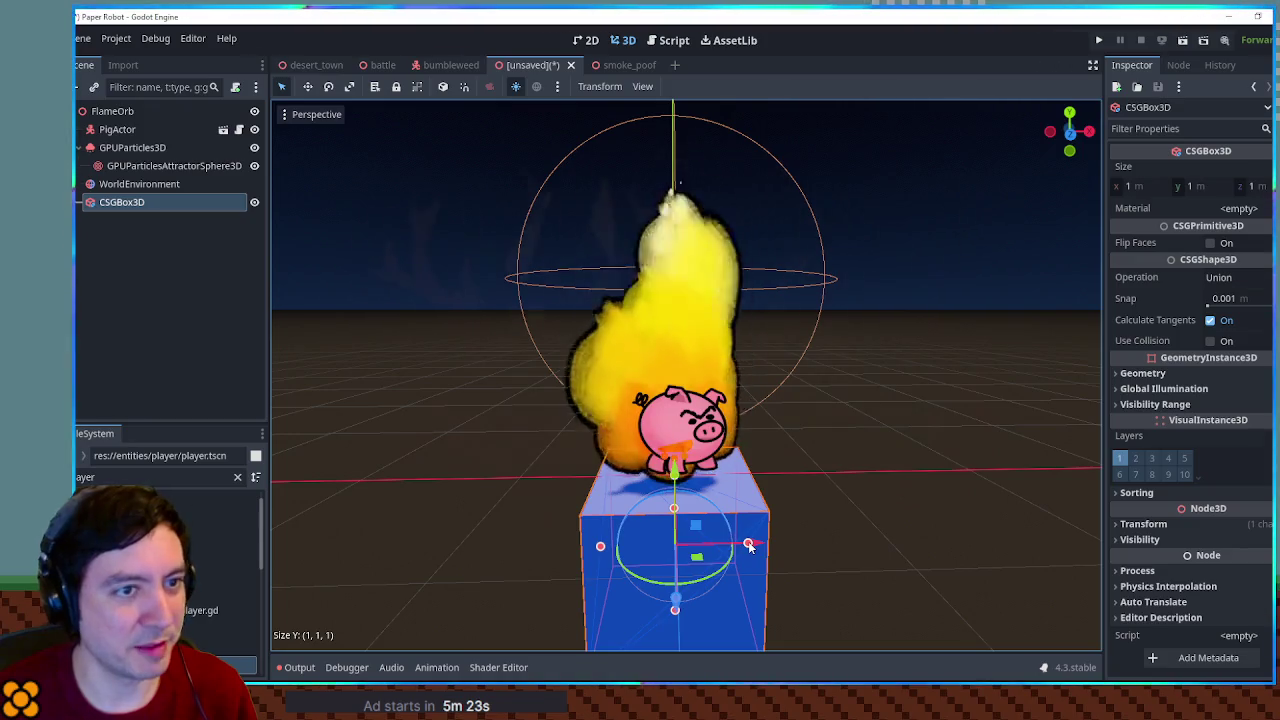
{"action": "left_click", "coordinate": [1140, 186]}
{"action": "type", "text": "100"}
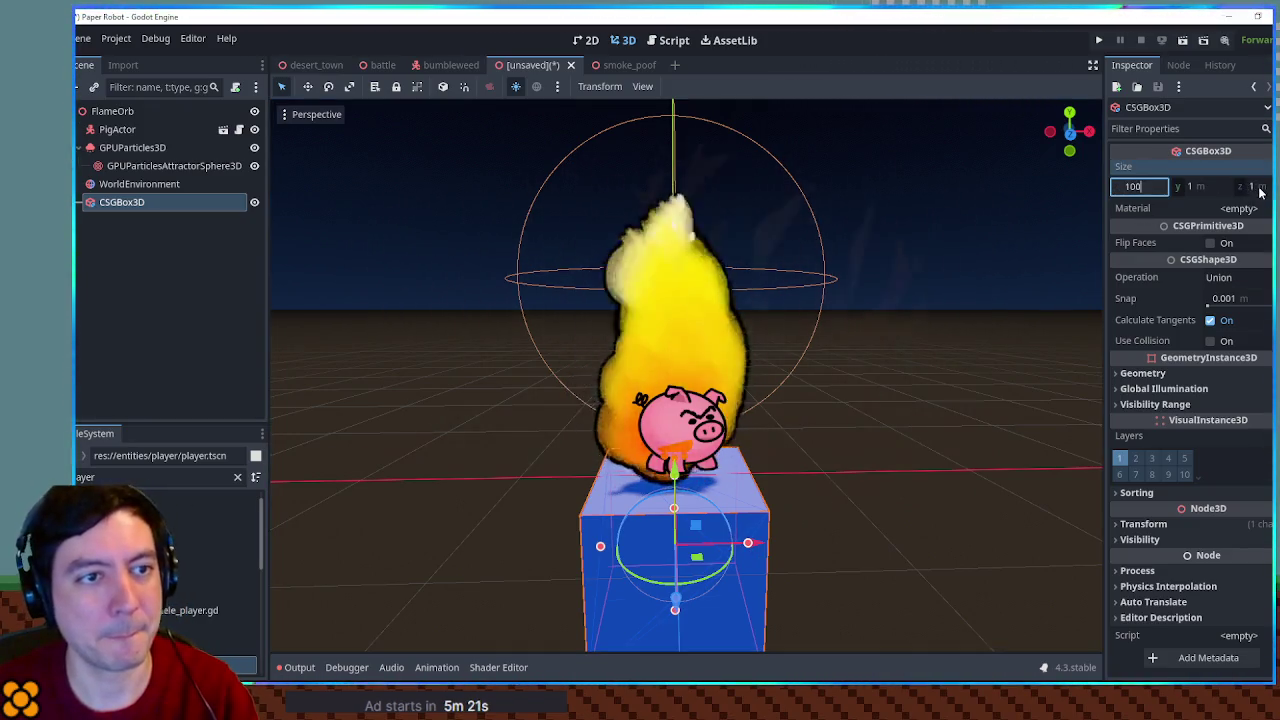
{"action": "left_click", "coordinate": [1252, 186]}
{"action": "type", "text": "100"}
{"action": "key", "text": "Return"}
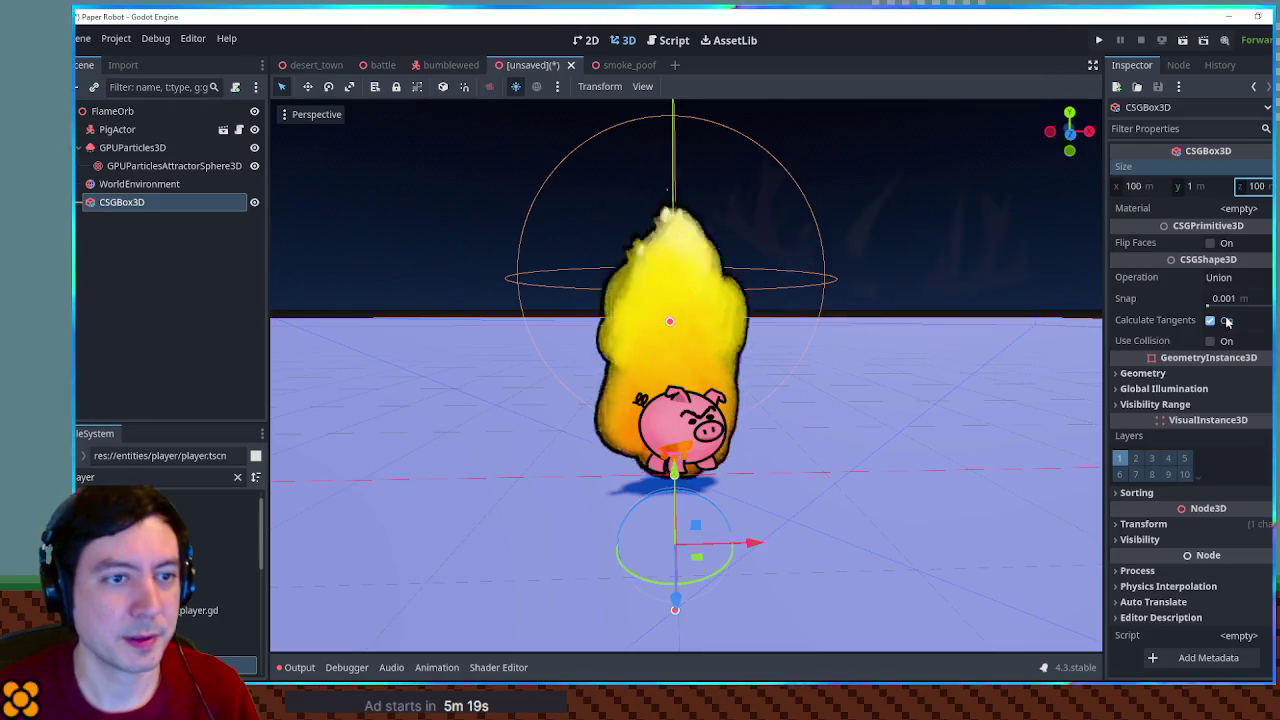
Give the box a new StandardMaterial3D with a dark green albedo colour
{"action": "left_click", "coordinate": [1240, 208]}
{"action": "left_click", "coordinate": [1247, 228]}
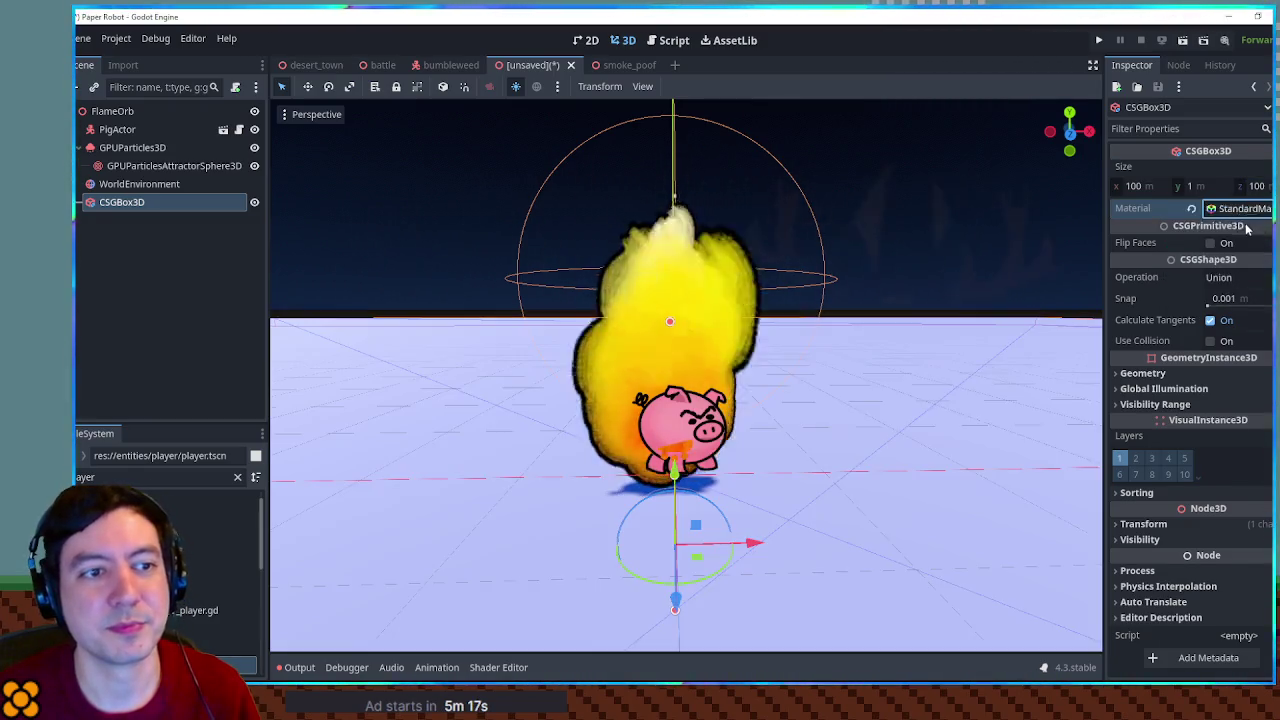
{"action": "left_click", "coordinate": [1240, 210]}
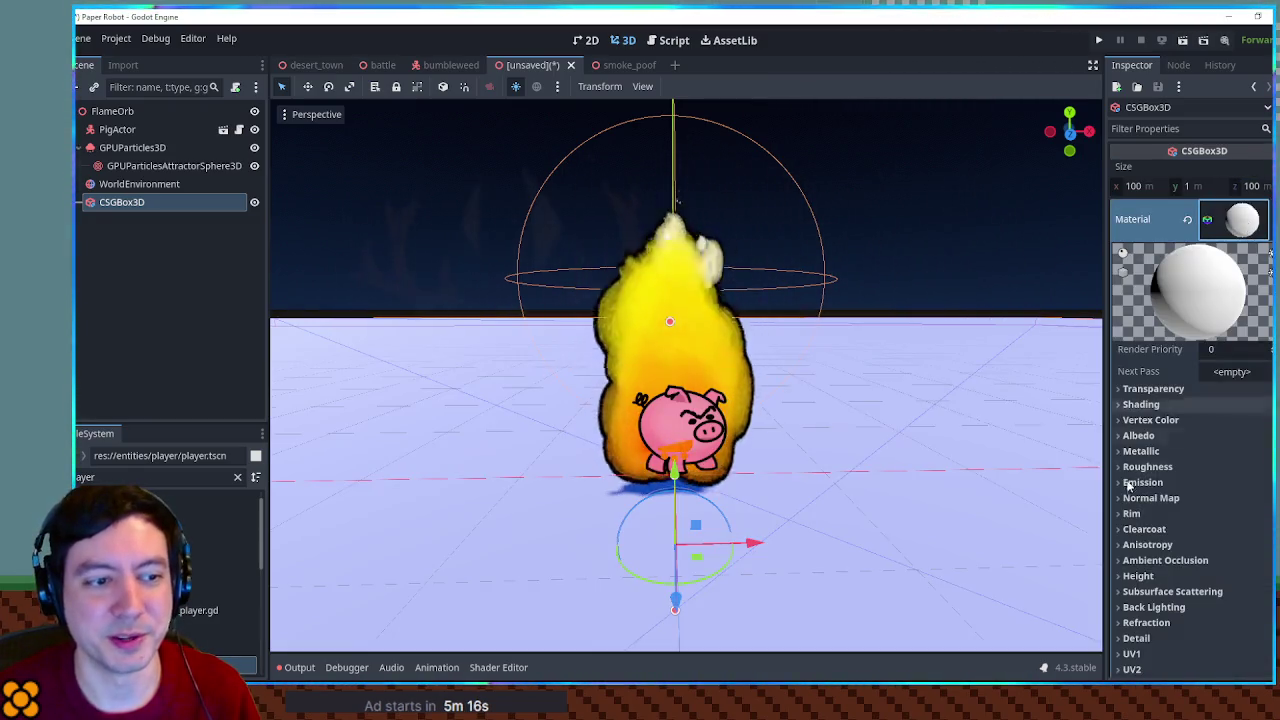
{"action": "left_click", "coordinate": [1138, 436]}
{"action": "left_click", "coordinate": [1236, 452]}
{"action": "left_click", "coordinate": [1200, 317]}
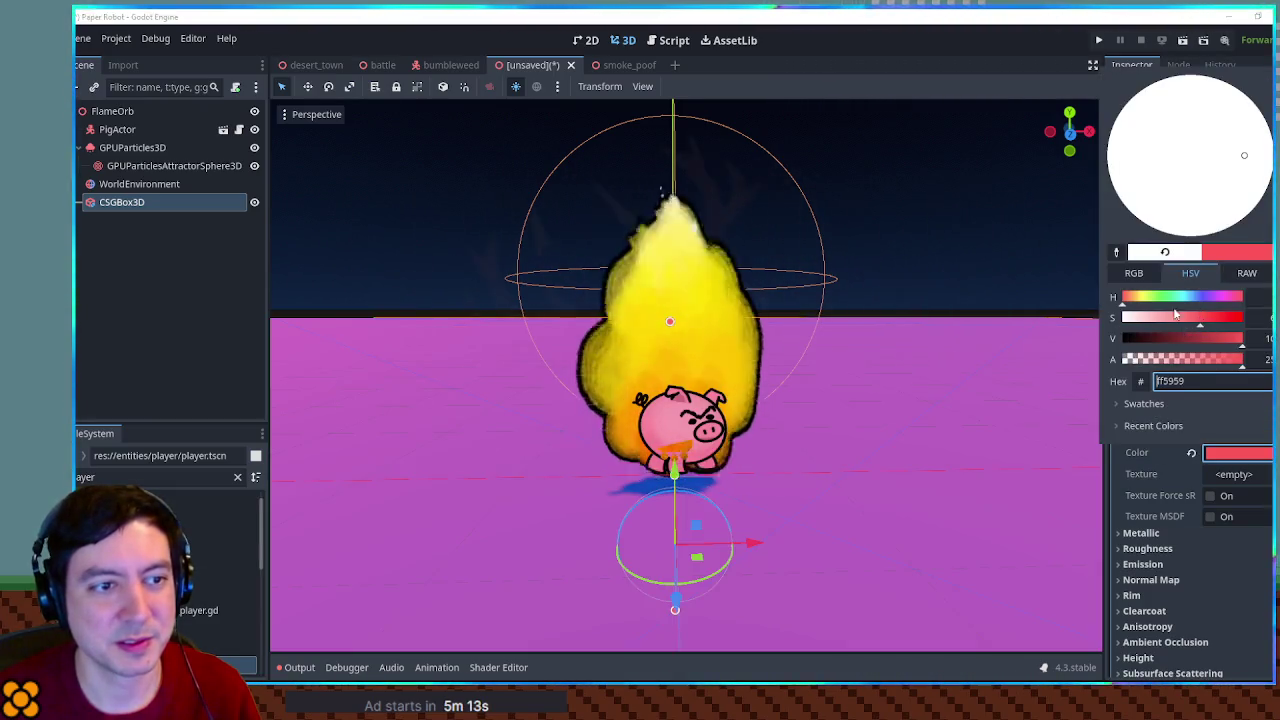
{"action": "left_click", "coordinate": [1161, 297]}
{"action": "left_click", "coordinate": [1175, 338]}
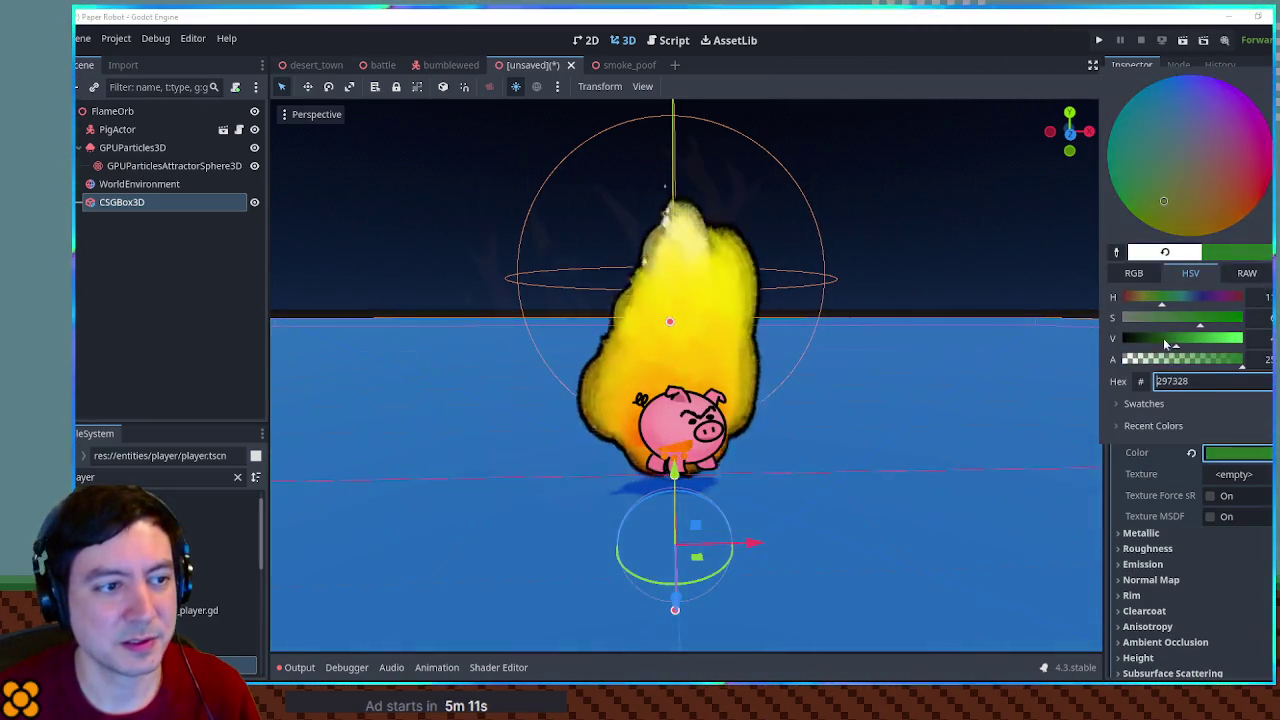
{"action": "left_click", "coordinate": [1049, 313]}
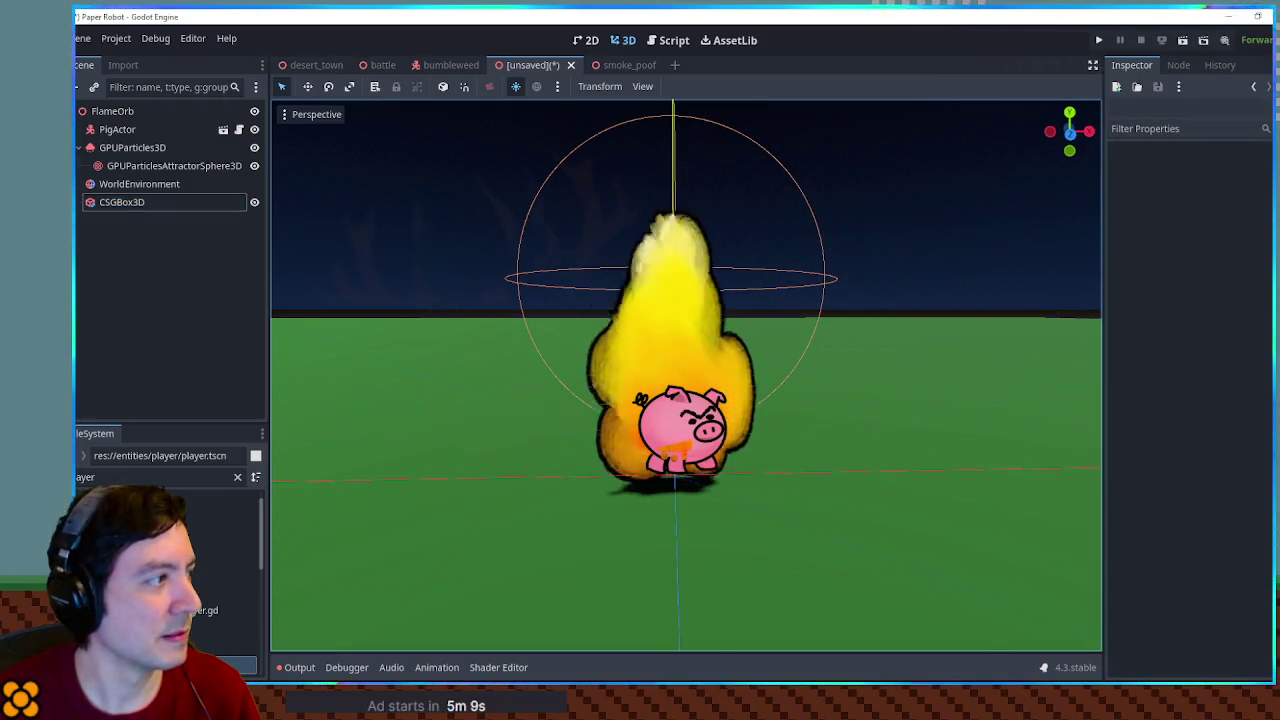
{"action": "left_click", "coordinate": [122, 204]}
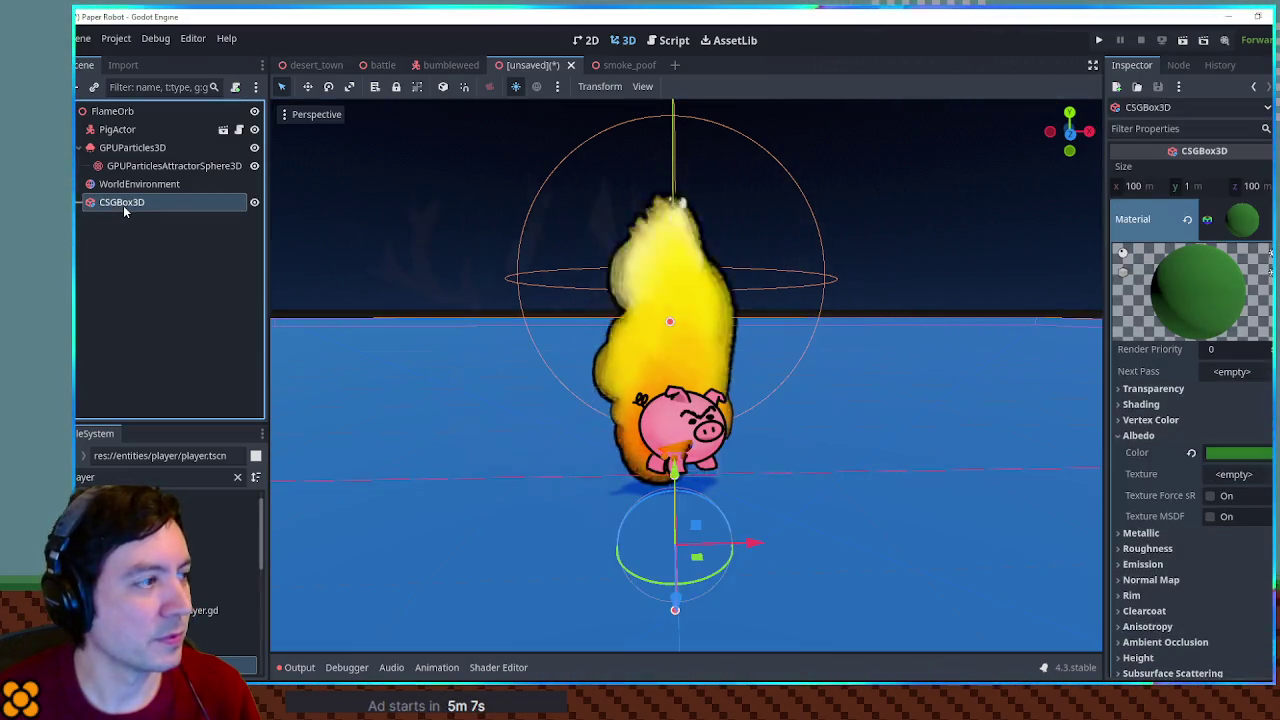
{"action": "left_click", "coordinate": [131, 113]}
Add an OmniLight3D raised just above the pig with range 10
{"action": "key", "text": "ctrl+a"}
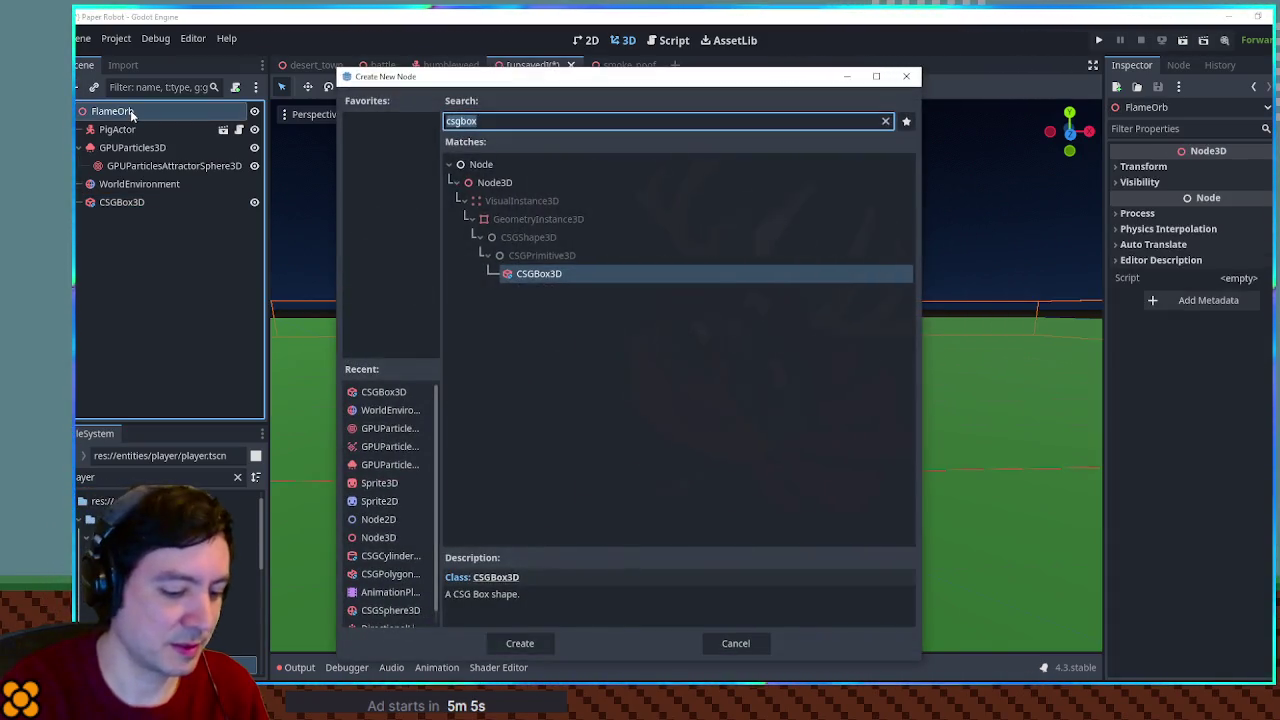
{"action": "type", "text": "omnil"}
{"action": "key", "text": "Return"}
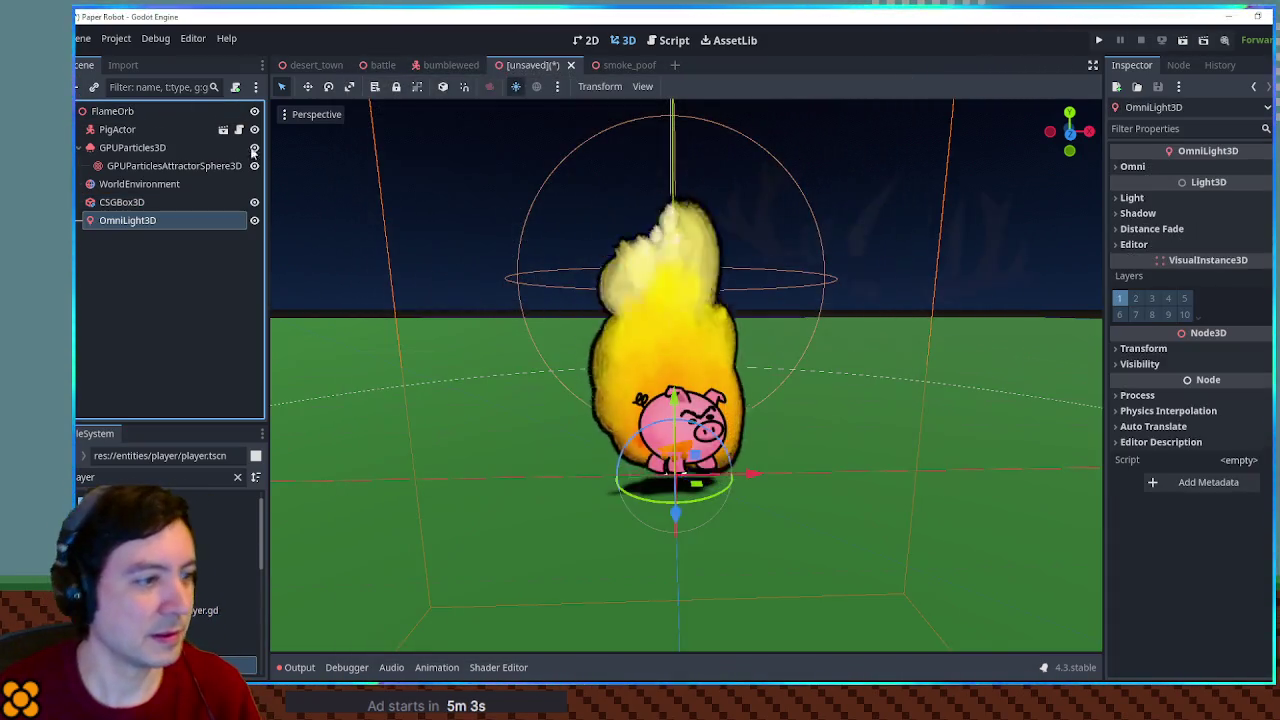
{"action": "mouse_move", "coordinate": [675, 400]}
{"action": "left_mouse_down"}
{"action": "mouse_move", "coordinate": [676, 346]}
{"action": "mouse_move", "coordinate": [676, 402]}
{"action": "left_mouse_up"}
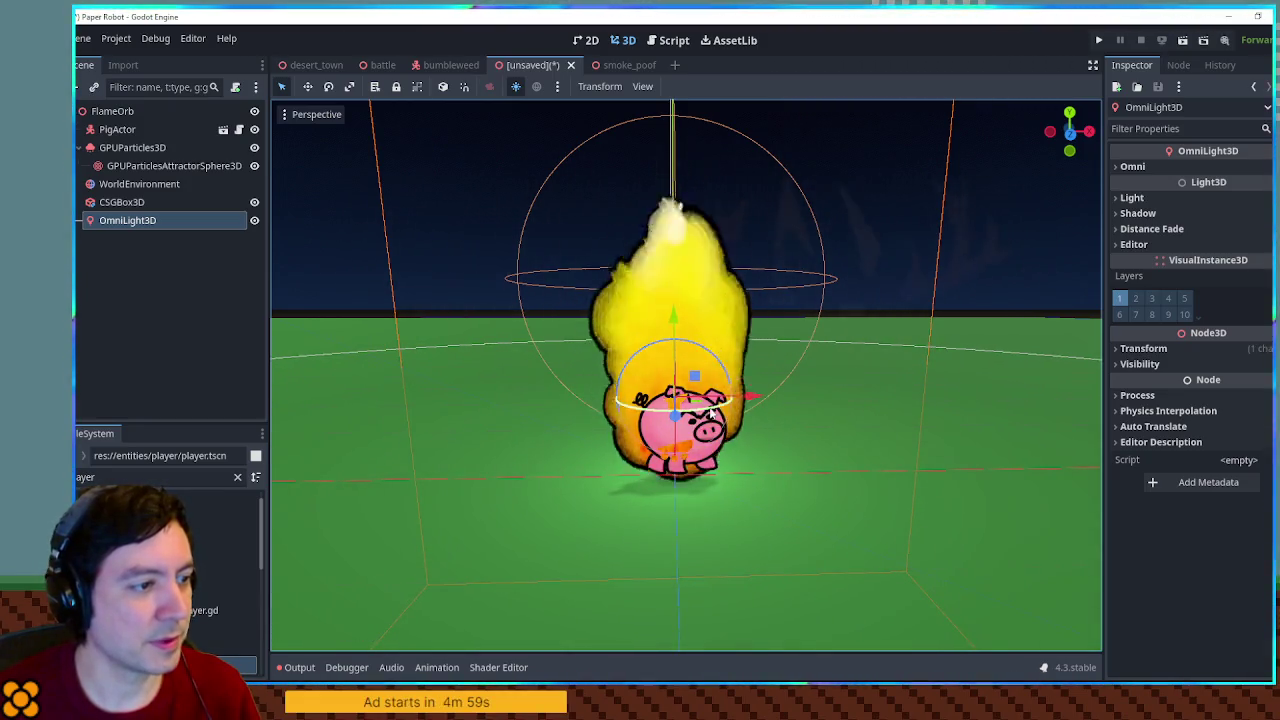
{"action": "left_click", "coordinate": [1158, 167]}
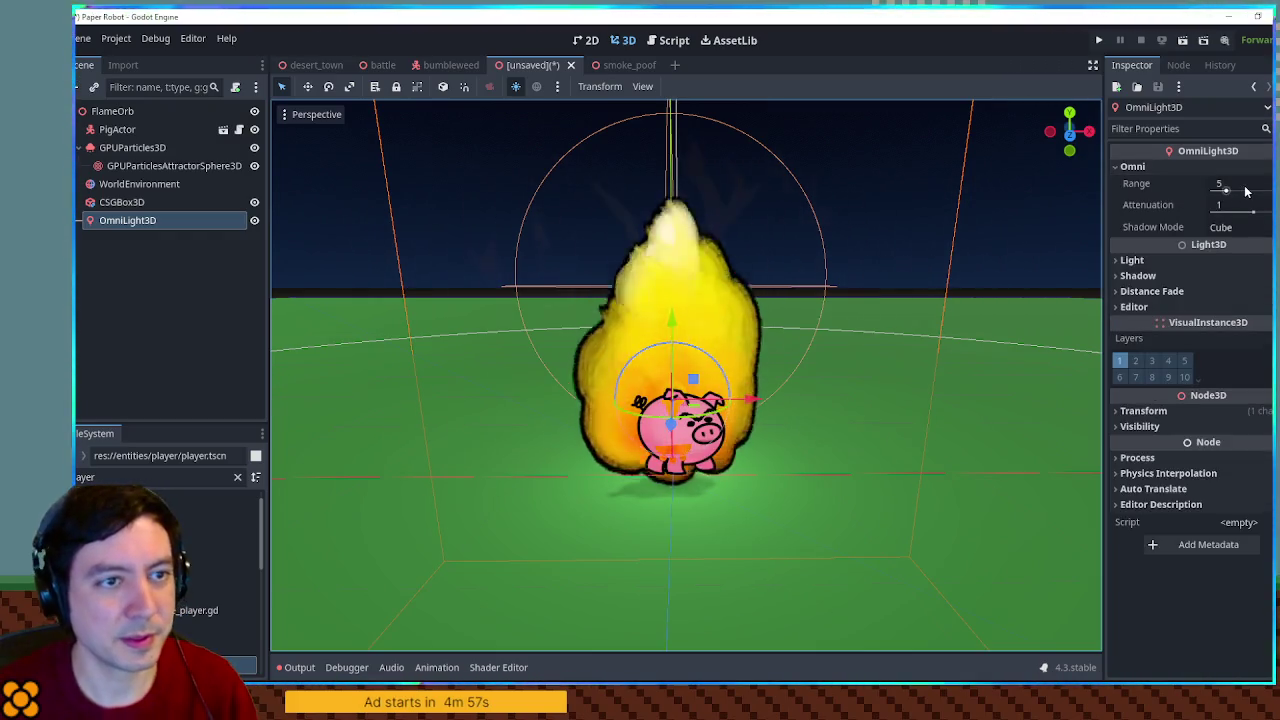
{"action": "left_click", "coordinate": [1228, 184]}
{"action": "type", "text": "10"}
Set the light colour to pale yellow (#ecff73) and energy to 2
{"action": "left_click", "coordinate": [1200, 260]}
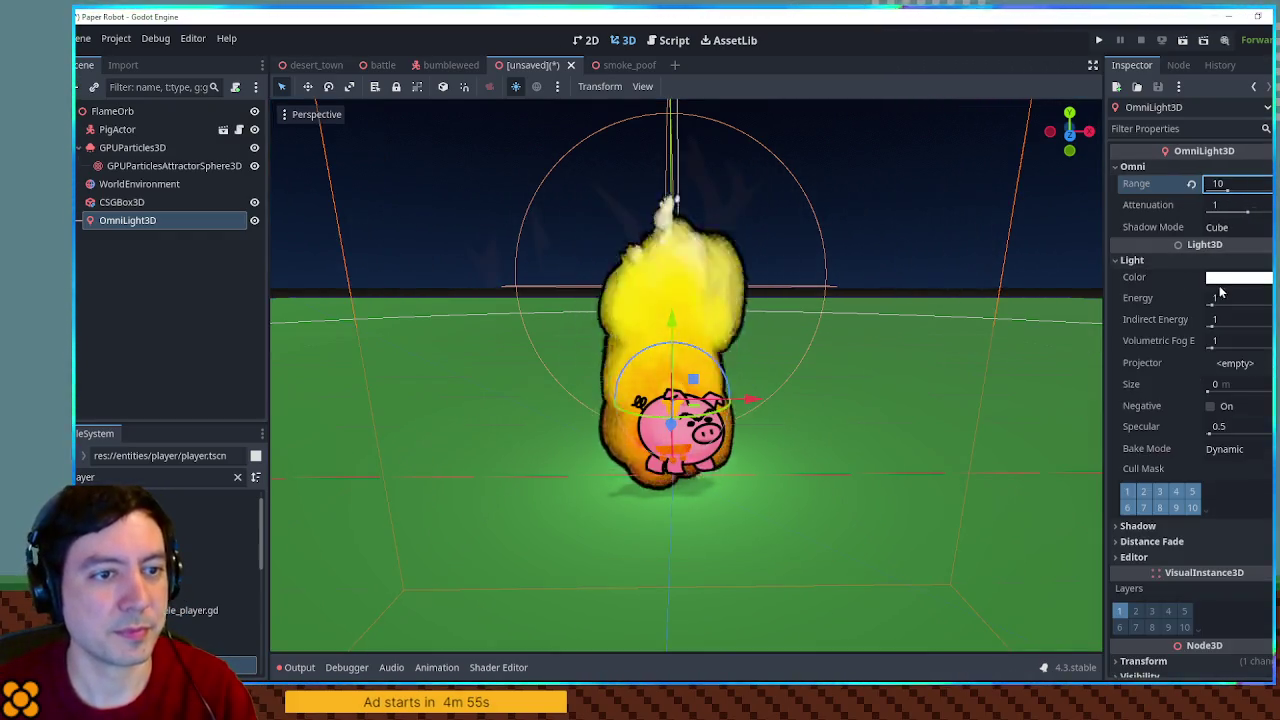
{"action": "left_click", "coordinate": [1225, 278]}
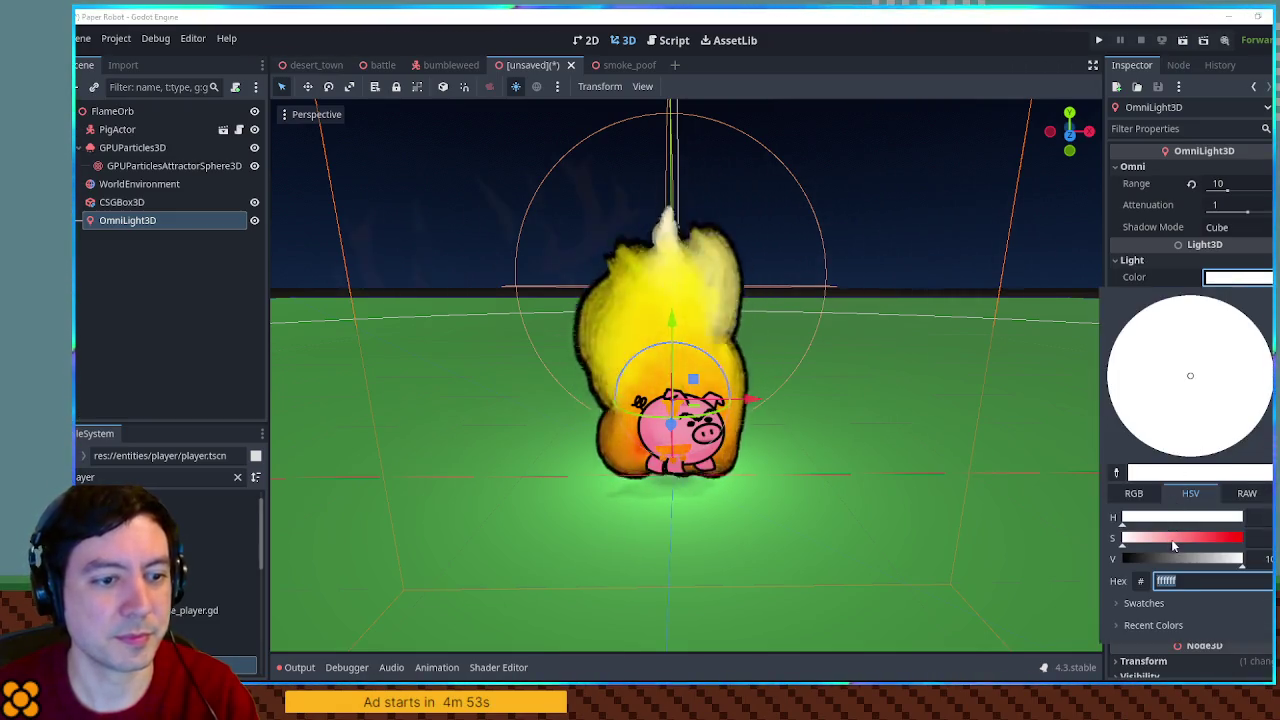
{"action": "left_click", "coordinate": [1188, 538]}
{"action": "left_click", "coordinate": [1144, 517]}
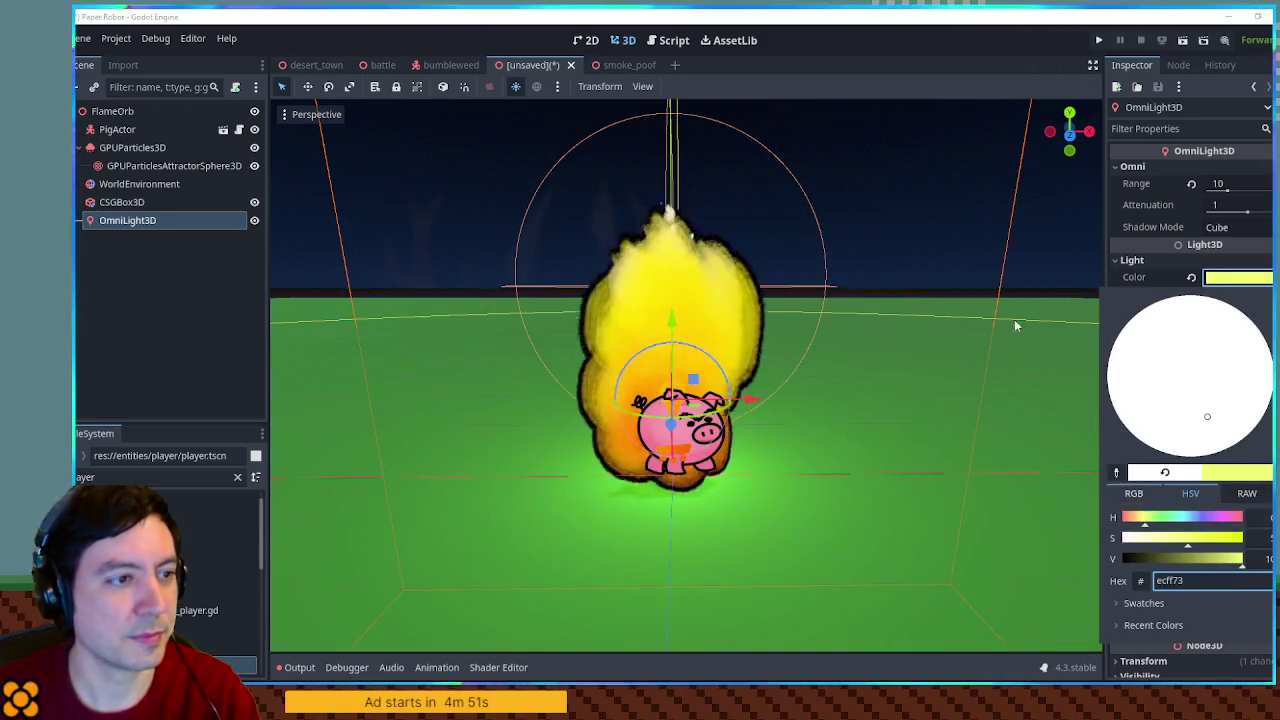
{"action": "left_click", "coordinate": [1015, 325]}
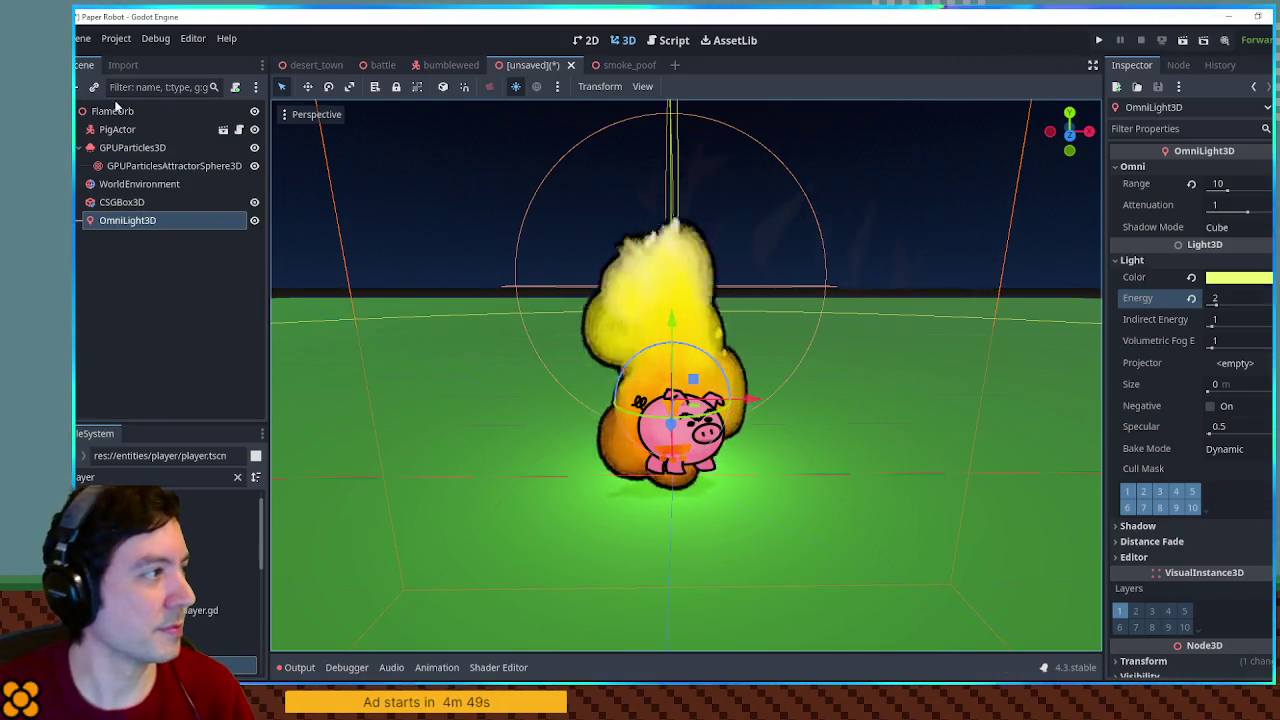
{"action": "left_click", "coordinate": [114, 110]}
{"action": "key", "text": "ctrl+a"}
Add an empty Node3D and instance the pine tree scene under it, behind the fire
{"action": "type", "text": "3d"}
{"action": "key", "text": "Return"}
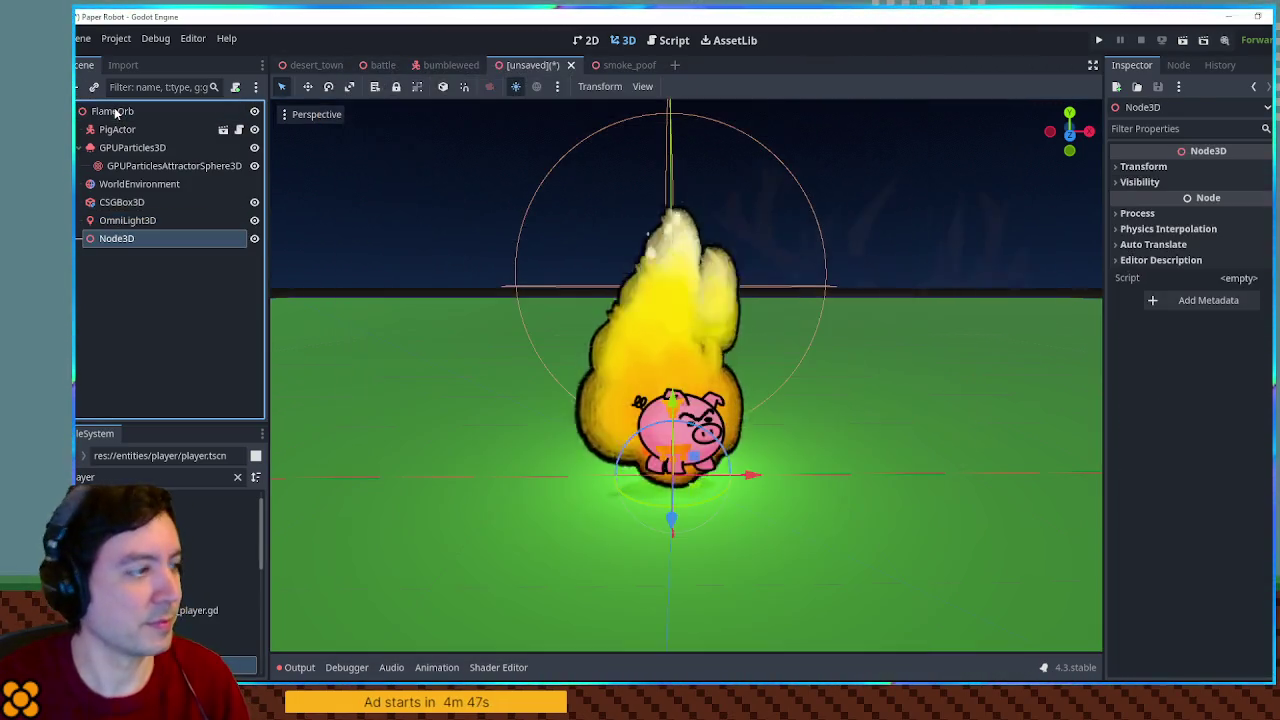
{"action": "key", "text": "ctrl+a"}
{"action": "type", "text": "bru"}
{"action": "key", "text": "BackSpace"}
{"action": "key", "text": "BackSpace"}
{"action": "key", "text": "BackSpace"}
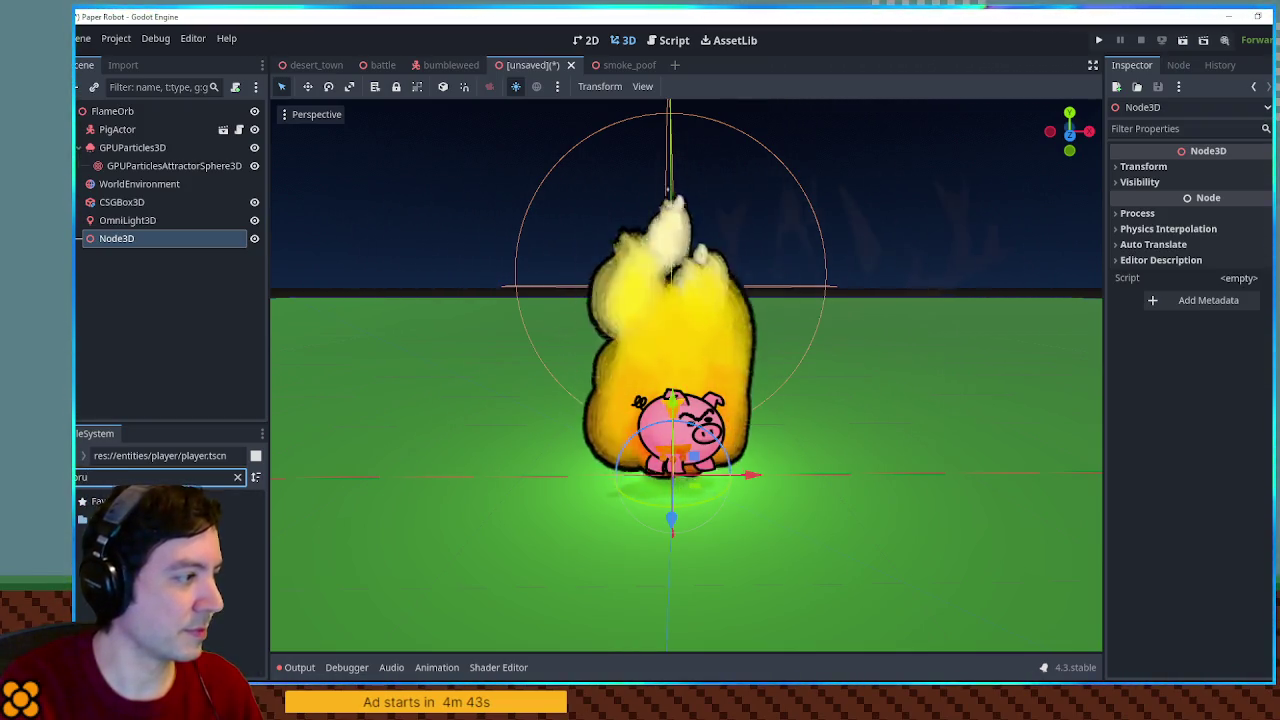
{"action": "type", "text": "ne"}
{"action": "left_click_drag", "start_coordinate": [160, 628], "coordinate": [114, 243]}
{"action": "mouse_move", "coordinate": [657, 537]}
{"action": "left_mouse_down"}
{"action": "mouse_move", "coordinate": [738, 327]}
{"action": "mouse_move", "coordinate": [615, 342]}
{"action": "left_mouse_up"}
Duplicate the pine tree into a row of seven trees behind the pig
{"action": "key", "text": "ctrl+d"}
{"action": "key", "text": "ctrl+d"}
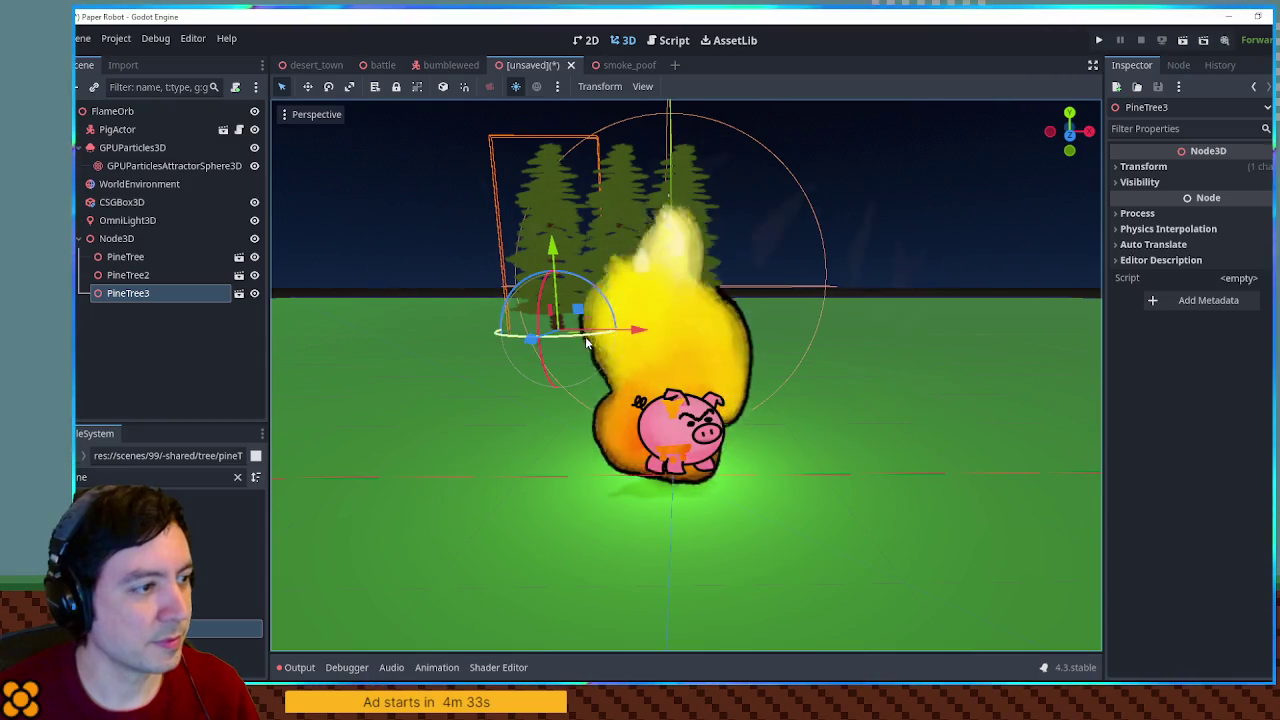
{"action": "key", "text": "ctrl+d"}
{"action": "mouse_move", "coordinate": [557, 253]}
{"action": "left_mouse_down"}
{"action": "mouse_move", "coordinate": [462, 268]}
{"action": "mouse_move", "coordinate": [800, 267]}
{"action": "mouse_move", "coordinate": [1005, 298]}
{"action": "mouse_move", "coordinate": [618, 293]}
{"action": "left_mouse_up"}
{"action": "key", "text": "ctrl+d"}
{"action": "key", "text": "ctrl+d"}
{"action": "key", "text": "ctrl+d"}
{"action": "left_click", "coordinate": [116, 238]}
{"action": "key", "text": "ctrl+d"}
Move the copied tree row further back and rotate another row around the pig
{"action": "mouse_move", "coordinate": [675, 420]}
{"action": "left_mouse_down"}
{"action": "mouse_move", "coordinate": [630, 323]}
{"action": "mouse_move", "coordinate": [685, 333]}
{"action": "left_mouse_up"}
{"action": "left_click", "coordinate": [630, 323]}
{"action": "key", "text": "ctrl+d"}
{"action": "left_click", "coordinate": [84, 257]}
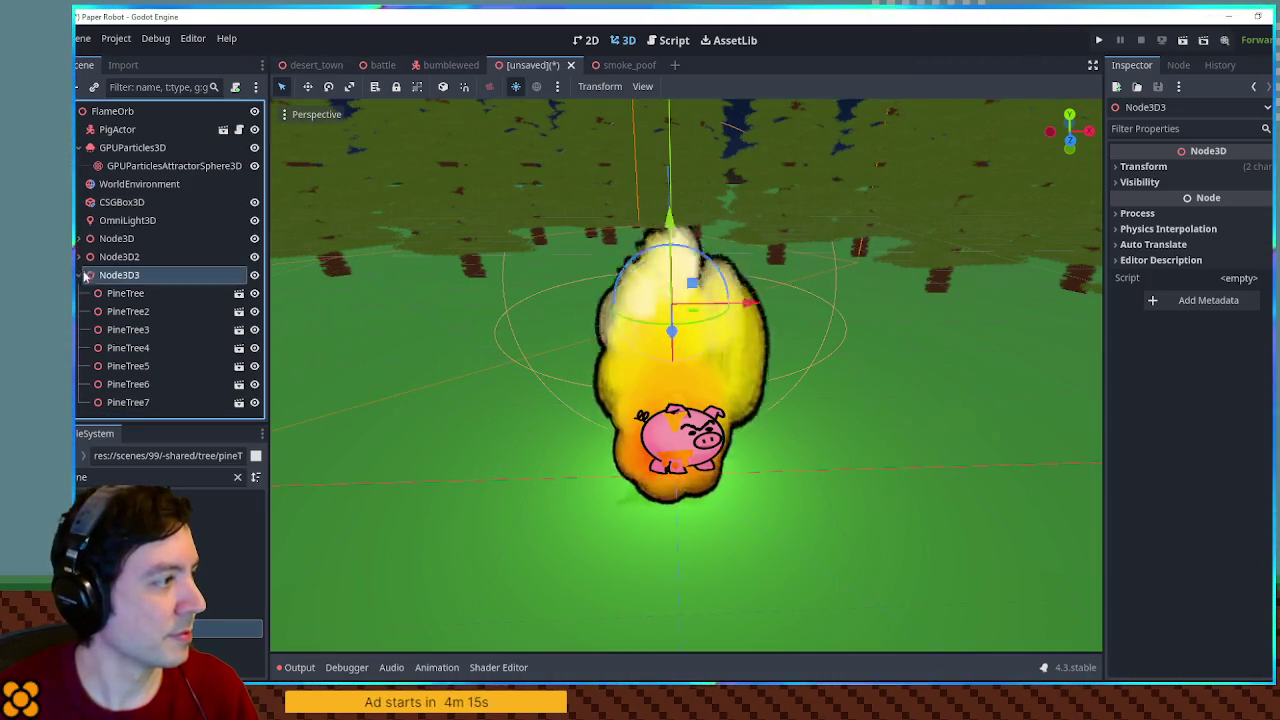
Add Node3D4 below OmniLight3D and group the three tree rows under it
{"action": "key", "text": "ctrl+a"}
{"action": "type", "text": "node3d"}
{"action": "key", "text": "Return"}
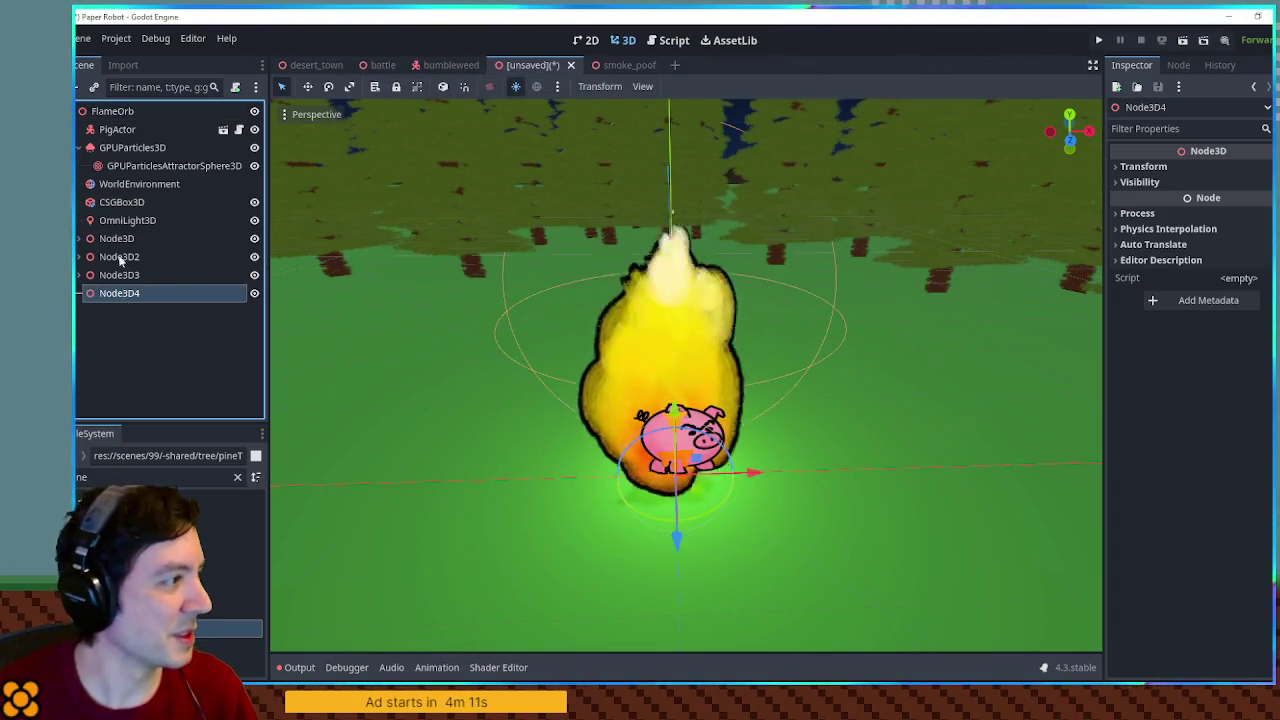
{"action": "left_click_drag", "start_coordinate": [115, 232], "coordinate": [118, 231]}
{"action": "left_click", "coordinate": [126, 256]}
{"action": "left_click", "coordinate": [126, 290], "text": "shift"}
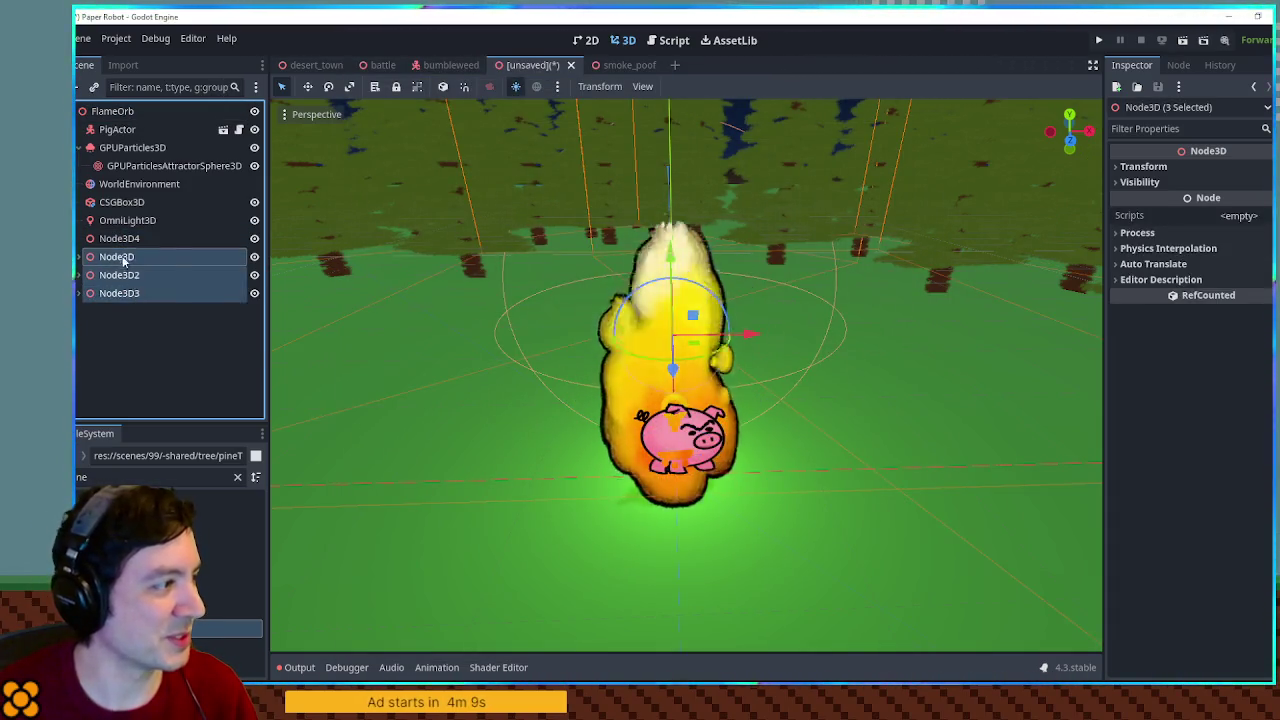
{"action": "mouse_move", "coordinate": [672, 368]}
{"action": "left_mouse_down"}
{"action": "mouse_move", "coordinate": [662, 240]}
{"action": "mouse_move", "coordinate": [676, 224]}
{"action": "left_mouse_up"}
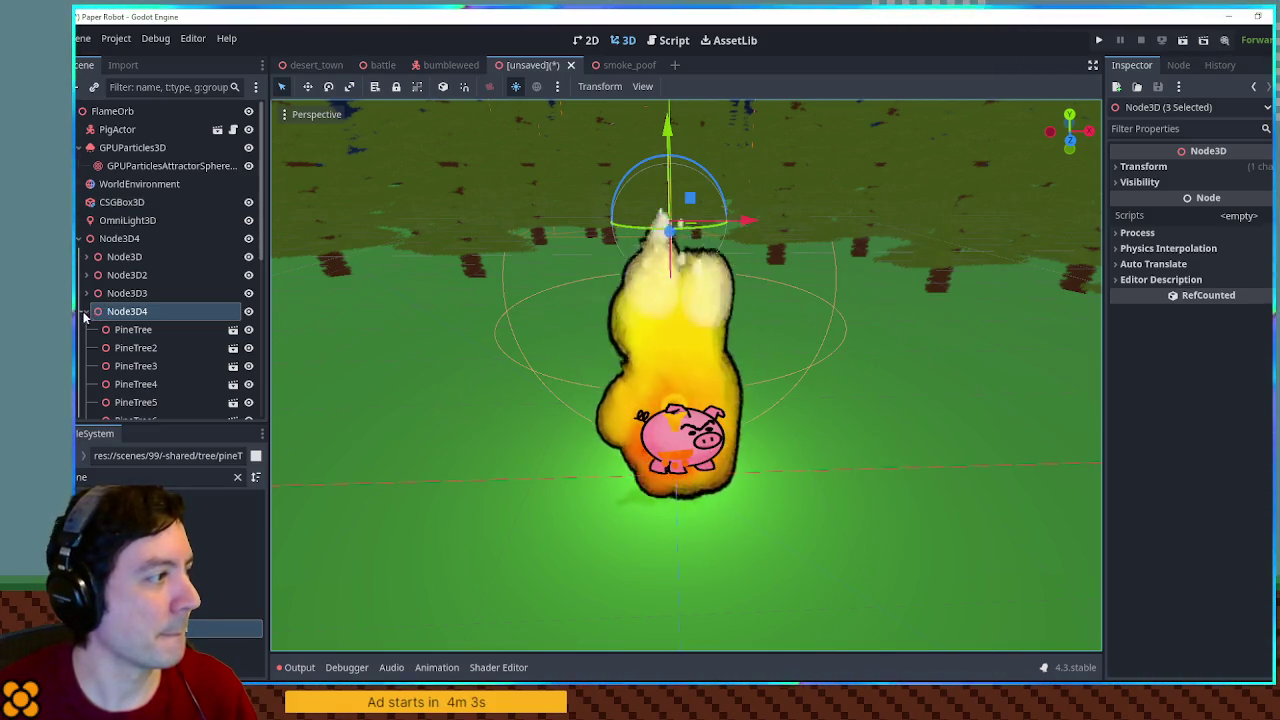
Duplicate the tree-row group several times, rotating each copy around the pig
{"action": "key", "text": "ctrl+d"}
{"action": "left_click_drag", "start_coordinate": [689, 408], "coordinate": [562, 388]}
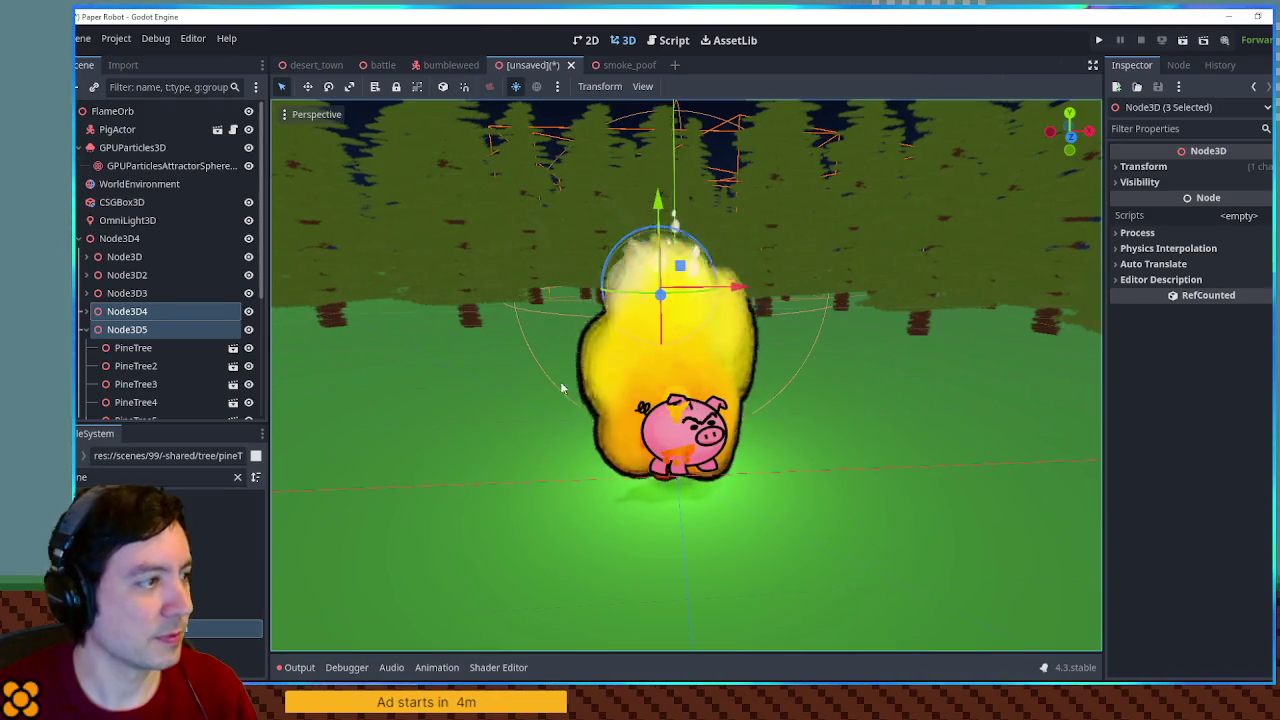
{"action": "key", "text": "ctrl+d"}
{"action": "left_click", "coordinate": [84, 348]}
{"action": "key", "text": "ctrl+d"}
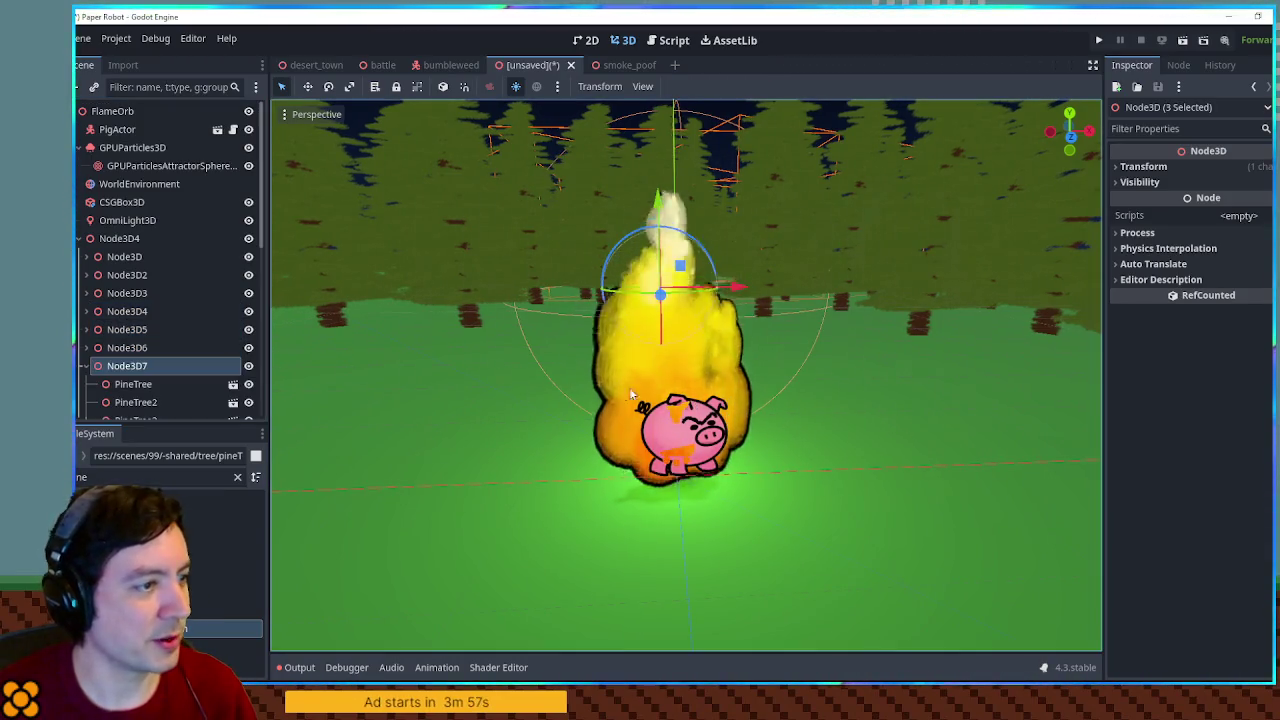
{"action": "mouse_move", "coordinate": [629, 387]}
{"action": "left_mouse_down"}
{"action": "mouse_move", "coordinate": [629, 307]}
{"action": "mouse_move", "coordinate": [643, 401]}
{"action": "mouse_move", "coordinate": [704, 392]}
{"action": "mouse_move", "coordinate": [700, 420]}
{"action": "mouse_move", "coordinate": [705, 390]}
{"action": "mouse_move", "coordinate": [692, 396]}
{"action": "left_mouse_up"}
Turn the selected tree groups around the pig and nudge the PigActor slightly forward
{"action": "scroll", "coordinate": [692, 470], "scroll_direction": "down", "scroll_amount": 3}
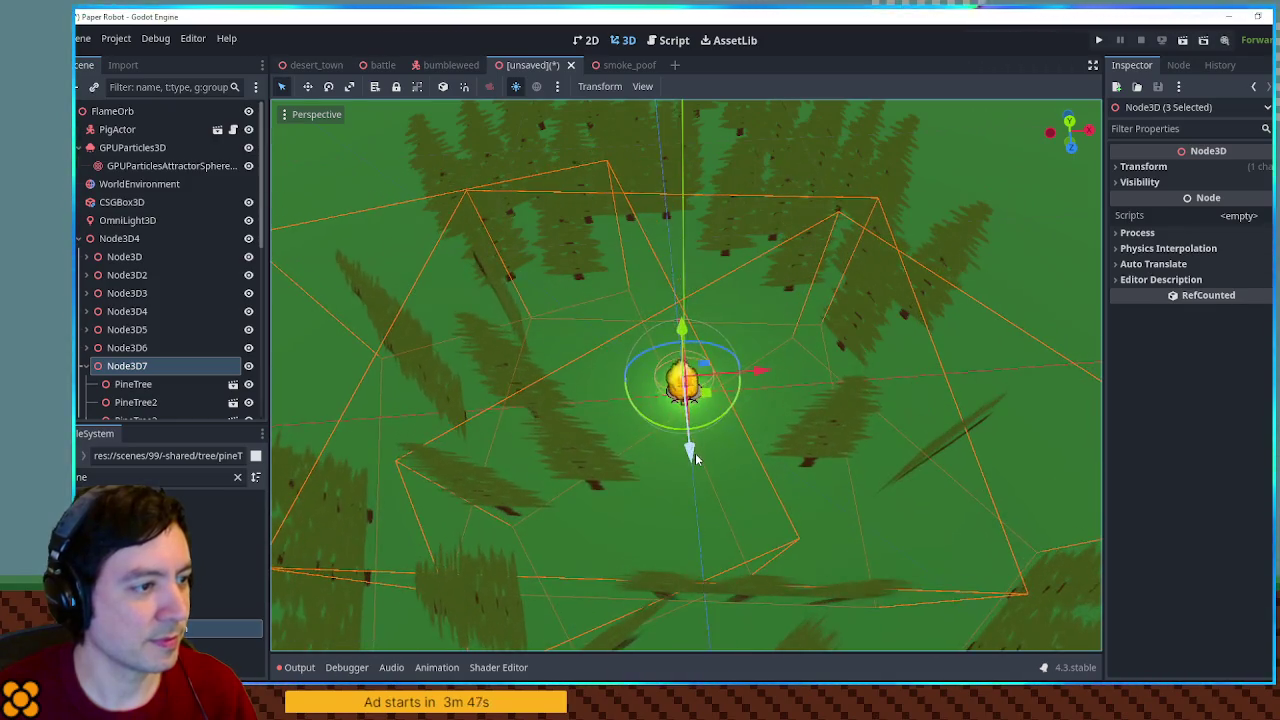
{"action": "scroll", "coordinate": [691, 449], "scroll_direction": "up", "scroll_amount": 5}
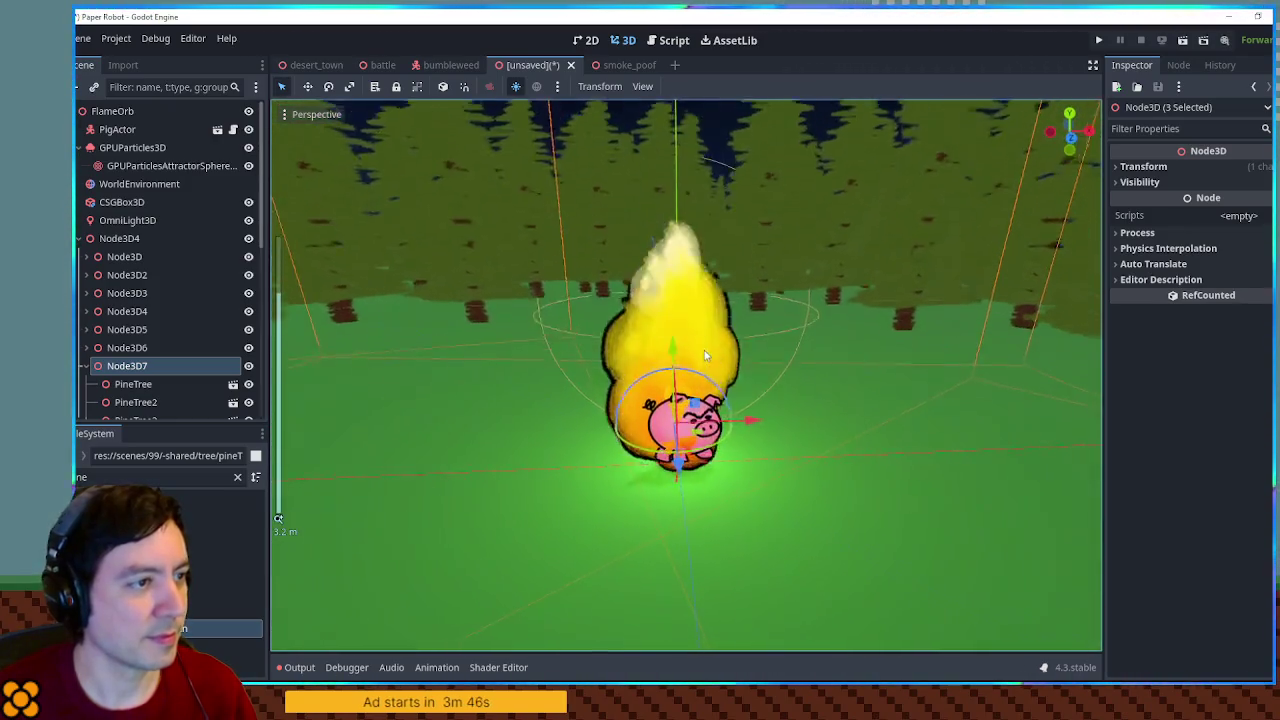
{"action": "left_click_drag", "start_coordinate": [705, 355], "coordinate": [714, 377]}
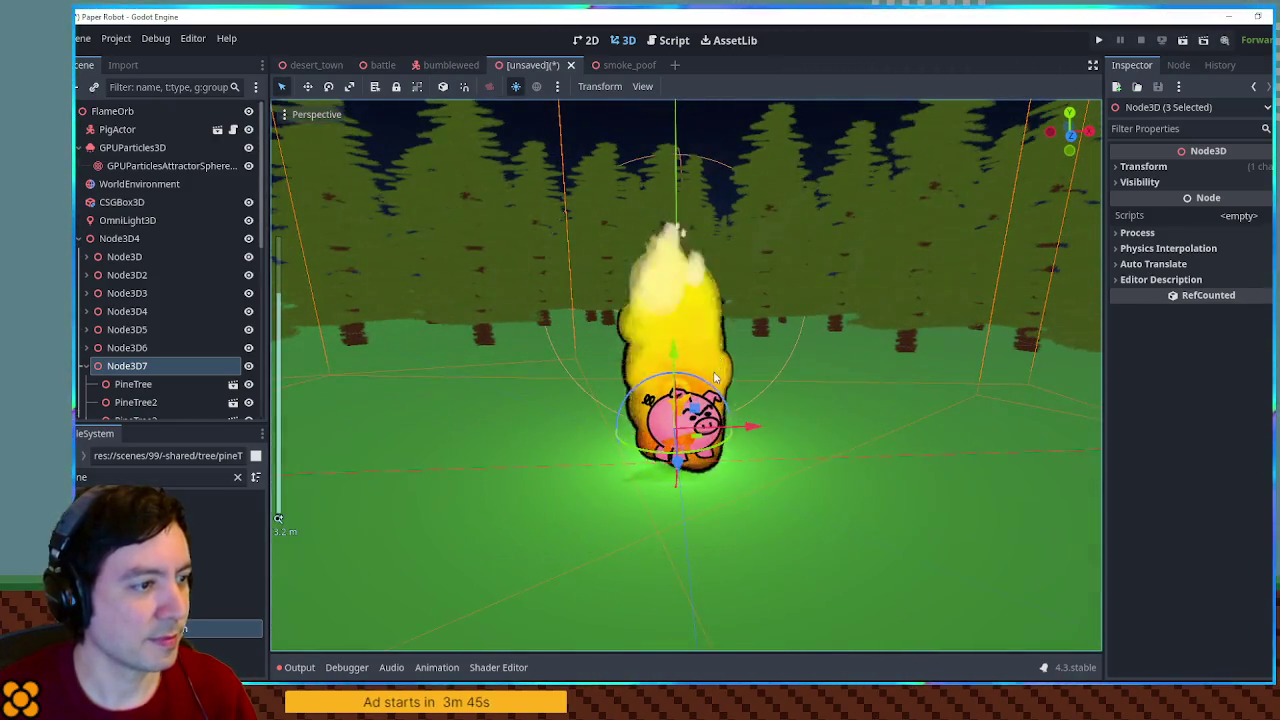
{"action": "mouse_move", "coordinate": [576, 392]}
{"action": "left_mouse_down"}
{"action": "mouse_move", "coordinate": [770, 371]}
{"action": "mouse_move", "coordinate": [766, 446]}
{"action": "mouse_move", "coordinate": [771, 414]}
{"action": "left_mouse_up"}
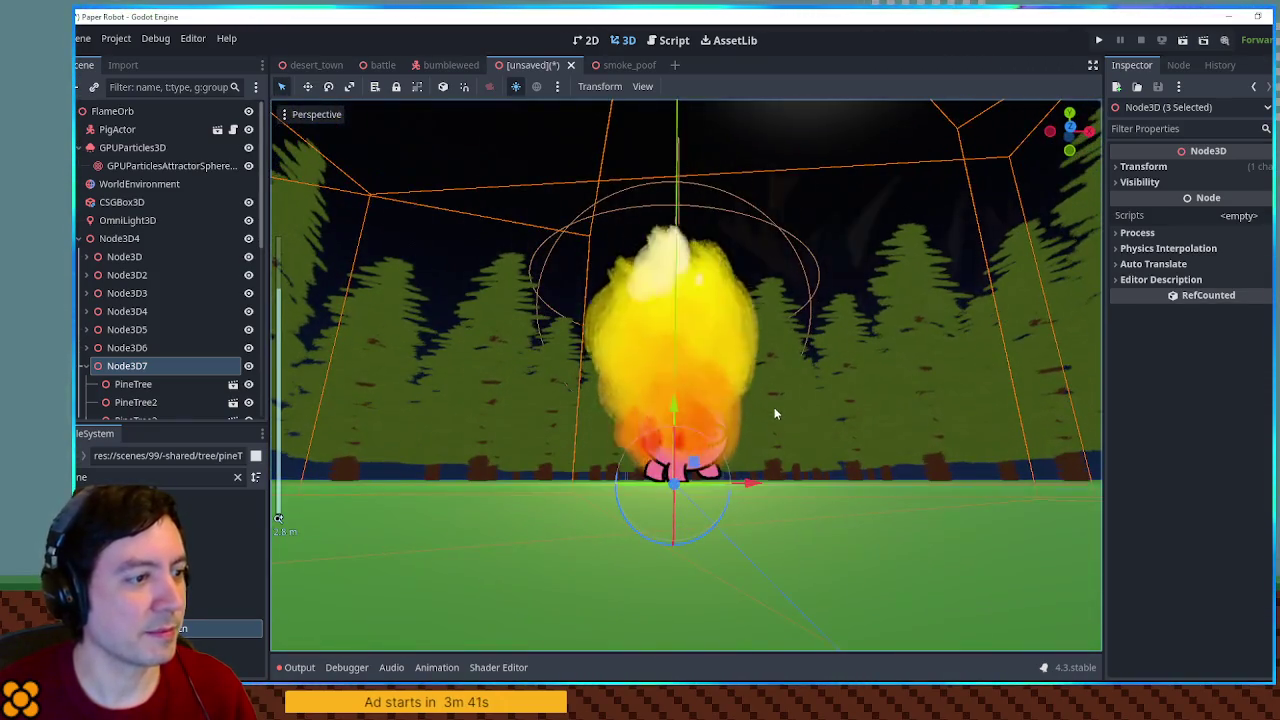
{"action": "left_click", "coordinate": [117, 129]}
{"action": "left_click_drag", "start_coordinate": [688, 495], "coordinate": [741, 505]}
Collapse the Node3D7 pine tree group in the Scene dock
{"action": "left_click", "coordinate": [855, 209]}
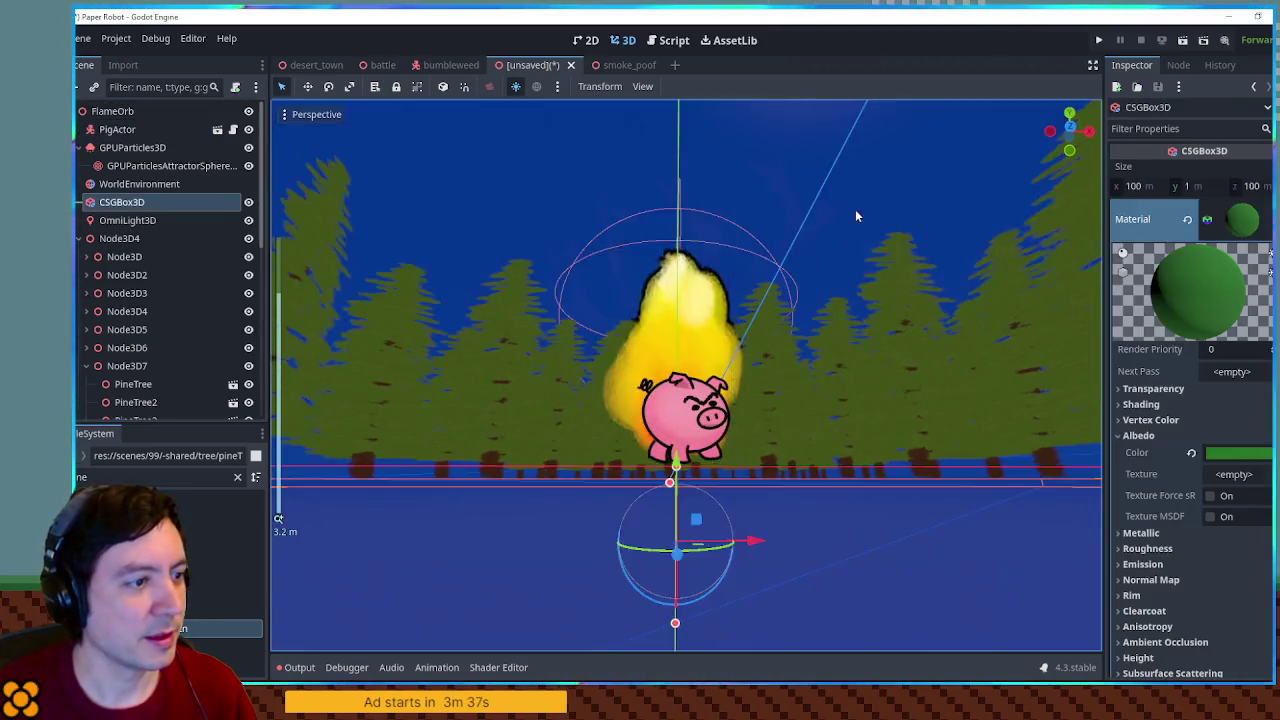
{"action": "scroll", "coordinate": [799, 226], "scroll_direction": "down", "scroll_amount": 5}
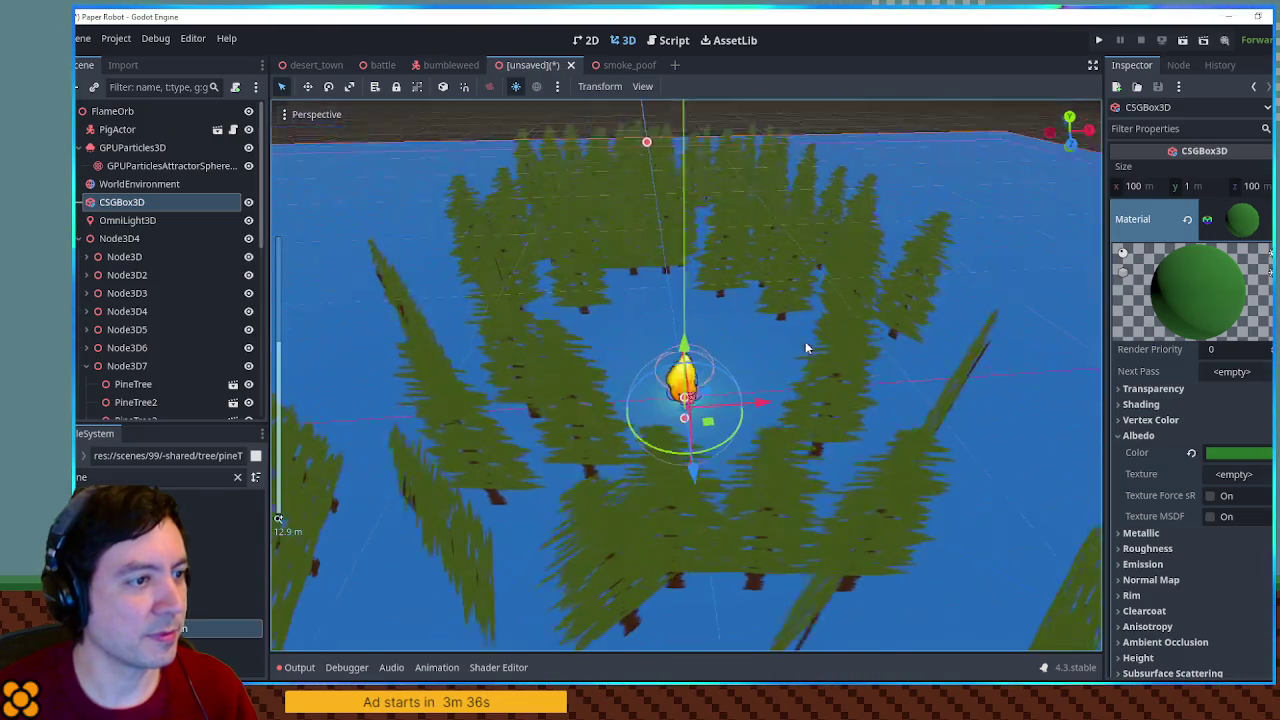
{"action": "scroll", "coordinate": [755, 292], "scroll_direction": "up", "scroll_amount": 3}
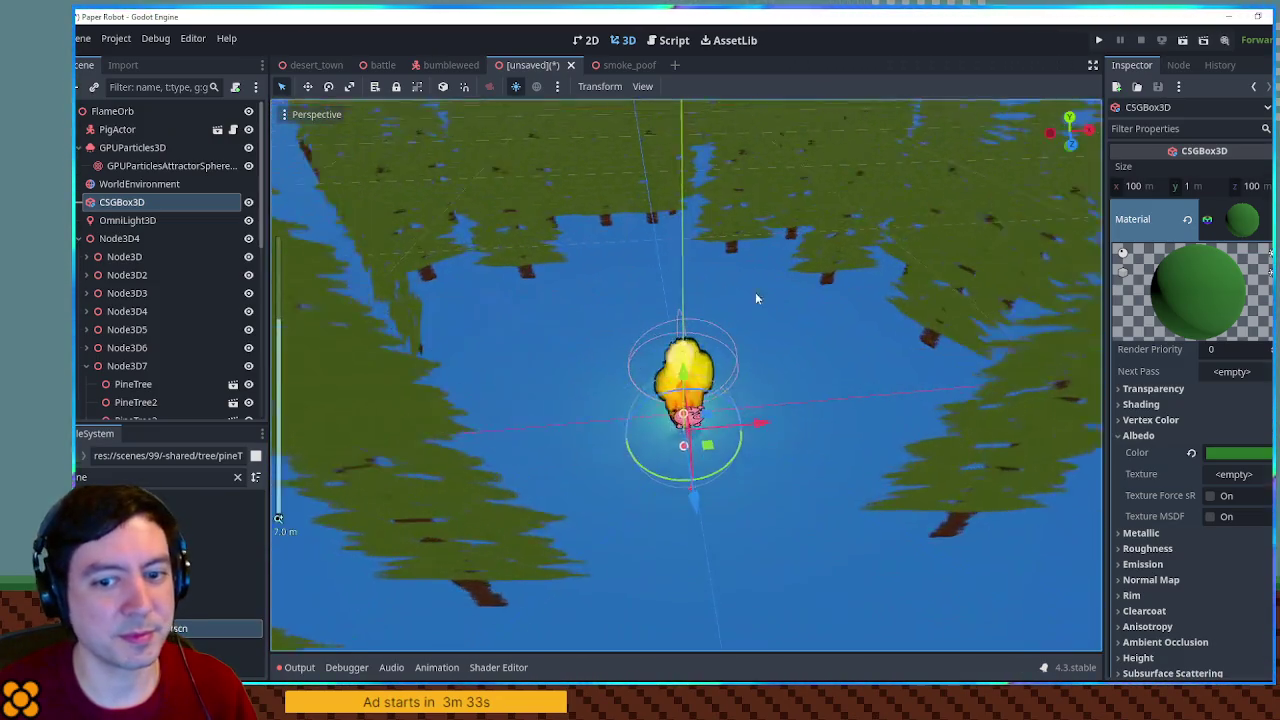
{"action": "scroll", "coordinate": [747, 295], "scroll_direction": "down", "scroll_amount": 5}
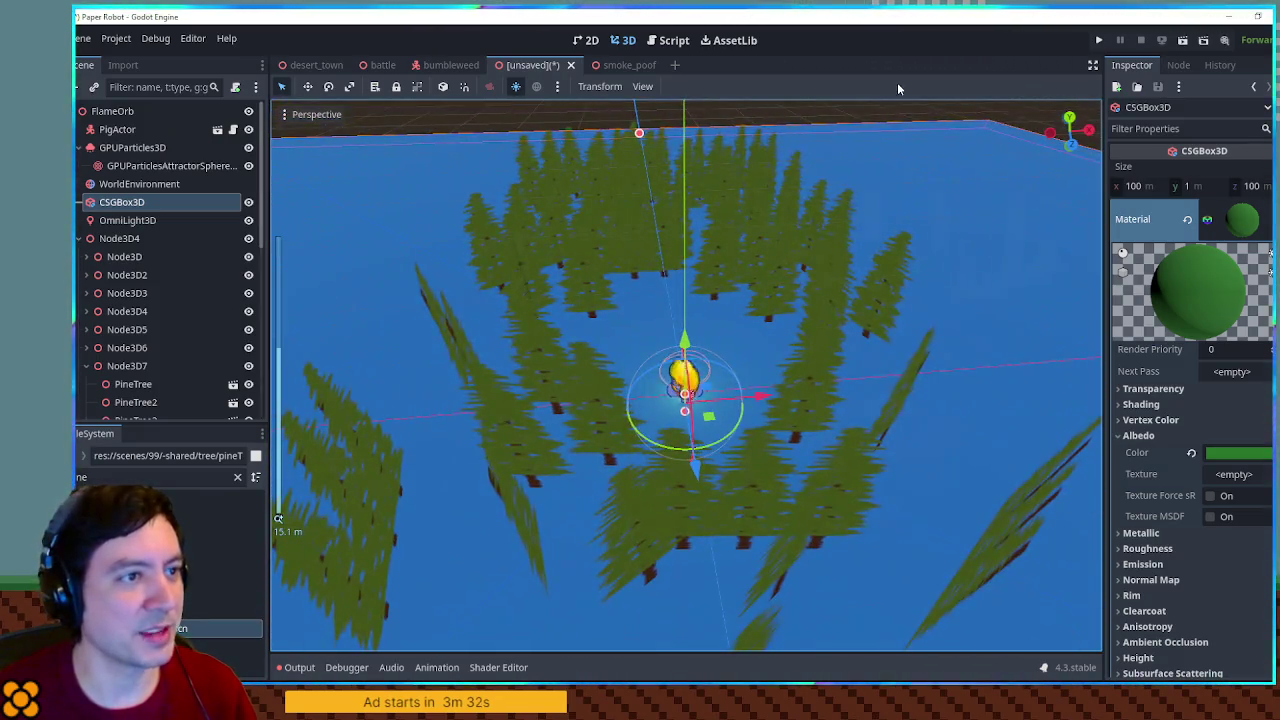
{"action": "left_click", "coordinate": [893, 102]}
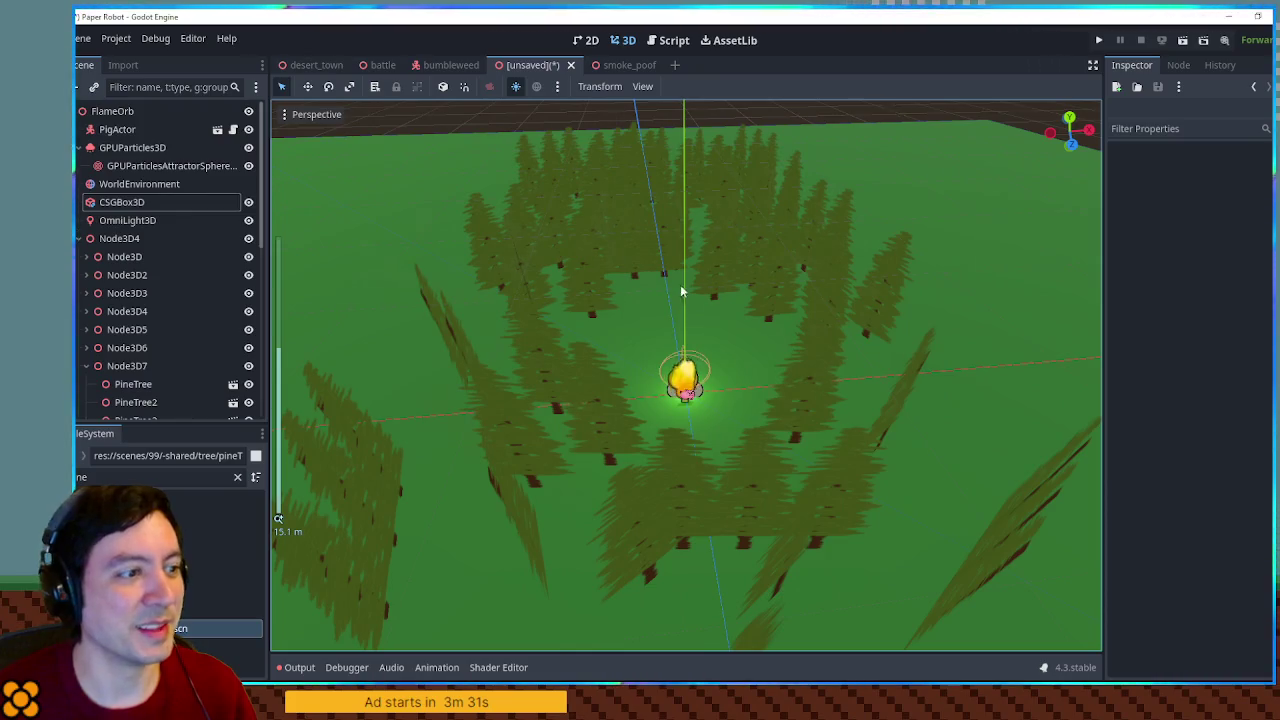
{"action": "scroll", "coordinate": [700, 340], "scroll_direction": "up", "scroll_amount": 6}
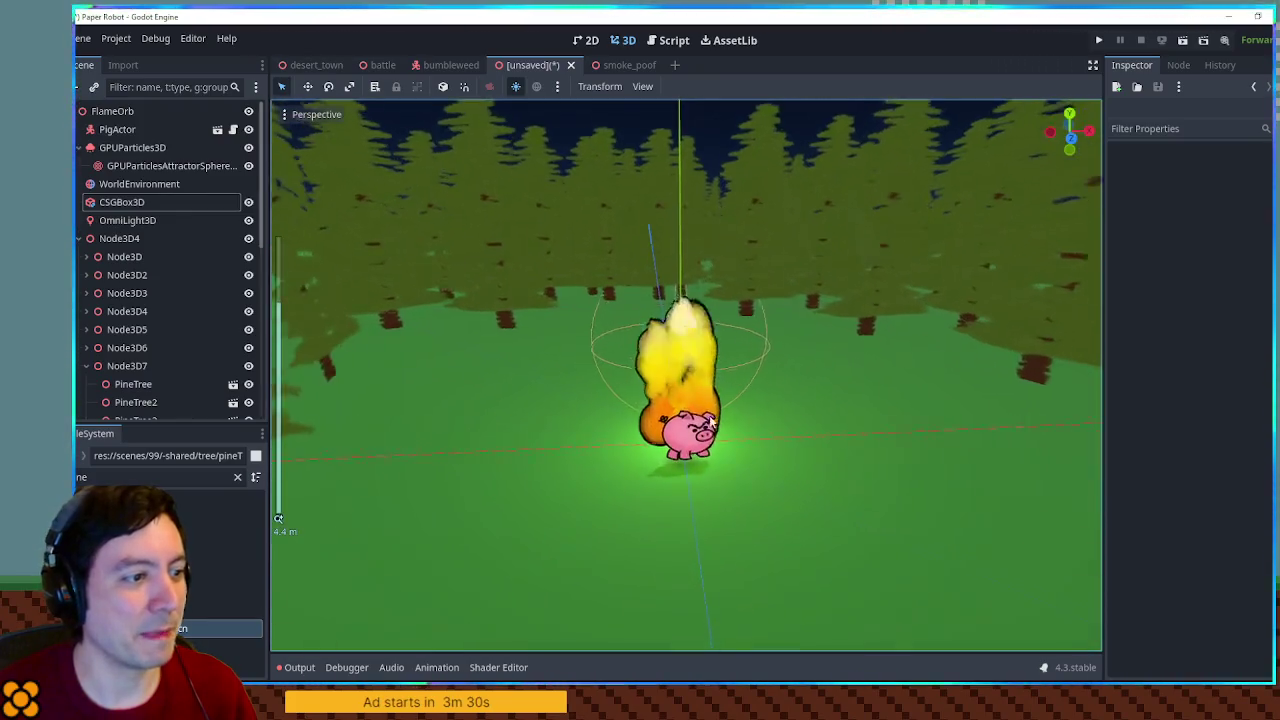
{"action": "scroll", "coordinate": [712, 425], "scroll_direction": "up", "scroll_amount": 3}
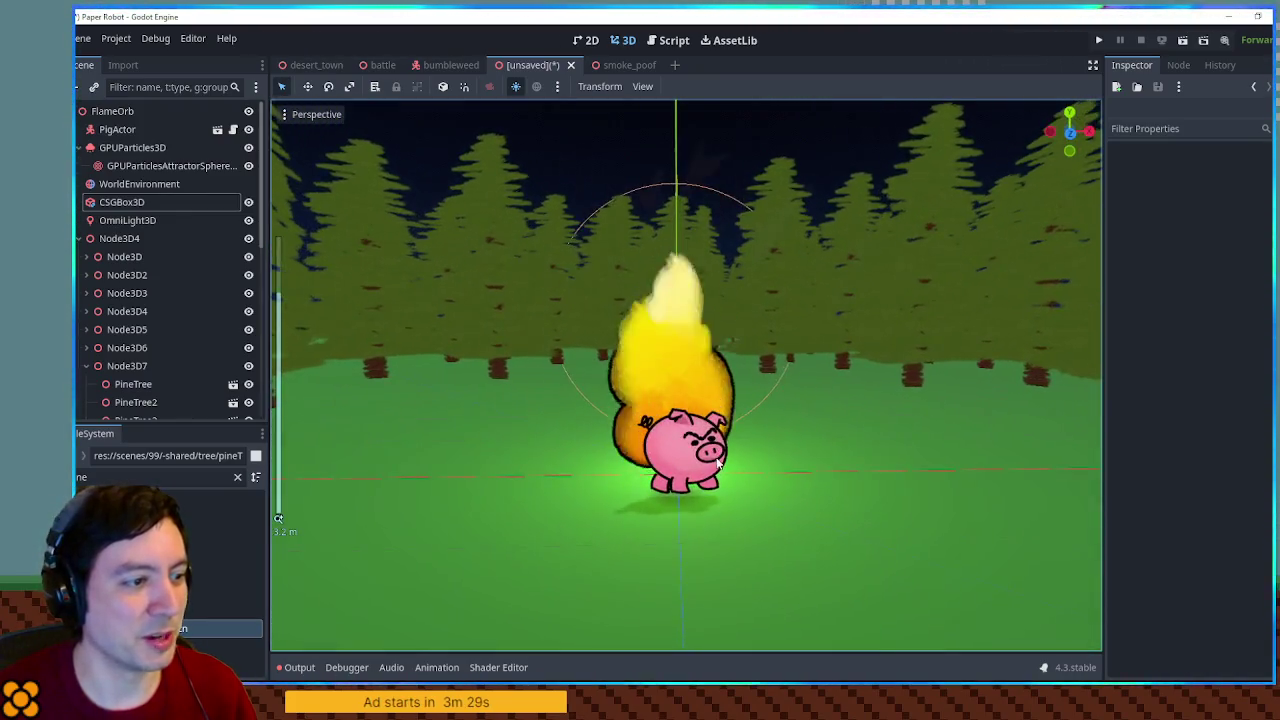
{"action": "scroll", "coordinate": [728, 445], "scroll_direction": "up", "scroll_amount": 1}
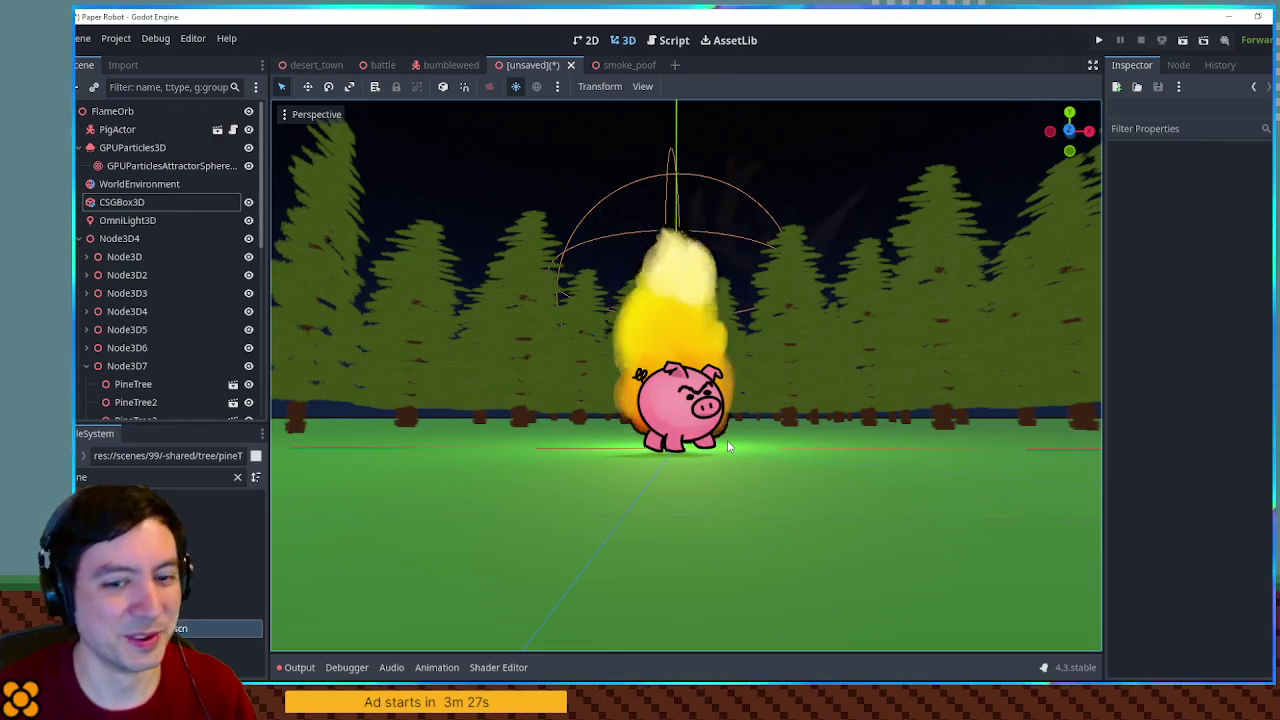
{"action": "scroll", "coordinate": [714, 437], "scroll_direction": "up", "scroll_amount": 2}
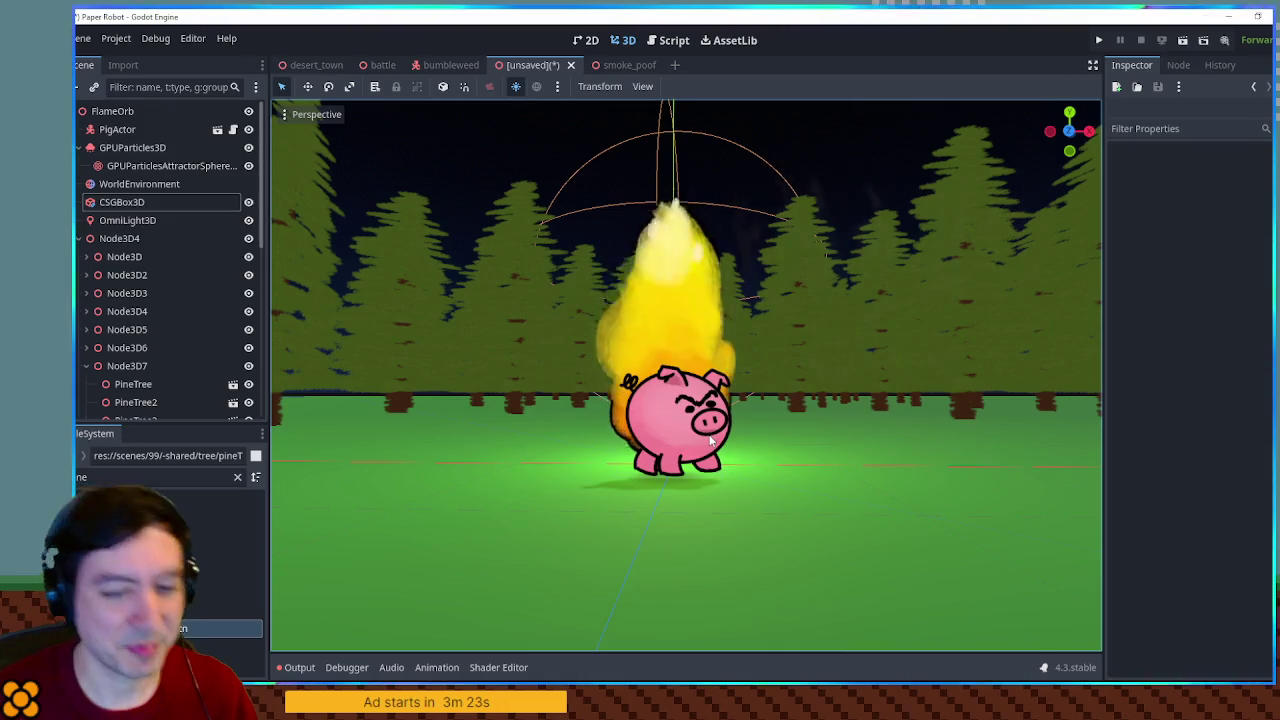
{"action": "scroll", "coordinate": [713, 455], "scroll_direction": "down", "scroll_amount": 3}
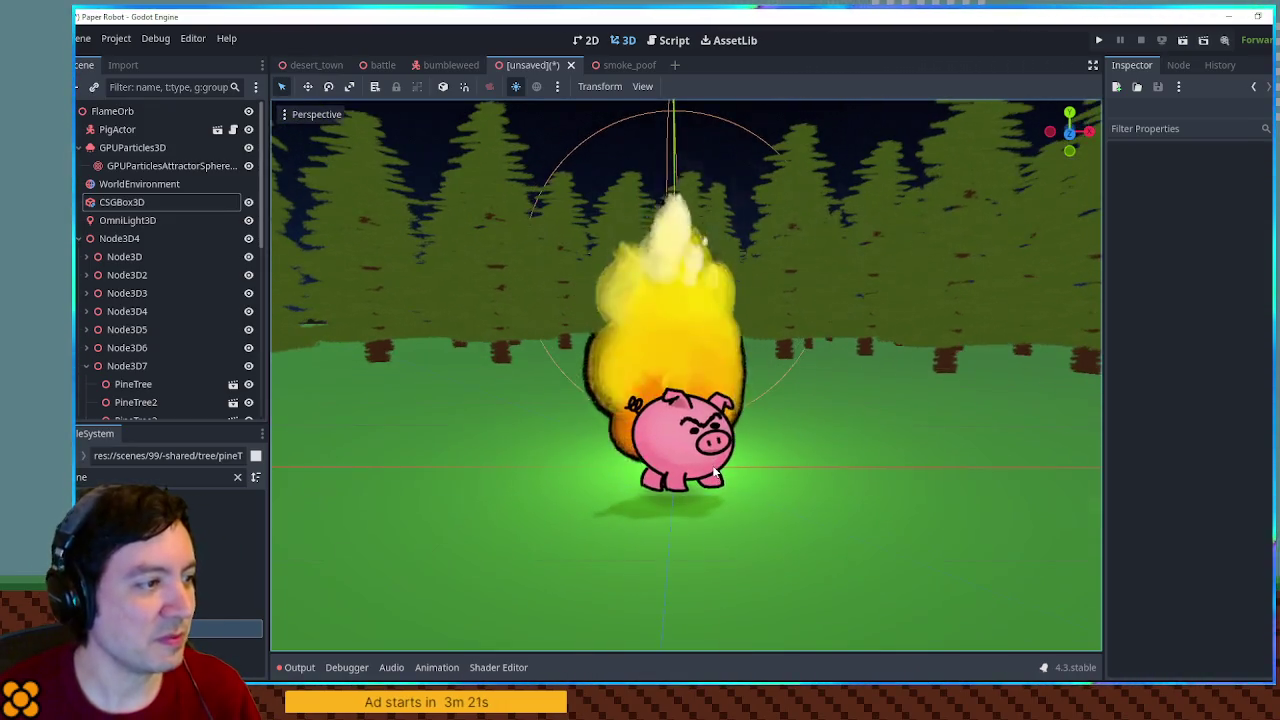
{"action": "scroll", "coordinate": [711, 455], "scroll_direction": "up", "scroll_amount": 2}
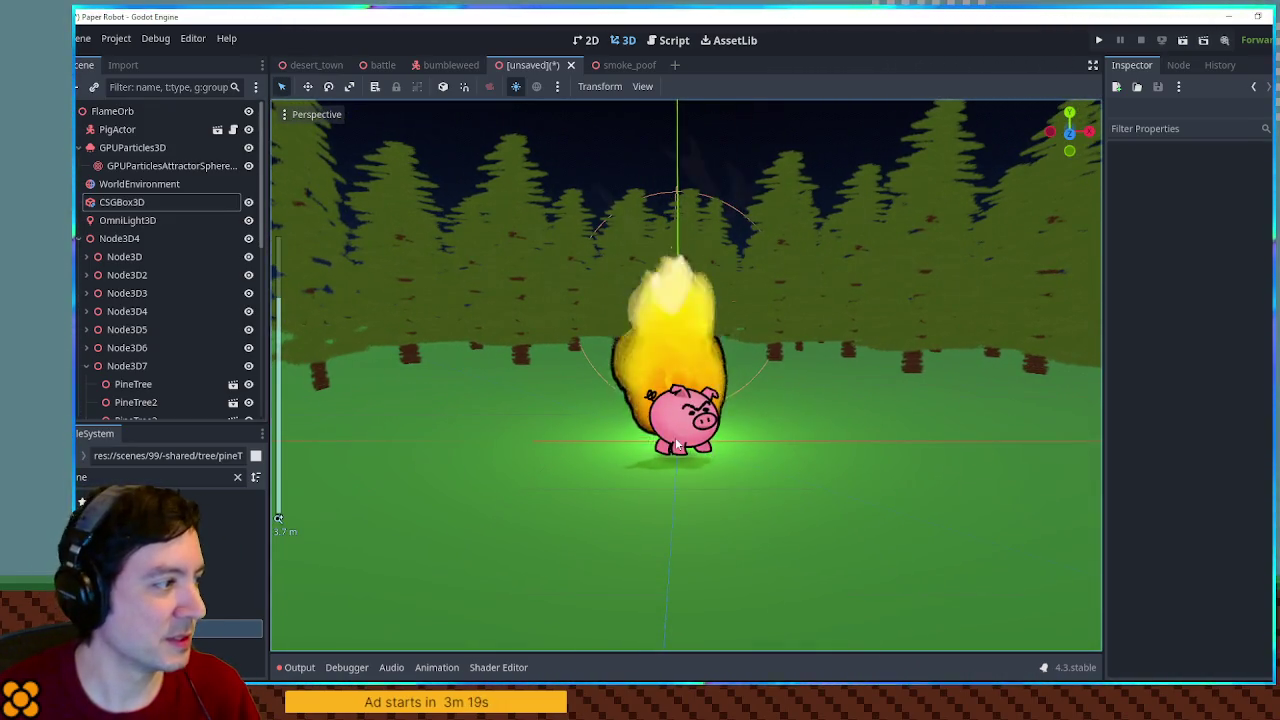
{"action": "left_click", "coordinate": [88, 366]}
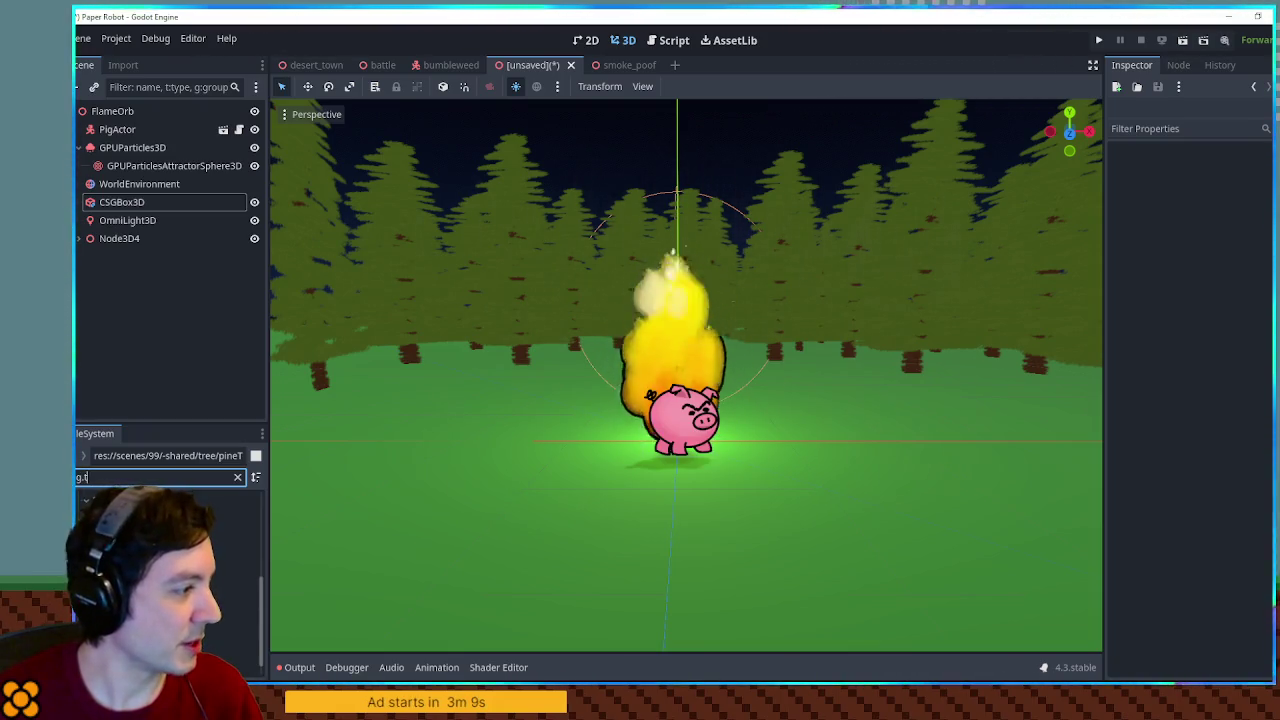
Instance log.tscn under the scene root, rotate it 90° and place it left of the fire
{"action": "mouse_move", "coordinate": [405, 443]}
{"action": "left_mouse_down"}
{"action": "mouse_move", "coordinate": [443, 429]}
{"action": "mouse_move", "coordinate": [462, 489]}
{"action": "mouse_move", "coordinate": [195, 249]}
{"action": "left_mouse_up"}
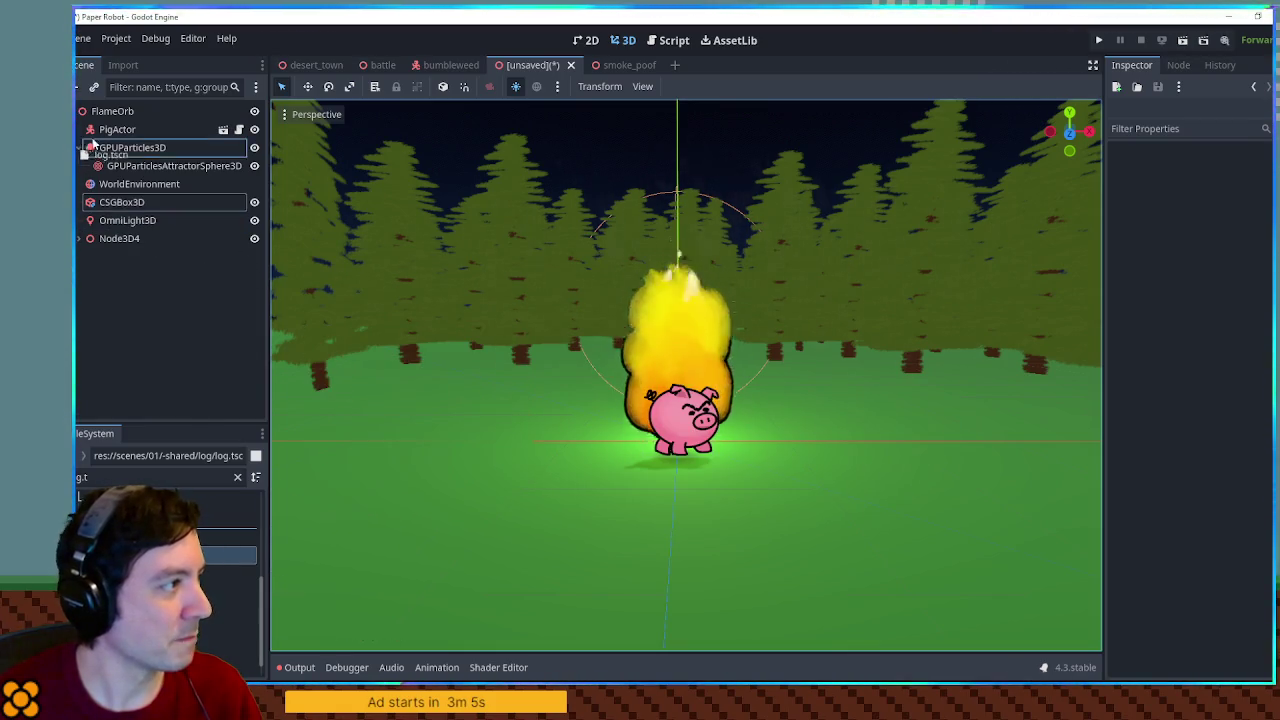
{"action": "left_click_drag", "start_coordinate": [111, 115], "coordinate": [112, 116]}
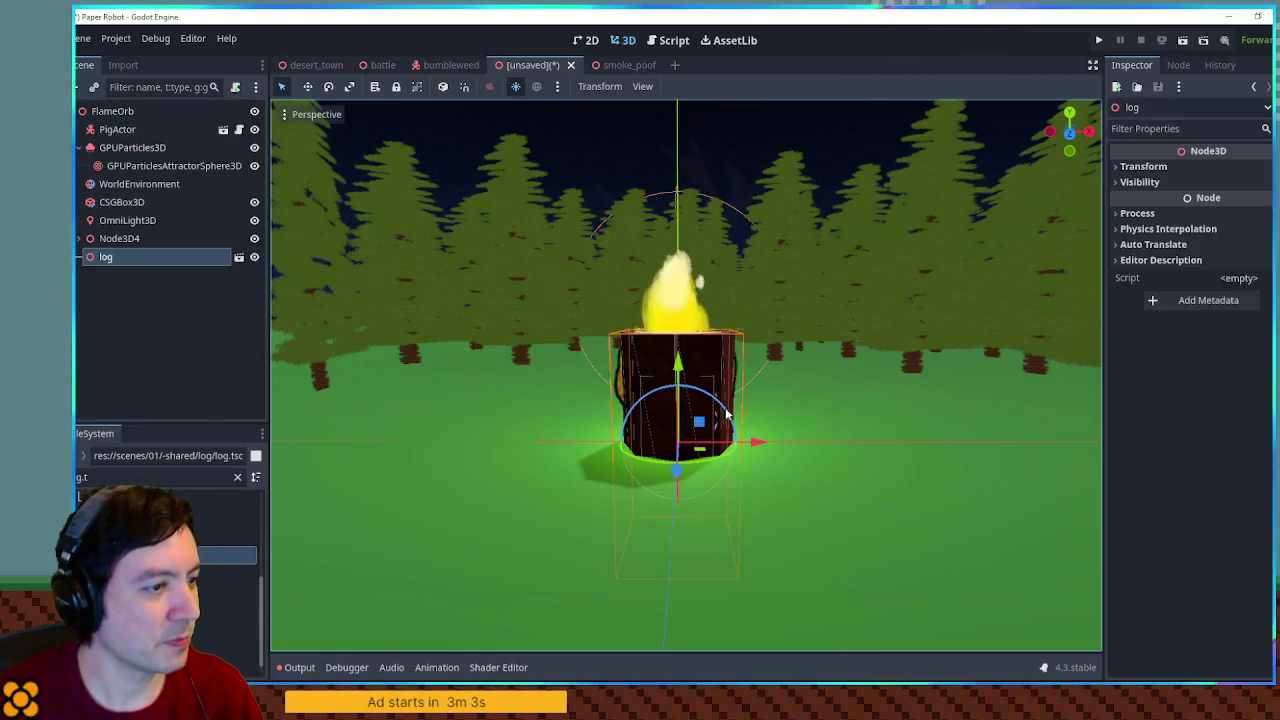
{"action": "left_click_drag", "start_coordinate": [694, 396], "coordinate": [631, 392]}
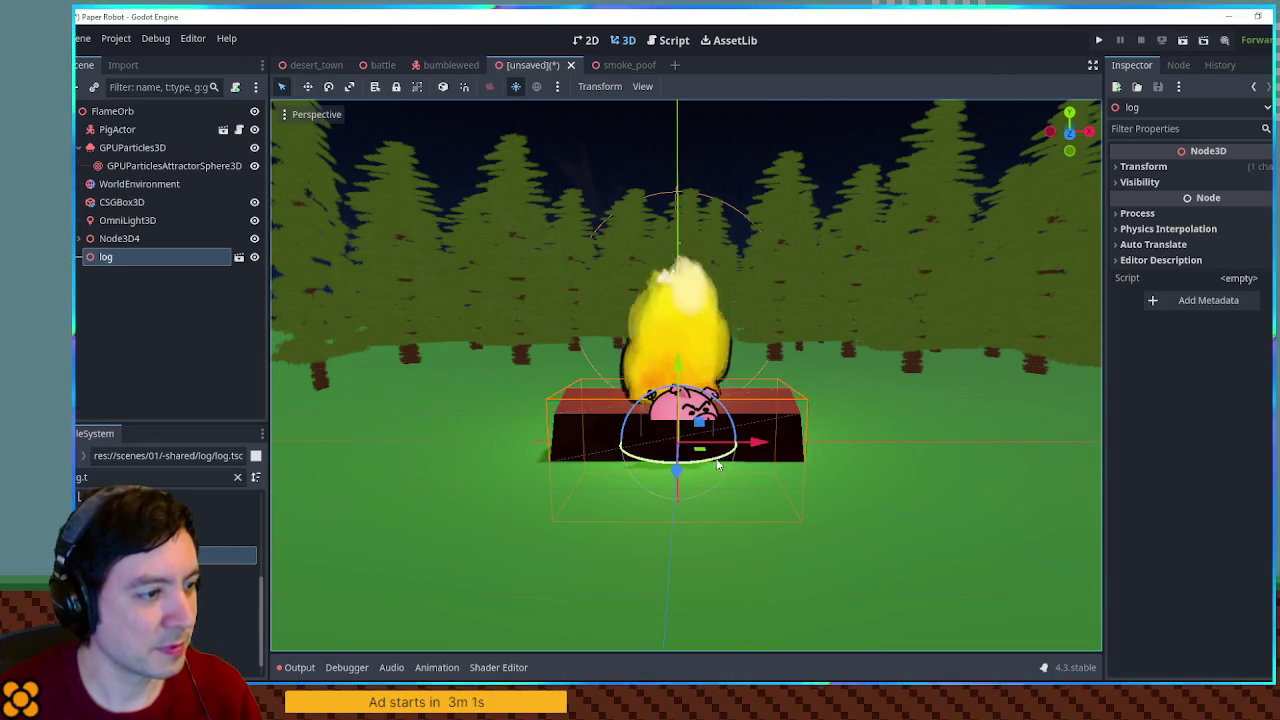
{"action": "mouse_move", "coordinate": [701, 453]}
{"action": "left_mouse_down"}
{"action": "mouse_move", "coordinate": [543, 422]}
{"action": "mouse_move", "coordinate": [581, 455]}
{"action": "mouse_move", "coordinate": [571, 517]}
{"action": "left_mouse_up"}
Duplicate the log and rotate the copy onto the pig's other side
{"action": "key", "text": "ctrl+d"}
{"action": "mouse_move", "coordinate": [564, 413]}
{"action": "left_mouse_down"}
{"action": "mouse_move", "coordinate": [530, 440]}
{"action": "mouse_move", "coordinate": [897, 492]}
{"action": "mouse_move", "coordinate": [855, 499]}
{"action": "mouse_move", "coordinate": [854, 435]}
{"action": "left_mouse_up"}
{"action": "left_click", "coordinate": [797, 367]}
{"action": "left_click_drag", "start_coordinate": [797, 367], "coordinate": [803, 156]}
{"action": "left_click", "coordinate": [803, 153]}
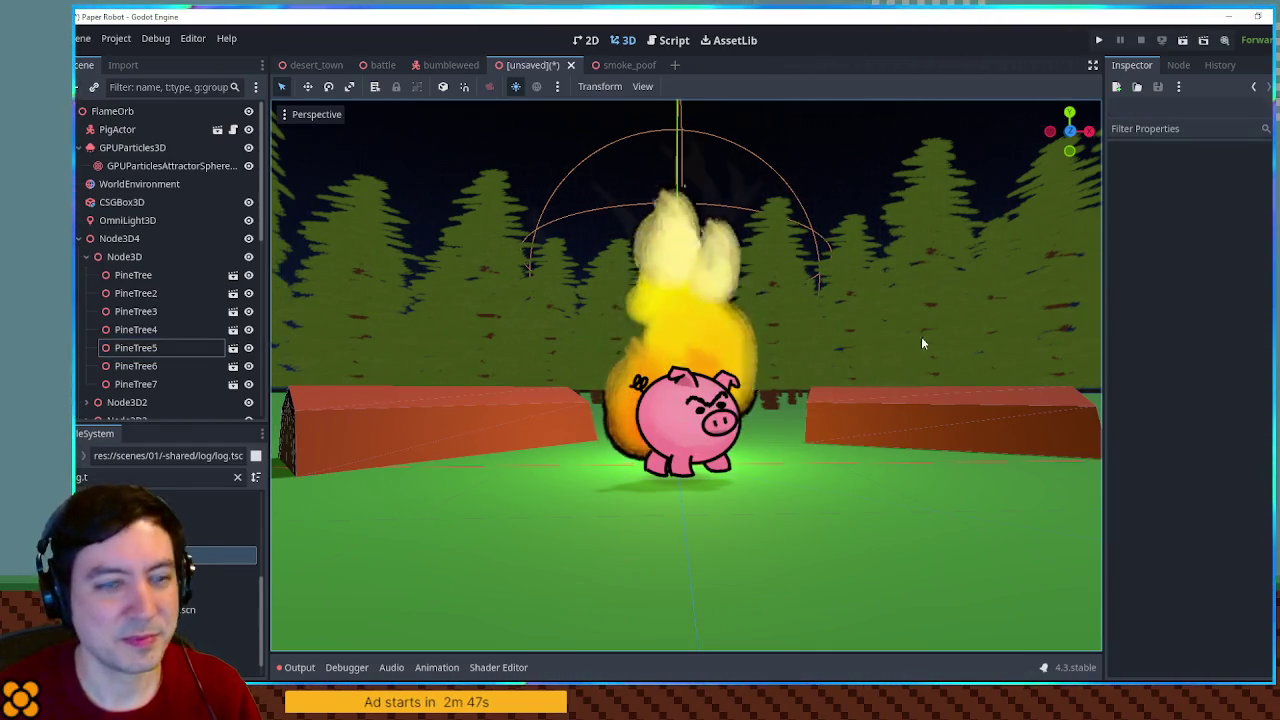
{"action": "left_click_drag", "start_coordinate": [863, 332], "coordinate": [857, 344]}
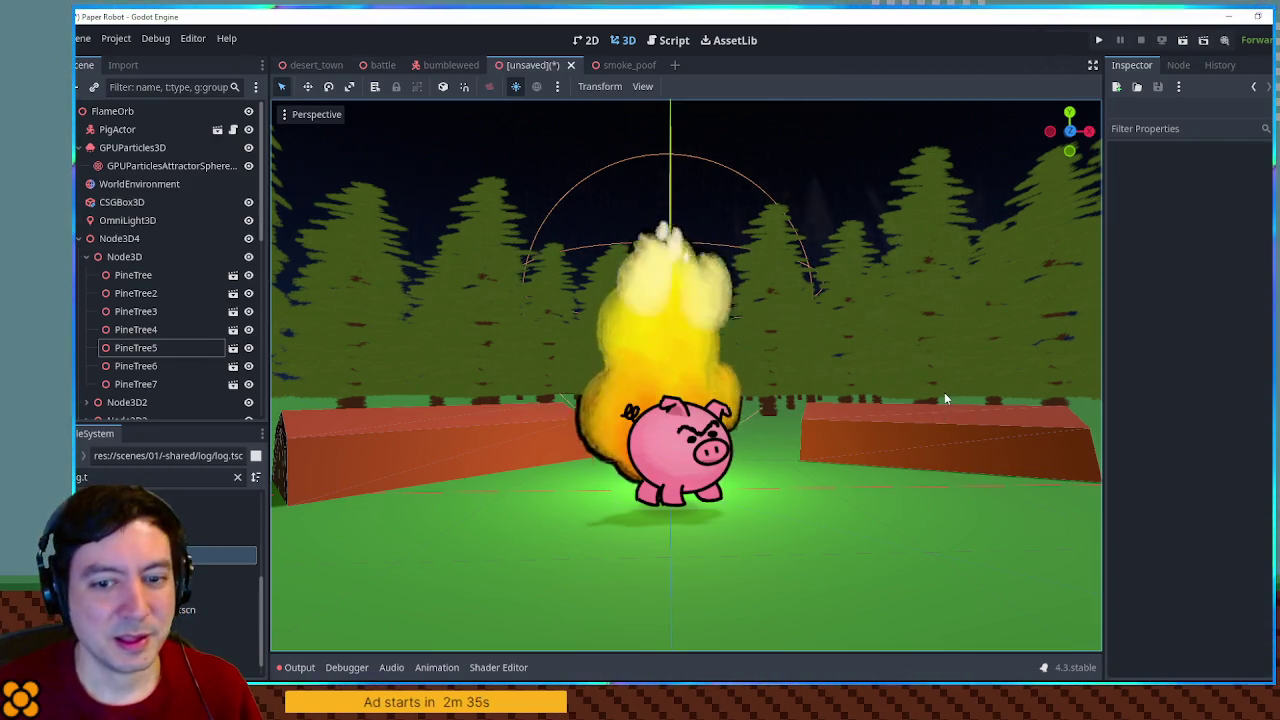
{"action": "mouse_move", "coordinate": [805, 247]}
{"action": "left_mouse_down"}
{"action": "mouse_move", "coordinate": [842, 292]}
{"action": "mouse_move", "coordinate": [929, 300]}
{"action": "mouse_move", "coordinate": [787, 257]}
{"action": "mouse_move", "coordinate": [794, 232]}
{"action": "left_mouse_up"}
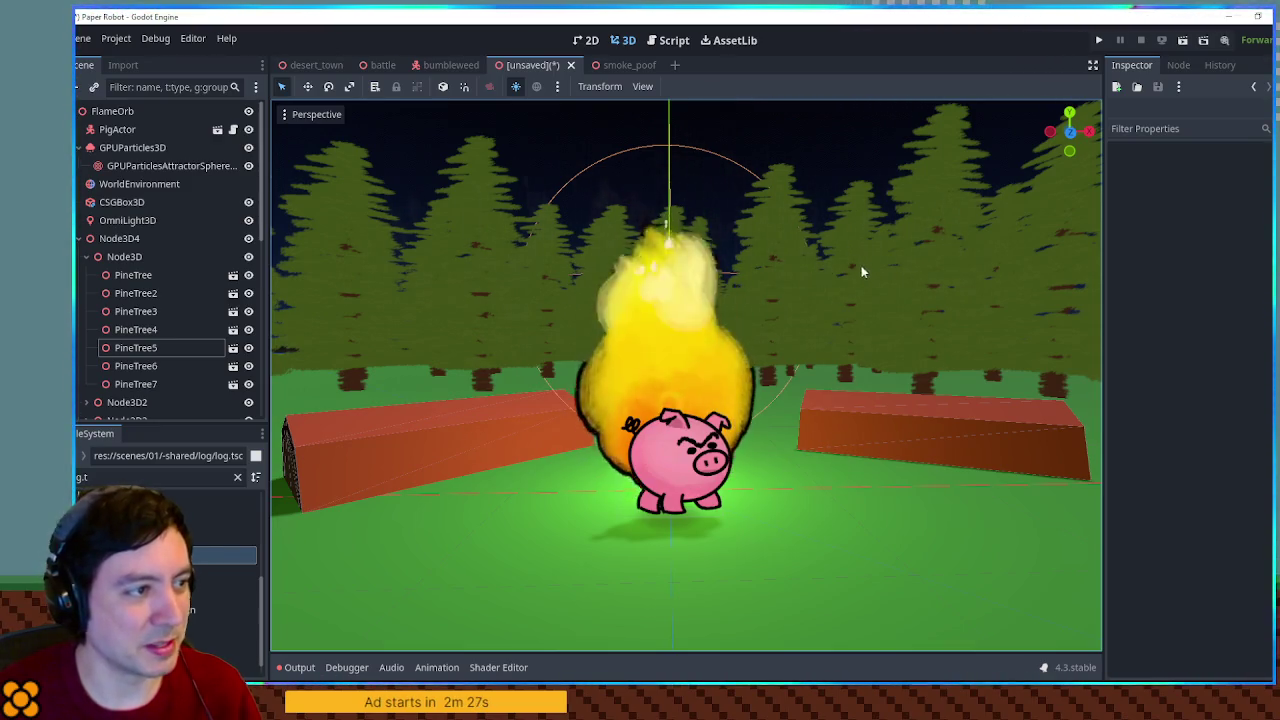
Raise the GPUParticlesAttractorSphere3D above the fire and grow its radius from 1.49 to 1.84
{"action": "left_click", "coordinate": [172, 166]}
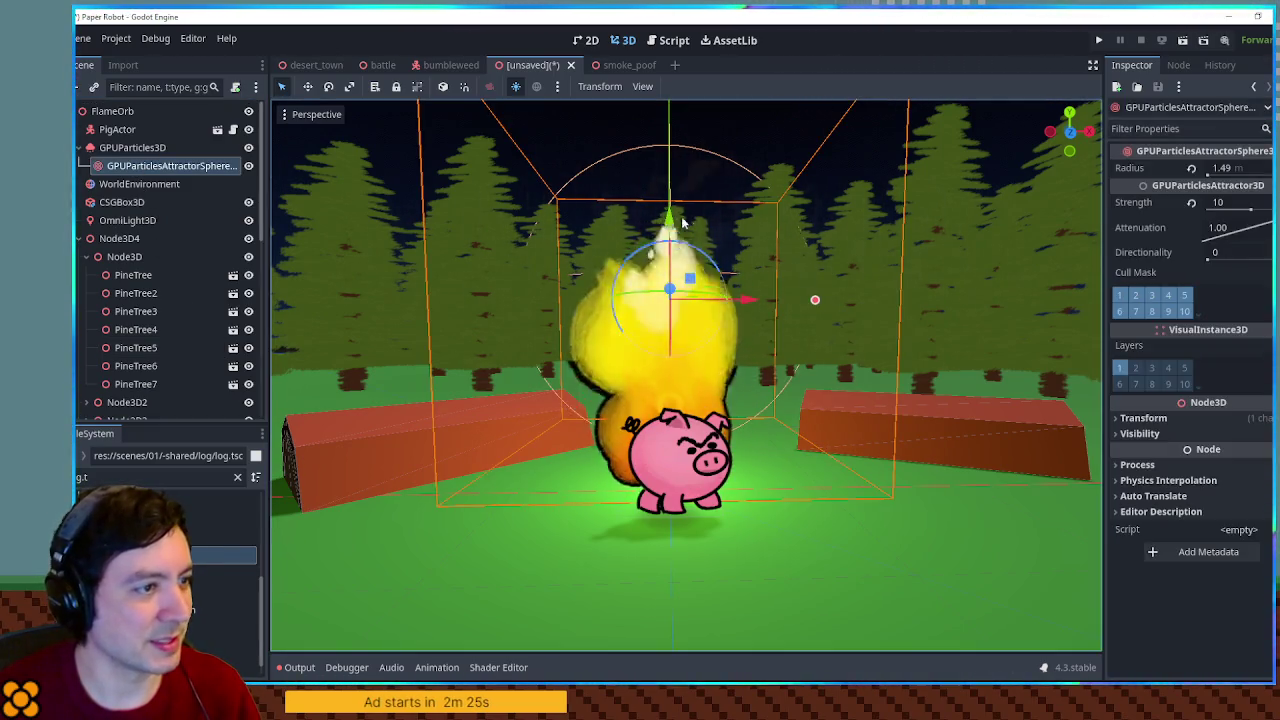
{"action": "mouse_move", "coordinate": [668, 214]}
{"action": "left_mouse_down"}
{"action": "mouse_move", "coordinate": [669, 176]}
{"action": "mouse_move", "coordinate": [669, 190]}
{"action": "left_mouse_up"}
{"action": "left_click_drag", "start_coordinate": [817, 276], "coordinate": [849, 274]}
{"action": "left_click_drag", "start_coordinate": [674, 200], "coordinate": [679, 151]}
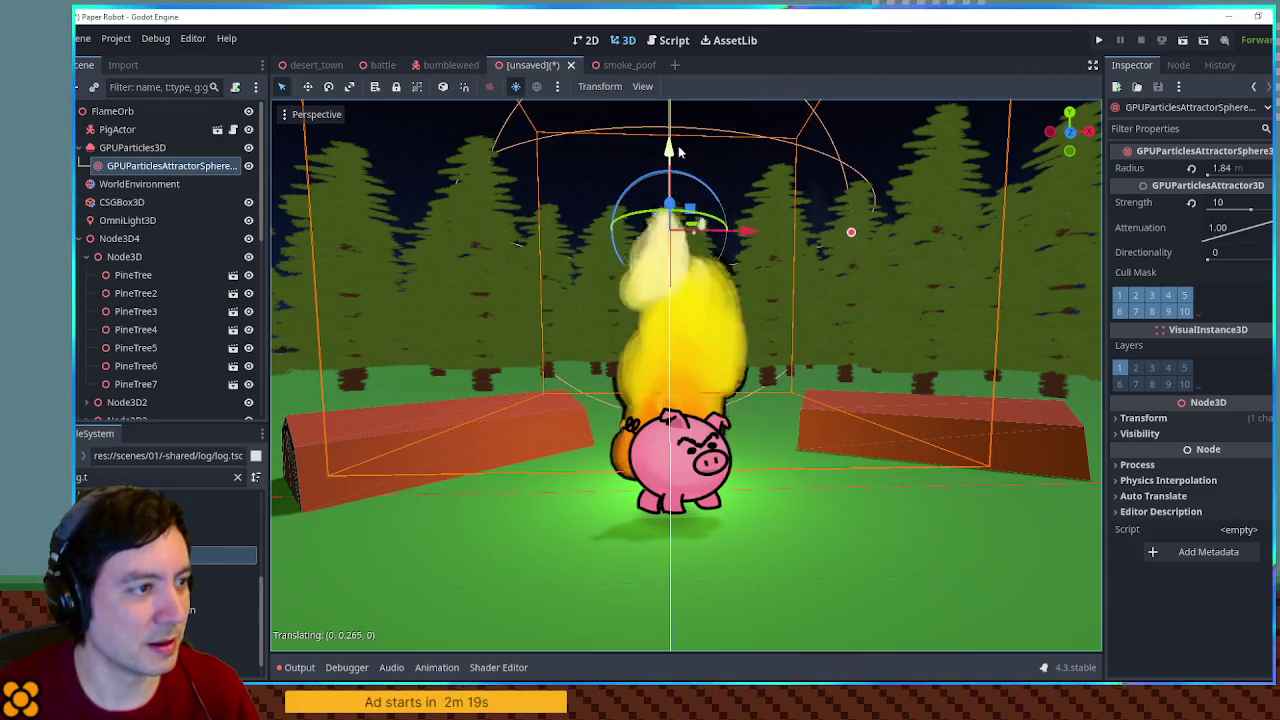
{"action": "left_click", "coordinate": [899, 120]}
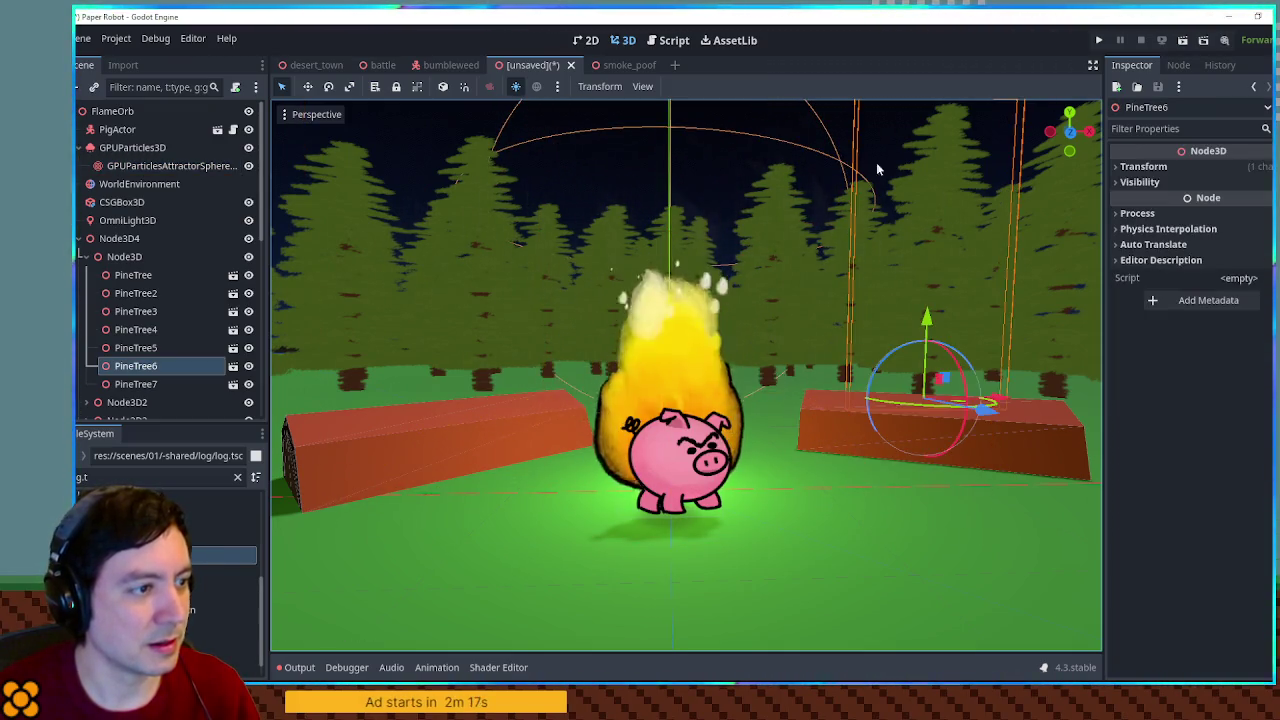
{"action": "left_click_drag", "start_coordinate": [839, 360], "coordinate": [825, 378]}
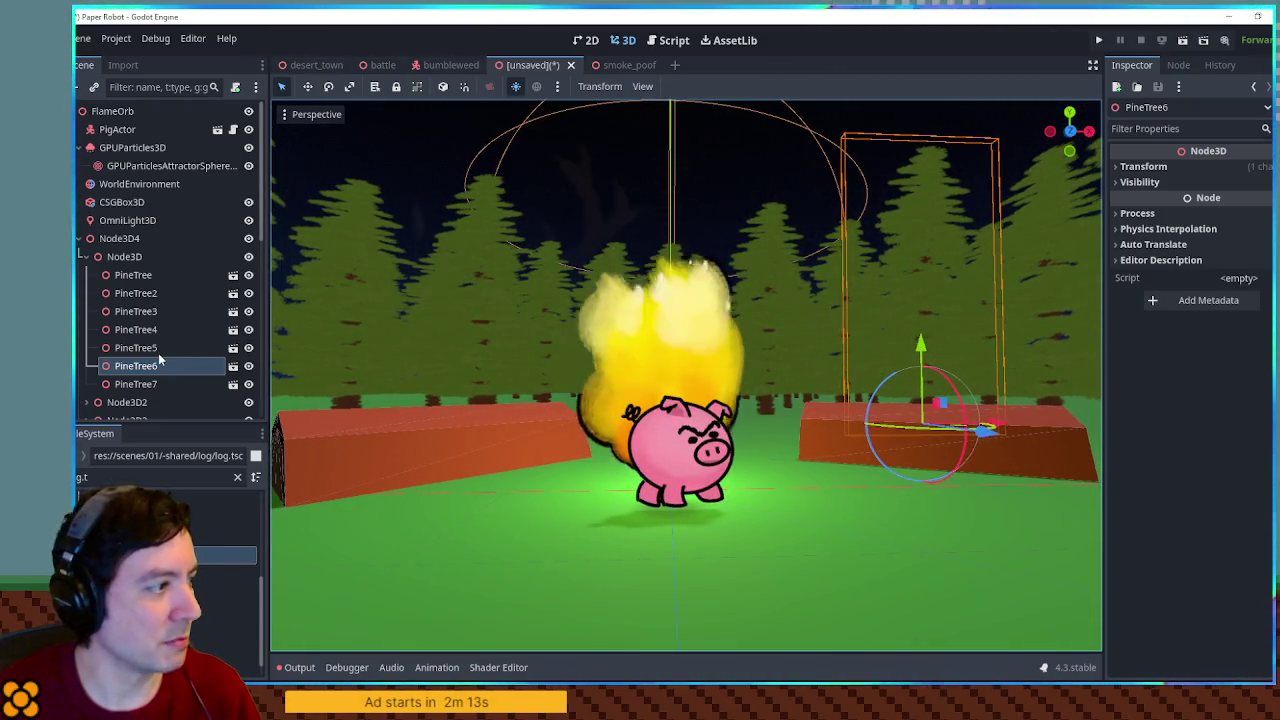
Lower the late point on the GPUParticles3D scale curve for thinner flames
{"action": "left_click", "coordinate": [135, 148]}
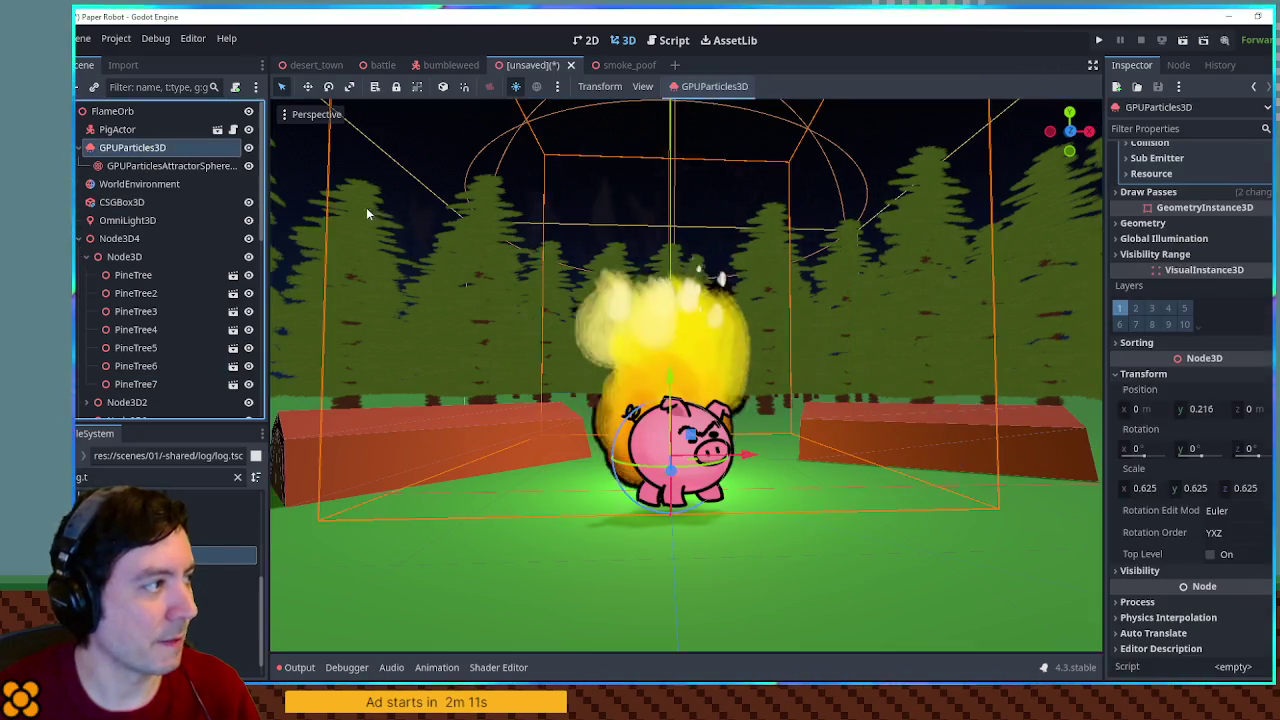
{"action": "scroll", "coordinate": [1166, 198], "scroll_direction": "up", "scroll_amount": 5}
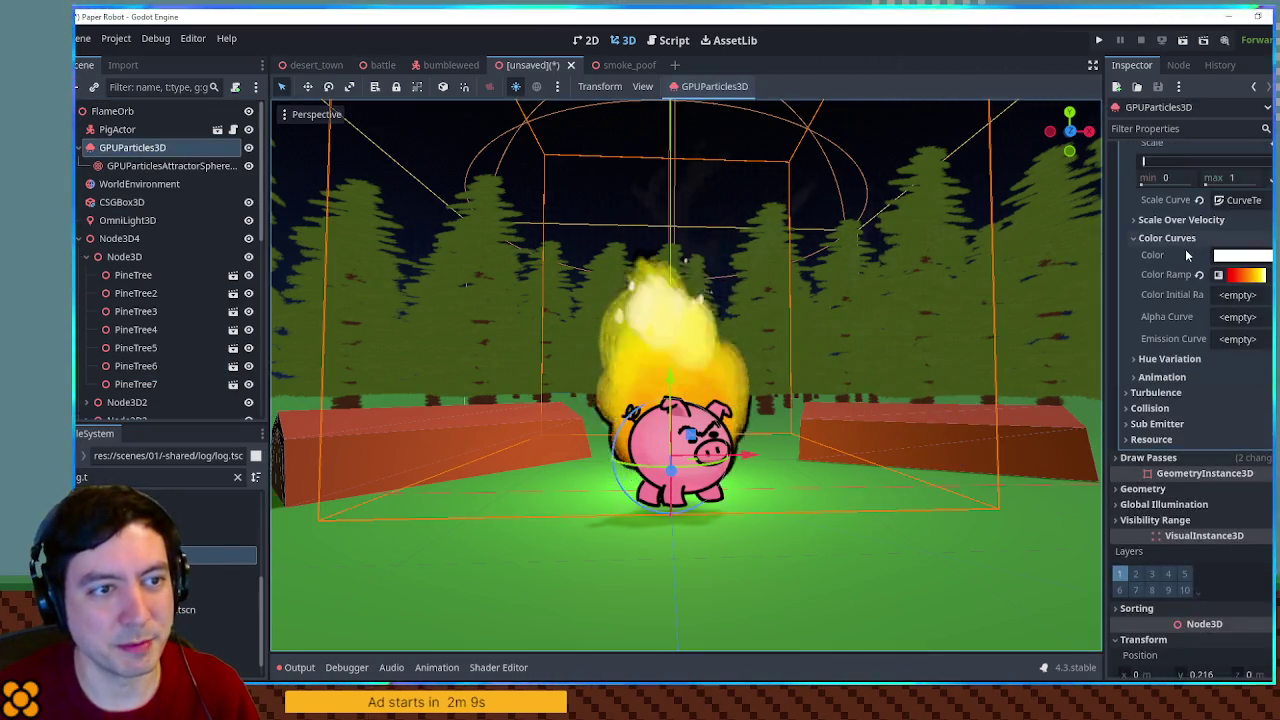
{"action": "left_click", "coordinate": [1240, 200]}
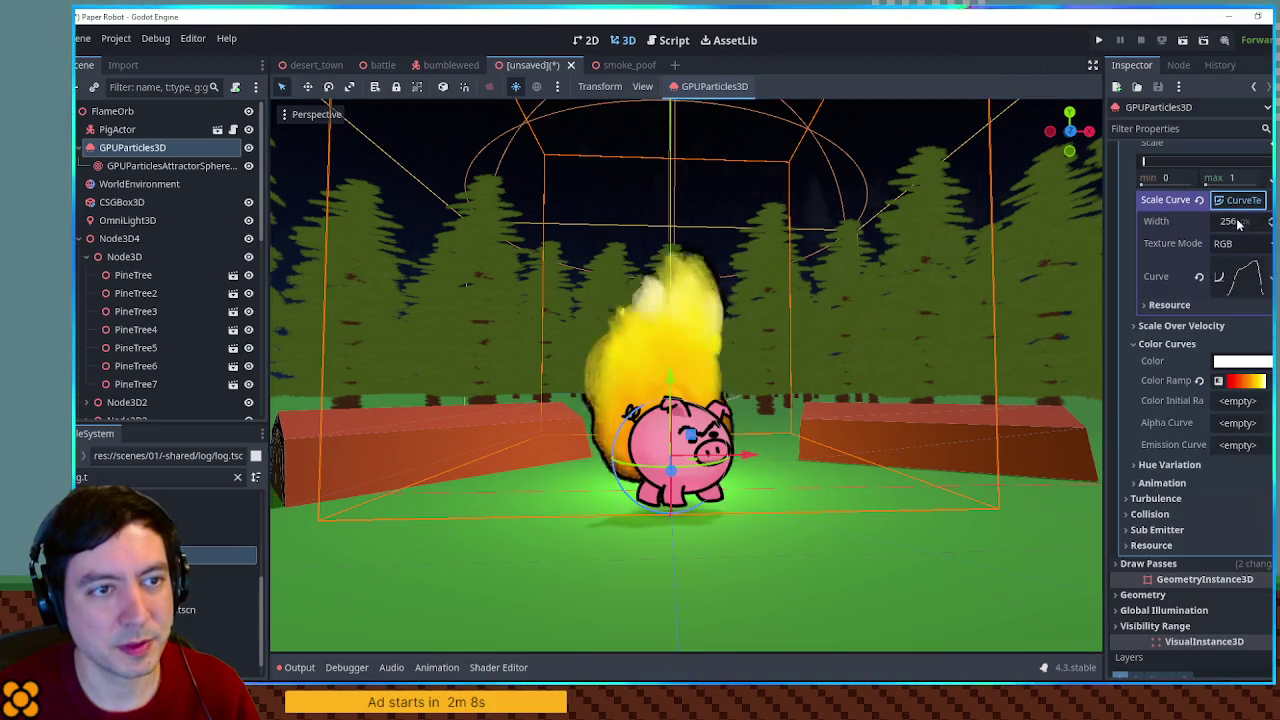
{"action": "left_click", "coordinate": [1240, 280]}
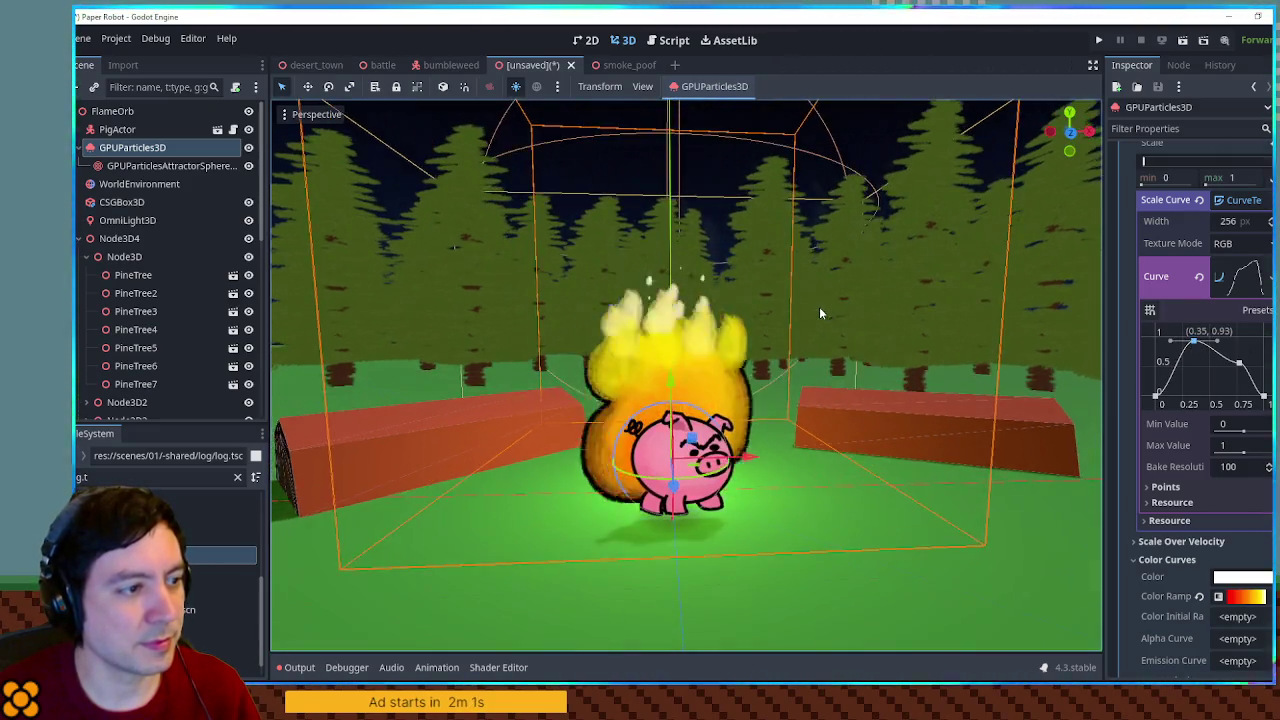
{"action": "left_click_drag", "start_coordinate": [1243, 371], "coordinate": [1241, 378]}
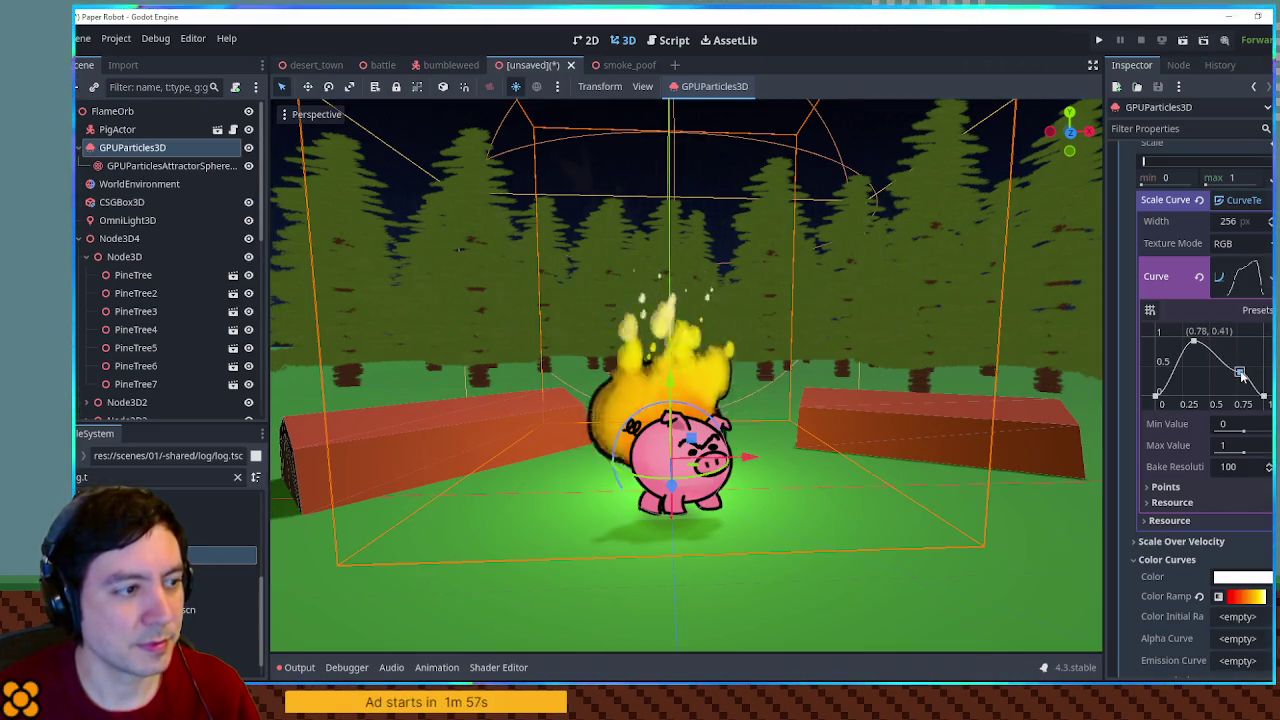
{"action": "left_click", "coordinate": [880, 180]}
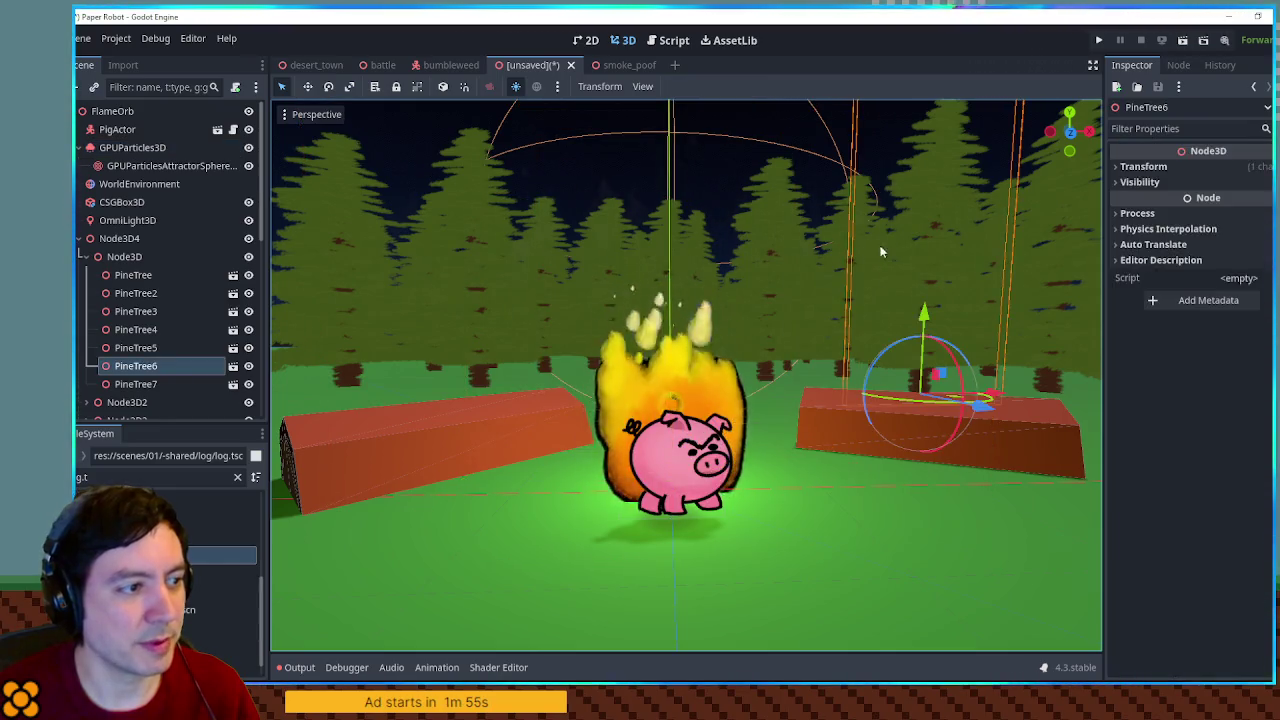
{"action": "scroll", "coordinate": [890, 238], "scroll_direction": "up", "scroll_amount": 2}
{"action": "mouse_move", "coordinate": [890, 232]}
{"action": "left_mouse_down"}
{"action": "mouse_move", "coordinate": [834, 181]}
{"action": "mouse_move", "coordinate": [776, 451]}
{"action": "mouse_move", "coordinate": [868, 387]}
{"action": "mouse_move", "coordinate": [873, 236]}
{"action": "left_mouse_up"}
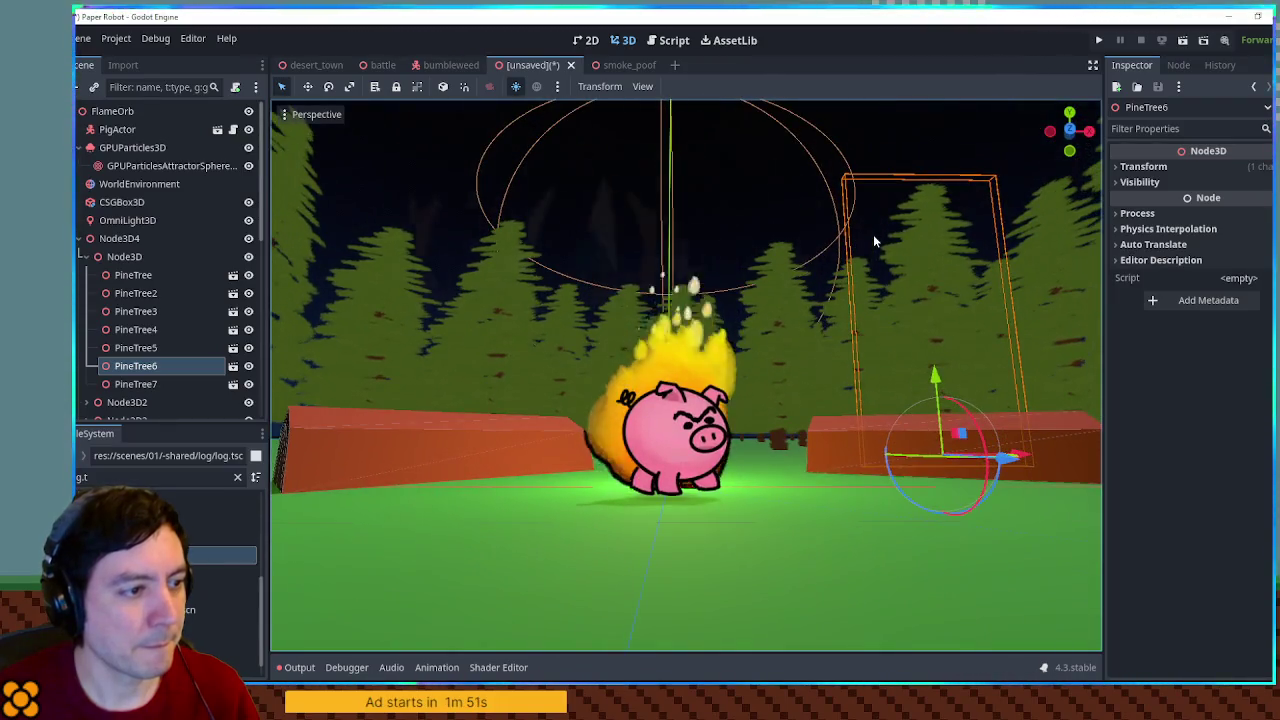
Clear the selection, try saving and cancel the save dialog, then select the ground box
{"action": "left_click", "coordinate": [436, 168]}
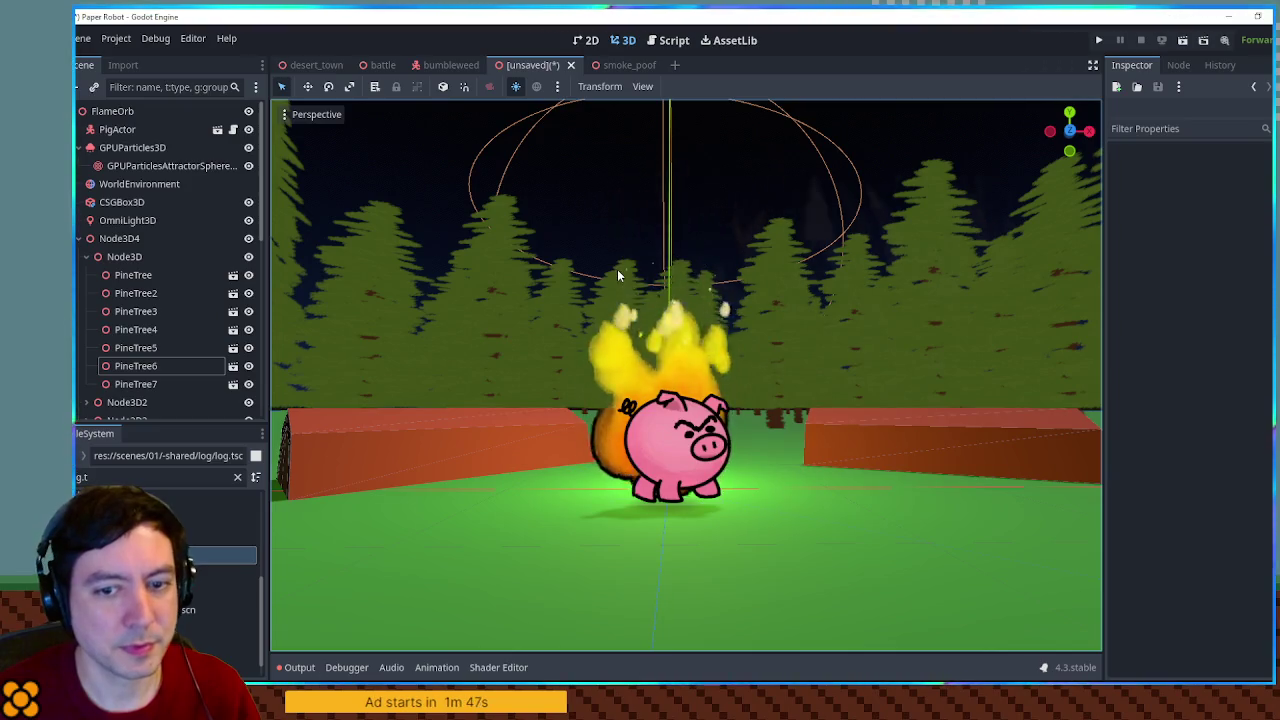
{"action": "key", "text": "ctrl+s"}
{"action": "key", "text": "Escape"}
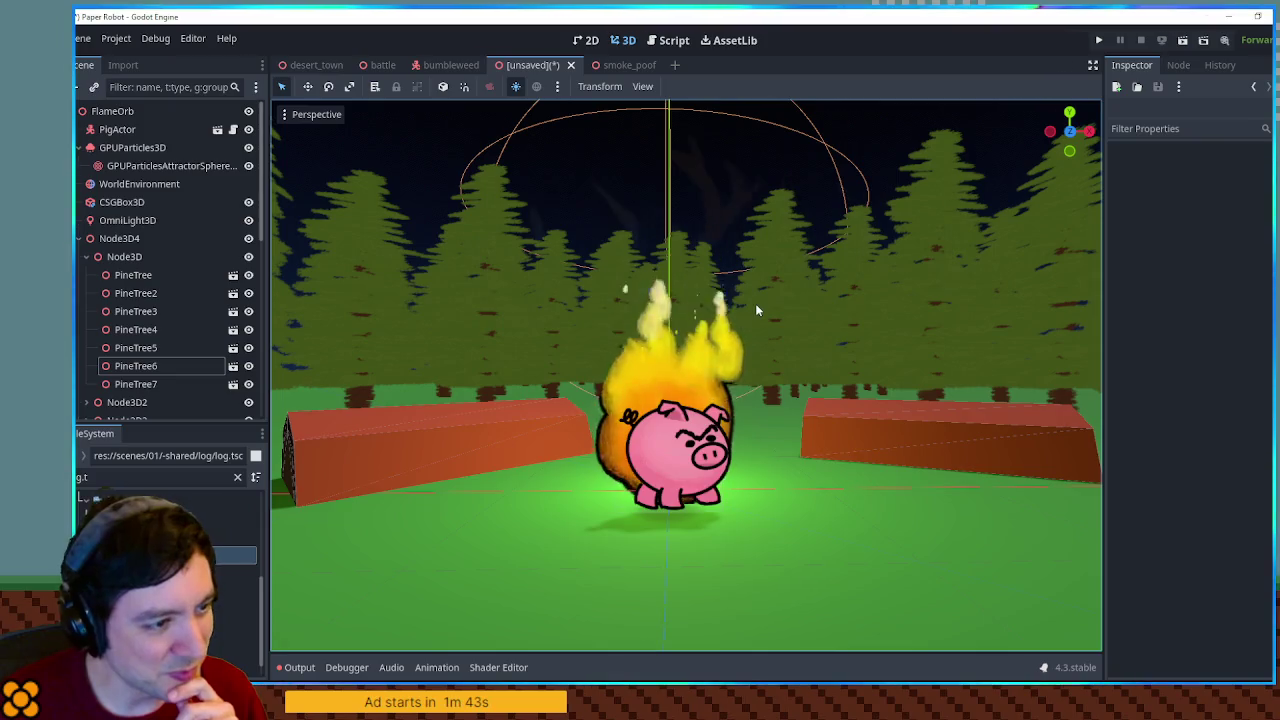
{"action": "scroll", "coordinate": [765, 322], "scroll_direction": "down", "scroll_amount": 2}
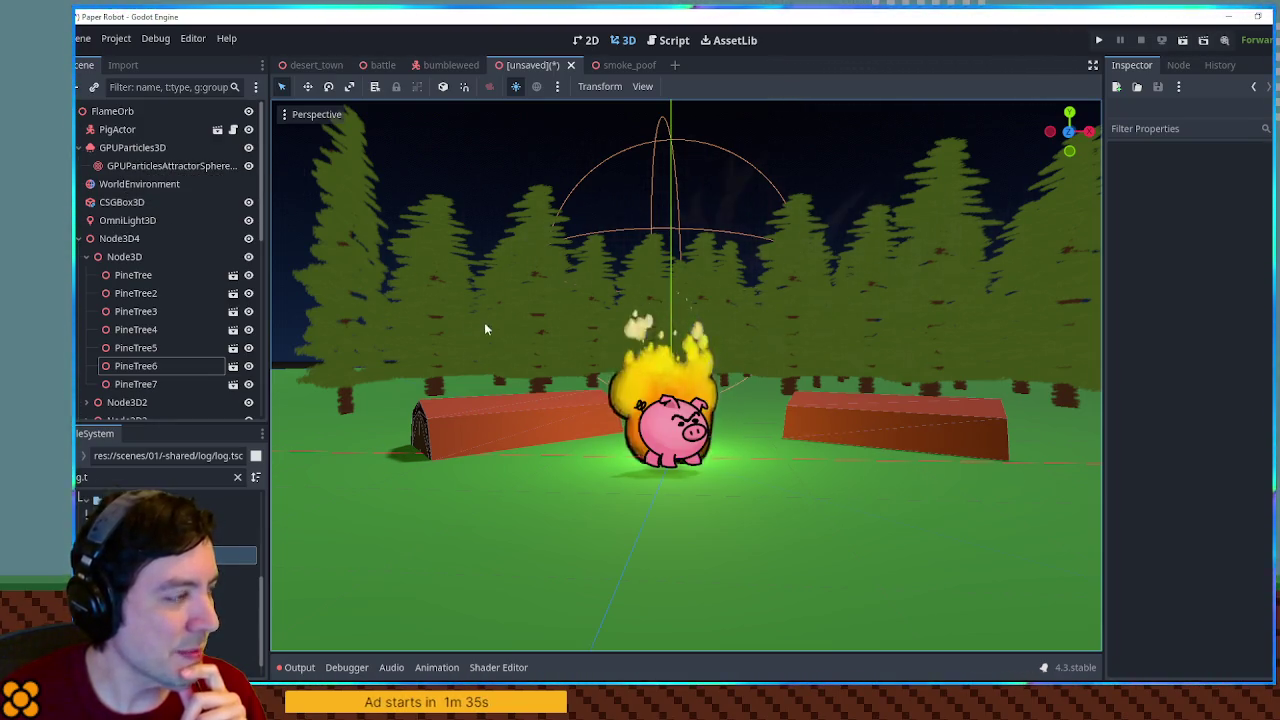
{"action": "left_click", "coordinate": [150, 200]}
Set the WorldEnvironment background energy multiplier to 1
{"action": "left_click", "coordinate": [141, 186]}
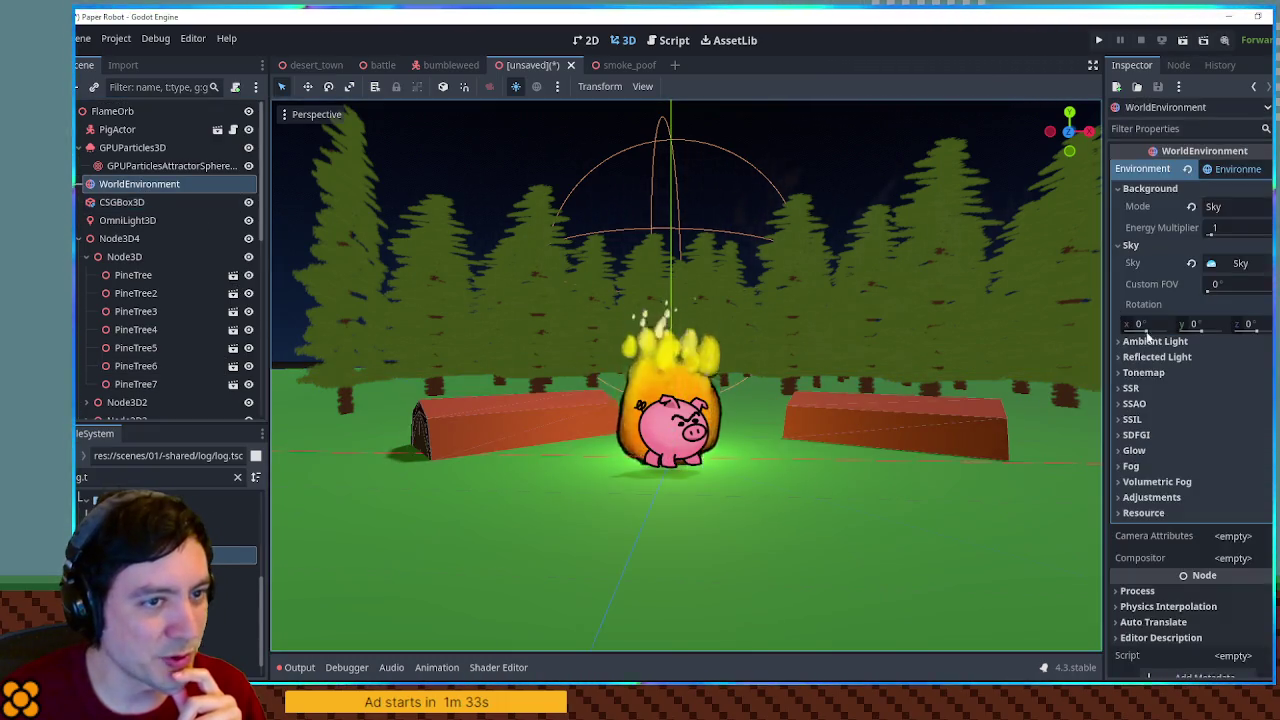
{"action": "left_click_drag", "start_coordinate": [1213, 234], "coordinate": [1153, 251]}
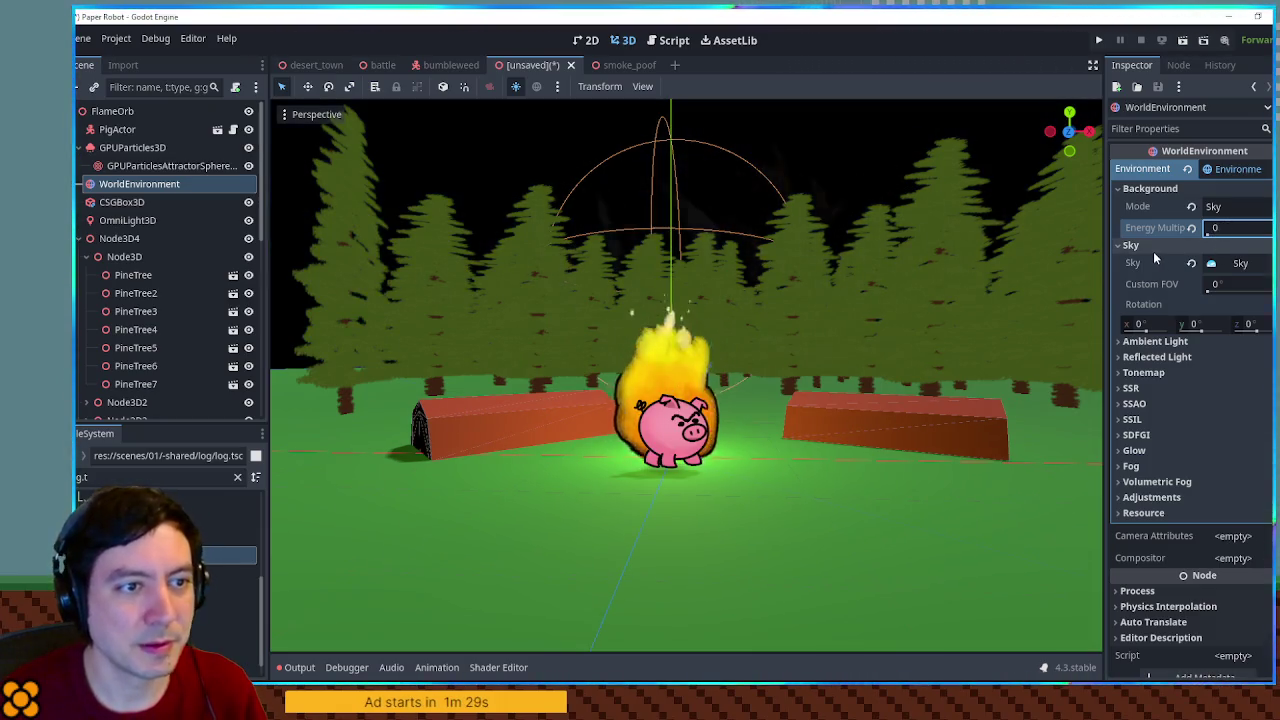
{"action": "left_click", "coordinate": [1150, 246]}
{"action": "type", "text": "1"}
{"action": "key", "text": "Return"}
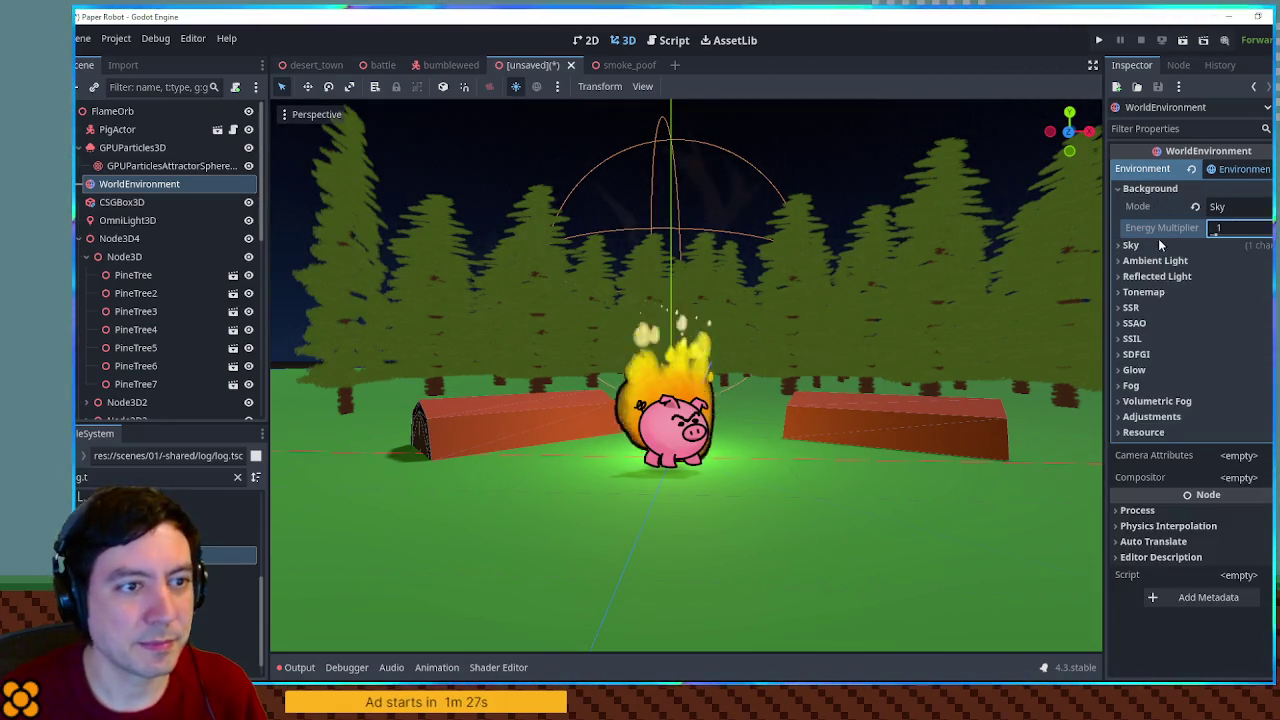
Set the ambient light sky contribution to 0 and check the reflected light source options
{"action": "left_click", "coordinate": [1155, 260]}
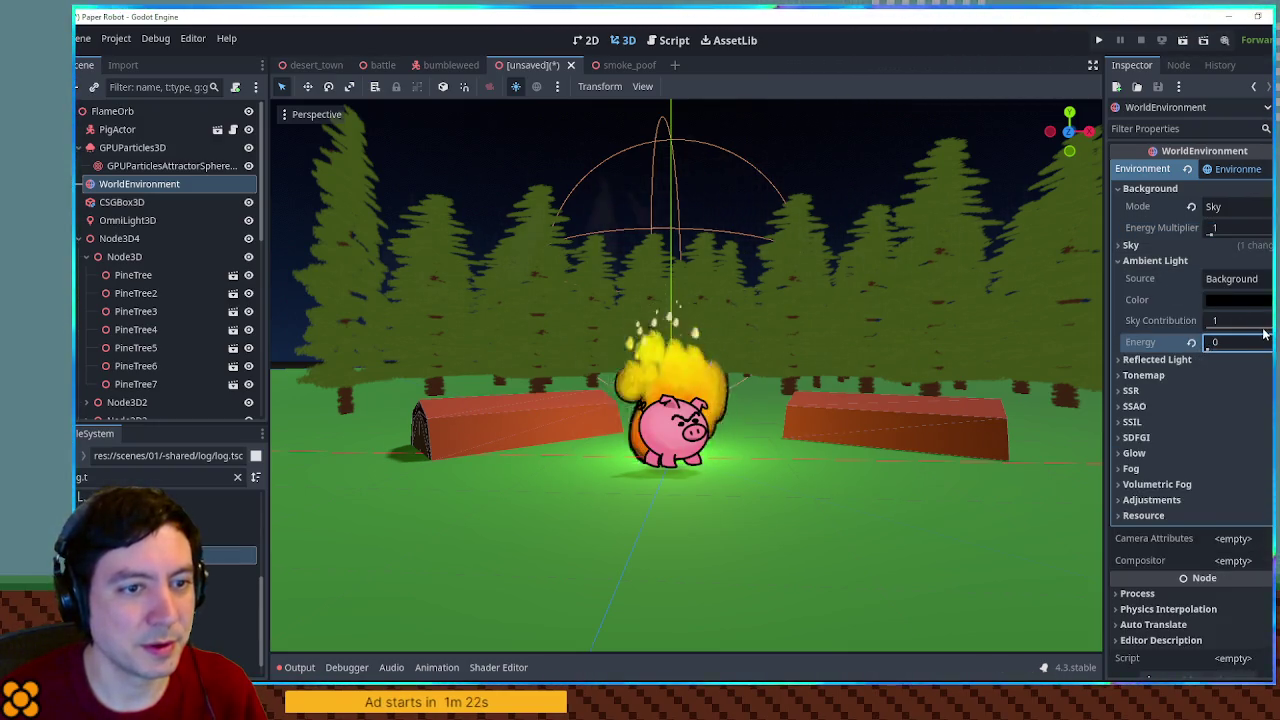
{"action": "left_click", "coordinate": [1238, 320]}
{"action": "type", "text": "0"}
{"action": "left_click", "coordinate": [1157, 359]}
{"action": "left_click", "coordinate": [1232, 377]}
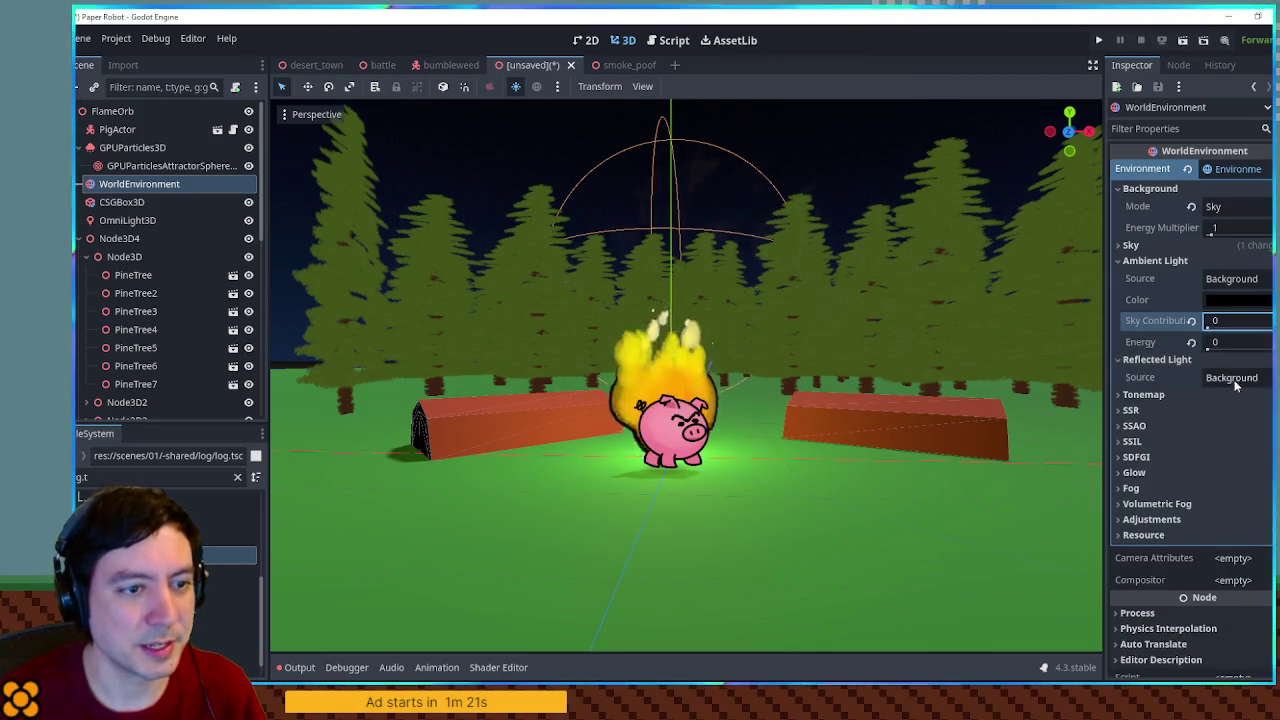
{"action": "key", "text": "Escape"}
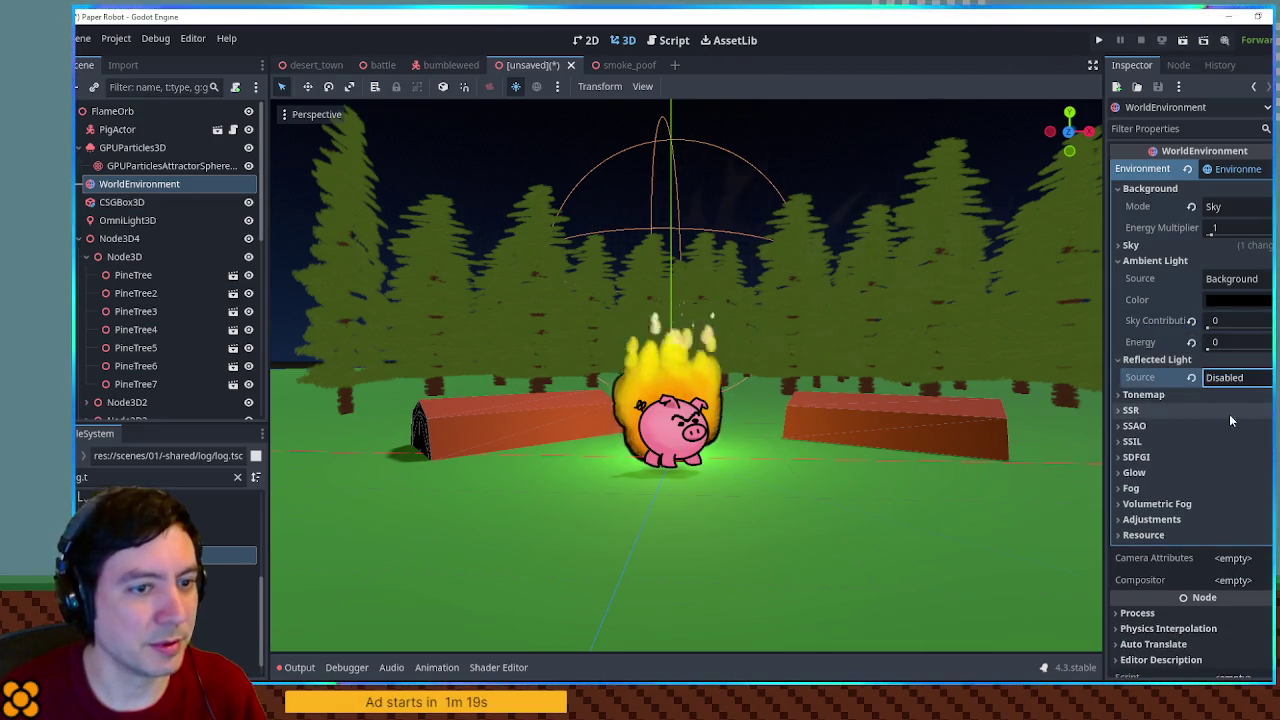
{"action": "left_click", "coordinate": [1142, 362]}
{"action": "left_click", "coordinate": [1145, 260]}
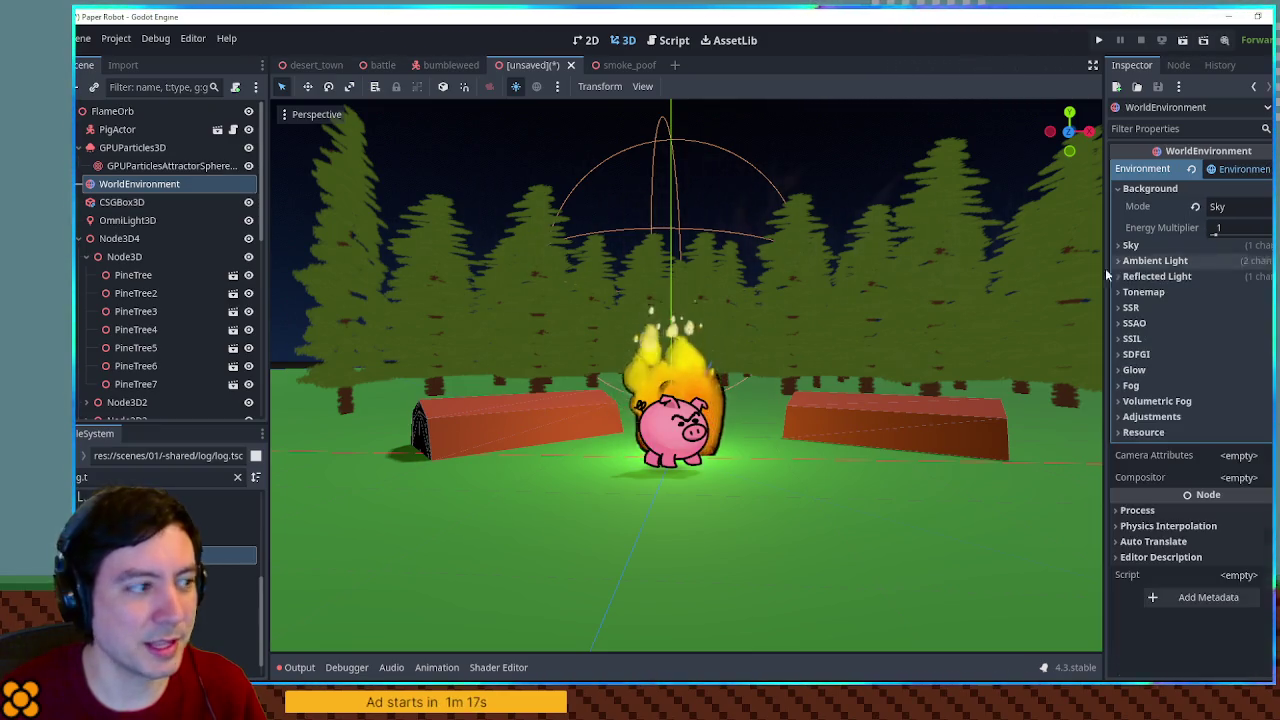
Raise the sky energy from 0 to about 1.4 so the night sky glows, then save the scene
{"action": "scroll", "coordinate": [764, 392], "scroll_direction": "down", "scroll_amount": 5}
{"action": "scroll", "coordinate": [641, 360], "scroll_direction": "up", "scroll_amount": 8}
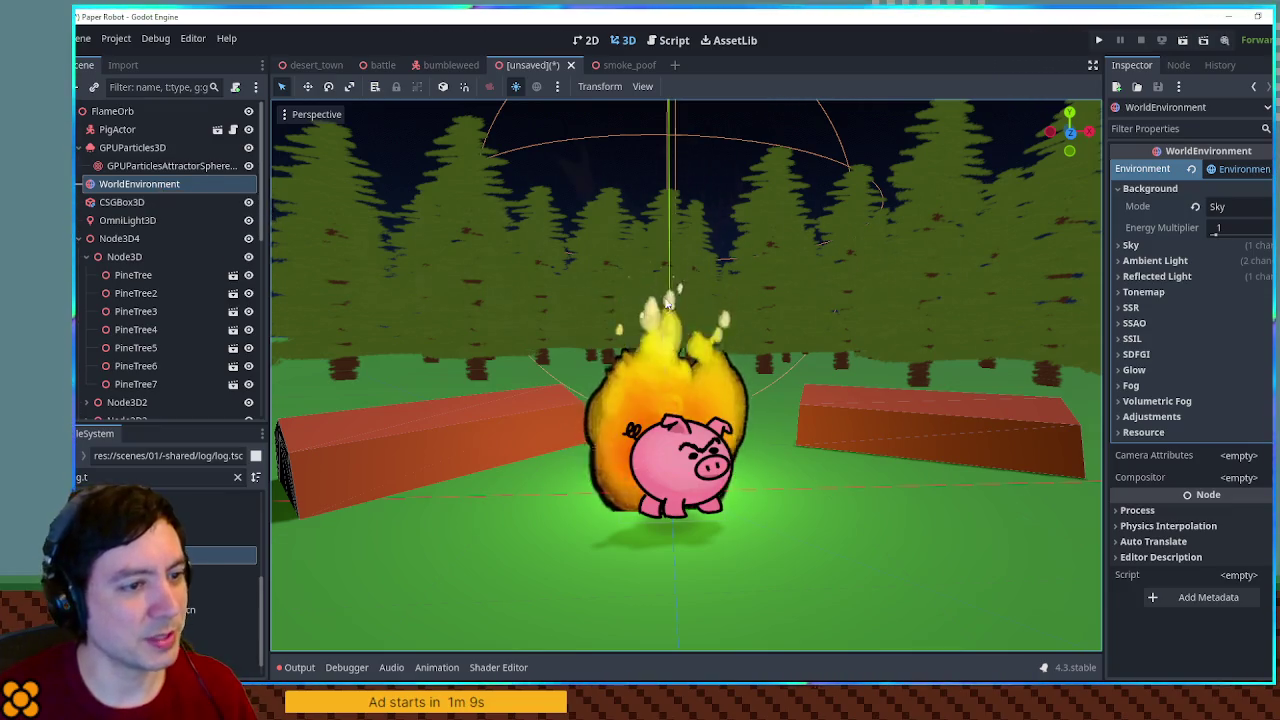
{"action": "scroll", "coordinate": [867, 270], "scroll_direction": "up", "scroll_amount": 5}
{"action": "scroll", "coordinate": [837, 281], "scroll_direction": "down", "scroll_amount": 5}
{"action": "mouse_move", "coordinate": [837, 281]}
{"action": "left_mouse_down"}
{"action": "mouse_move", "coordinate": [844, 381]}
{"action": "mouse_move", "coordinate": [837, 340]}
{"action": "left_mouse_up"}
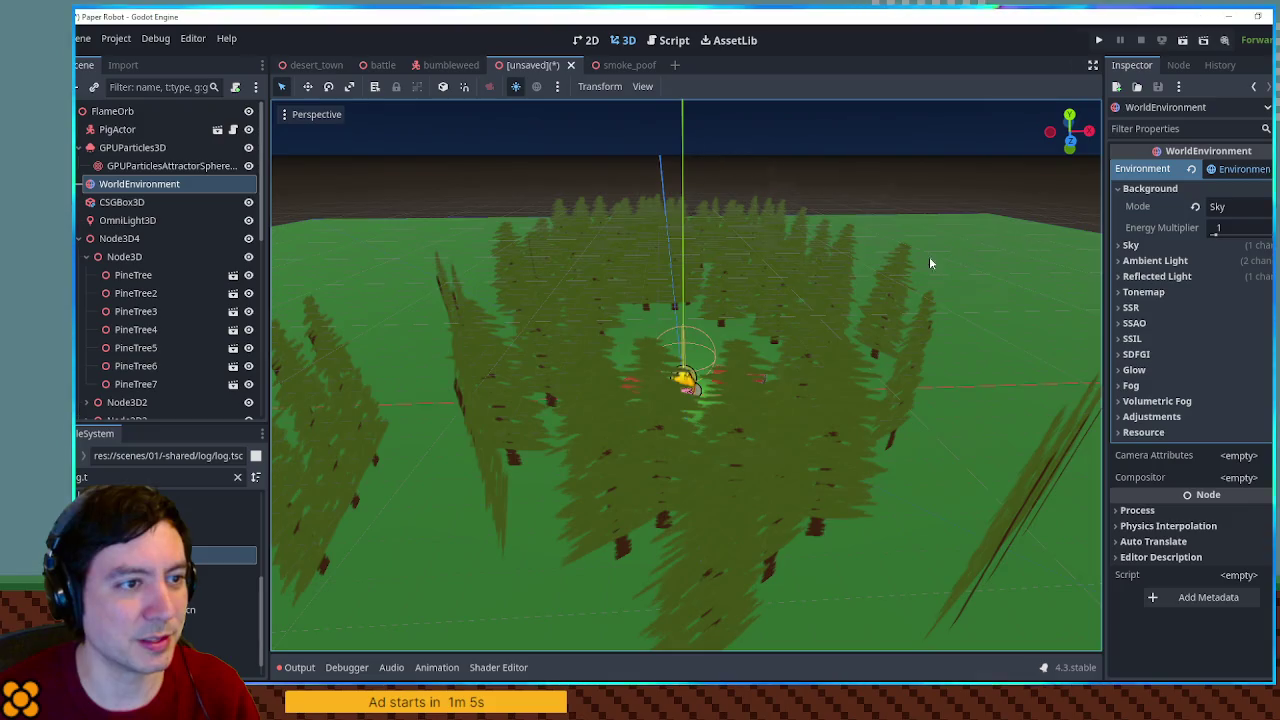
{"action": "scroll", "coordinate": [929, 256], "scroll_direction": "up", "scroll_amount": 5}
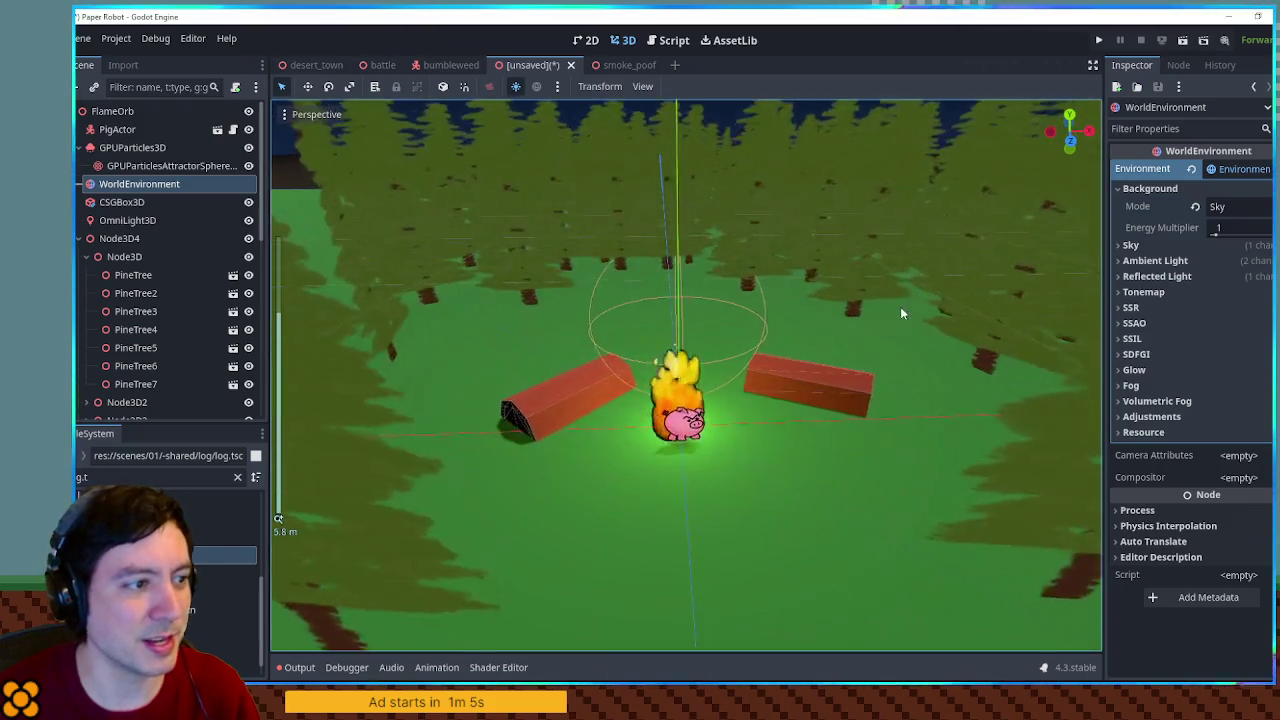
{"action": "left_click", "coordinate": [1215, 228]}
{"action": "type", "text": "0"}
{"action": "mouse_move", "coordinate": [1200, 231]}
{"action": "left_mouse_down"}
{"action": "mouse_move", "coordinate": [1220, 228]}
{"action": "mouse_move", "coordinate": [1204, 231]}
{"action": "left_mouse_up"}
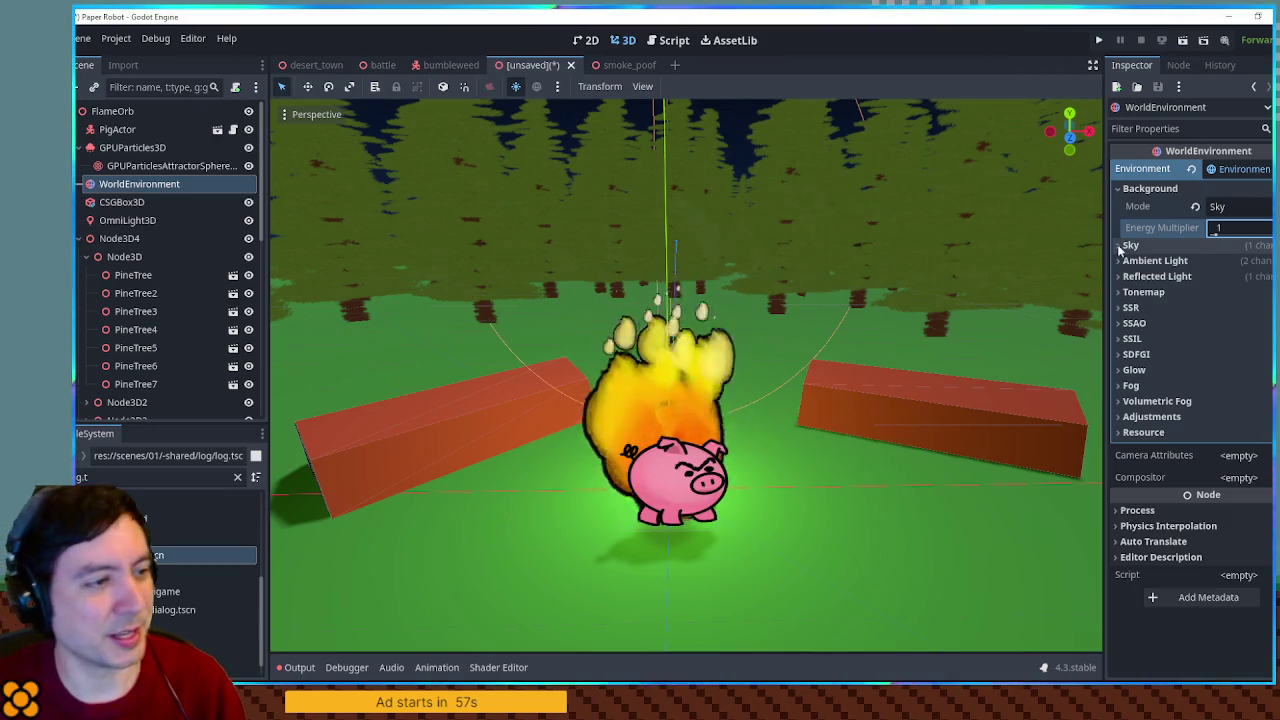
{"action": "key", "text": "ctrl+s"}
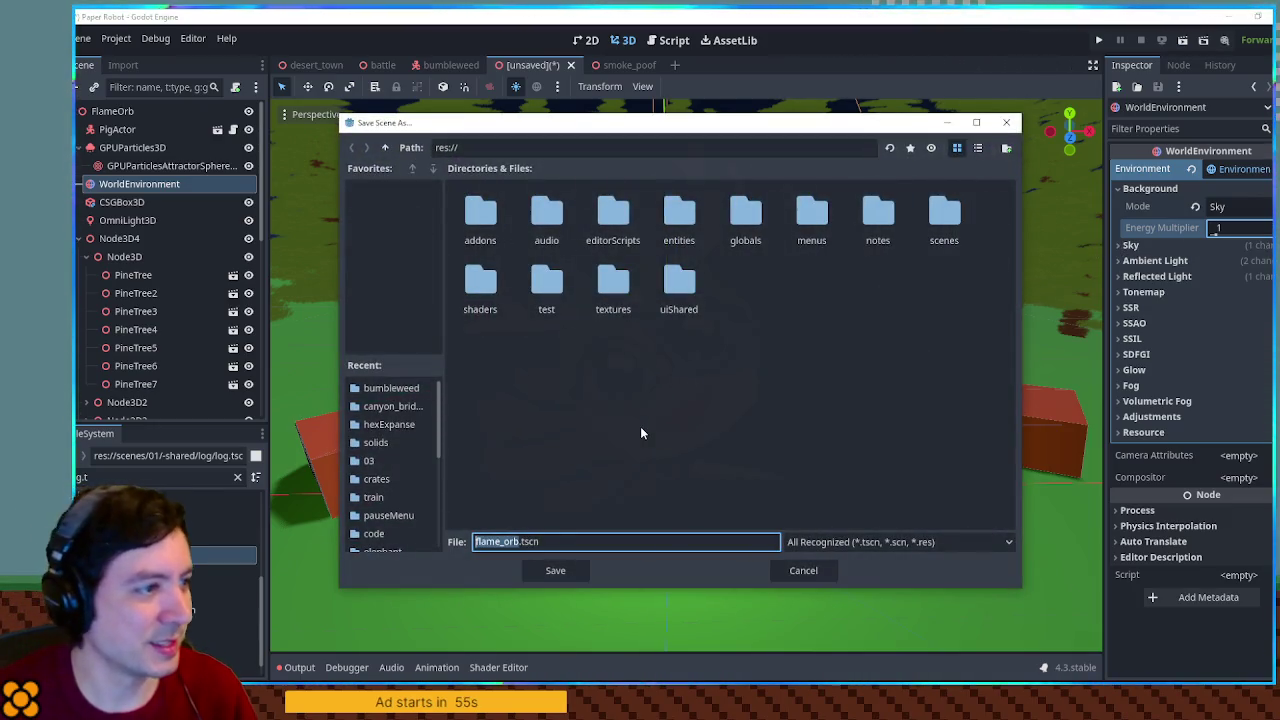
Save the scene as flame_orb.tscn in a new res://entities/actors/flame folder, then run it
{"action": "double_click", "coordinate": [692, 225]}
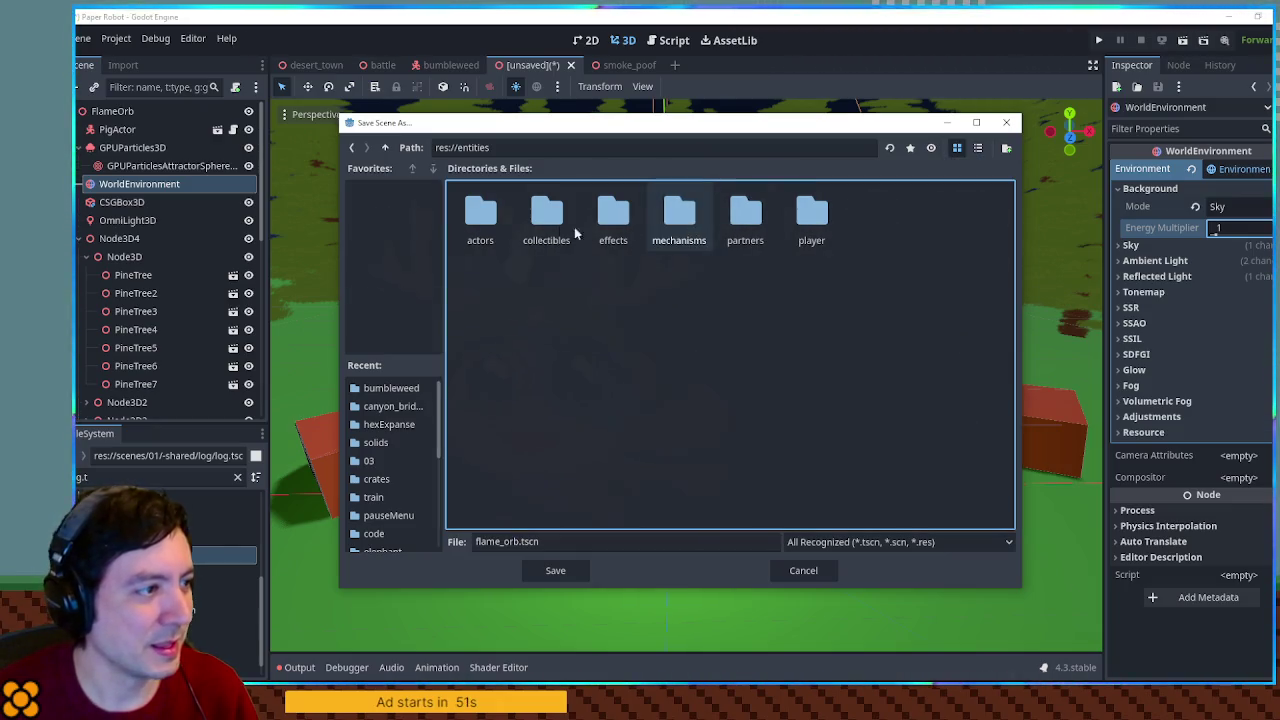
{"action": "double_click", "coordinate": [485, 216]}
{"action": "right_click", "coordinate": [829, 508]}
{"action": "left_click", "coordinate": [852, 519]}
{"action": "type", "text": "flame"}
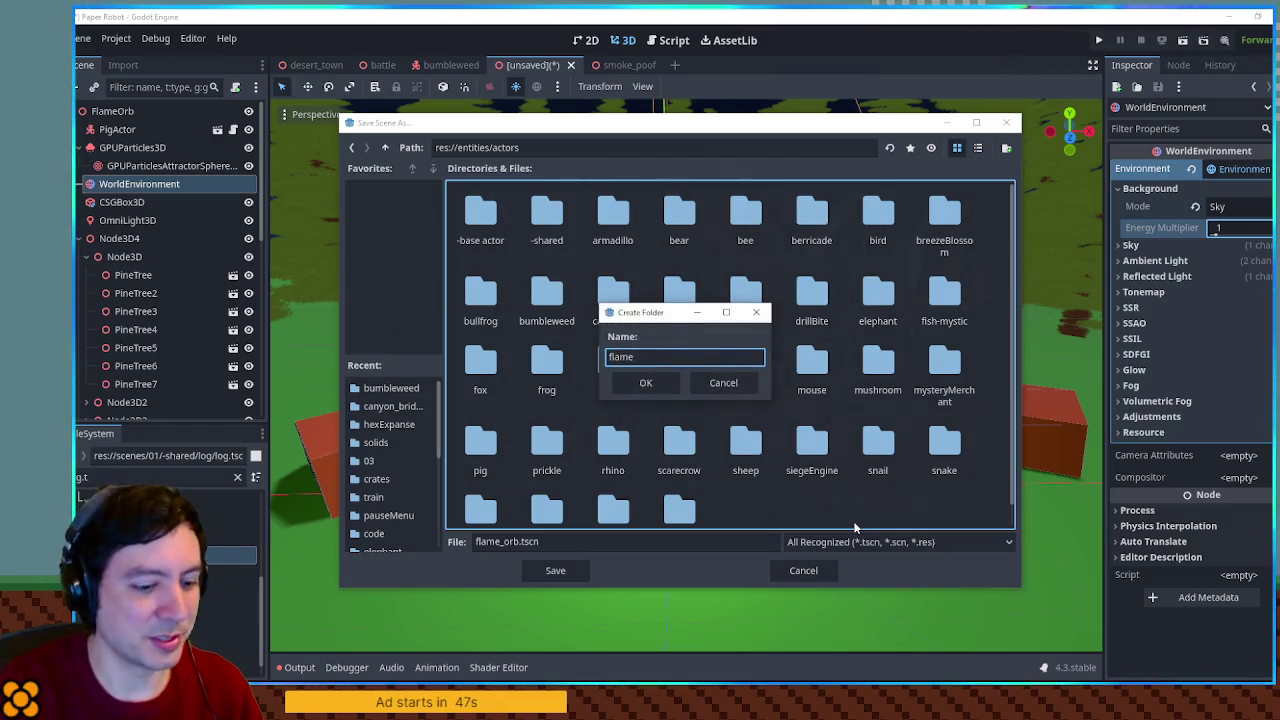
{"action": "key", "text": "Return"}
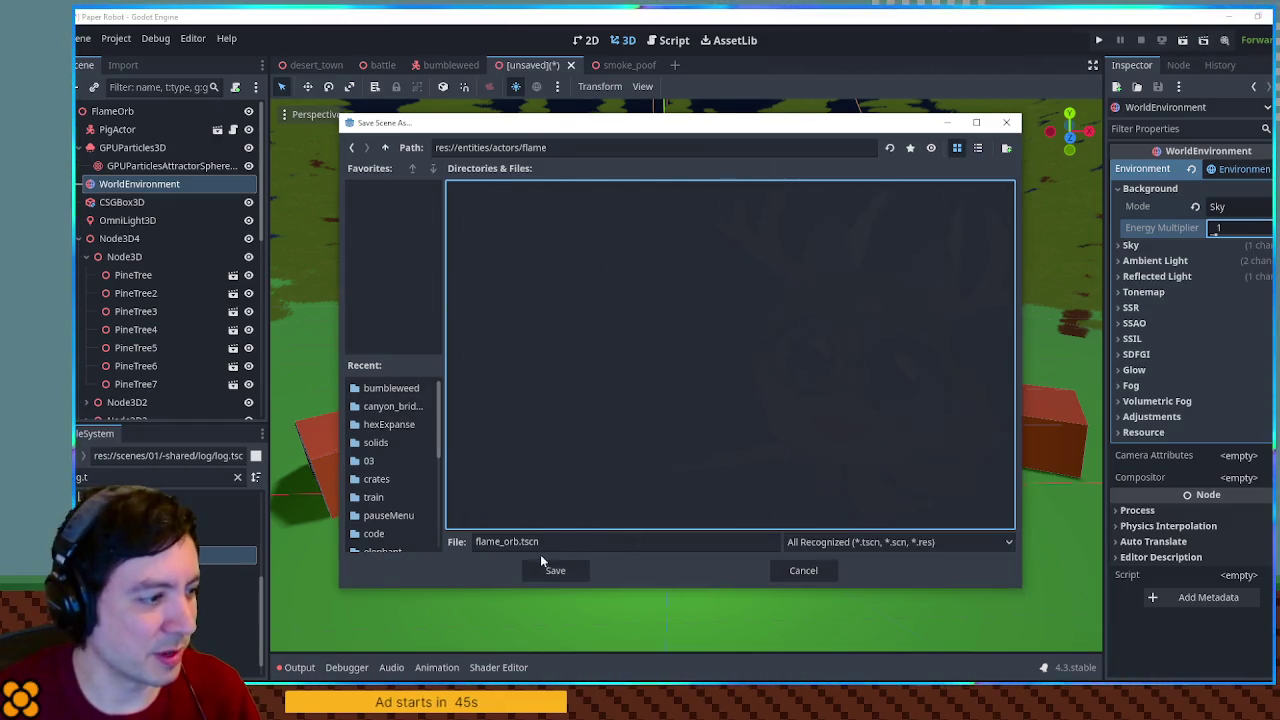
{"action": "left_click", "coordinate": [542, 566]}
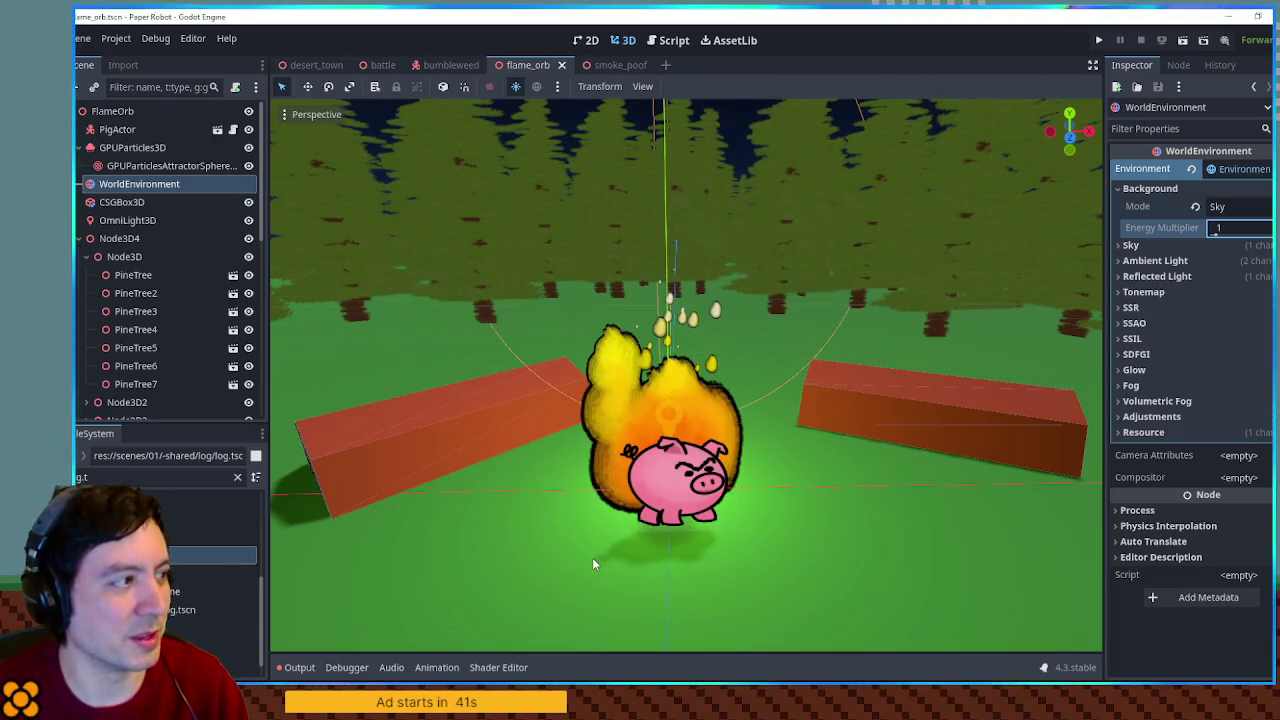
{"action": "key", "text": "F6"}
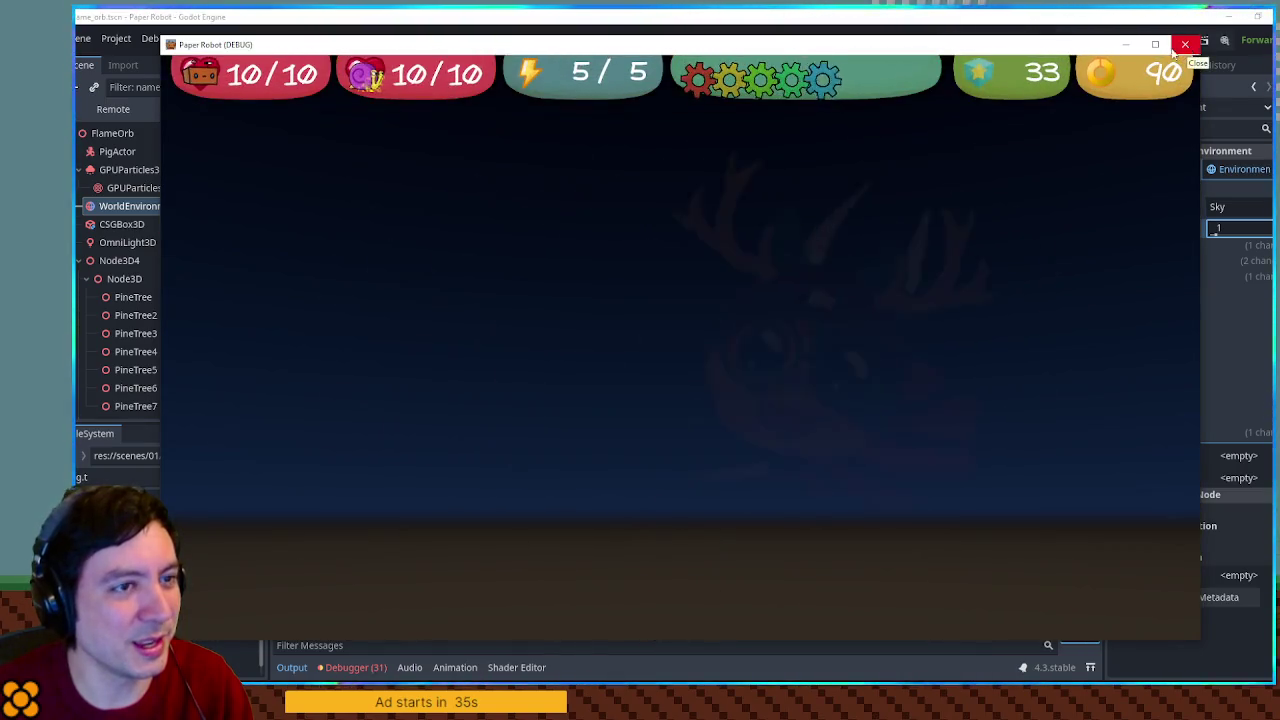
Close the test run, enable Use Collision on the CSGBox3D ground, and run the game again
{"action": "left_click", "coordinate": [1187, 46]}
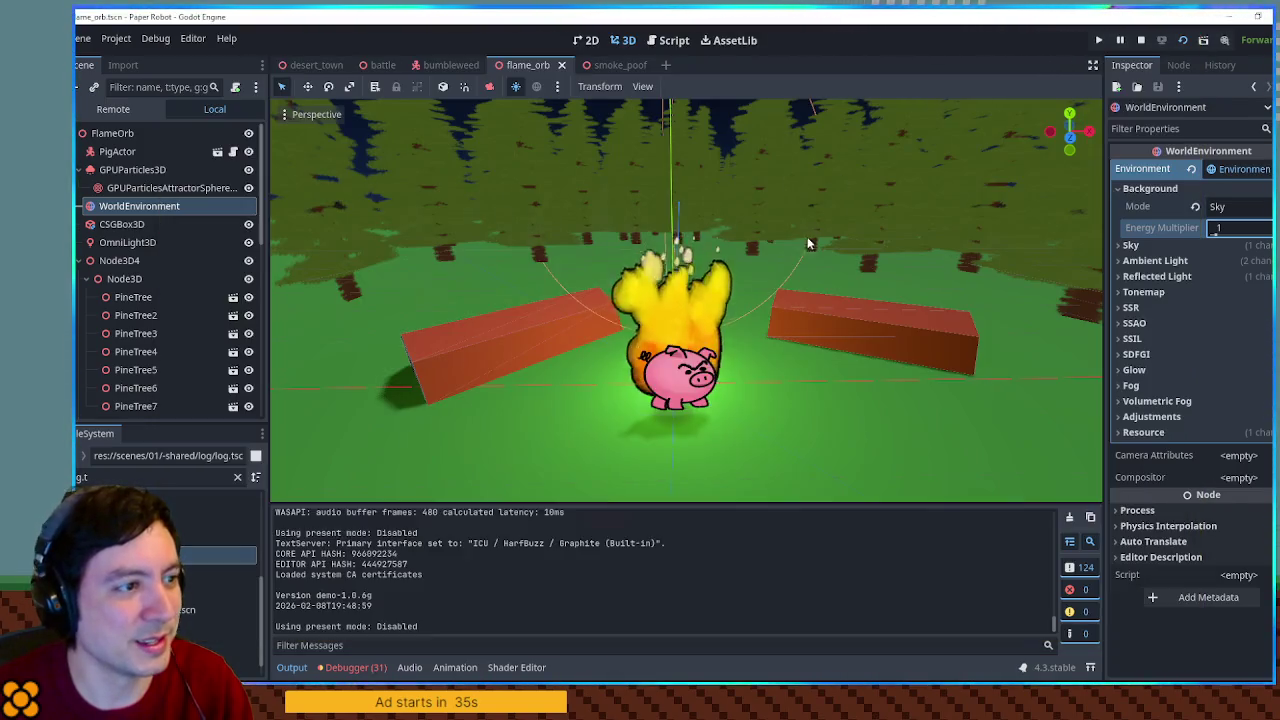
{"action": "left_click", "coordinate": [859, 422]}
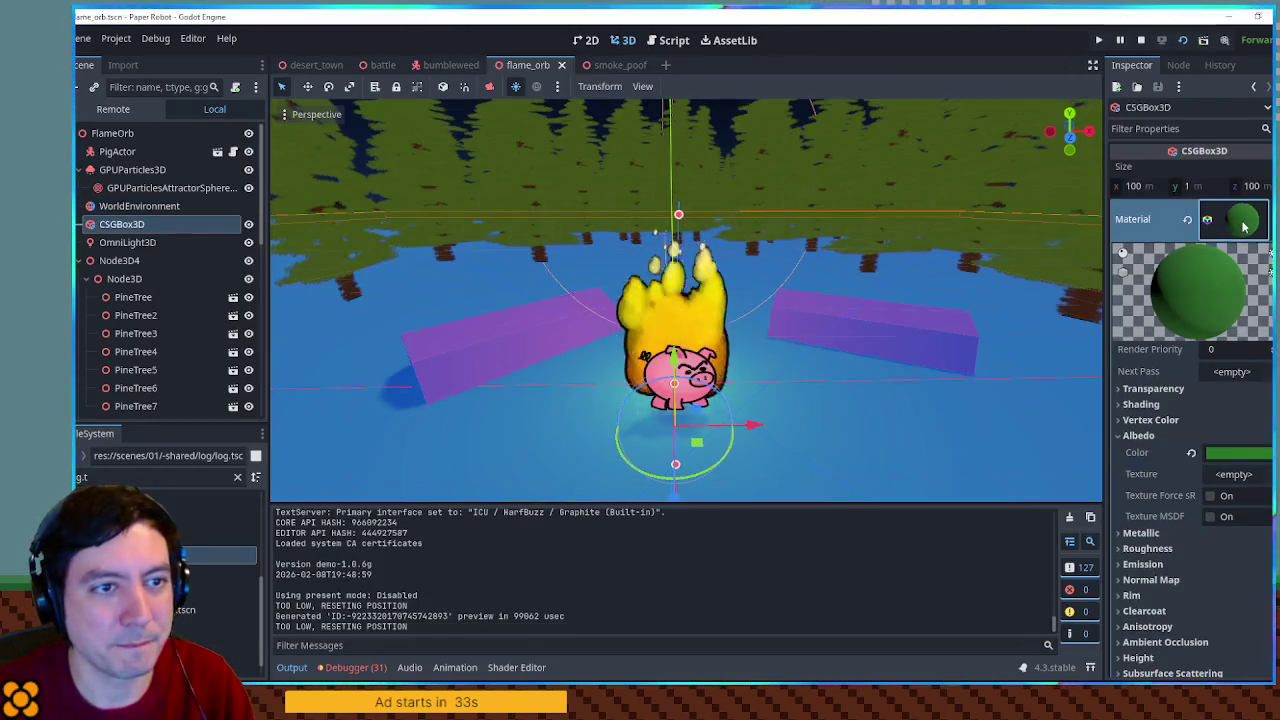
{"action": "left_click", "coordinate": [1210, 220]}
{"action": "left_click", "coordinate": [1208, 364]}
{"action": "key", "text": "F5"}
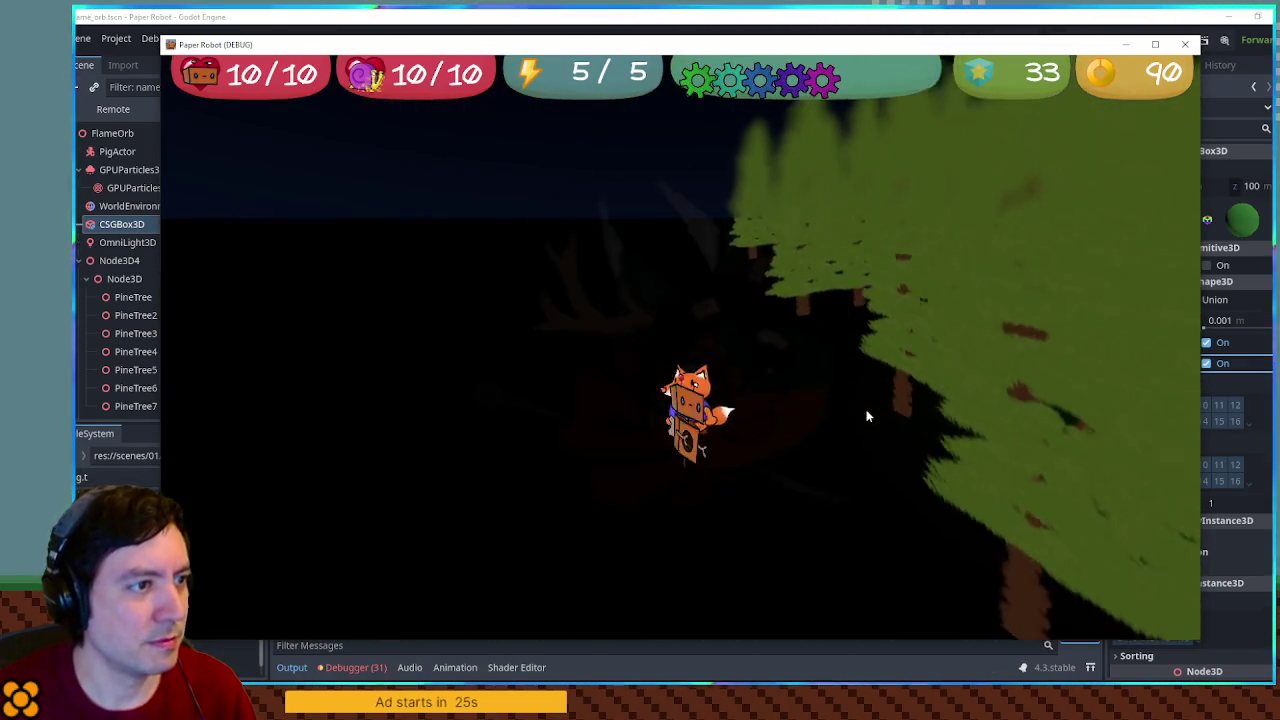
{"action": "key", "text": "d"}
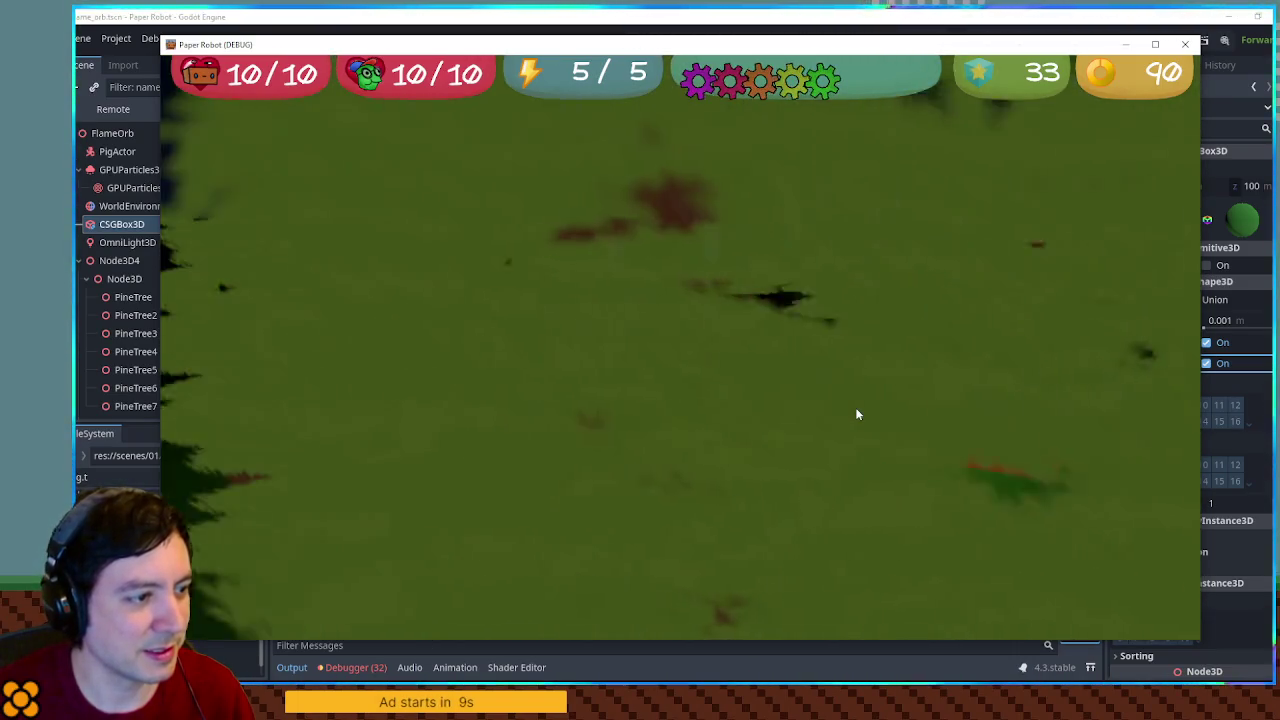
Close the running game and return to the flame_orb scene in the editor
{"action": "key", "text": "F8"}
{"action": "scroll", "coordinate": [734, 328], "scroll_direction": "up", "scroll_amount": 5}
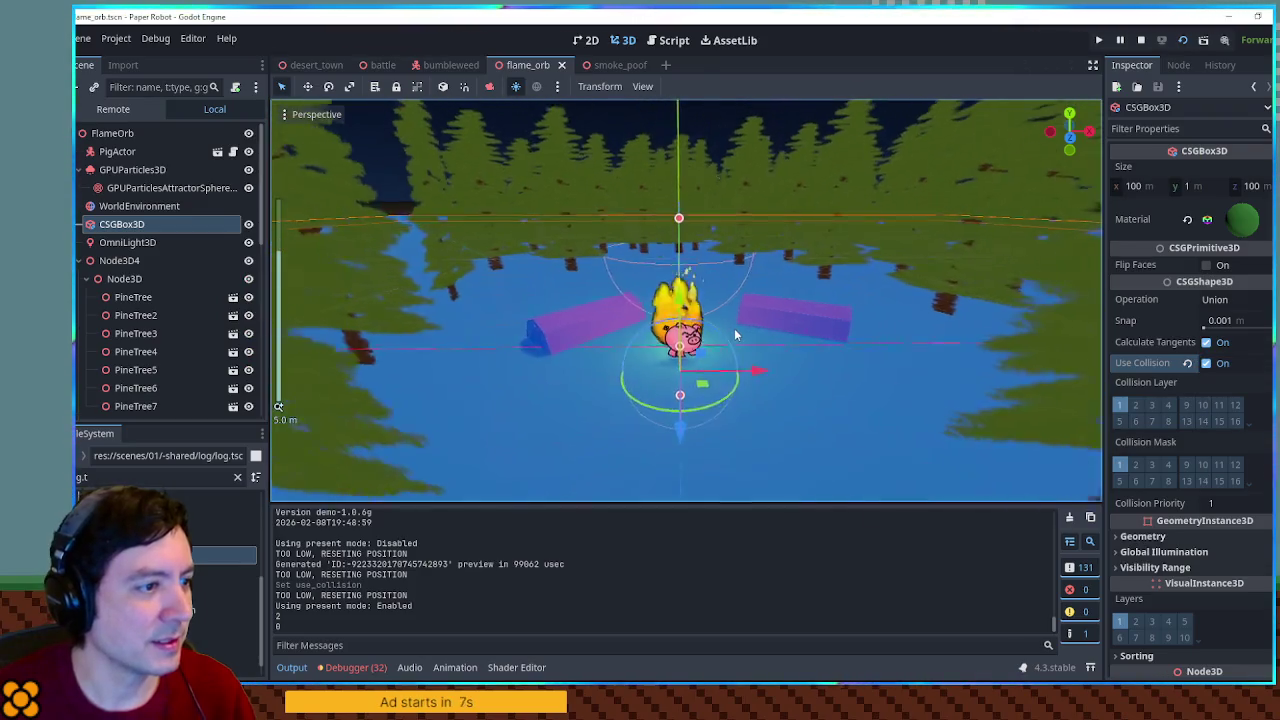
Hide PineTree4–7 and the Node3D7 foreground trees that block the view of the flame
{"action": "left_click", "coordinate": [588, 287]}
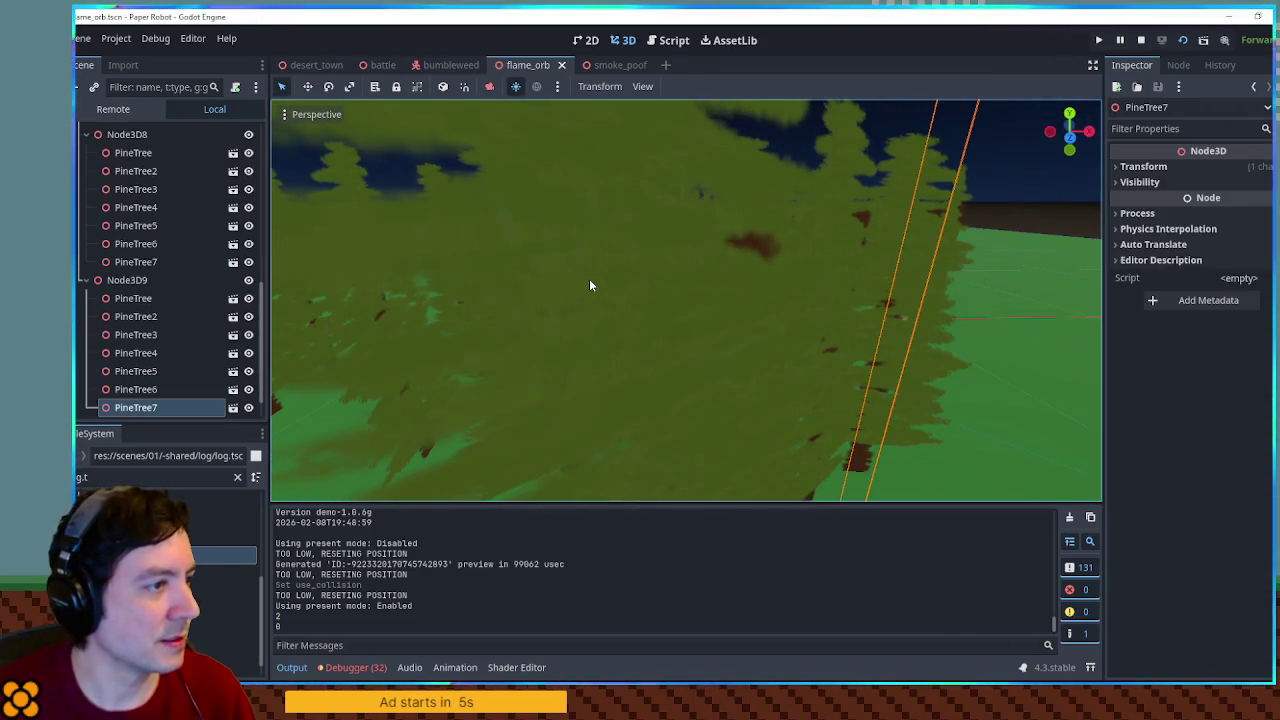
{"action": "left_click", "coordinate": [248, 407]}
{"action": "left_click", "coordinate": [248, 389]}
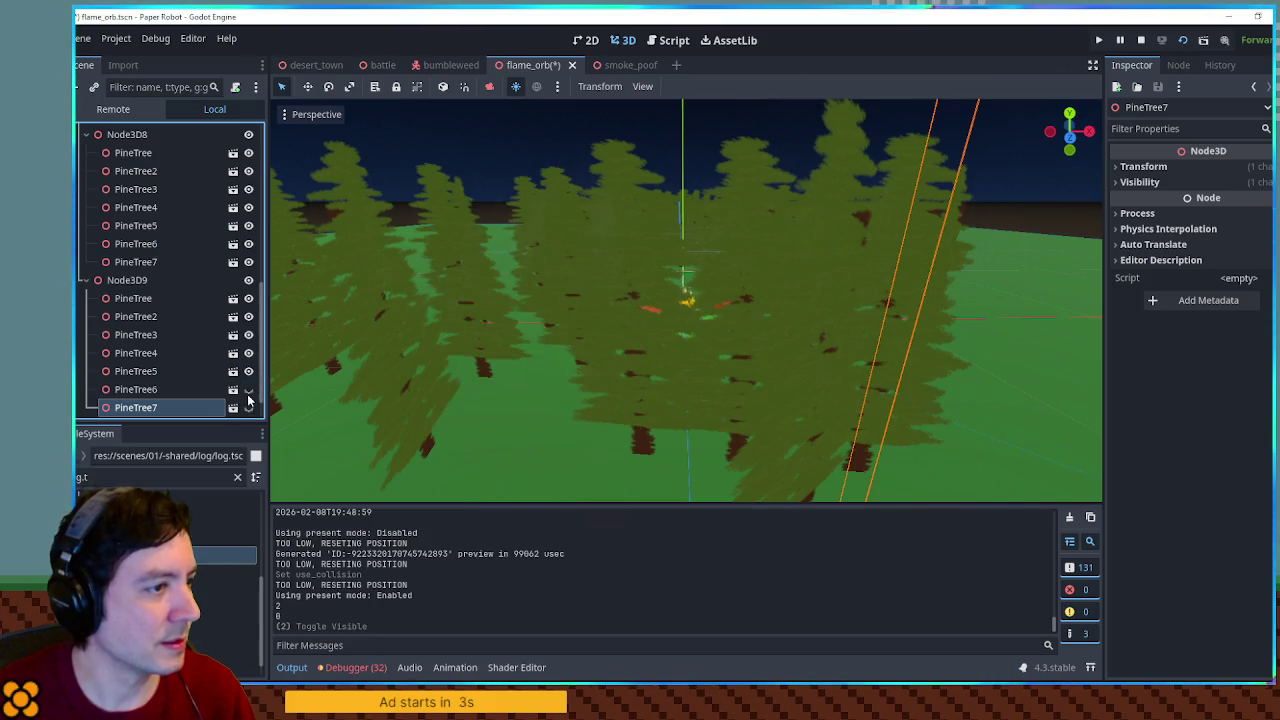
{"action": "left_click", "coordinate": [248, 371]}
{"action": "scroll", "coordinate": [250, 390], "scroll_direction": "down", "scroll_amount": 1}
{"action": "left_click", "coordinate": [248, 390]}
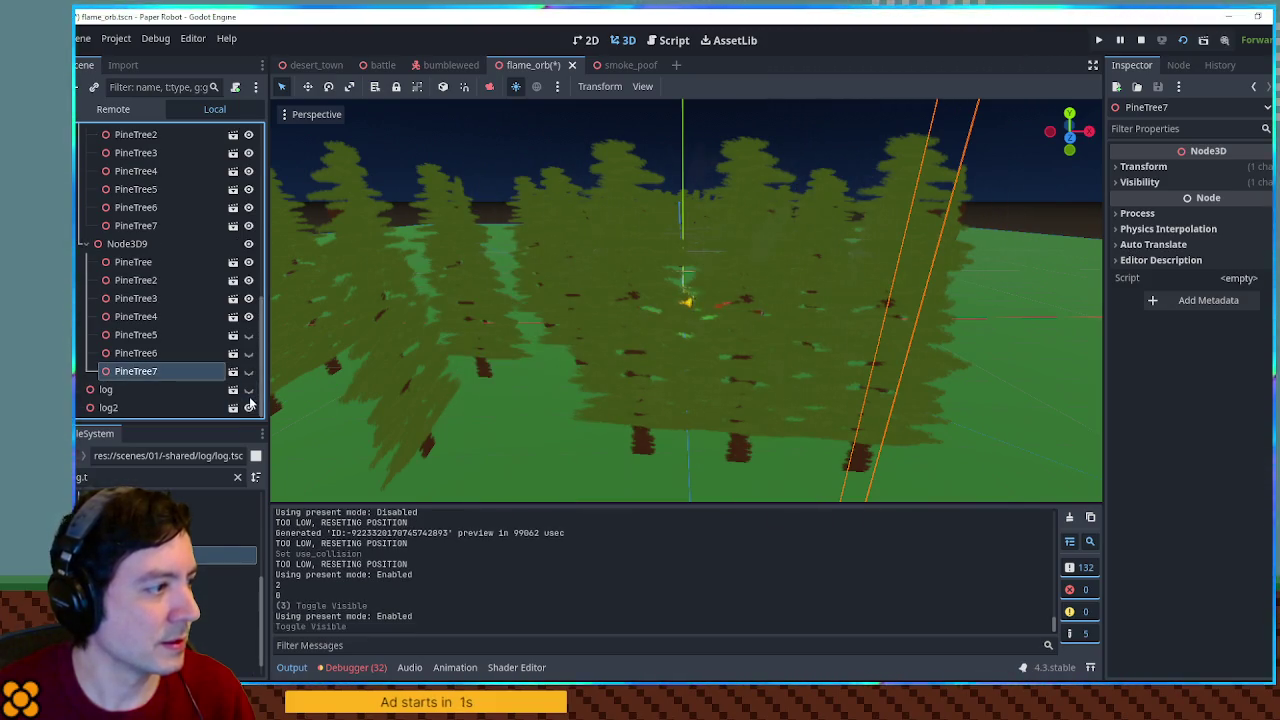
{"action": "left_click", "coordinate": [248, 316]}
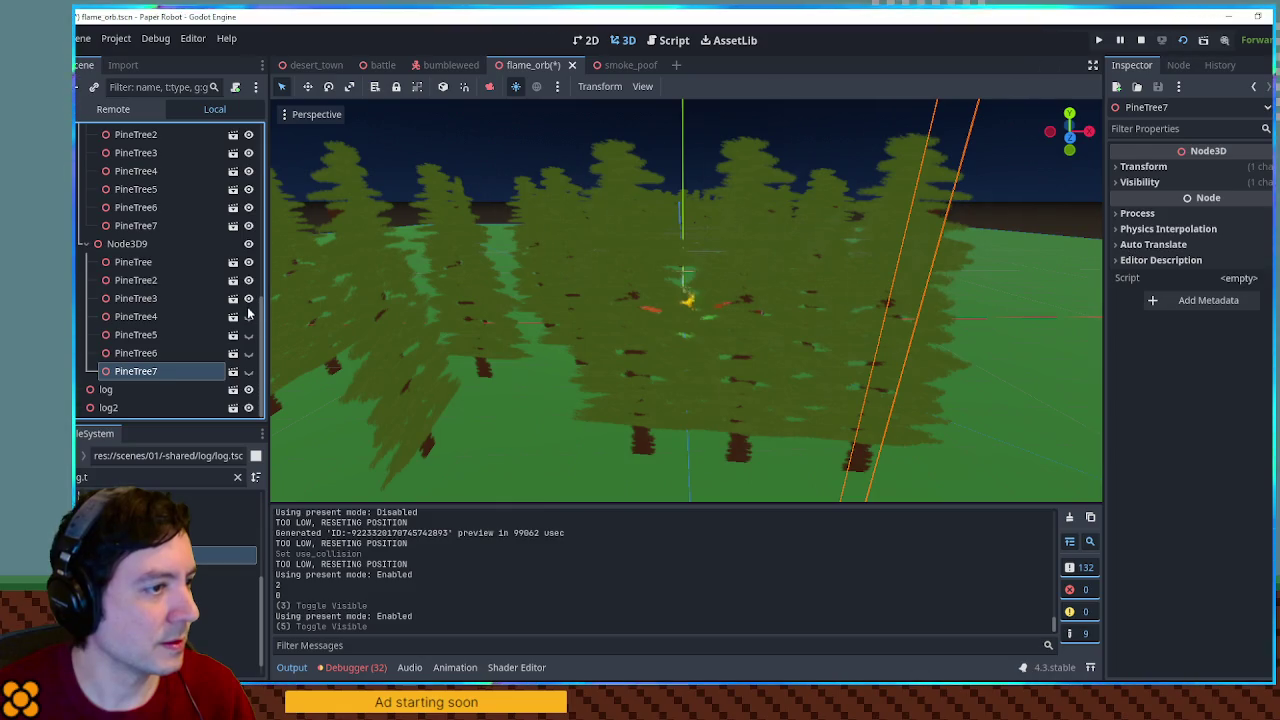
{"action": "mouse_move", "coordinate": [365, 313]}
{"action": "left_mouse_down"}
{"action": "mouse_move", "coordinate": [488, 377]}
{"action": "mouse_move", "coordinate": [486, 346]}
{"action": "left_mouse_up"}
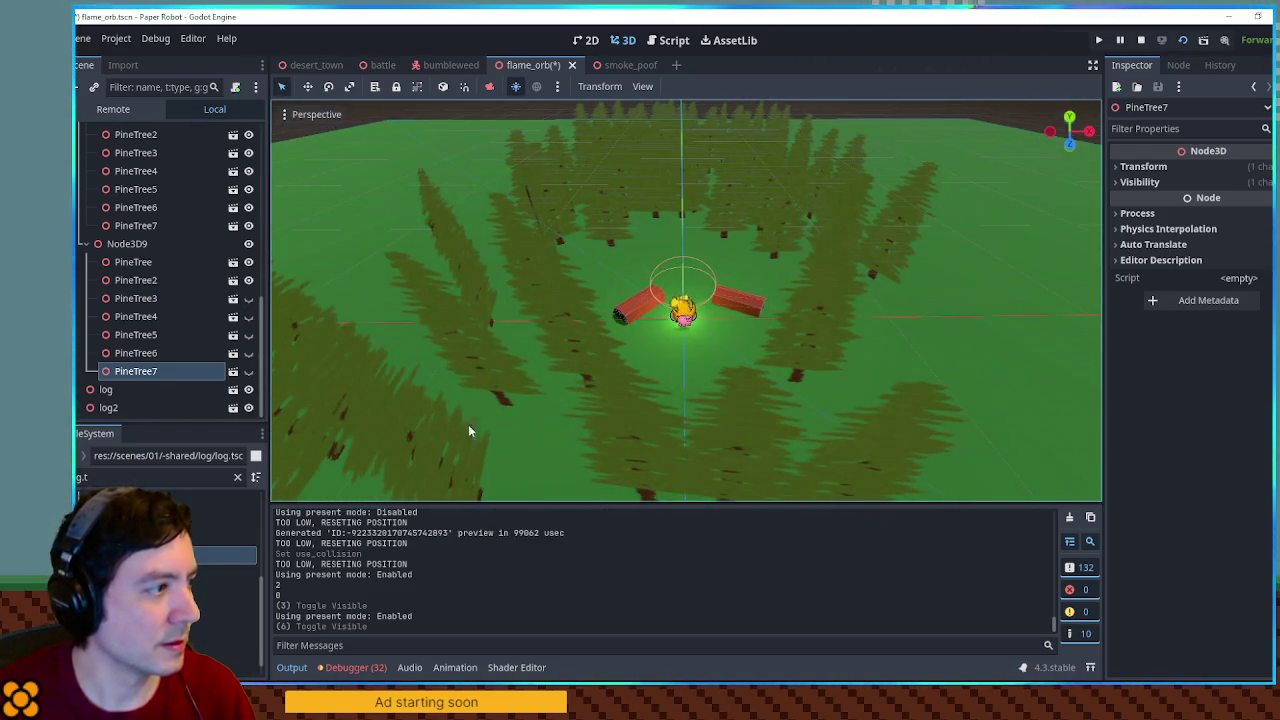
{"action": "left_click", "coordinate": [717, 426]}
{"action": "scroll", "coordinate": [188, 172], "scroll_direction": "up", "scroll_amount": 3}
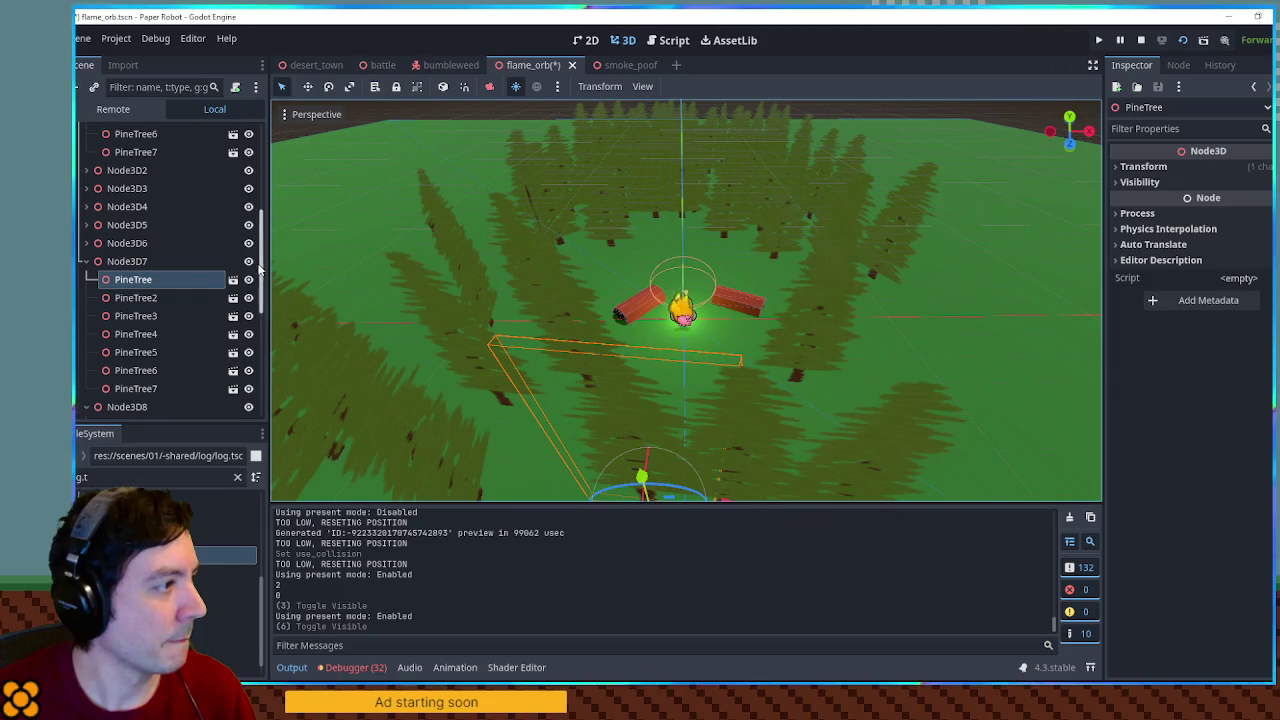
{"action": "left_click", "coordinate": [254, 261]}
Run the scene with F6, walk the robot into the flame, and open the Remote node tree
{"action": "key", "text": "F6"}
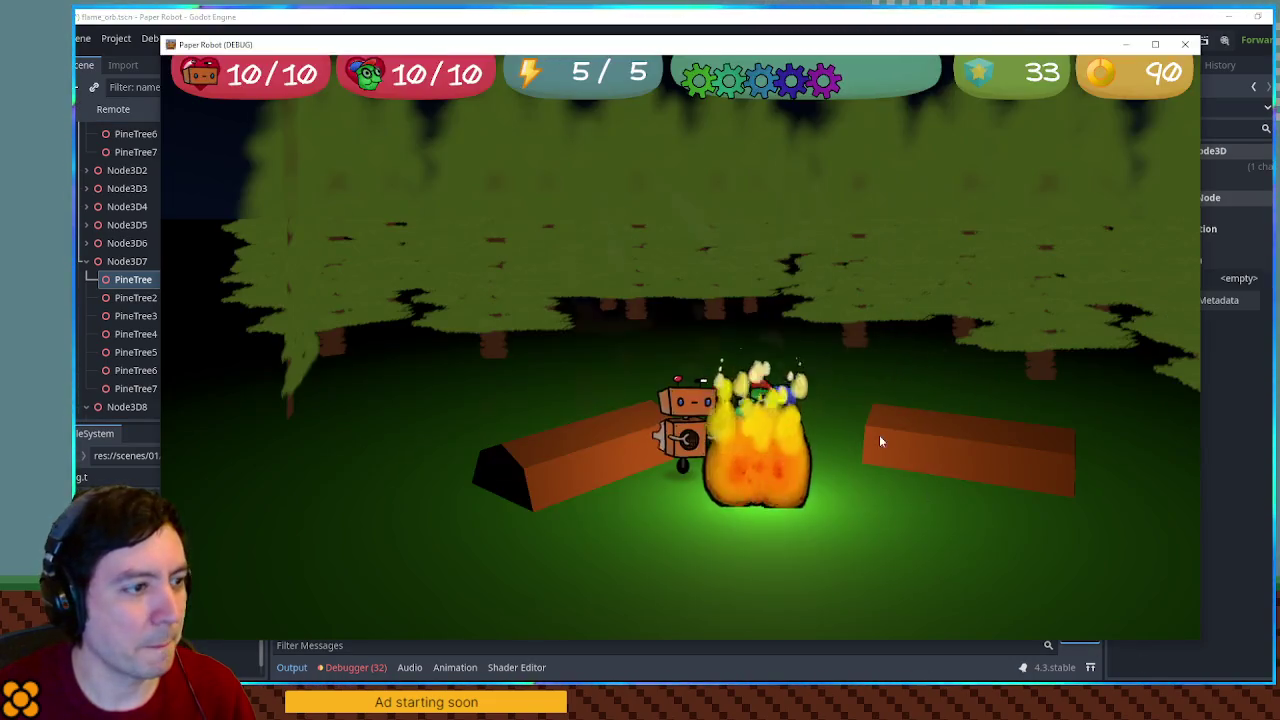
{"action": "key", "text": "a"}
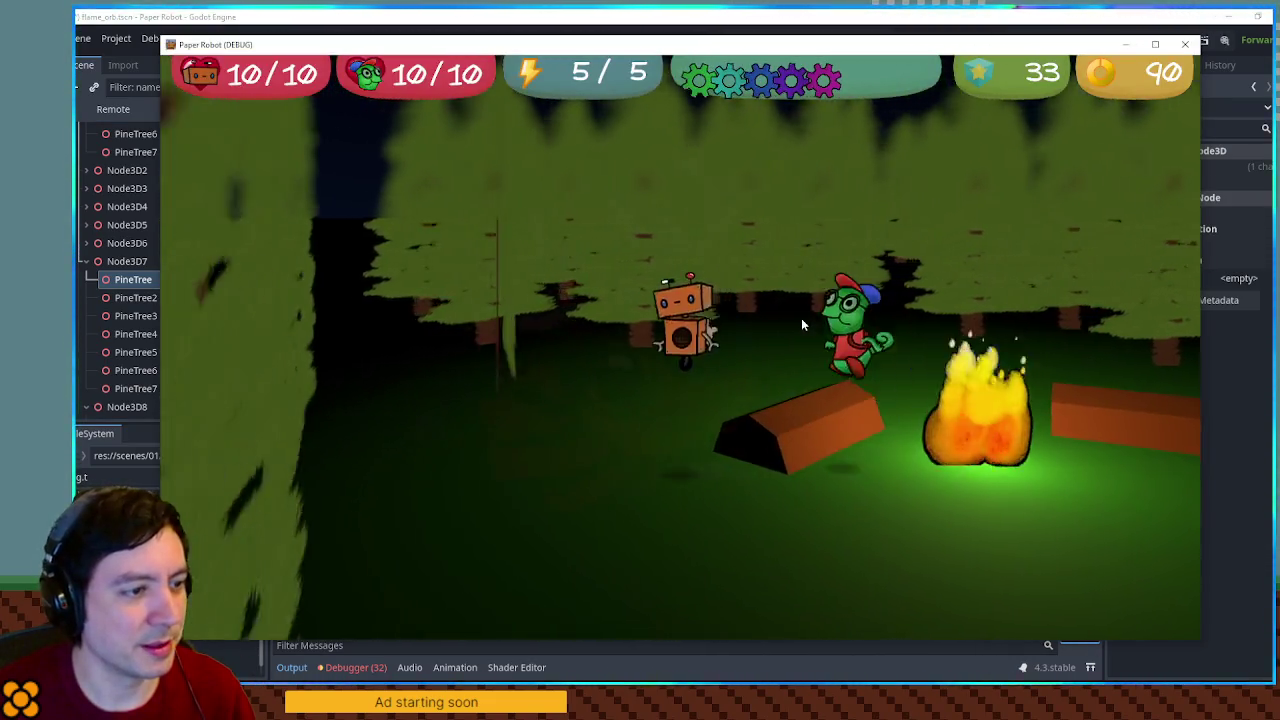
{"action": "key", "text": "d"}
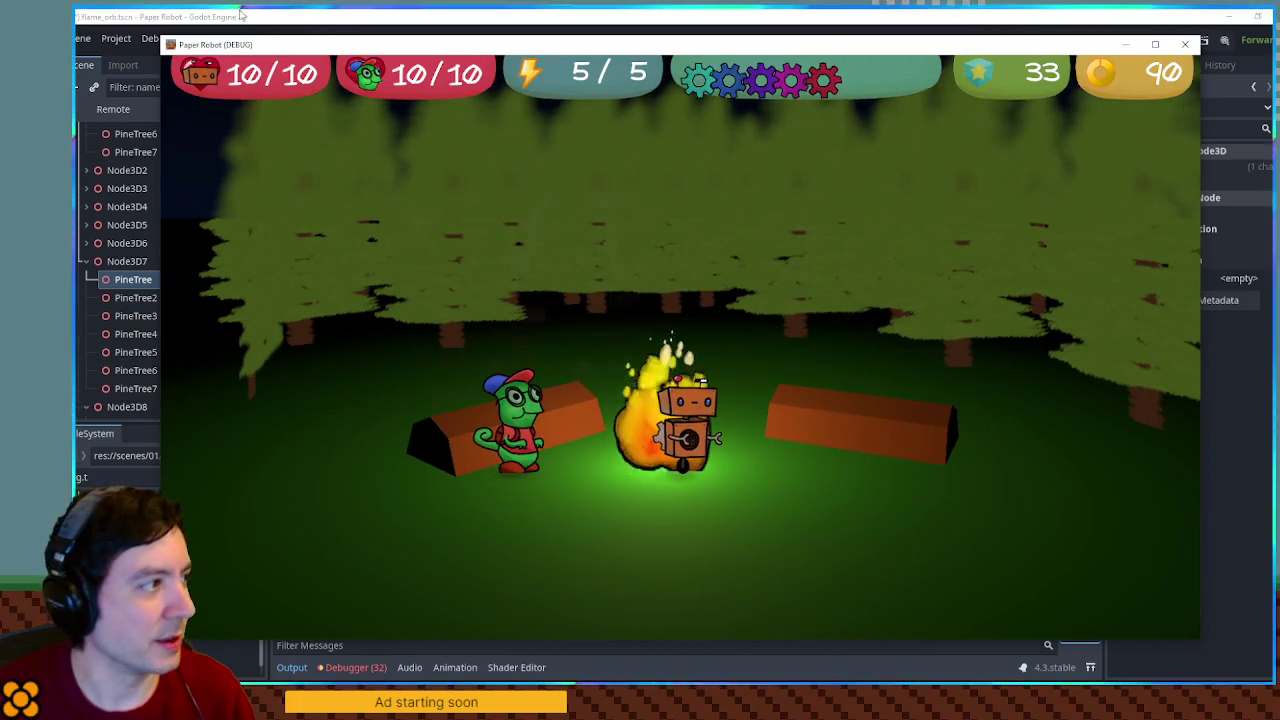
{"action": "key", "text": "F8"}
{"action": "left_click", "coordinate": [91, 111]}
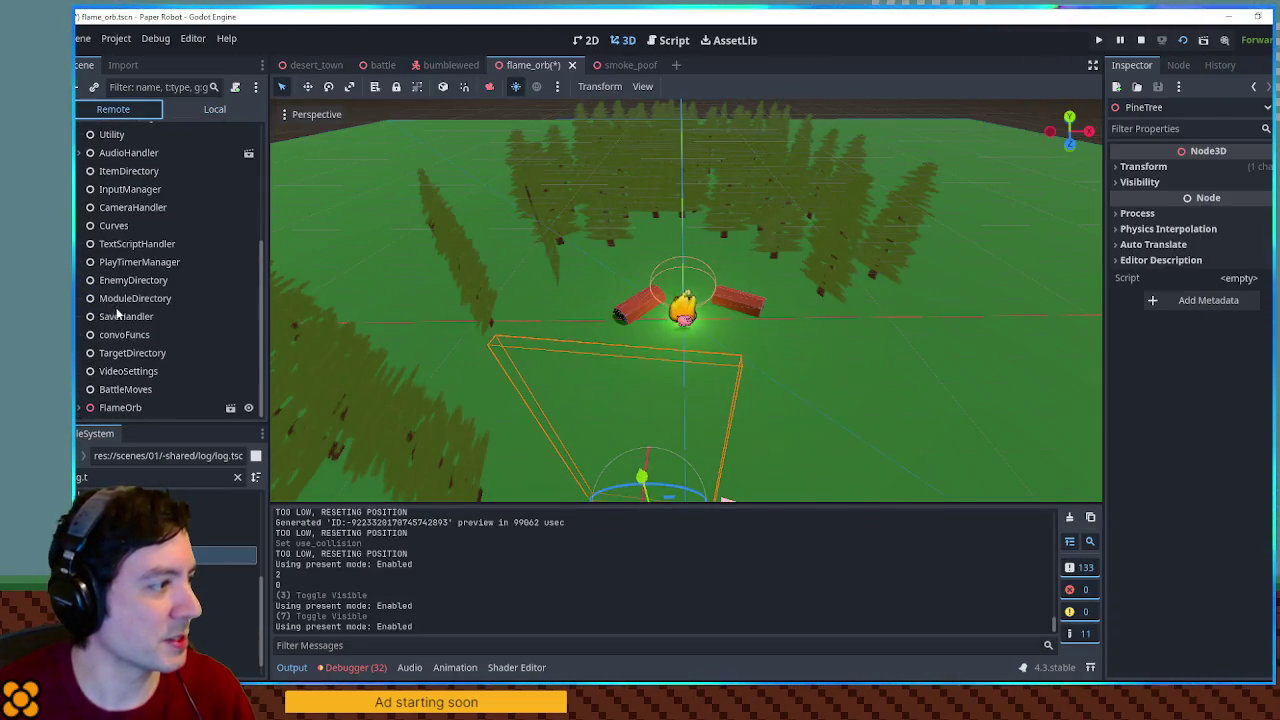
Expand FlameOrb in the Remote tree and inspect Leon's live properties
{"action": "left_click", "coordinate": [78, 407]}
{"action": "scroll", "coordinate": [160, 300], "scroll_direction": "down", "scroll_amount": 4}
{"action": "left_click", "coordinate": [117, 407]}
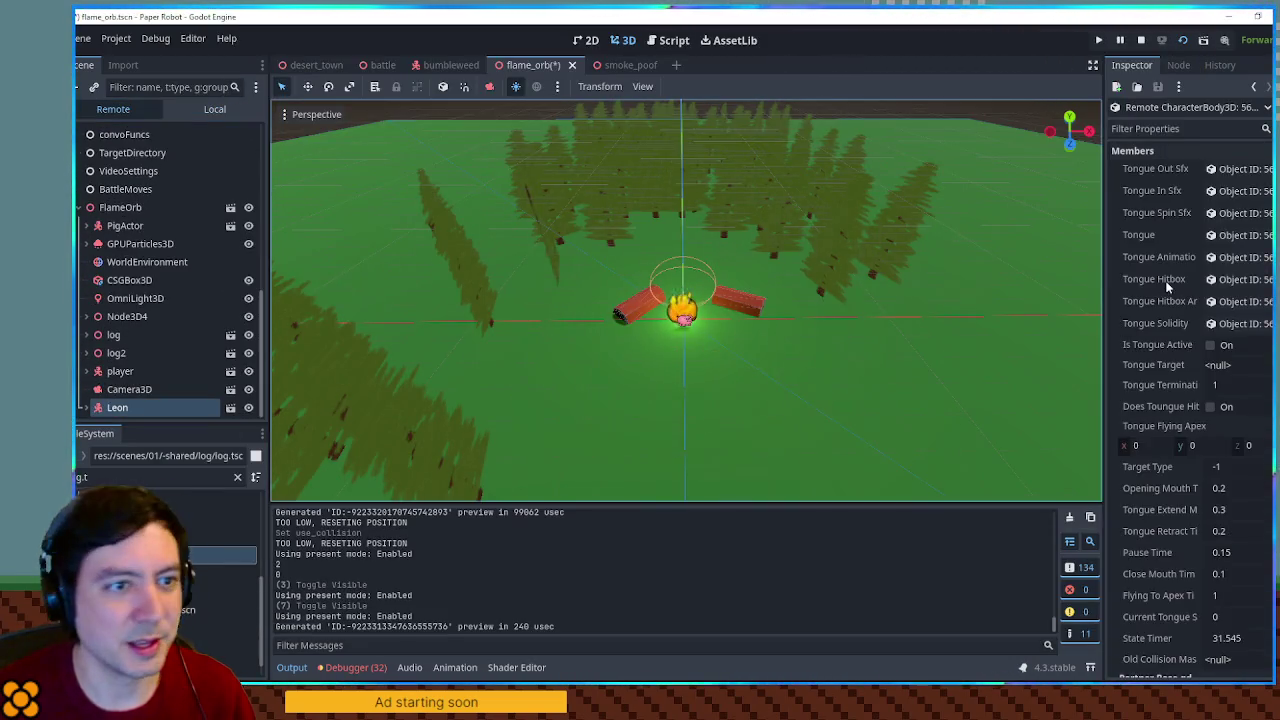
{"action": "scroll", "coordinate": [1166, 290], "scroll_direction": "down", "scroll_amount": 3}
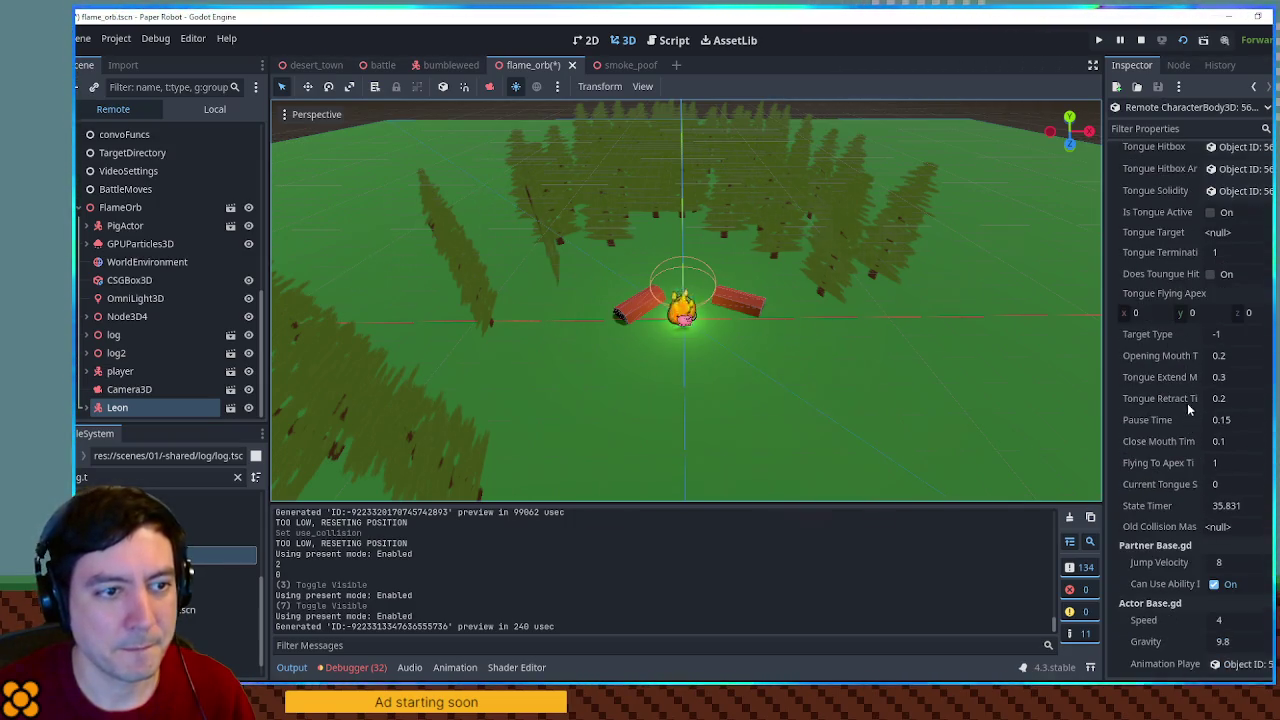
{"action": "scroll", "coordinate": [1185, 383], "scroll_direction": "down", "scroll_amount": 1}
{"action": "scroll", "coordinate": [1180, 470], "scroll_direction": "down", "scroll_amount": 2}
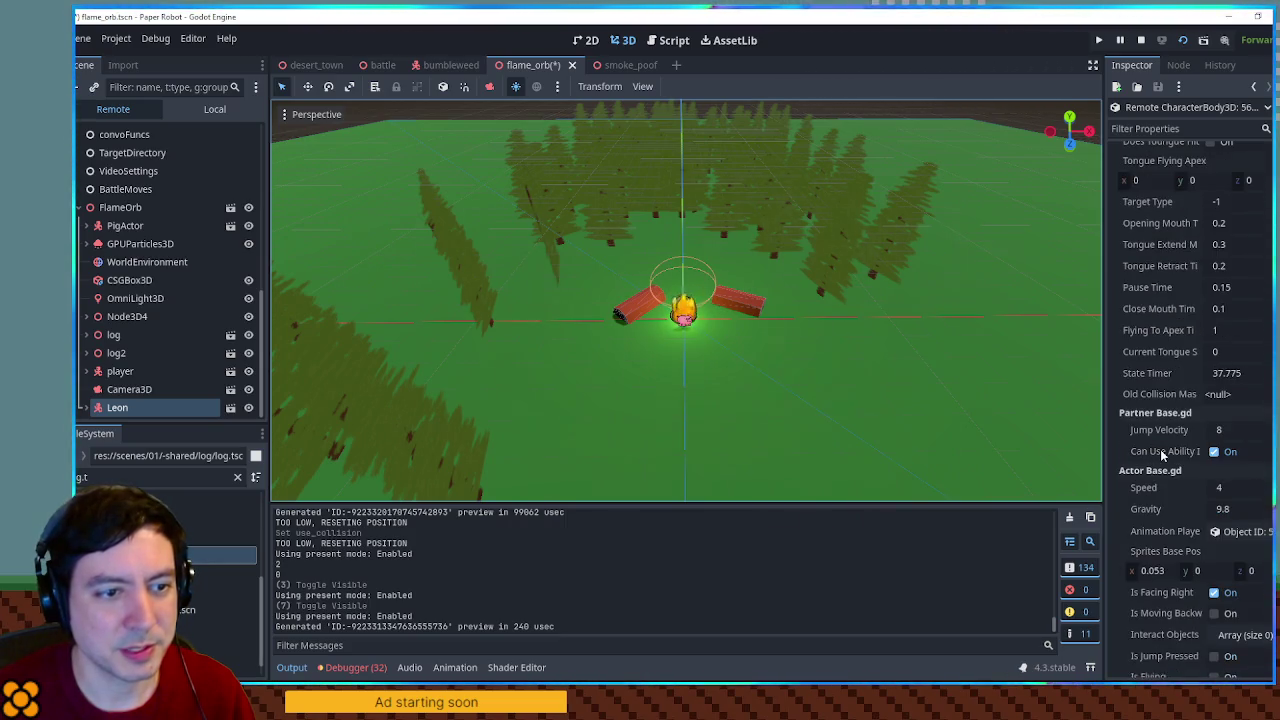
{"action": "scroll", "coordinate": [1160, 453], "scroll_direction": "down", "scroll_amount": 4}
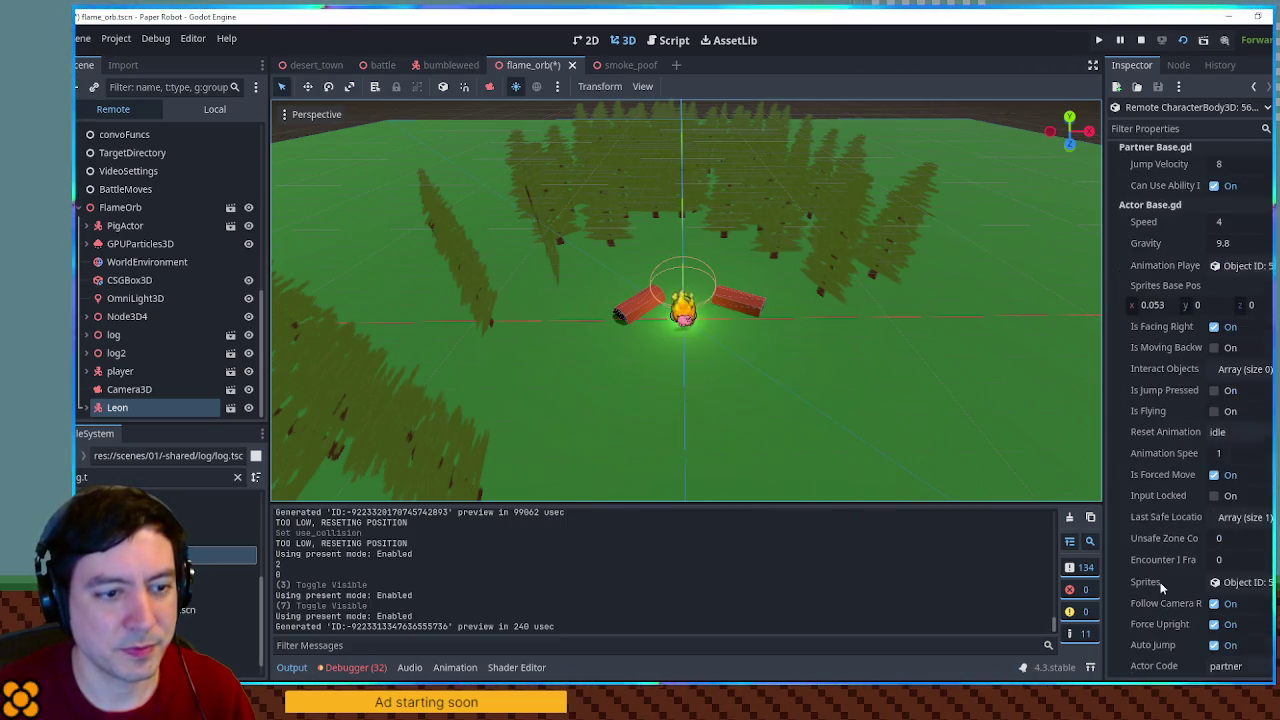
{"action": "scroll", "coordinate": [1160, 585], "scroll_direction": "down", "scroll_amount": 1}
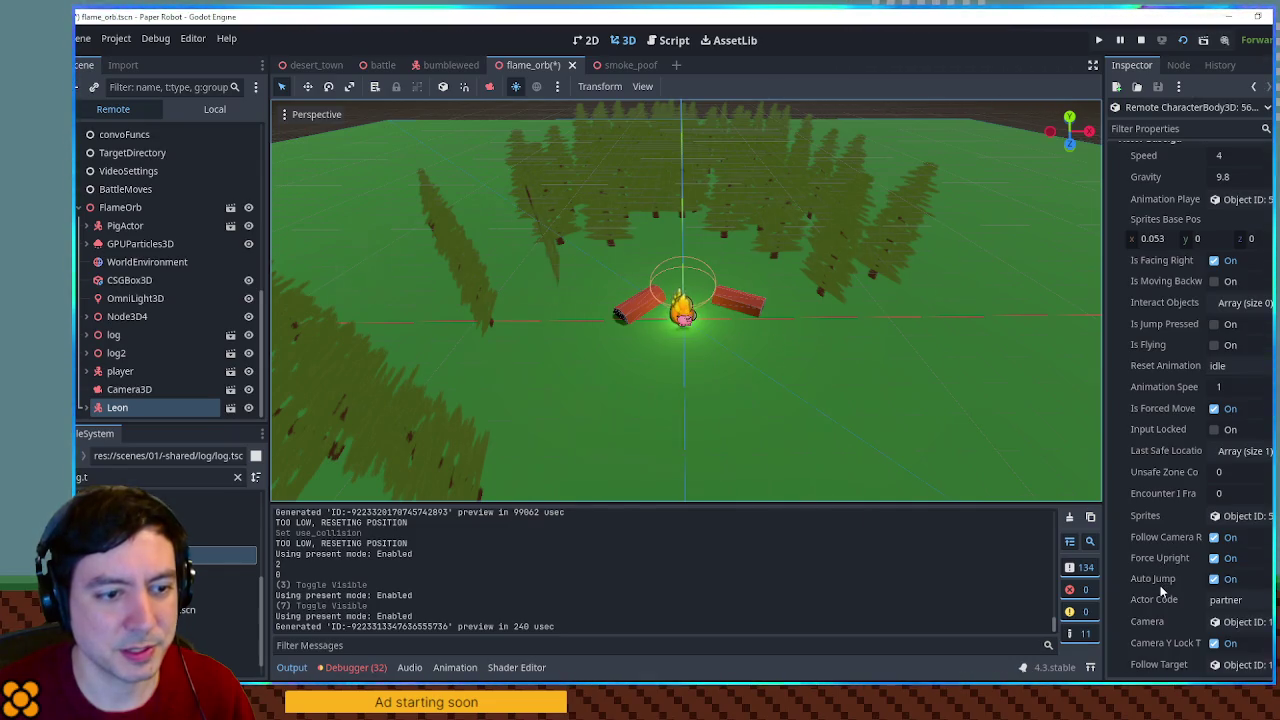
{"action": "scroll", "coordinate": [1200, 590], "scroll_direction": "down", "scroll_amount": 1}
Tick Is Dummy on the live Leon character and bring the game window forward
{"action": "left_click", "coordinate": [1228, 600]}
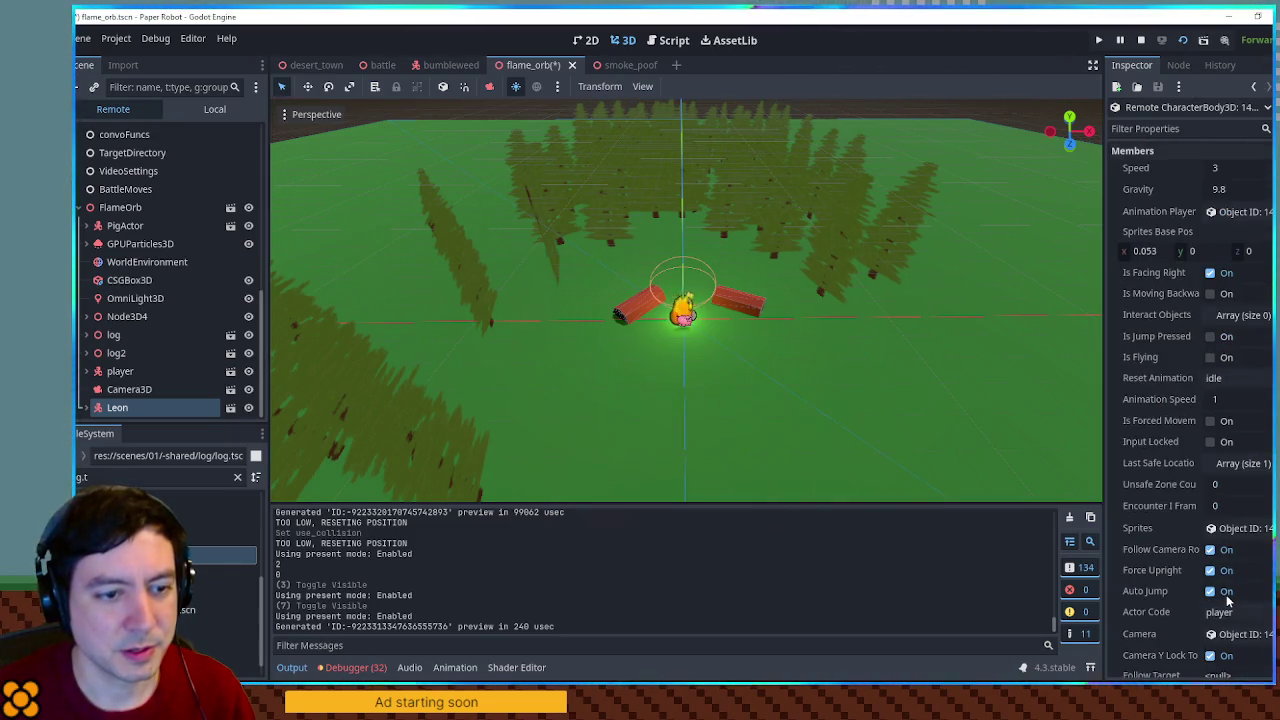
{"action": "left_click", "coordinate": [1254, 86]}
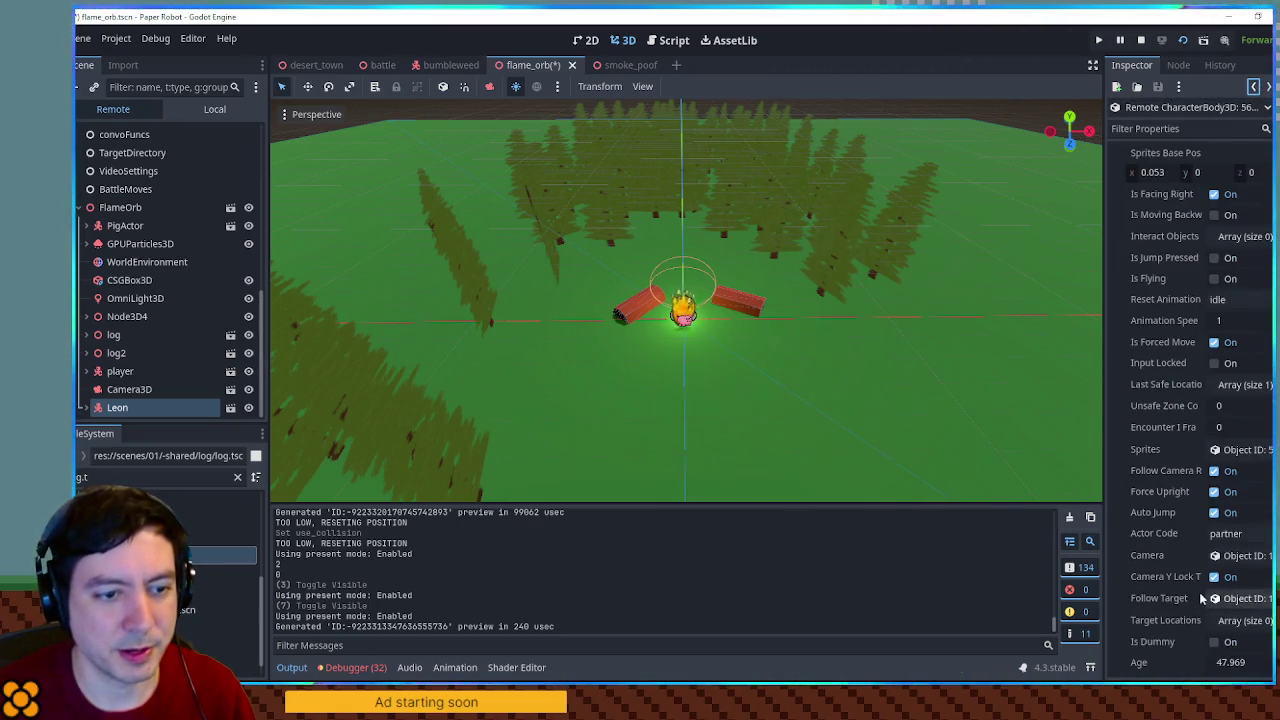
{"action": "scroll", "coordinate": [1195, 590], "scroll_direction": "down", "scroll_amount": 2}
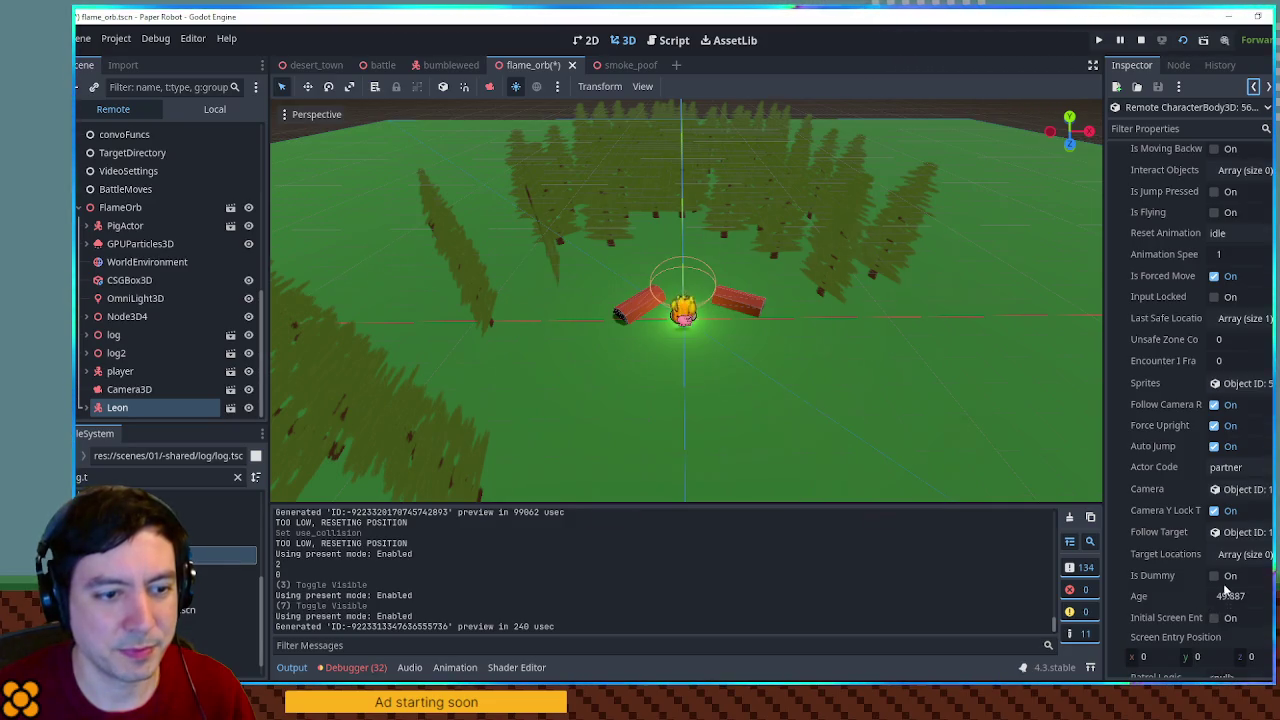
{"action": "left_click", "coordinate": [1214, 576]}
{"action": "key", "text": "alt+Tab"}
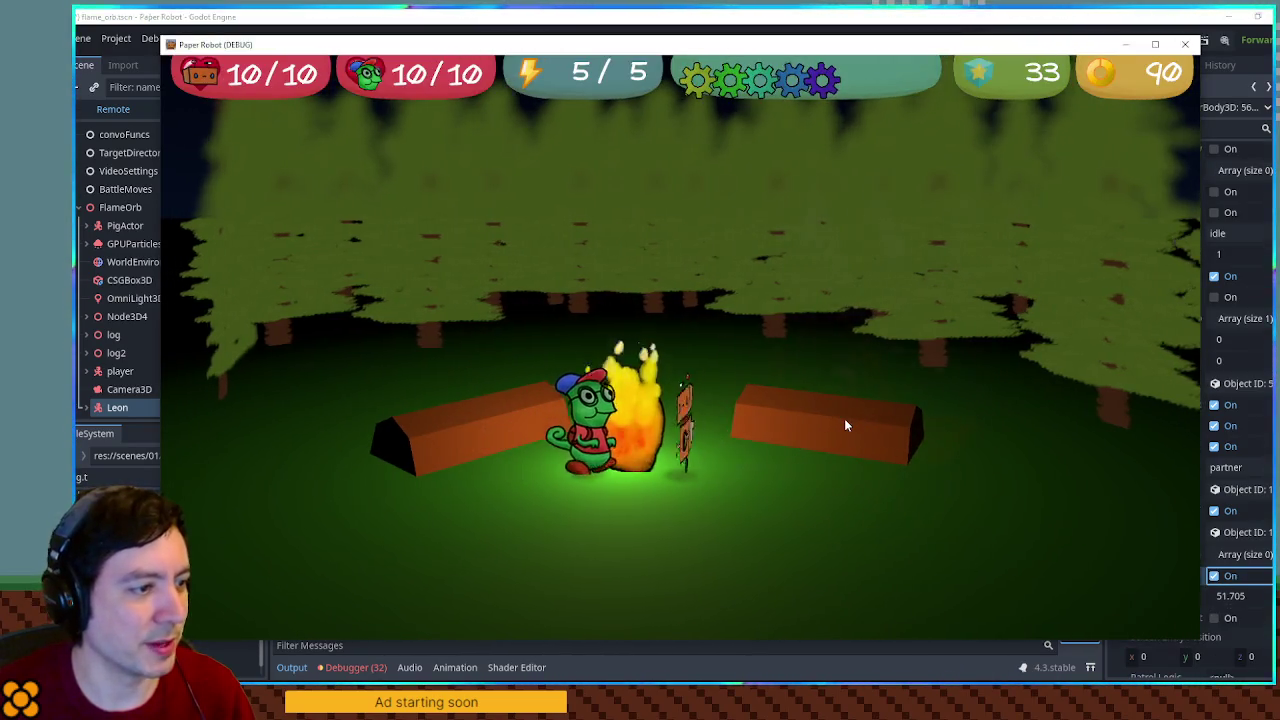
Walk and jump the party back and forth through the campfire, then stop the game with F8
{"action": "key", "text": "Right"}
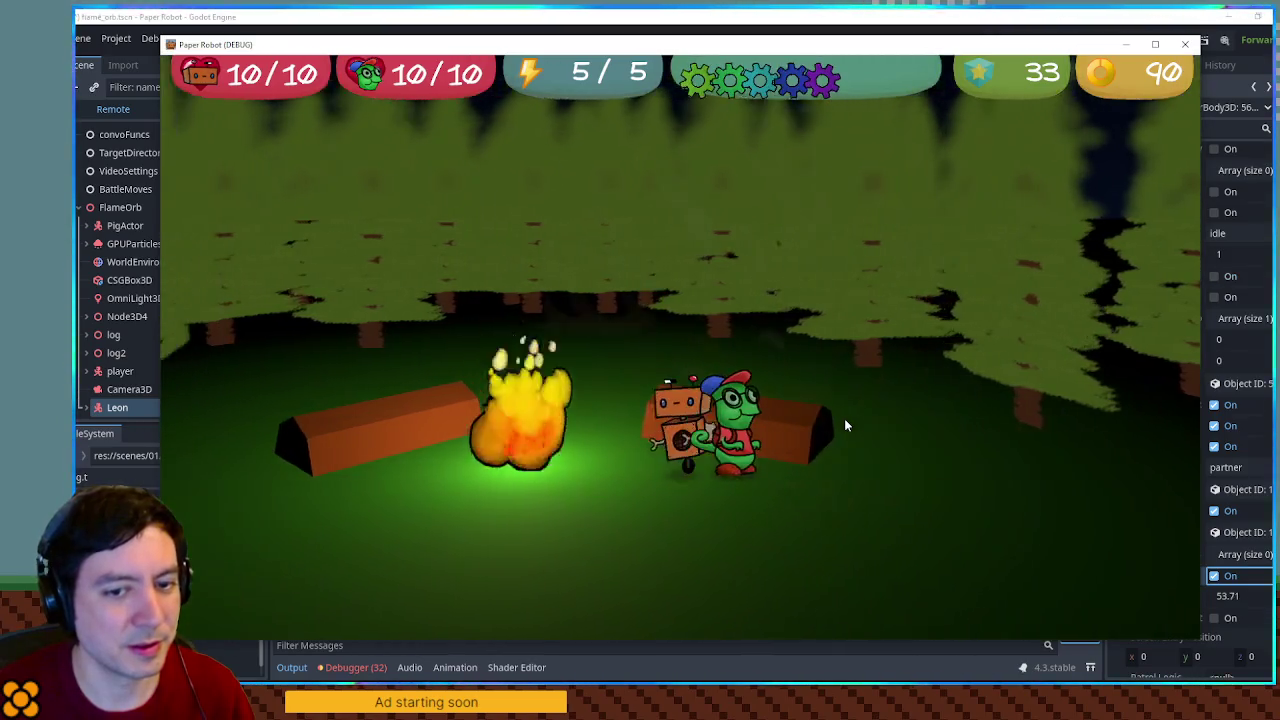
{"action": "key", "text": "Left"}
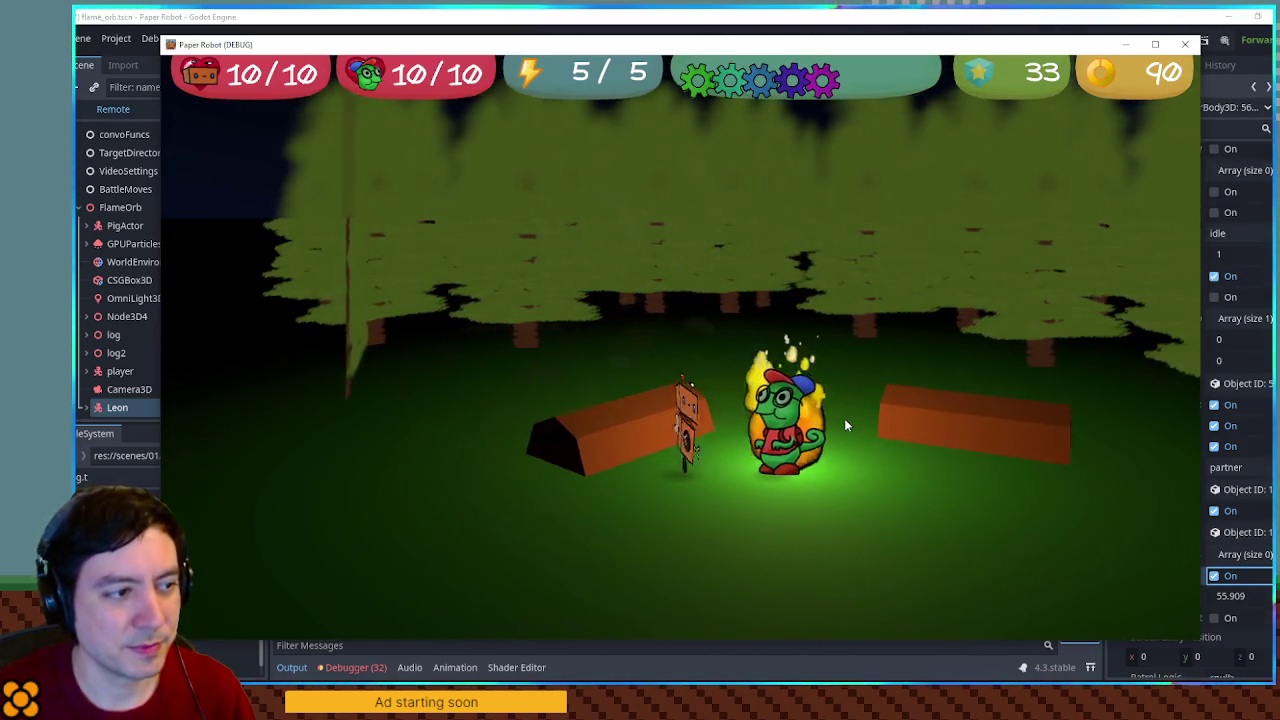
{"action": "key", "text": "Left"}
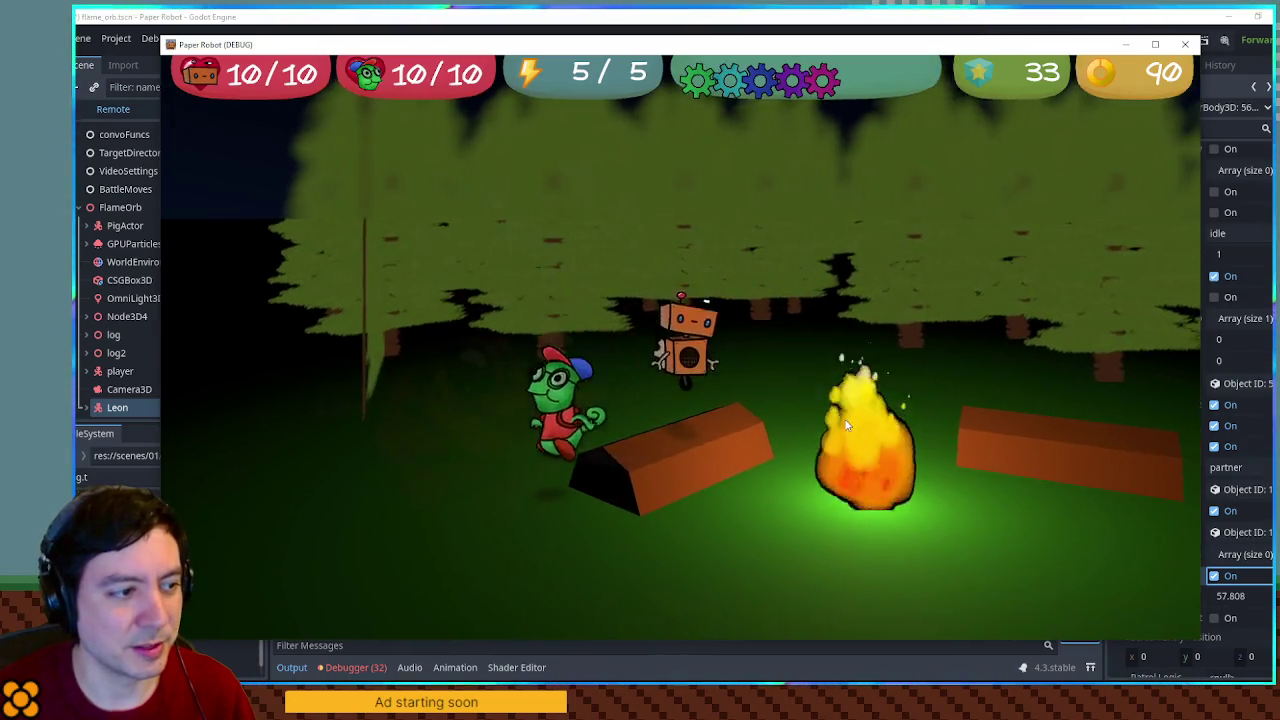
{"action": "key", "text": "Down"}
{"action": "key", "text": "Right"}
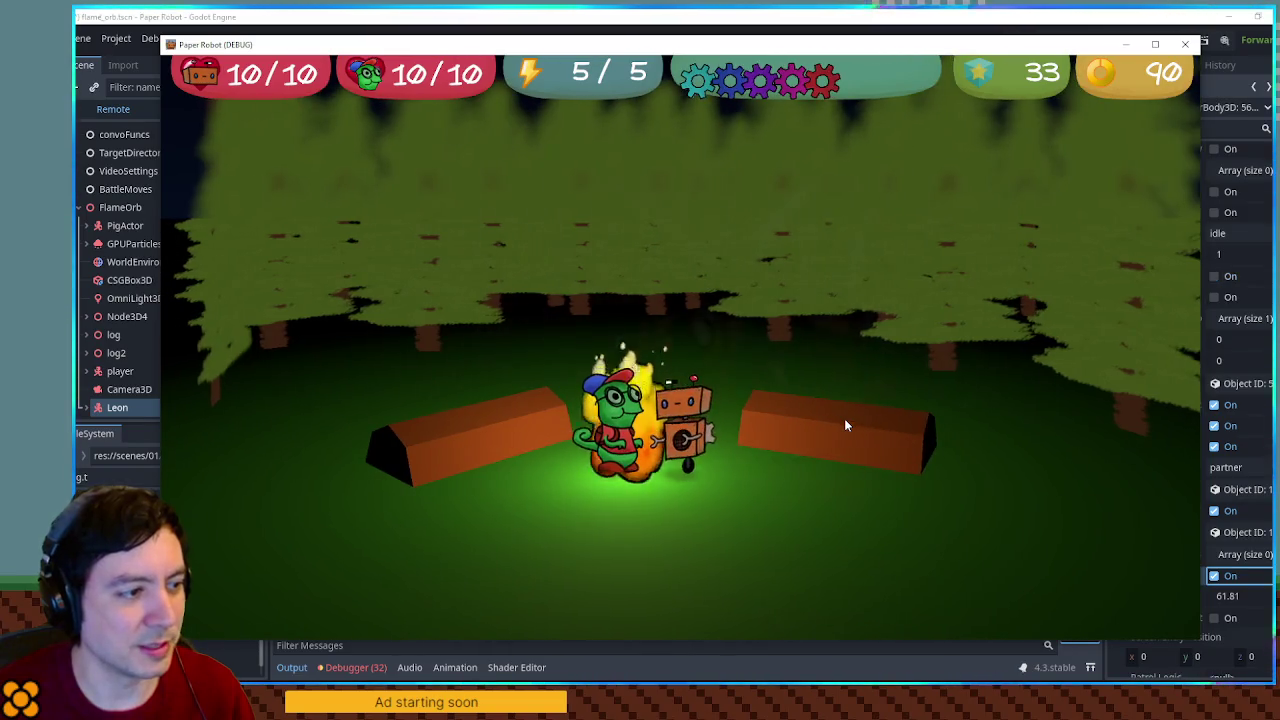
{"action": "key", "text": "Right"}
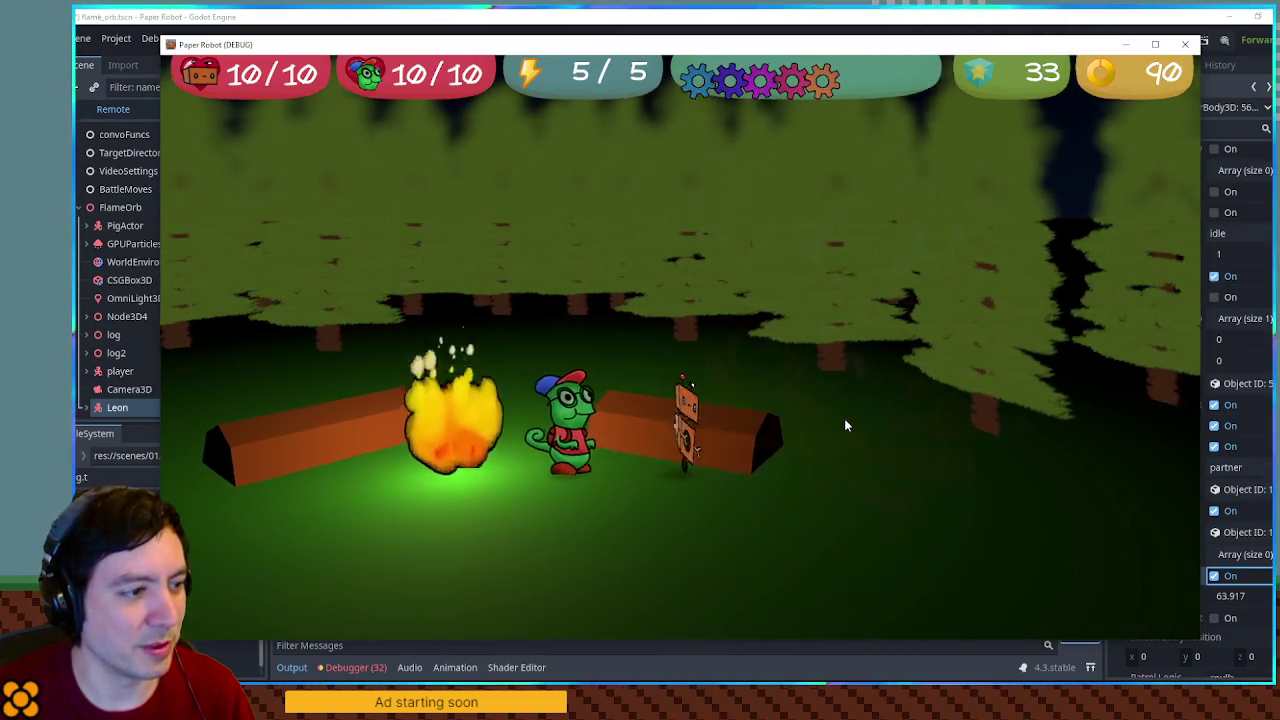
{"action": "key", "text": "Right"}
{"action": "key", "text": "space"}
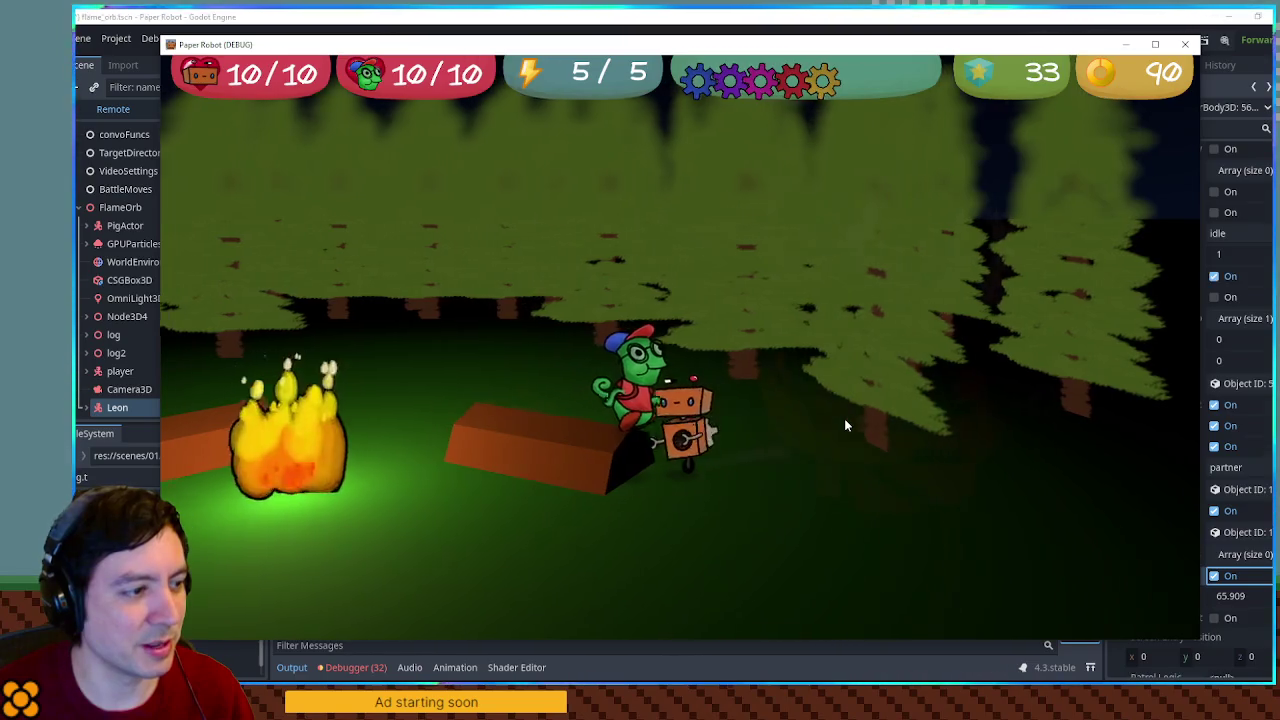
{"action": "key", "text": "Left"}
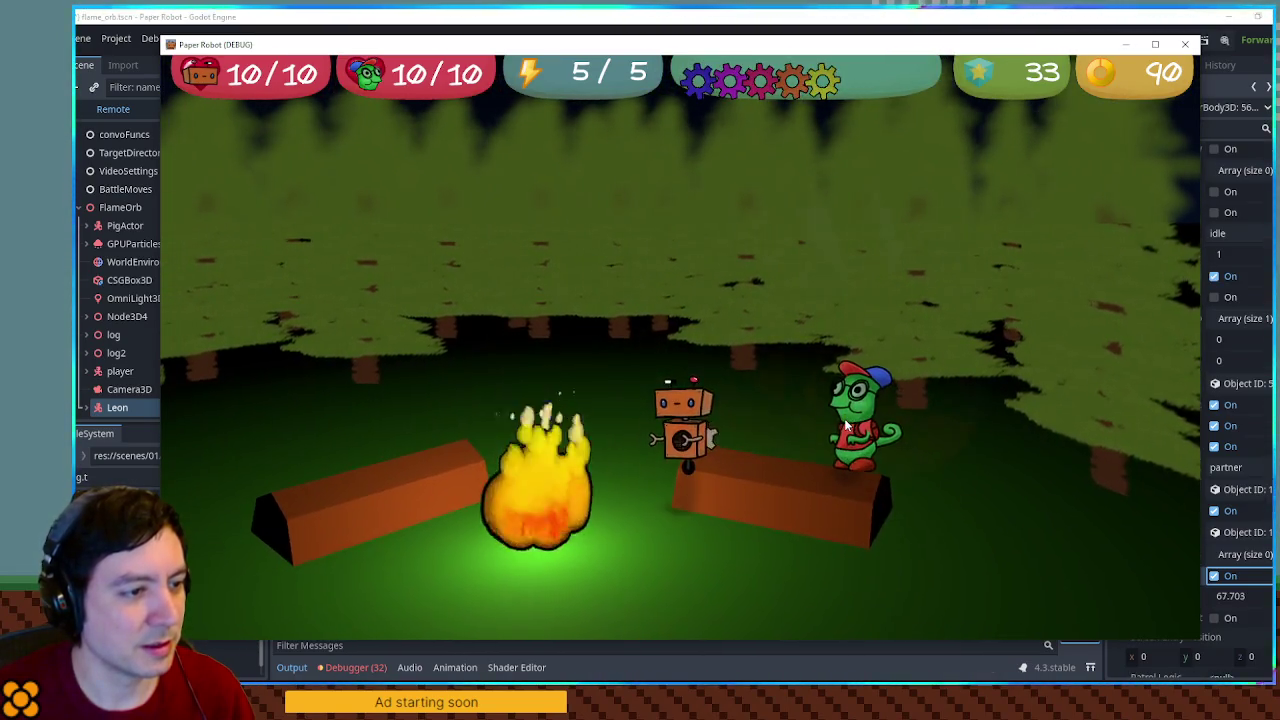
{"action": "key", "text": "Right"}
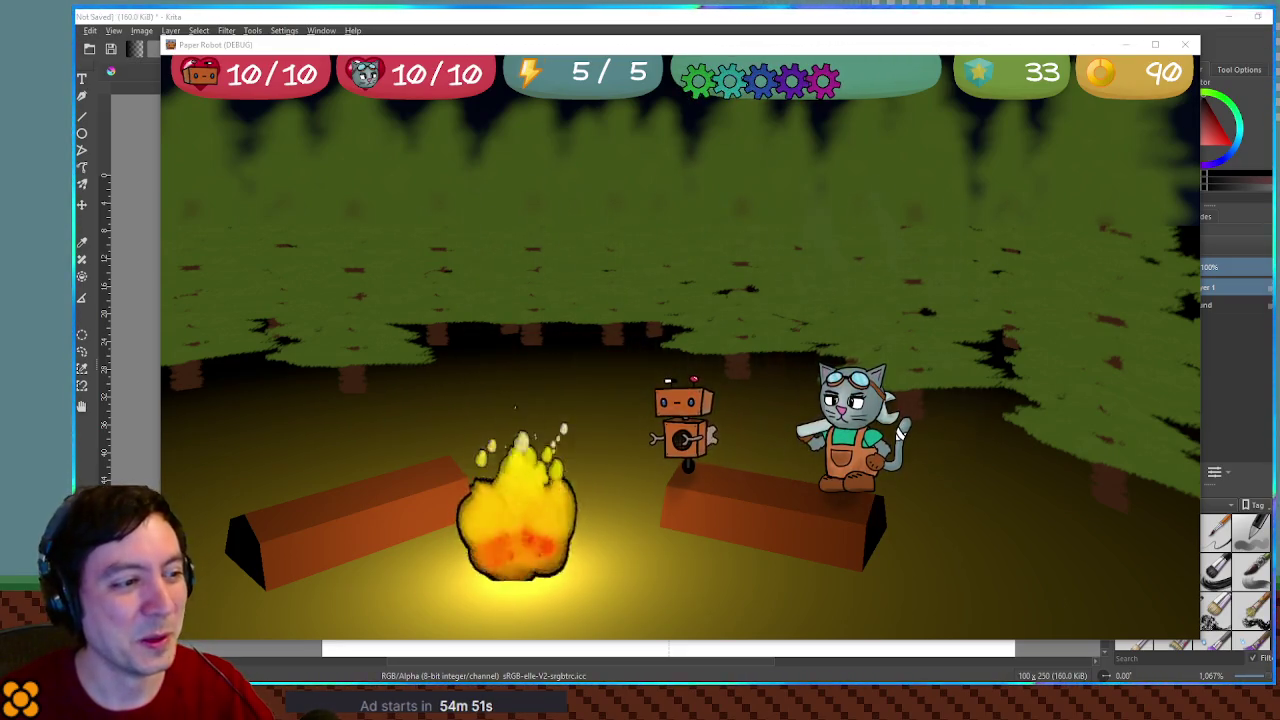
{"action": "left_click", "coordinate": [971, 291]}
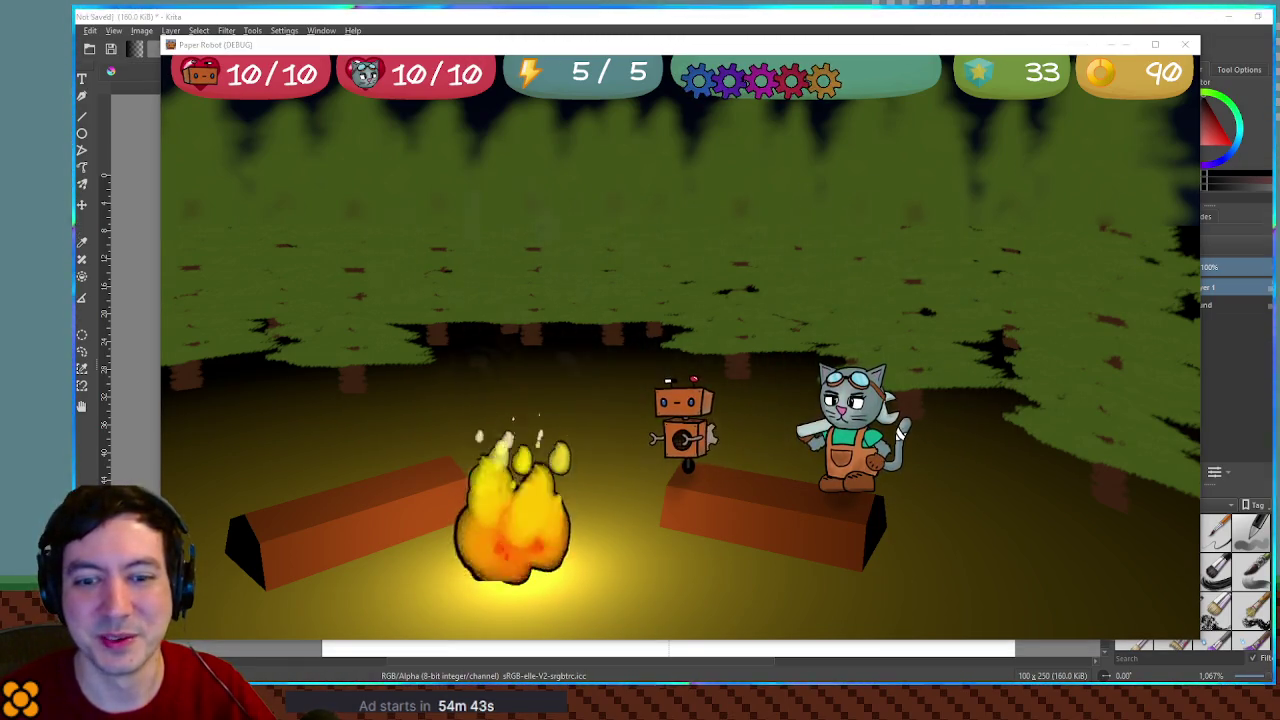
{"action": "key", "text": "F8"}
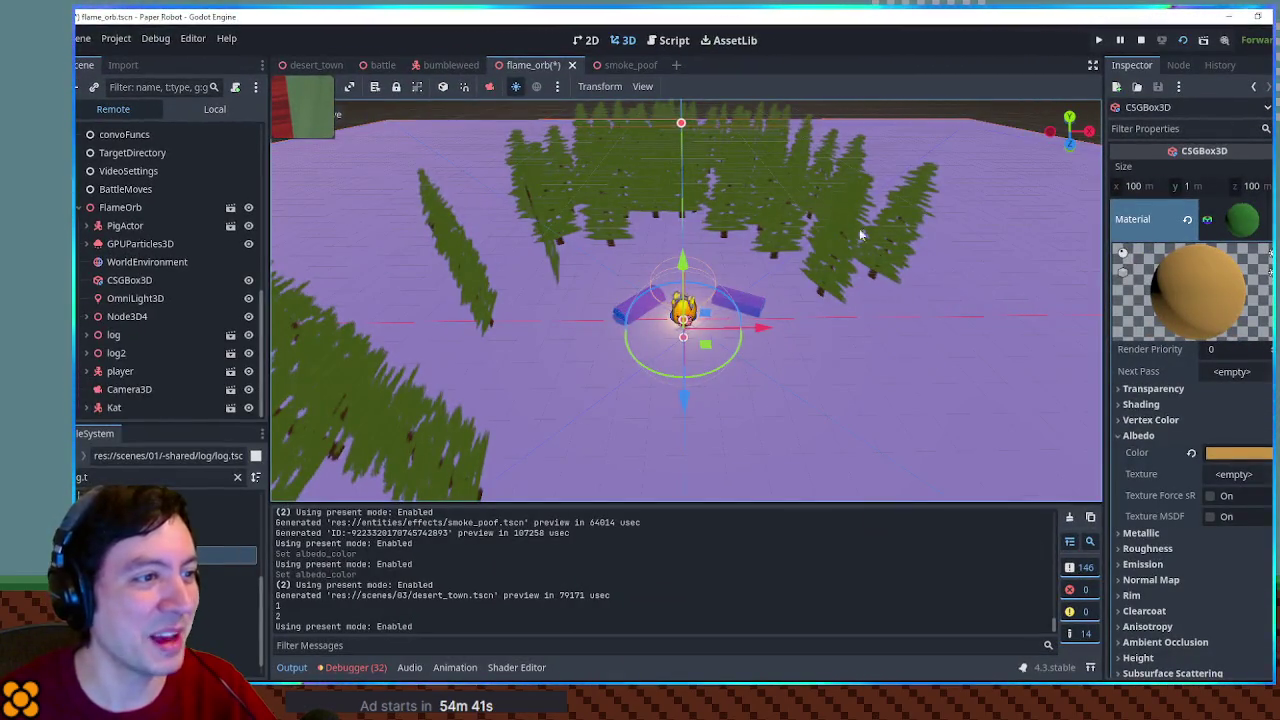
In the Local tree, hide log, log2, the CSGBox3D floor, OmniLight3D and the Node3D4 pines
{"action": "scroll", "coordinate": [157, 206], "scroll_direction": "up", "scroll_amount": 10}
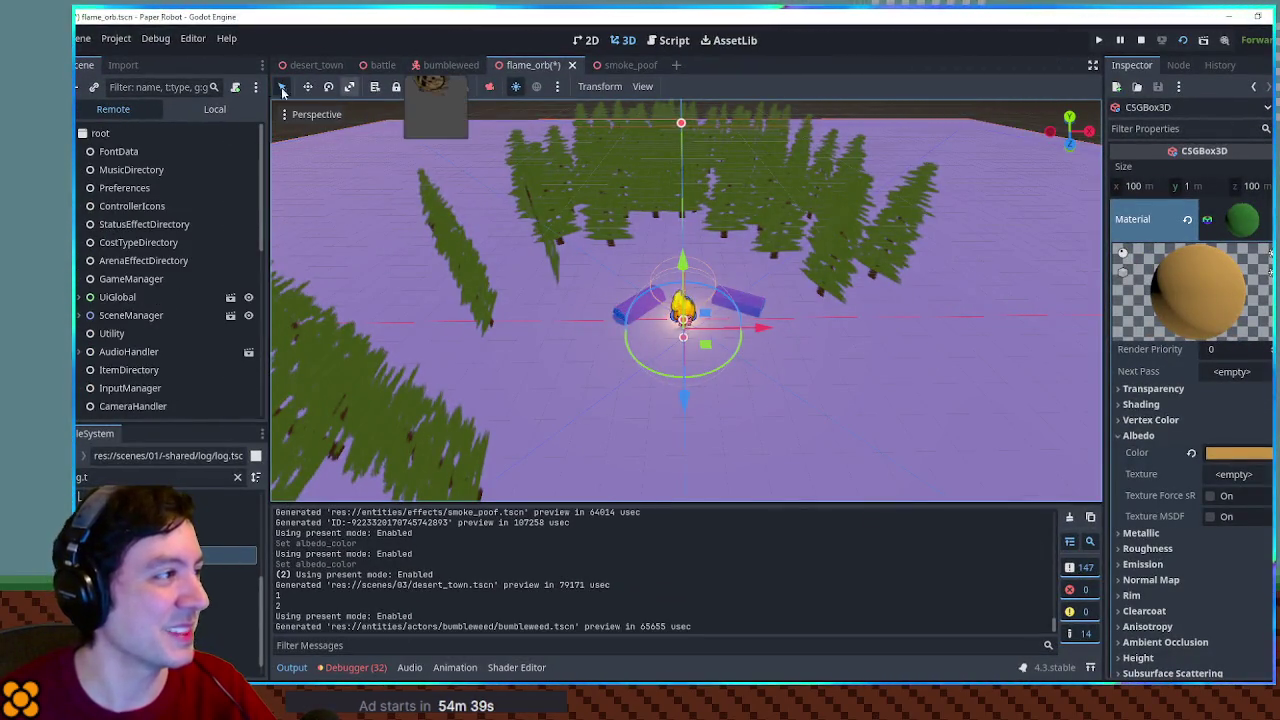
{"action": "left_click", "coordinate": [214, 109]}
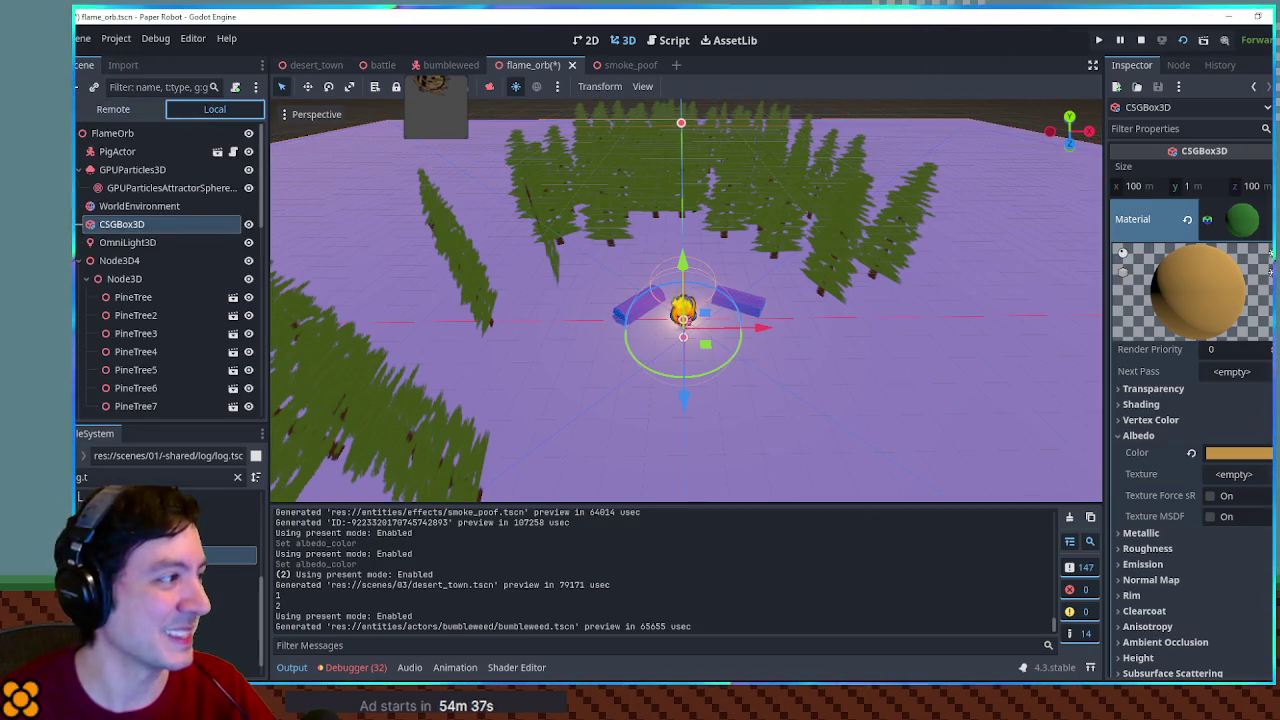
{"action": "left_click", "coordinate": [79, 261]}
{"action": "left_click", "coordinate": [254, 298]}
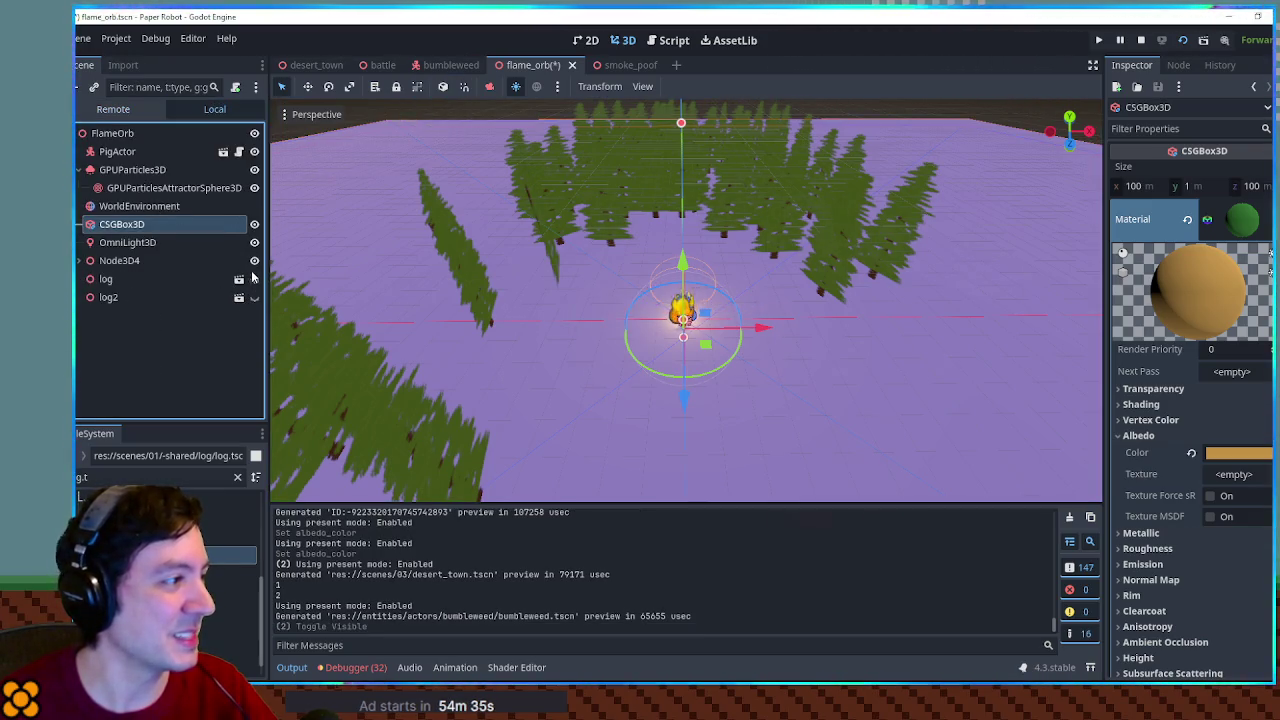
{"action": "left_click", "coordinate": [253, 261]}
{"action": "left_click", "coordinate": [254, 279]}
{"action": "left_click", "coordinate": [253, 243]}
{"action": "left_click", "coordinate": [251, 225]}
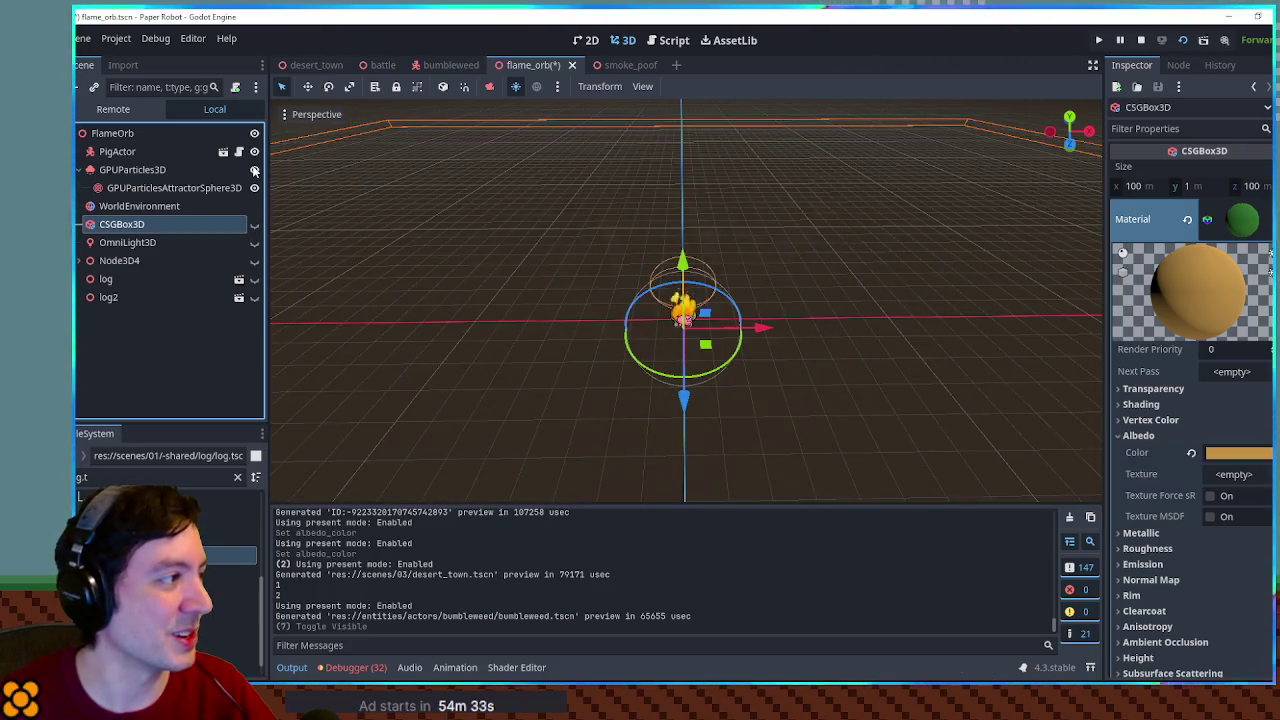
{"action": "scroll", "coordinate": [746, 360], "scroll_direction": "up", "scroll_amount": 6}
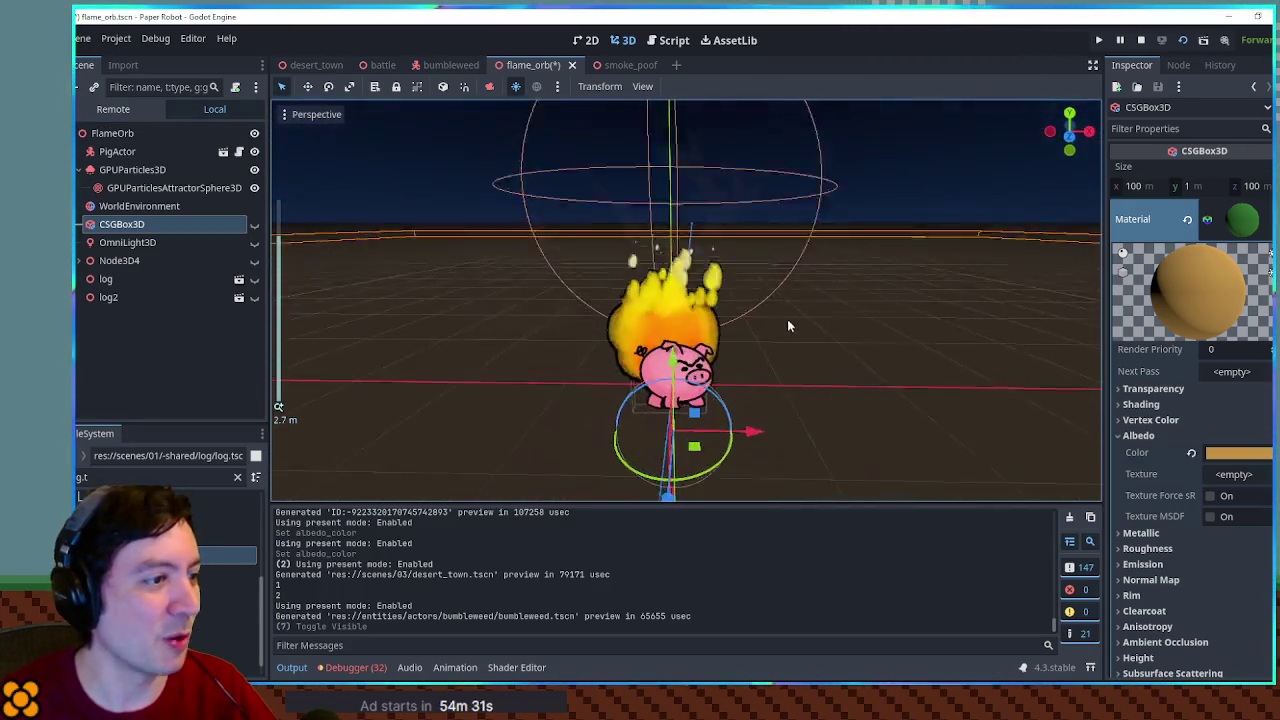
{"action": "scroll", "coordinate": [806, 369], "scroll_direction": "up", "scroll_amount": 3}
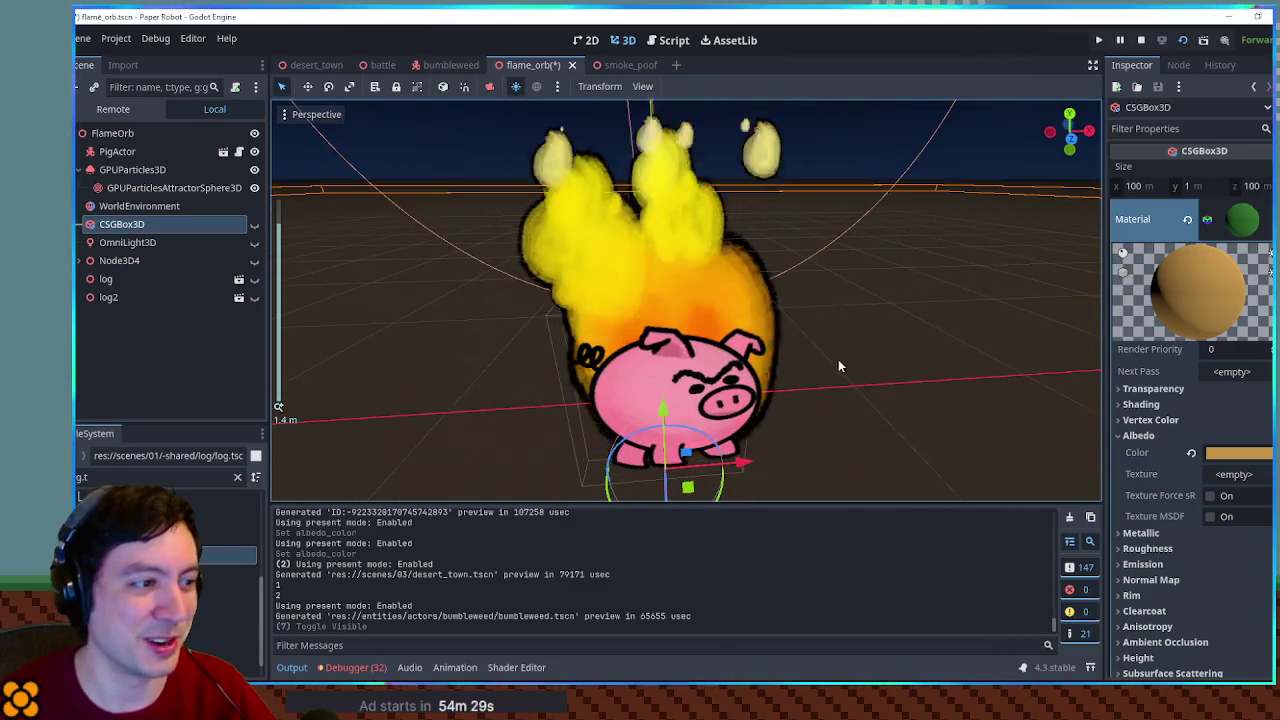
Drag PigActor left out of the flame, show the CSGBox3D floor again, and launch the game
{"action": "left_click", "coordinate": [957, 391]}
{"action": "left_click", "coordinate": [694, 414]}
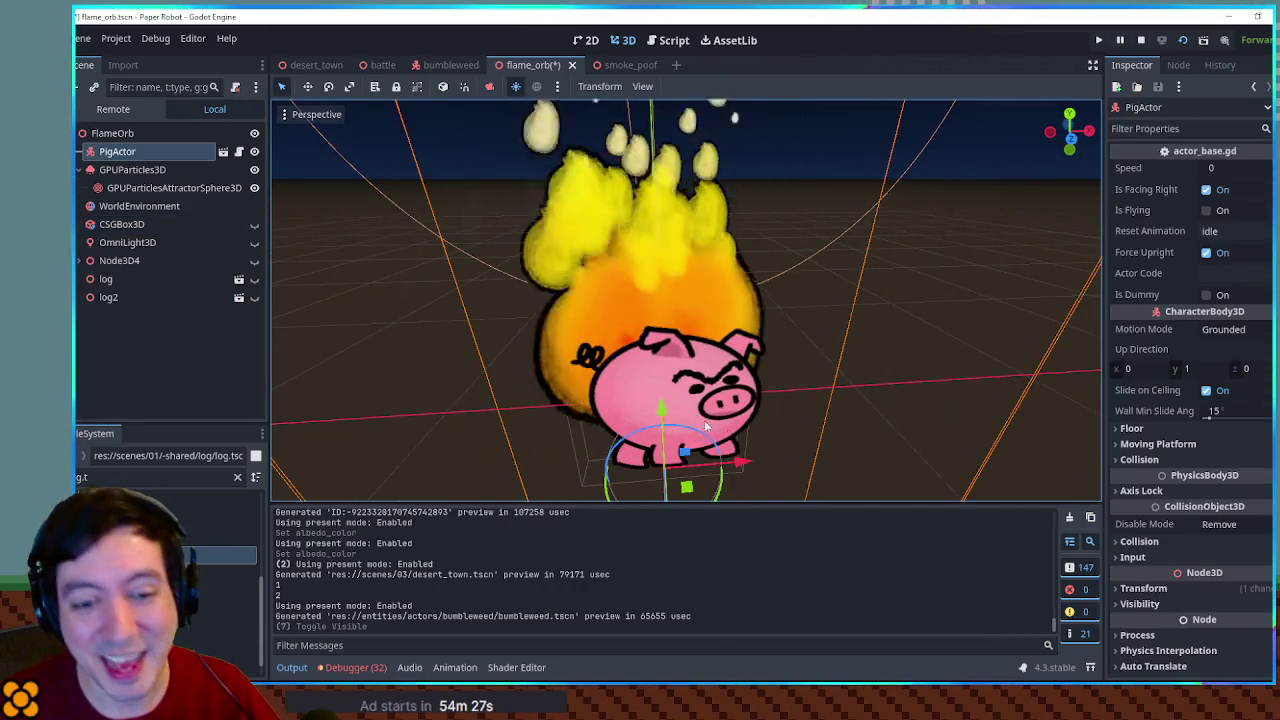
{"action": "scroll", "coordinate": [780, 408], "scroll_direction": "down", "scroll_amount": 5}
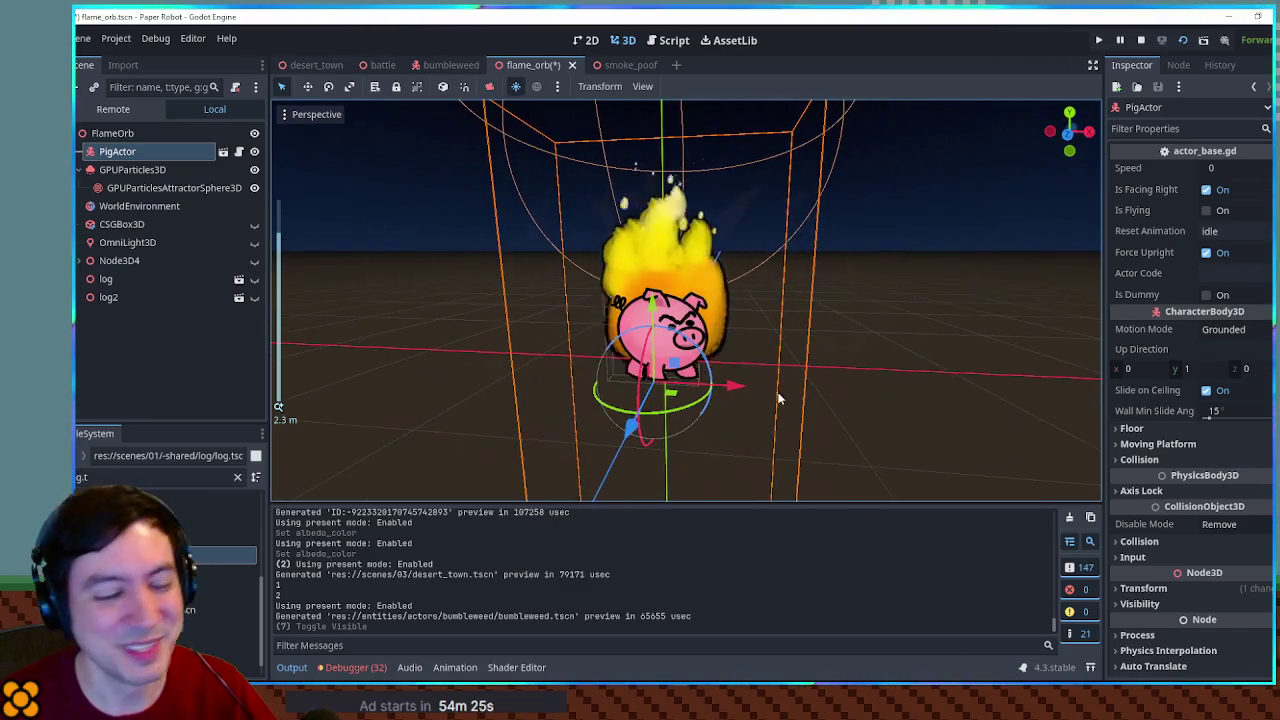
{"action": "mouse_move", "coordinate": [776, 372]}
{"action": "left_mouse_down"}
{"action": "mouse_move", "coordinate": [697, 410]}
{"action": "mouse_move", "coordinate": [549, 372]}
{"action": "mouse_move", "coordinate": [561, 388]}
{"action": "mouse_move", "coordinate": [540, 387]}
{"action": "mouse_move", "coordinate": [680, 392]}
{"action": "mouse_move", "coordinate": [537, 388]}
{"action": "left_mouse_up"}
{"action": "left_click_drag", "start_coordinate": [676, 409], "coordinate": [666, 383]}
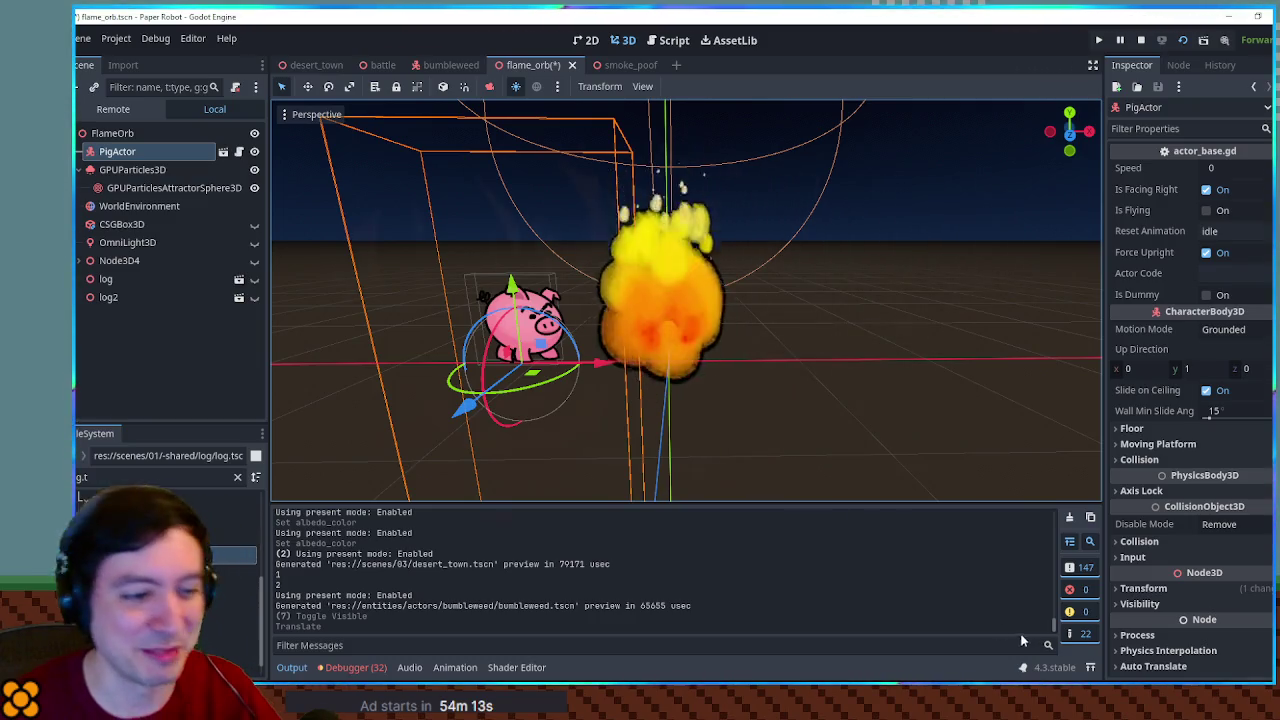
{"action": "left_click", "coordinate": [254, 224]}
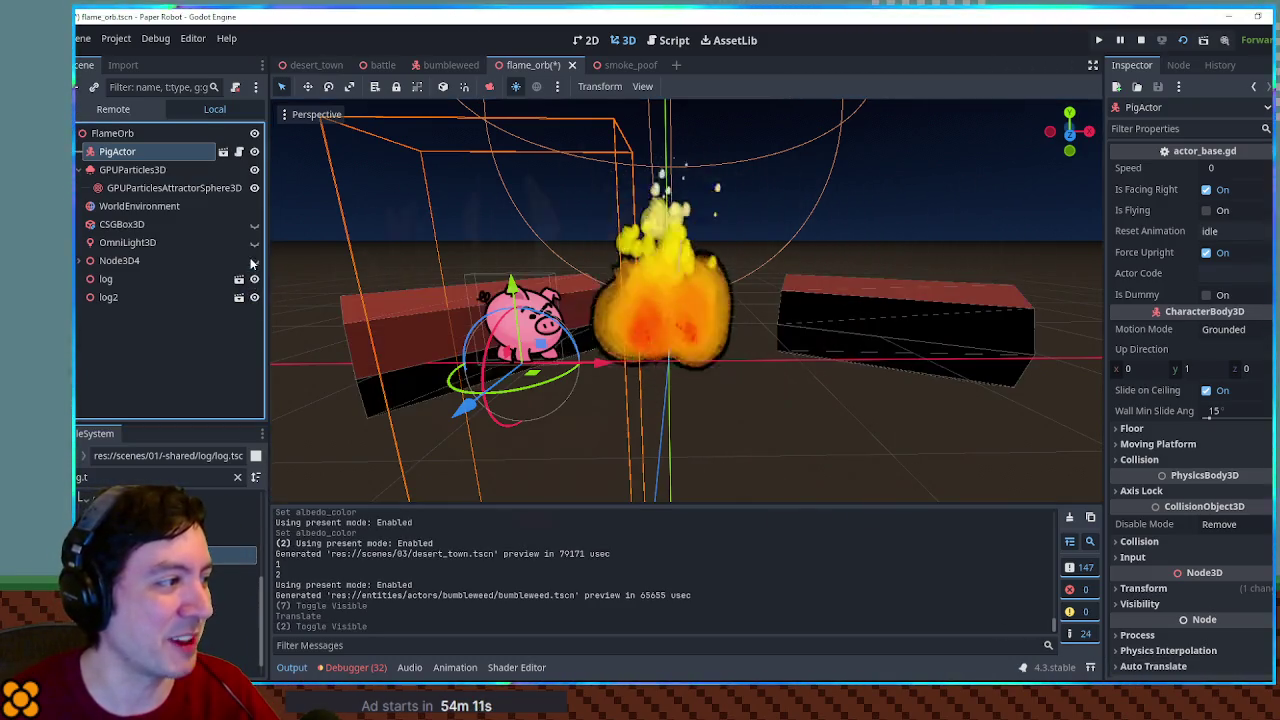
{"action": "key", "text": "F5"}
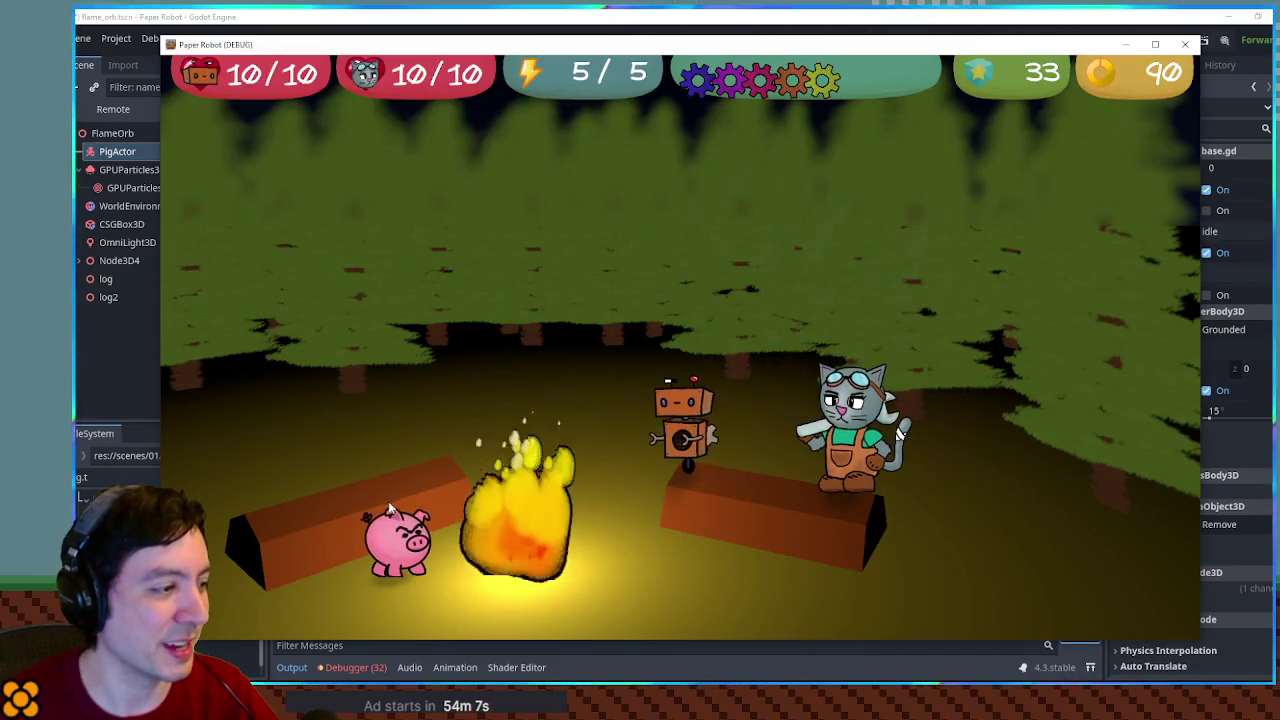
Close the game, move PigActor back into the middle of the flame, and relaunch with F6
{"action": "key", "text": "F8"}
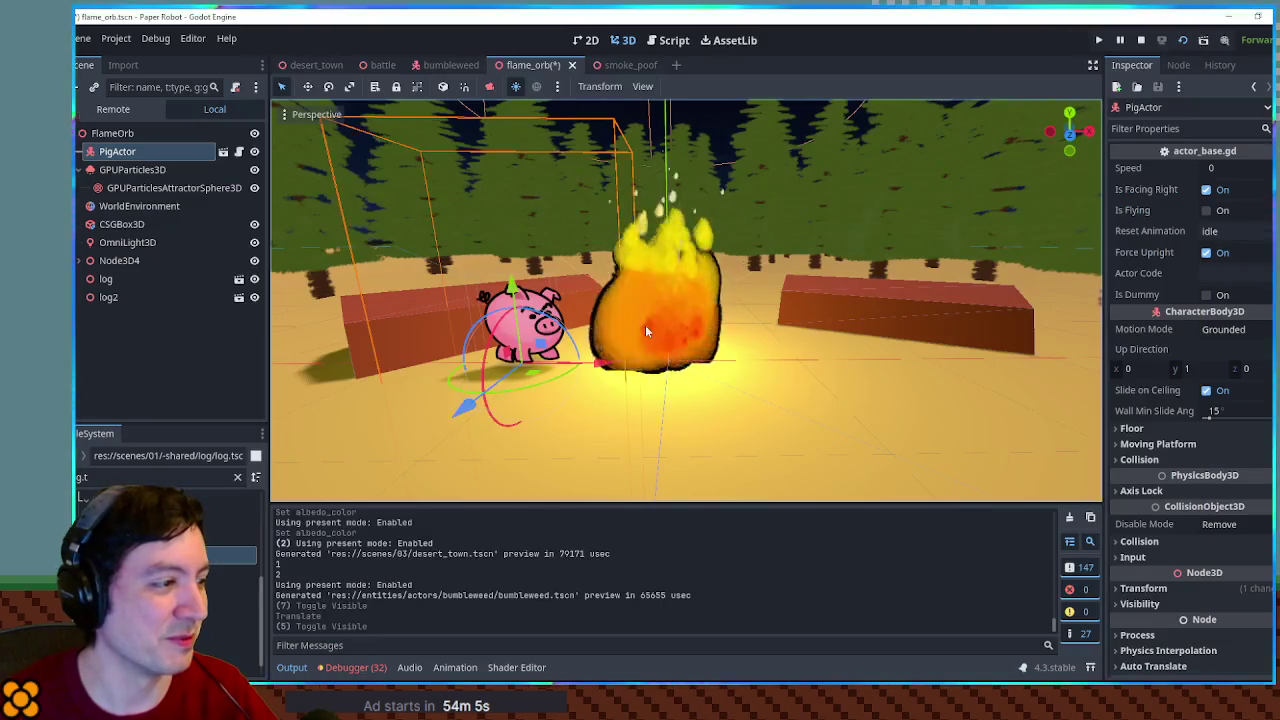
{"action": "left_click_drag", "start_coordinate": [611, 366], "coordinate": [748, 368]}
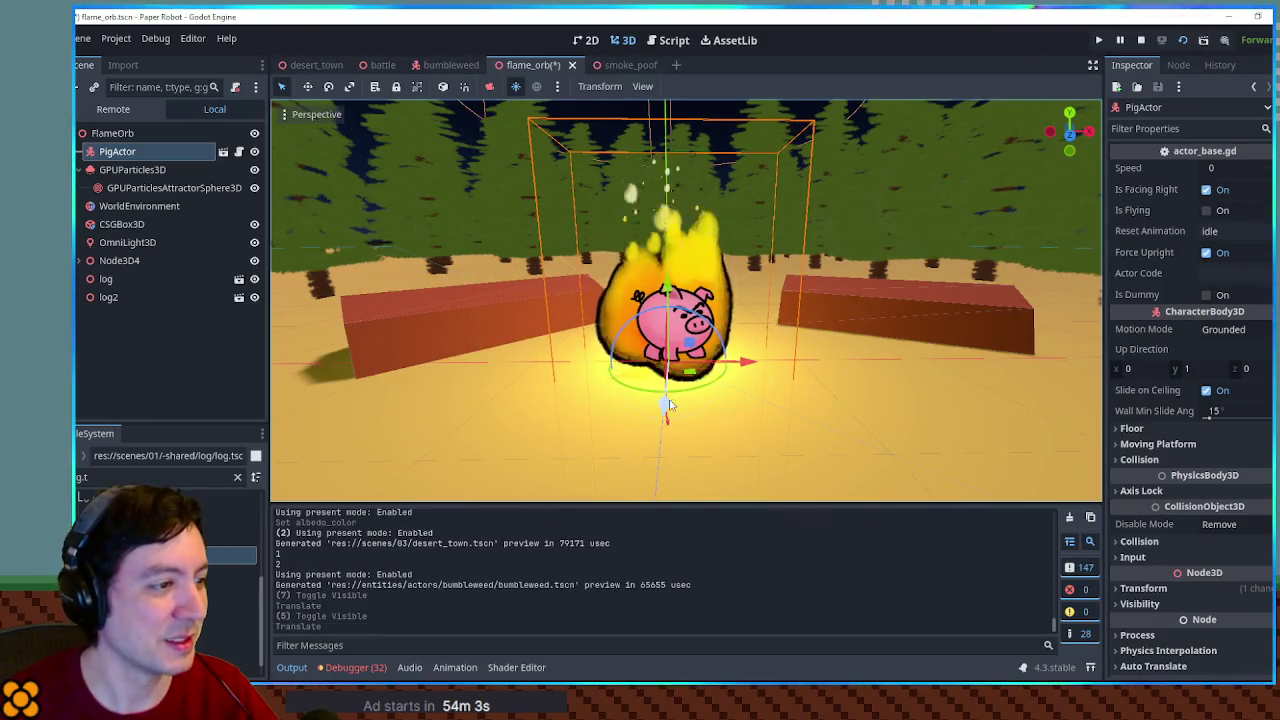
{"action": "key", "text": "F6"}
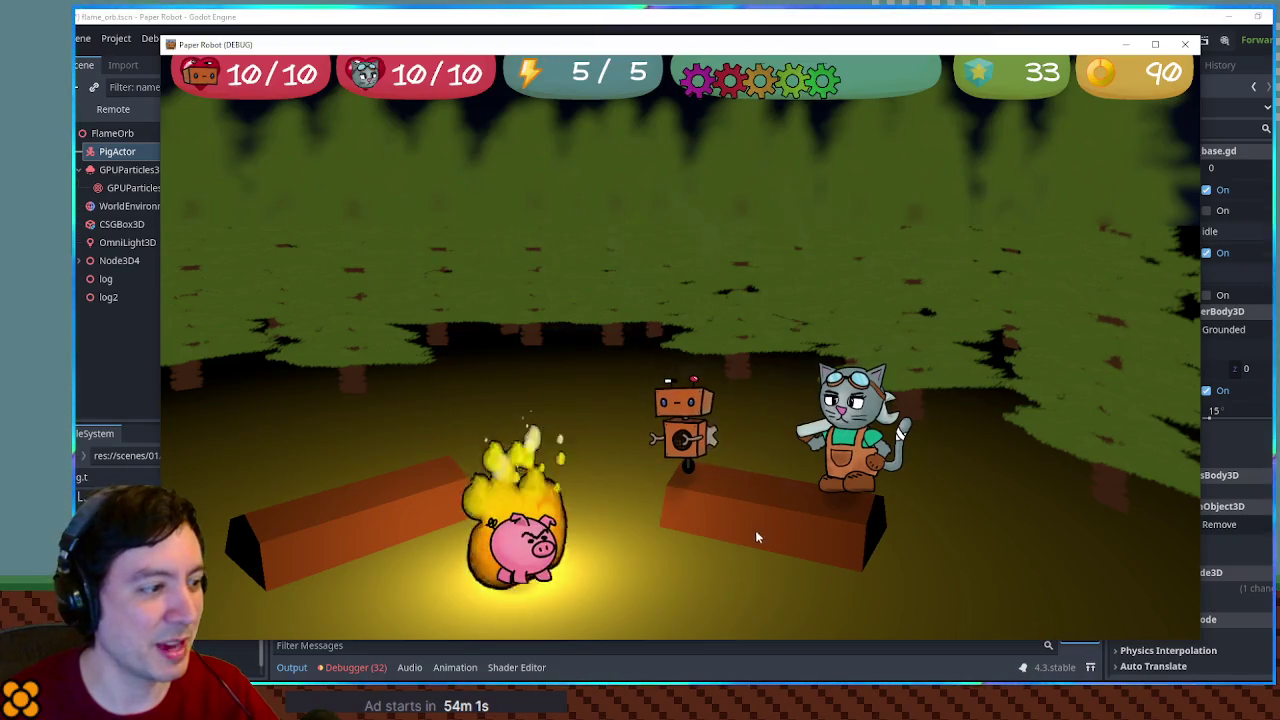
Walk and jump the robot around the burning pig, then stop the game with Escape
{"action": "key", "text": "Down"}
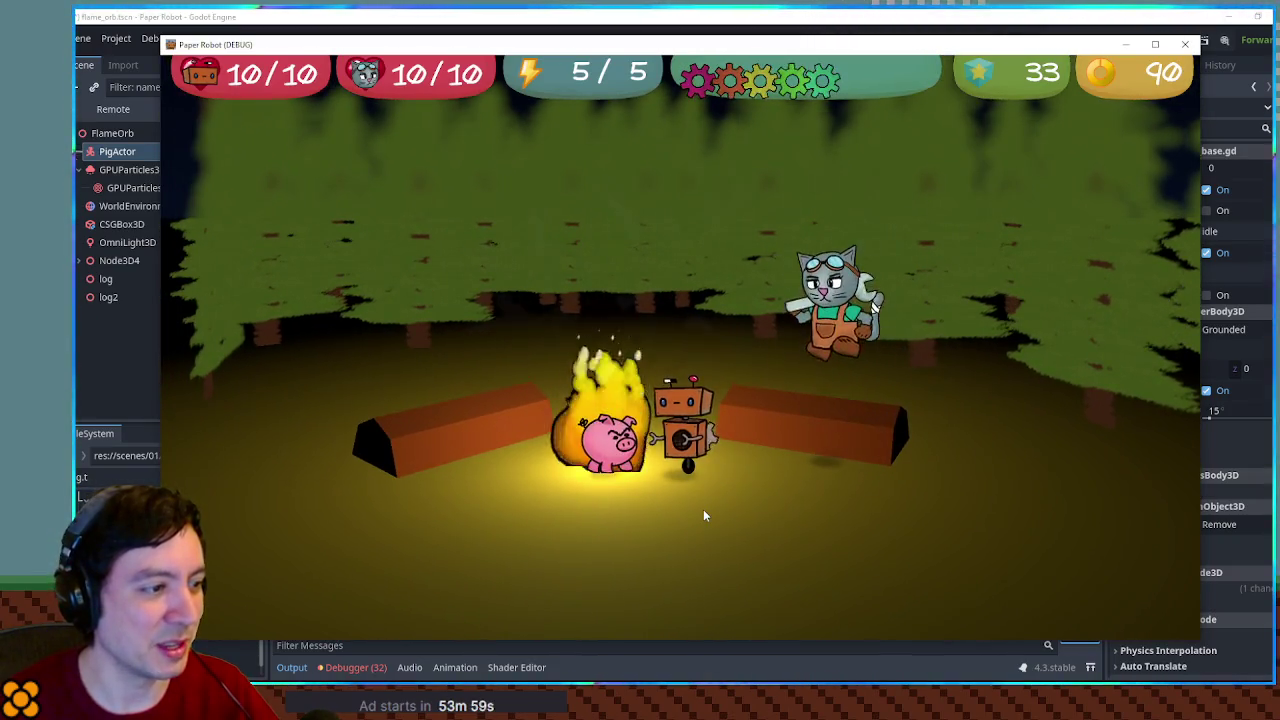
{"action": "key", "text": "Left"}
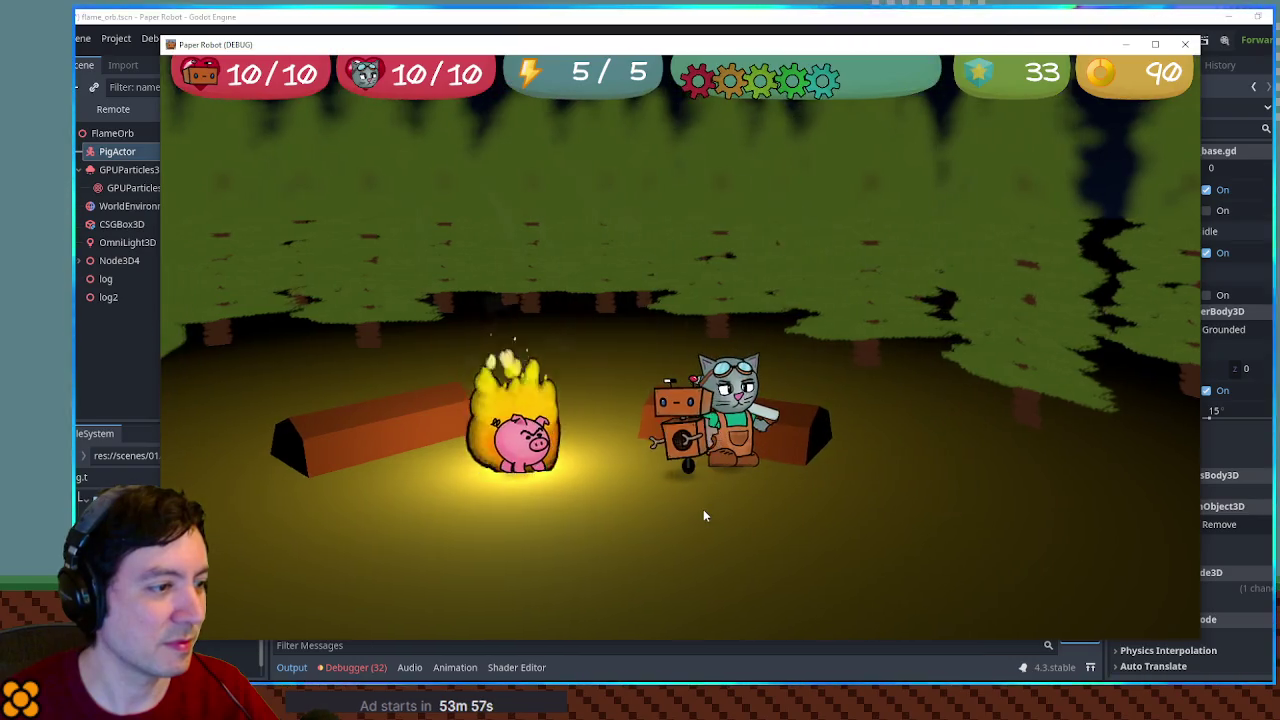
{"action": "key", "text": "space"}
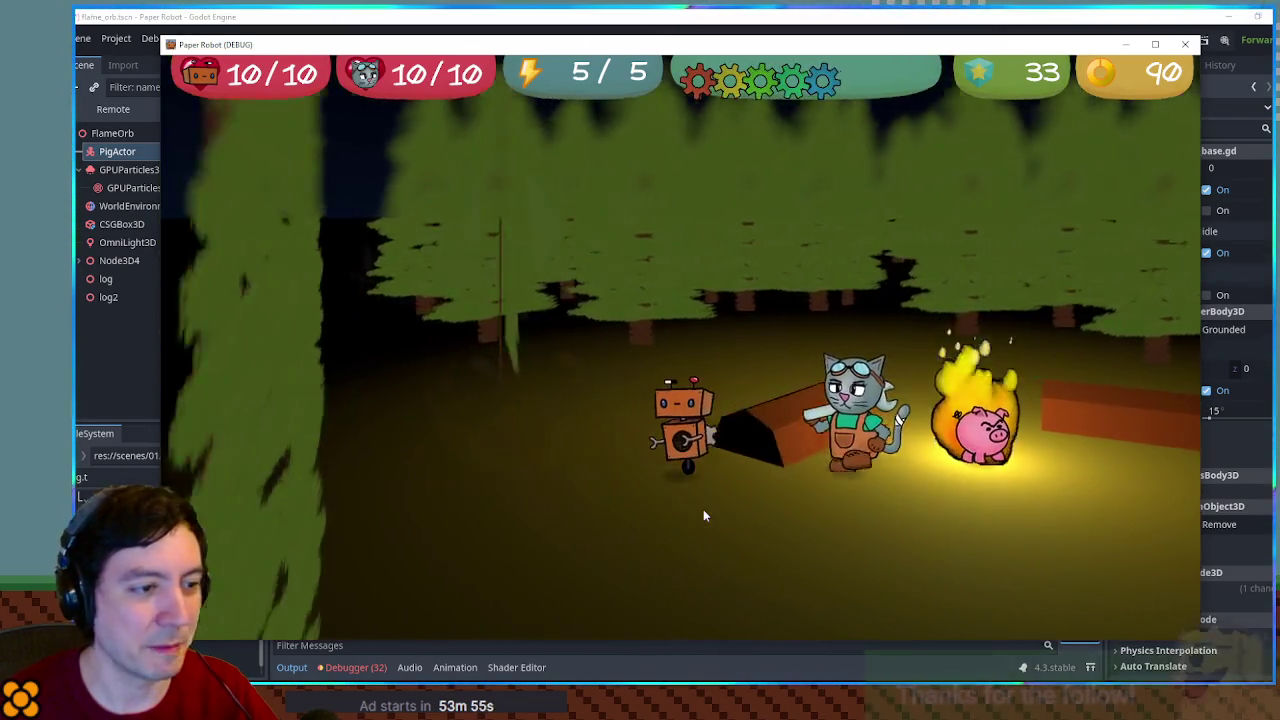
{"action": "key", "text": "Right"}
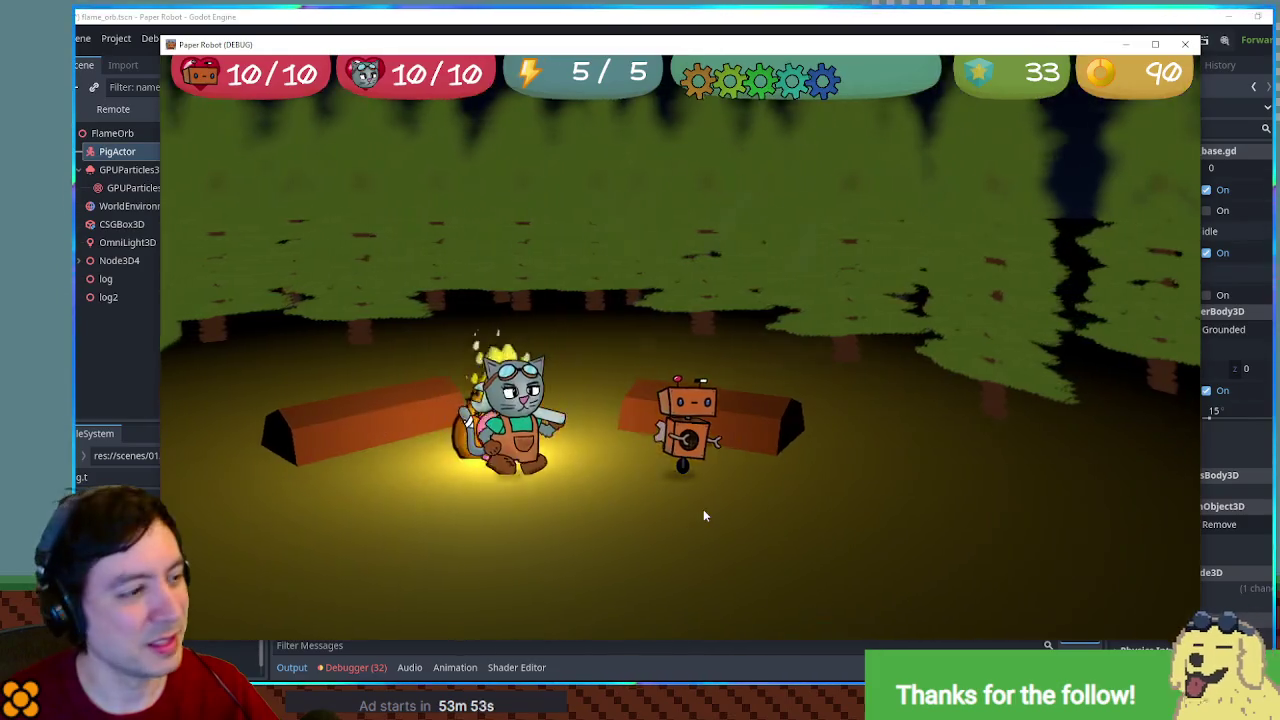
{"action": "key", "text": "space"}
{"action": "key", "text": "Left"}
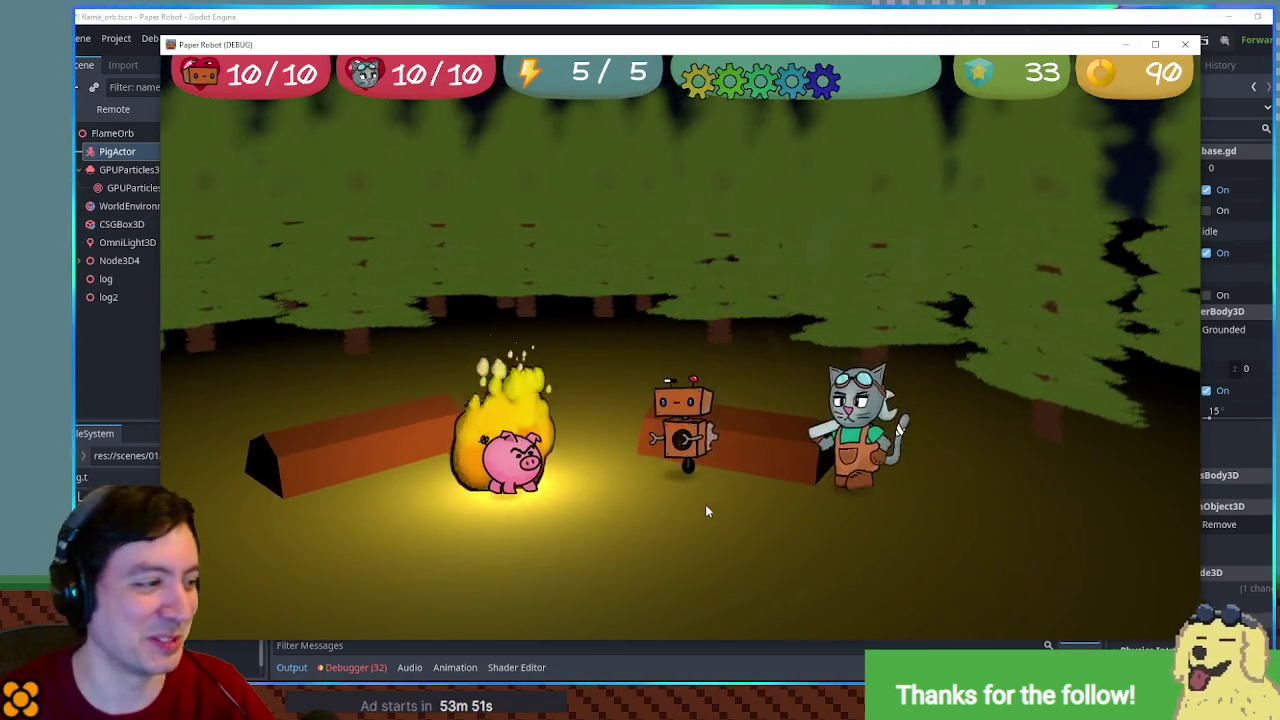
{"action": "key", "text": "Down"}
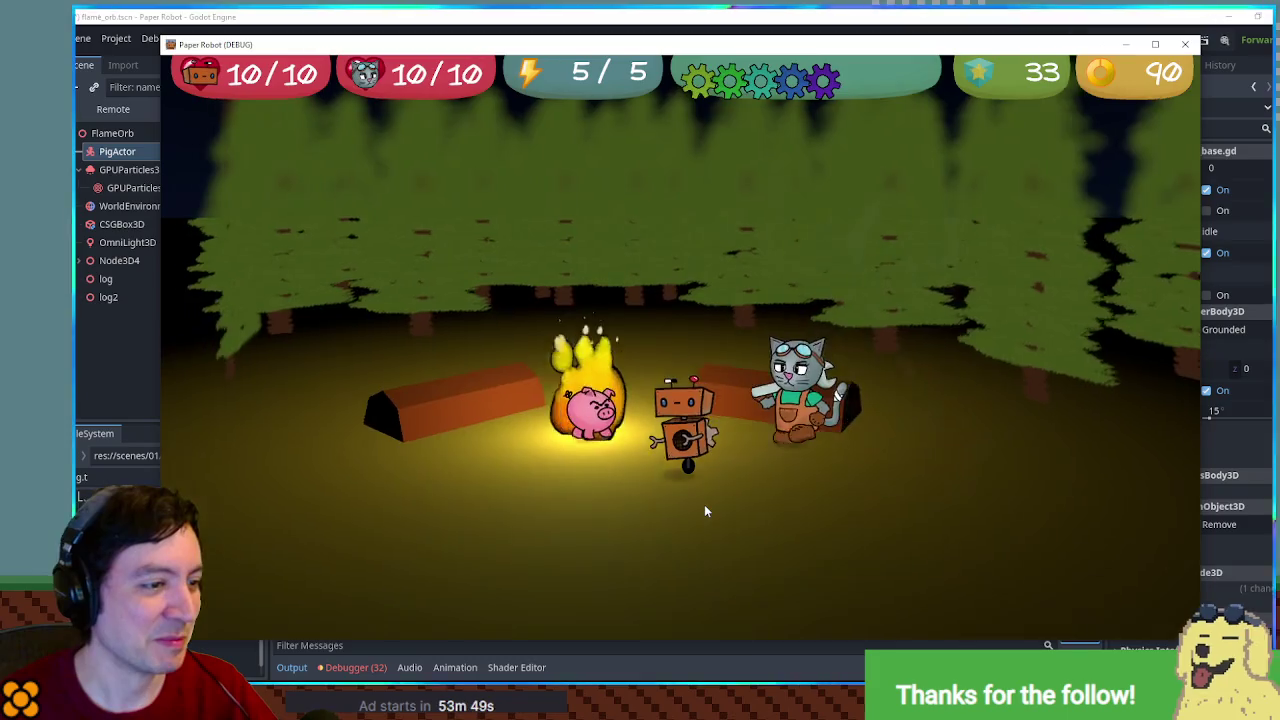
{"action": "key", "text": "Up"}
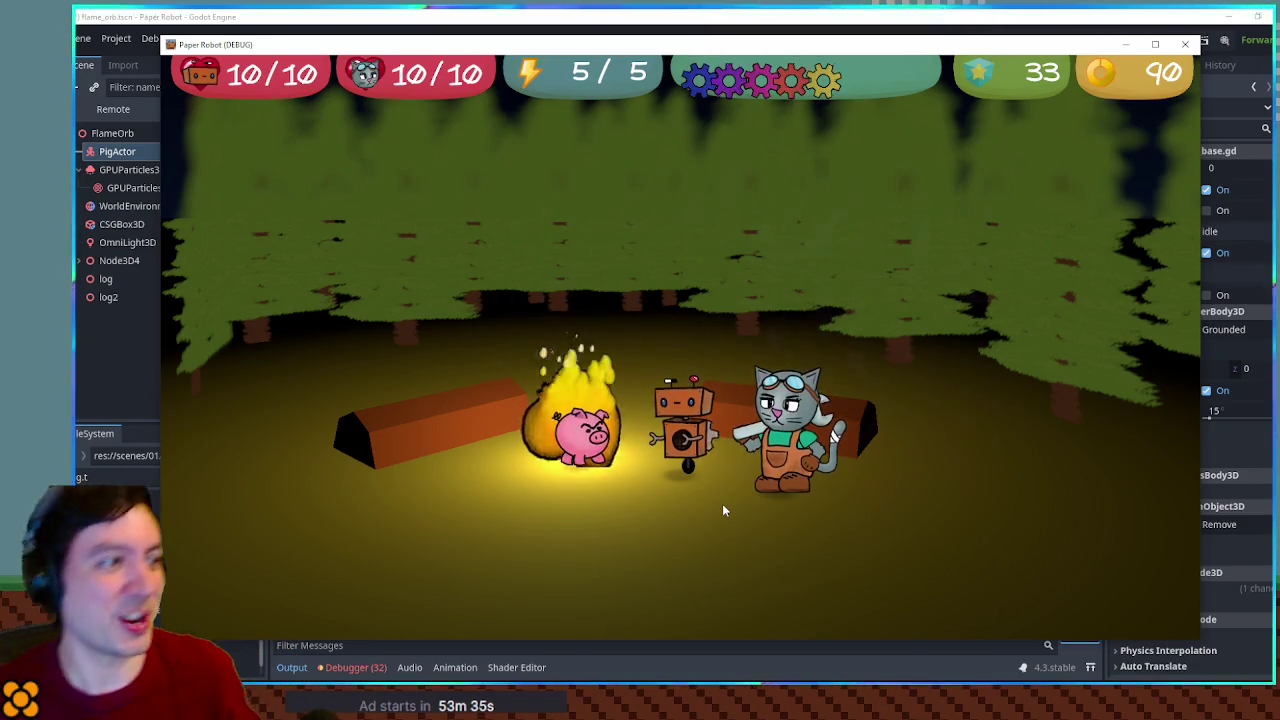
{"action": "key", "text": "Escape"}
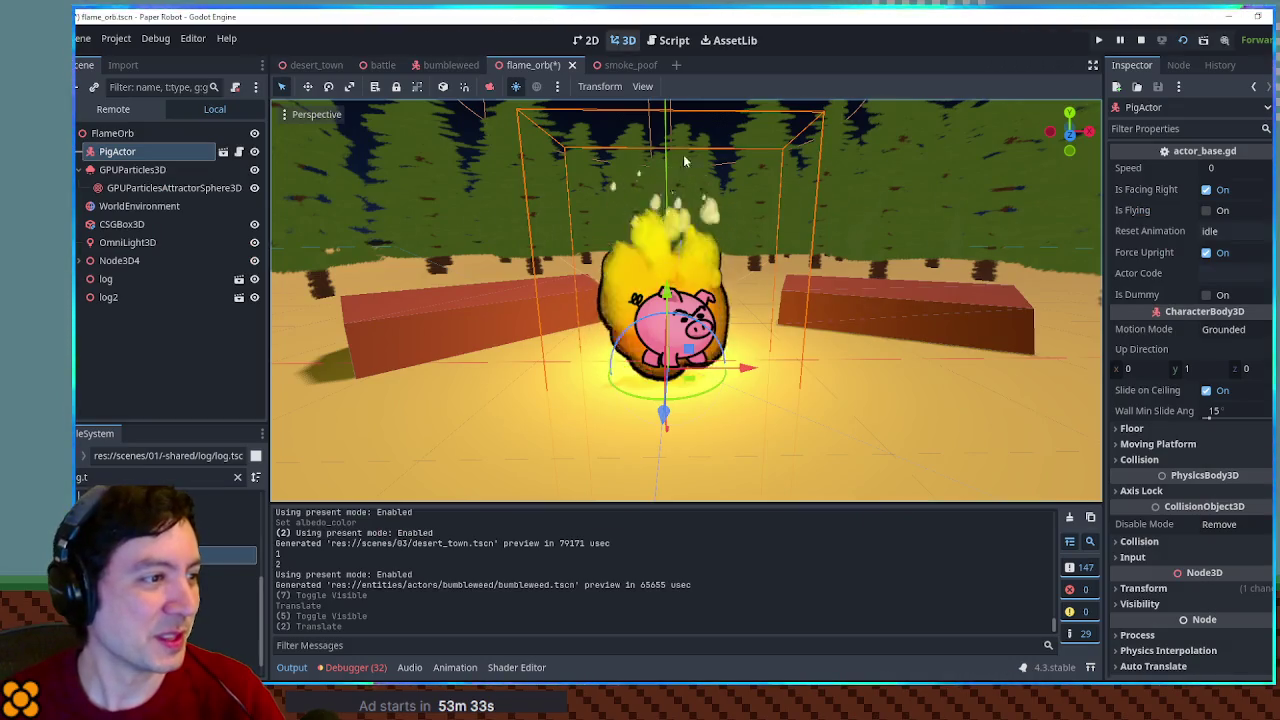
Hide the ground box, OmniLight and log set pieces from the viewport
{"action": "left_click", "coordinate": [254, 224]}
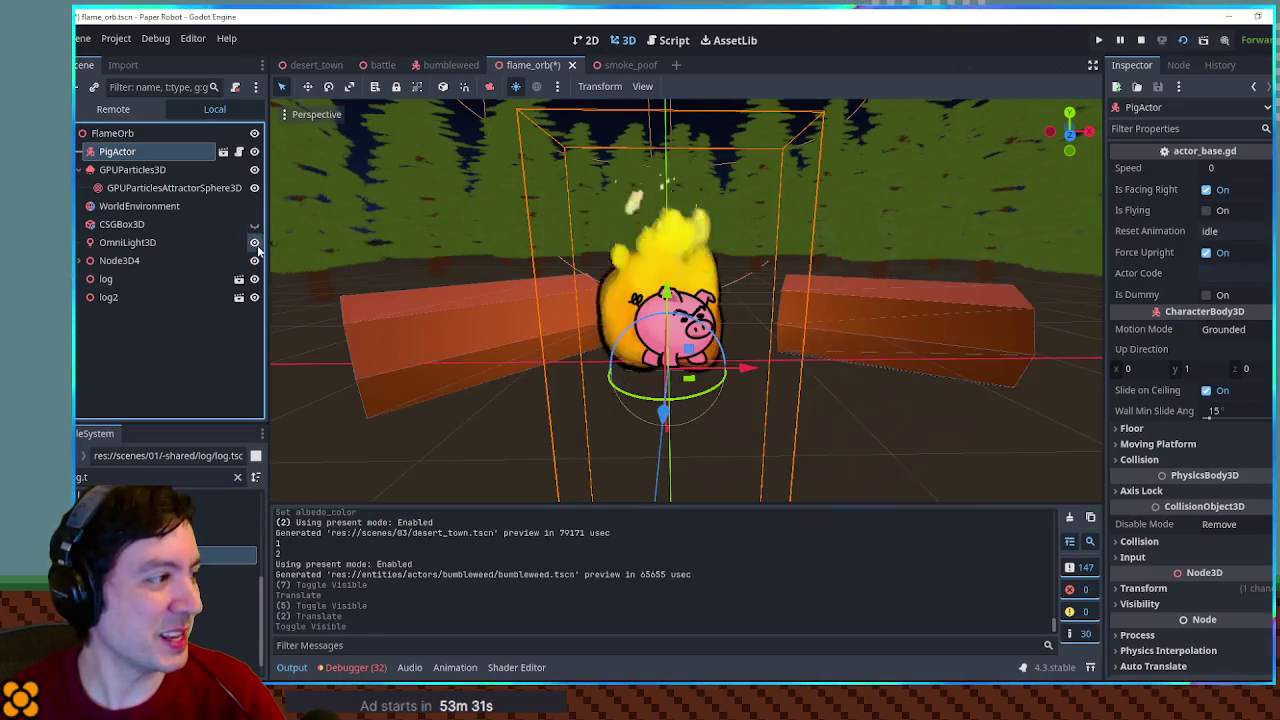
{"action": "left_click", "coordinate": [254, 242]}
{"action": "left_click", "coordinate": [254, 260]}
{"action": "left_click", "coordinate": [254, 260]}
{"action": "left_click", "coordinate": [254, 297]}
{"action": "left_click", "coordinate": [254, 279]}
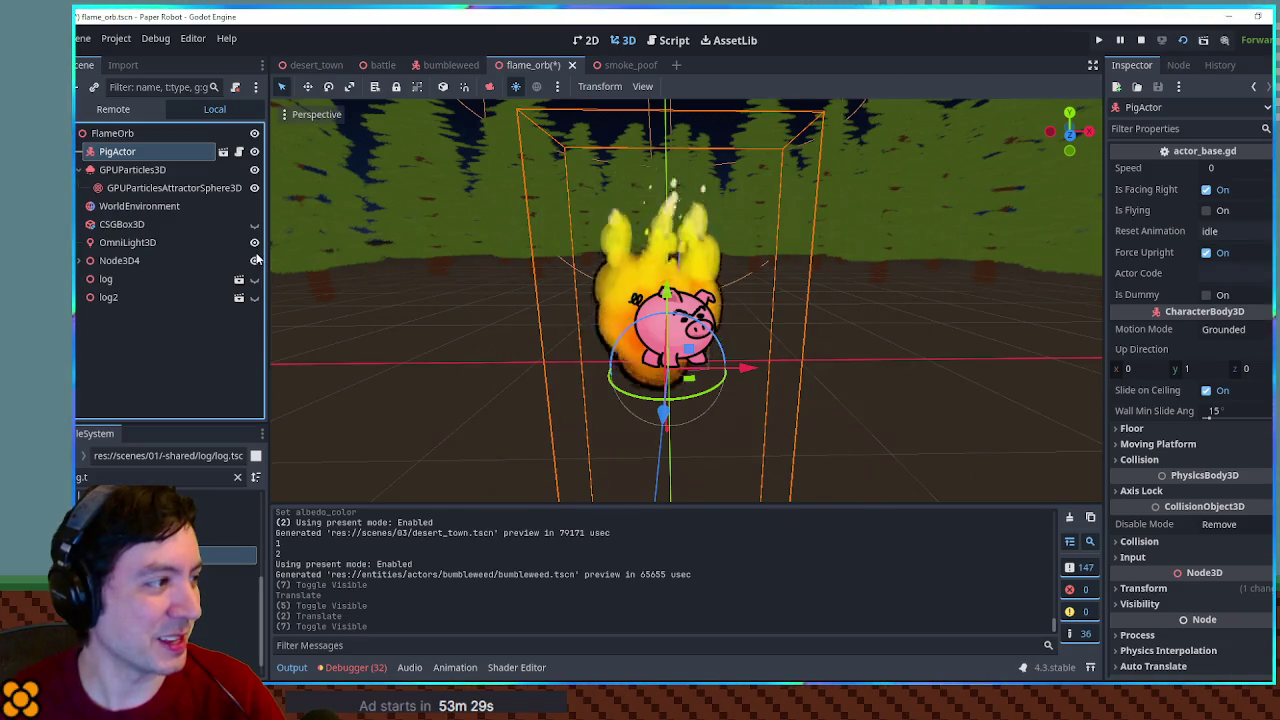
{"action": "left_click", "coordinate": [254, 260]}
{"action": "left_click", "coordinate": [254, 224]}
{"action": "left_click", "coordinate": [254, 224]}
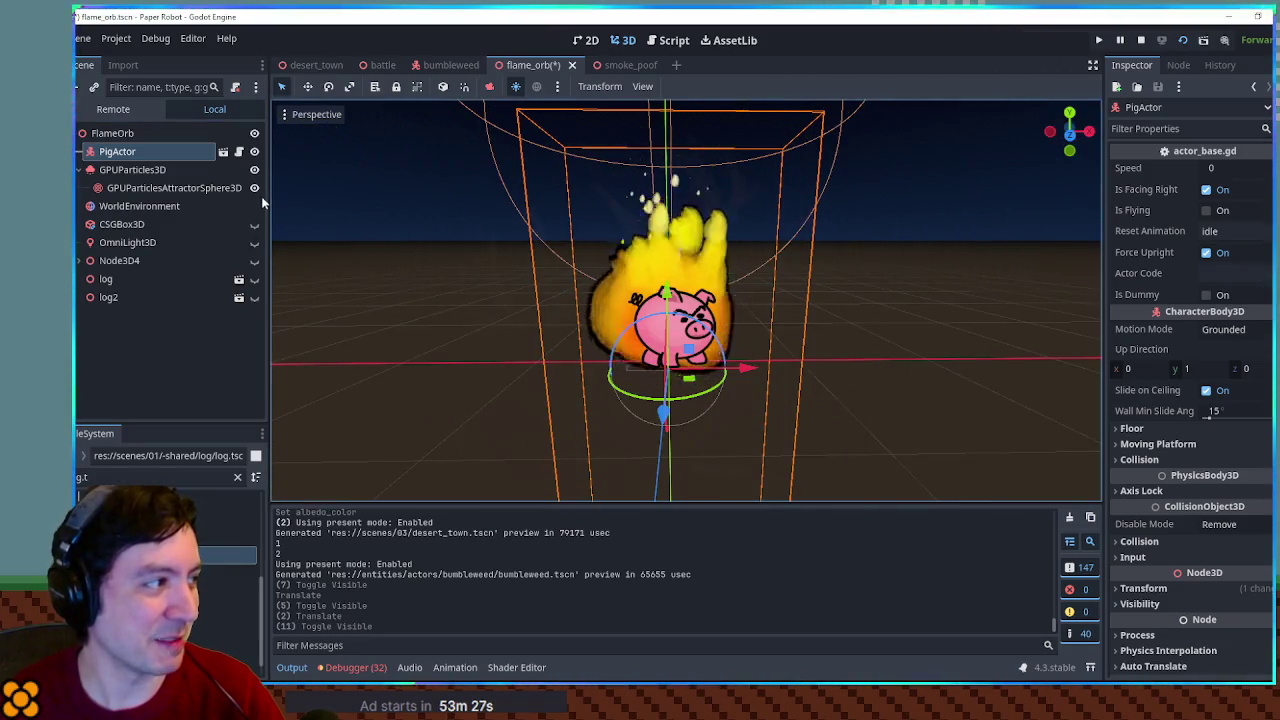
{"action": "scroll", "coordinate": [573, 347], "scroll_direction": "up", "scroll_amount": 3}
{"action": "scroll", "coordinate": [573, 347], "scroll_direction": "down", "scroll_amount": 2}
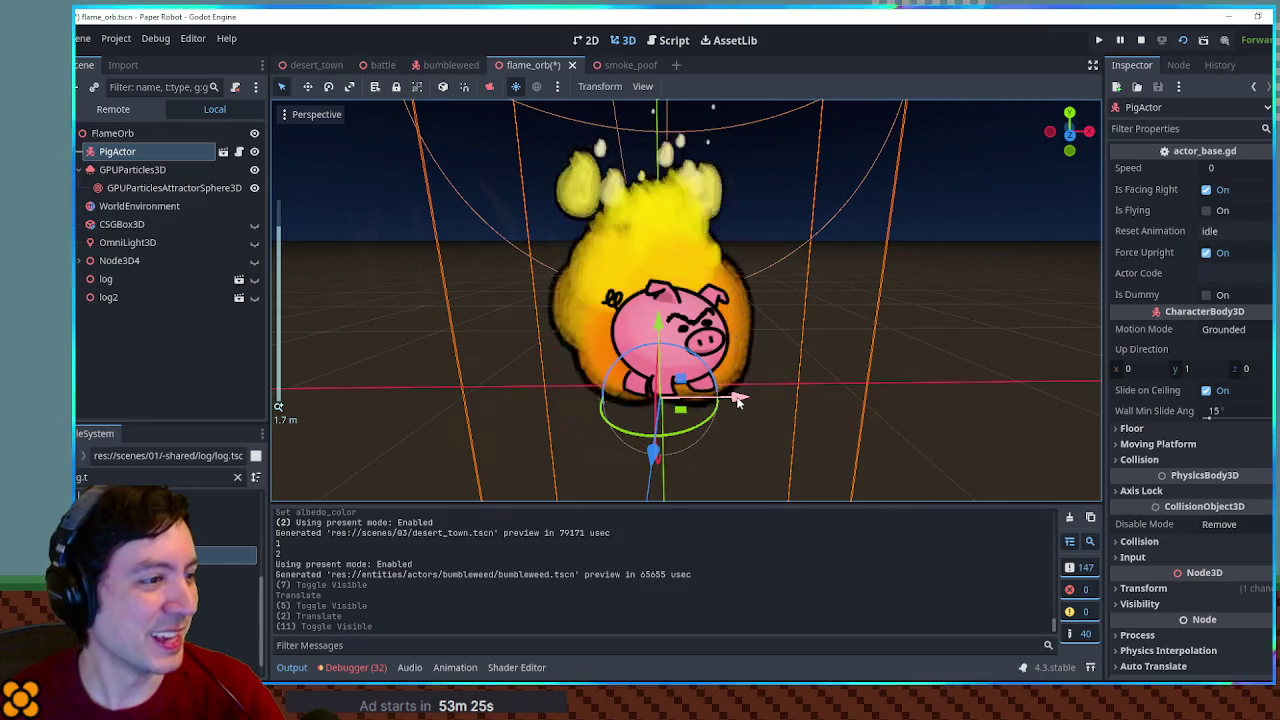
Move the pig along X to the left of the flame
{"action": "left_click_drag", "start_coordinate": [737, 398], "coordinate": [495, 392]}
{"action": "scroll", "coordinate": [906, 364], "scroll_direction": "up", "scroll_amount": 2}
{"action": "left_click", "coordinate": [888, 364]}
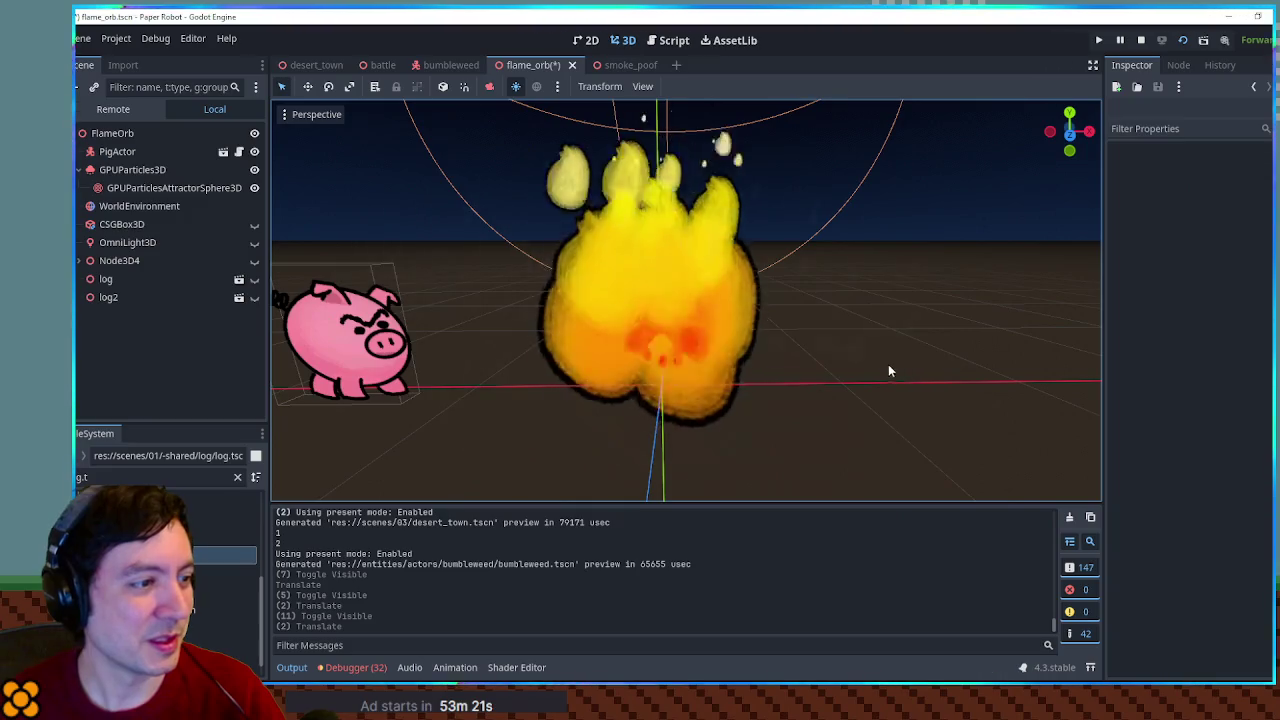
{"action": "scroll", "coordinate": [712, 352], "scroll_direction": "up", "scroll_amount": 2}
{"action": "scroll", "coordinate": [730, 308], "scroll_direction": "down", "scroll_amount": 2}
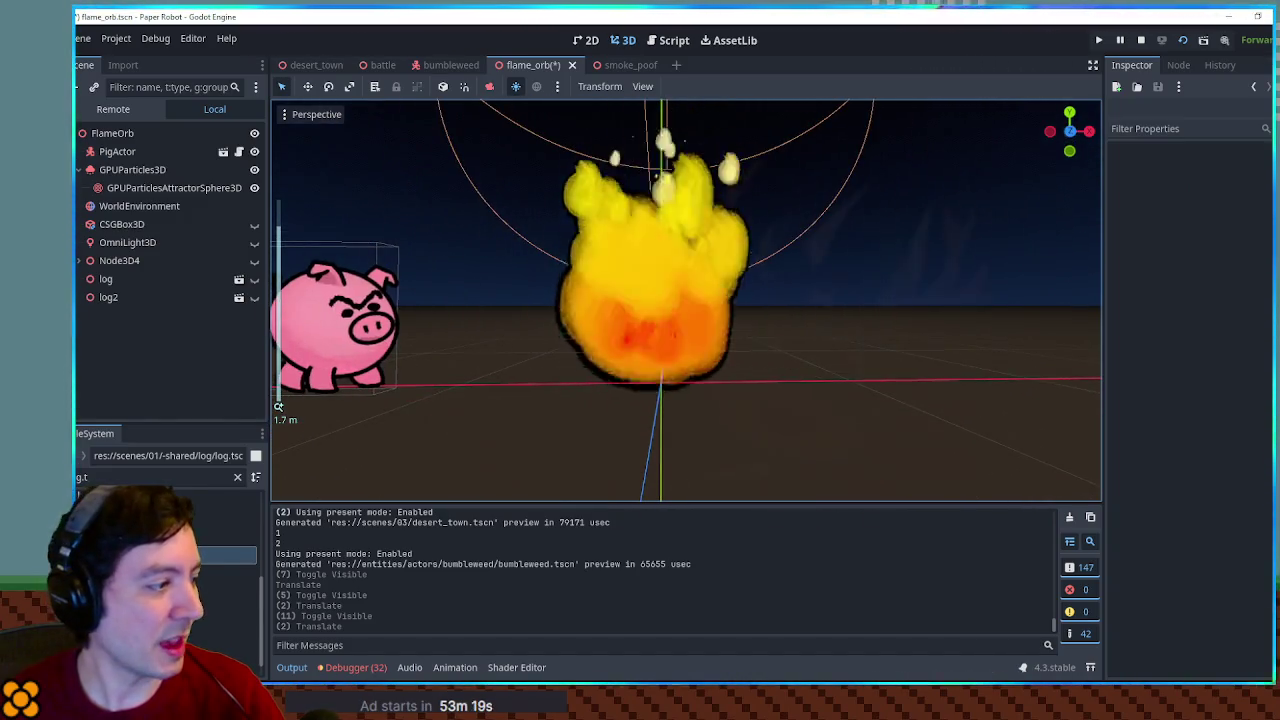
Filter FileSystem by 'flame' and use flame-solid as the Pass 2 material's Albedo Texture
{"action": "left_click", "coordinate": [132, 479]}
{"action": "key", "text": "ctrl+a"}
{"action": "type", "text": "flame"}
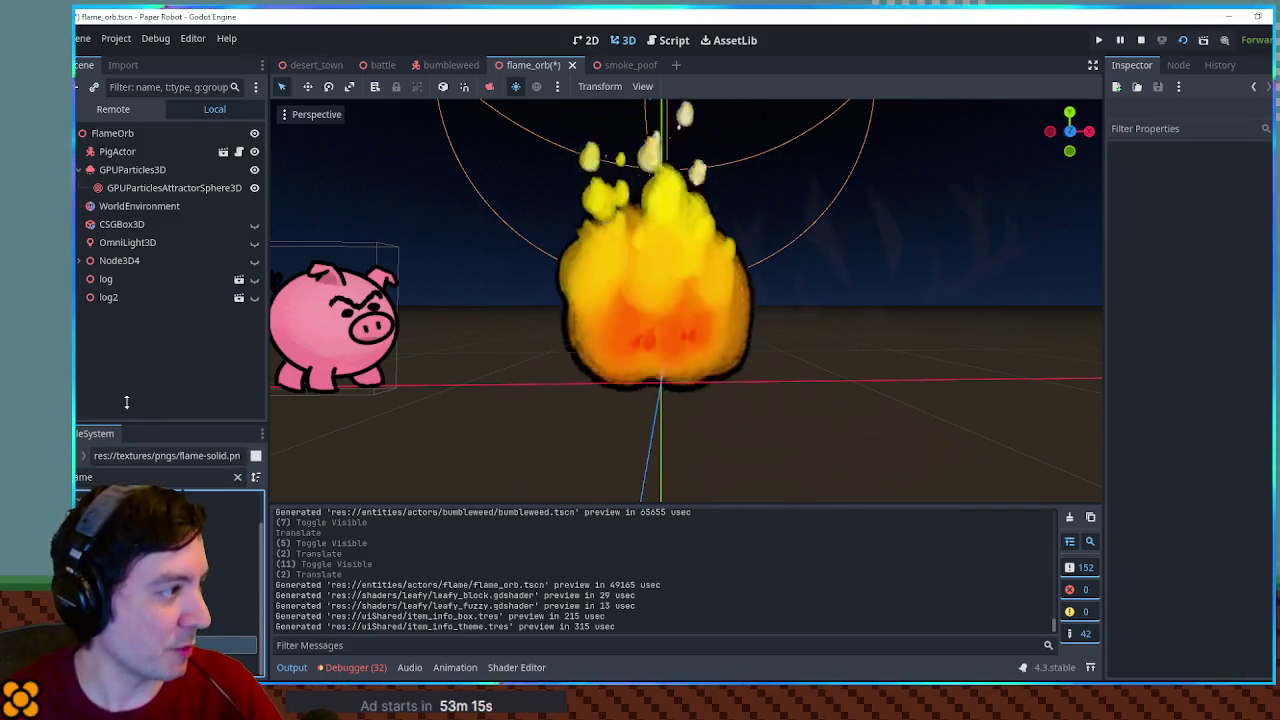
{"action": "left_click", "coordinate": [140, 169]}
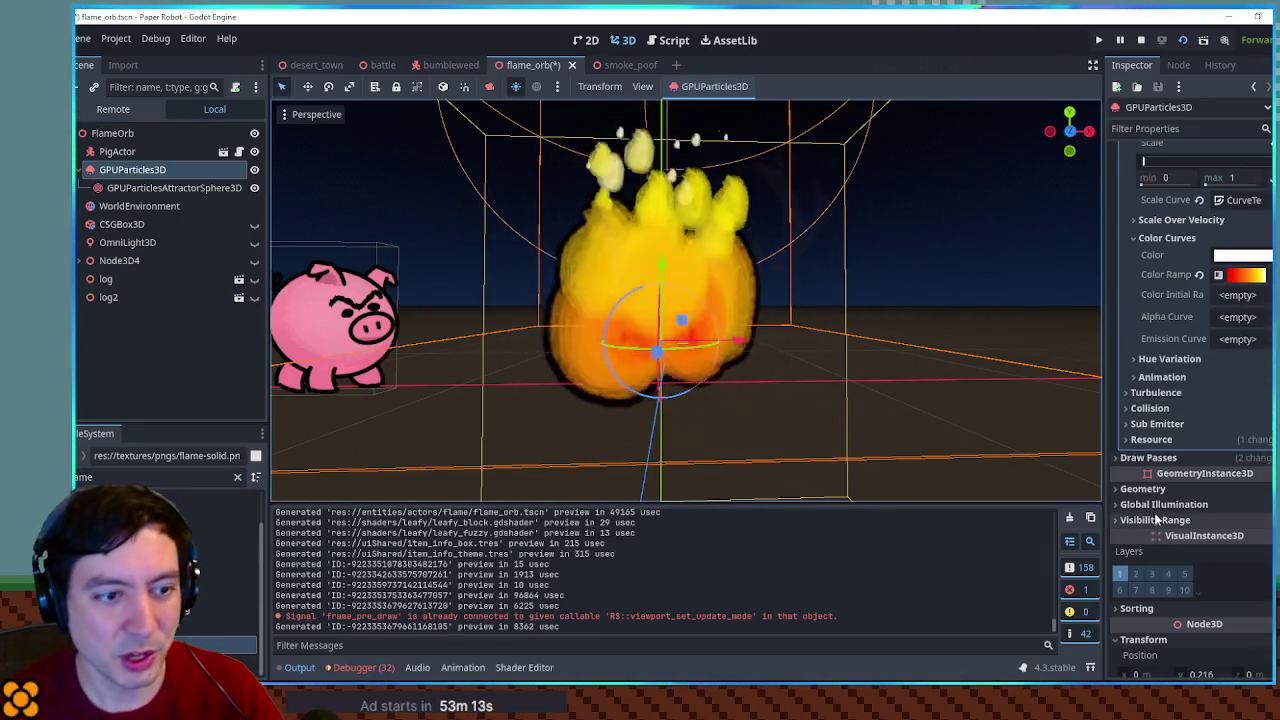
{"action": "left_click", "coordinate": [1160, 458]}
{"action": "scroll", "coordinate": [1198, 446], "scroll_direction": "down", "scroll_amount": 4}
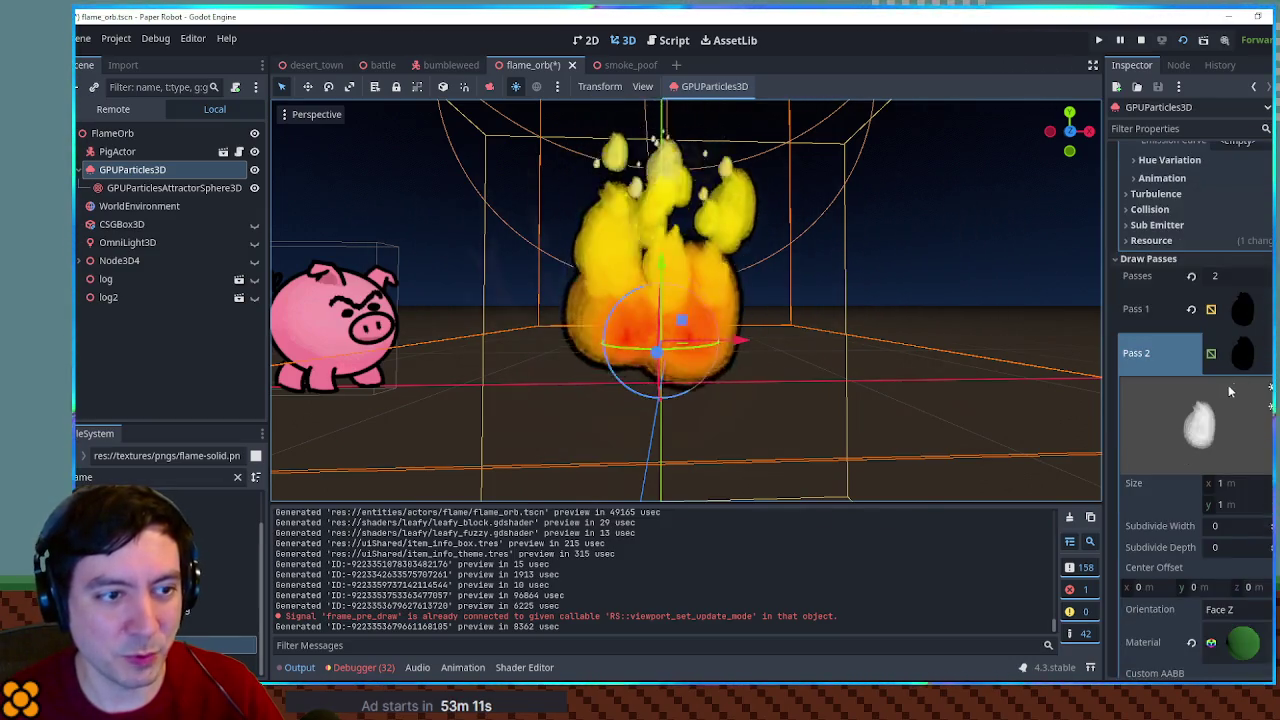
{"action": "scroll", "coordinate": [1225, 386], "scroll_direction": "down", "scroll_amount": 4}
{"action": "left_click", "coordinate": [1231, 446]}
{"action": "scroll", "coordinate": [1231, 446], "scroll_direction": "down", "scroll_amount": 5}
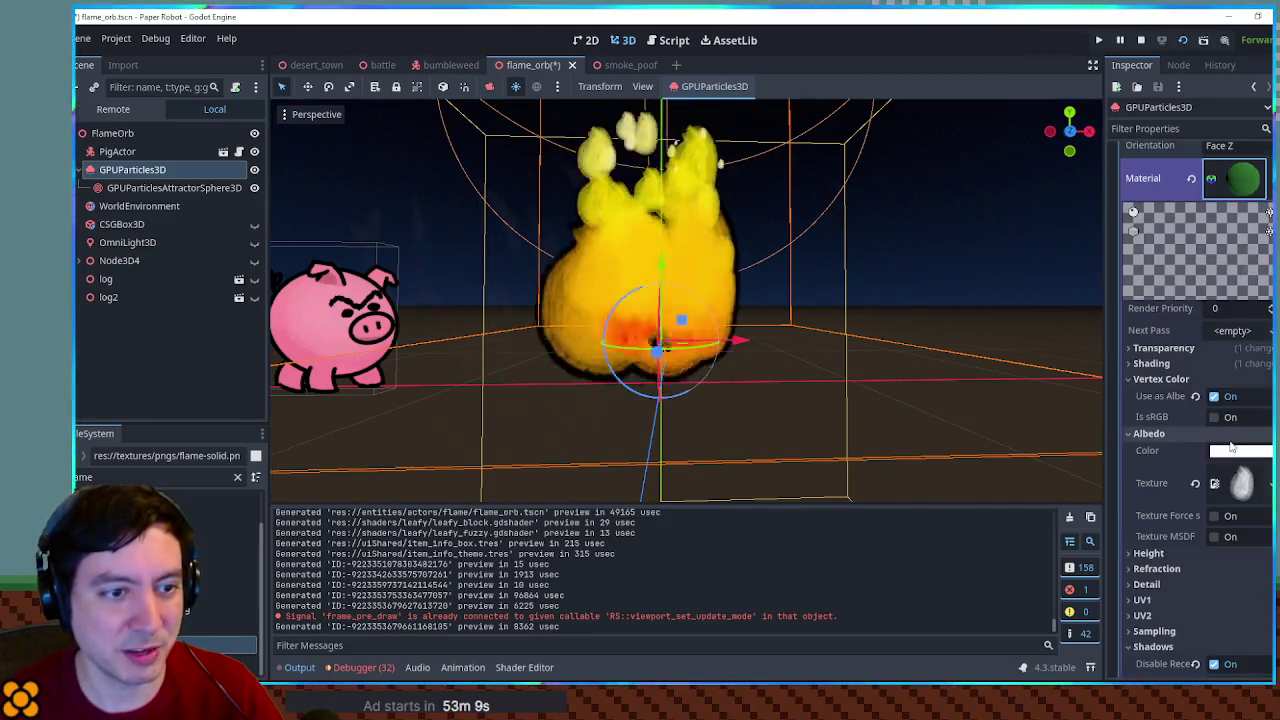
{"action": "left_click_drag", "start_coordinate": [167, 455], "coordinate": [1241, 416]}
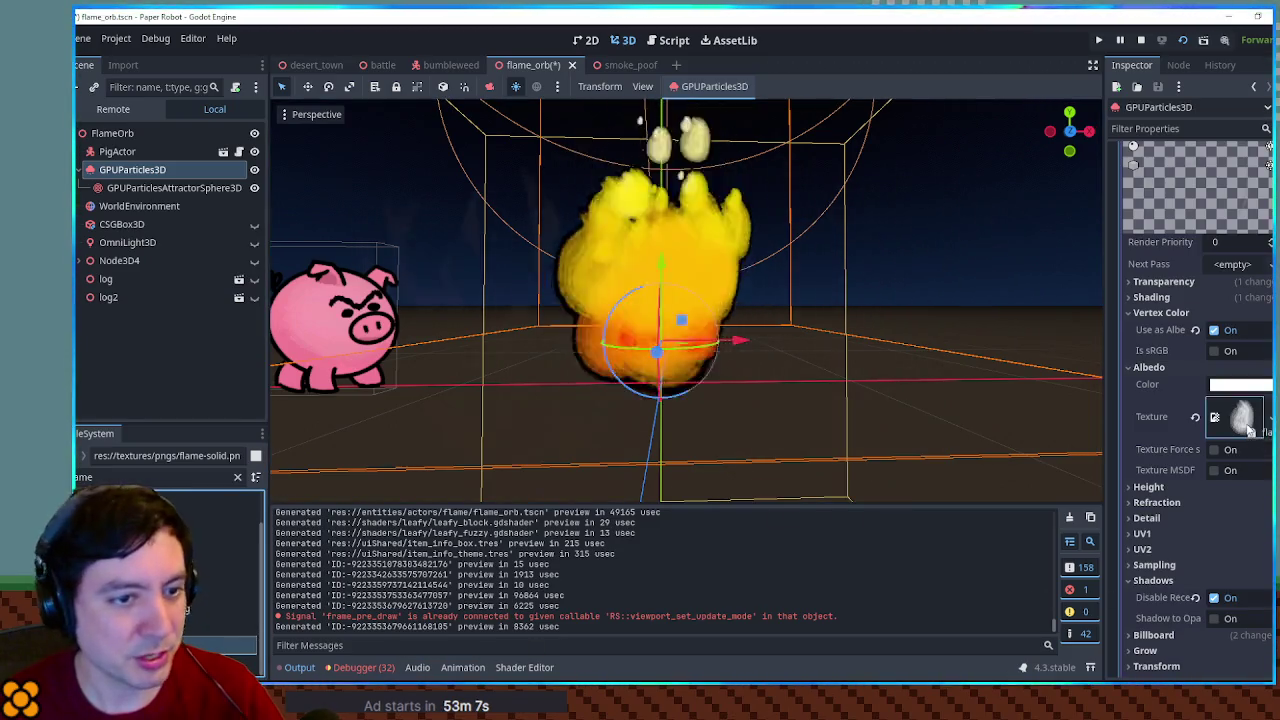
{"action": "left_click", "coordinate": [920, 304]}
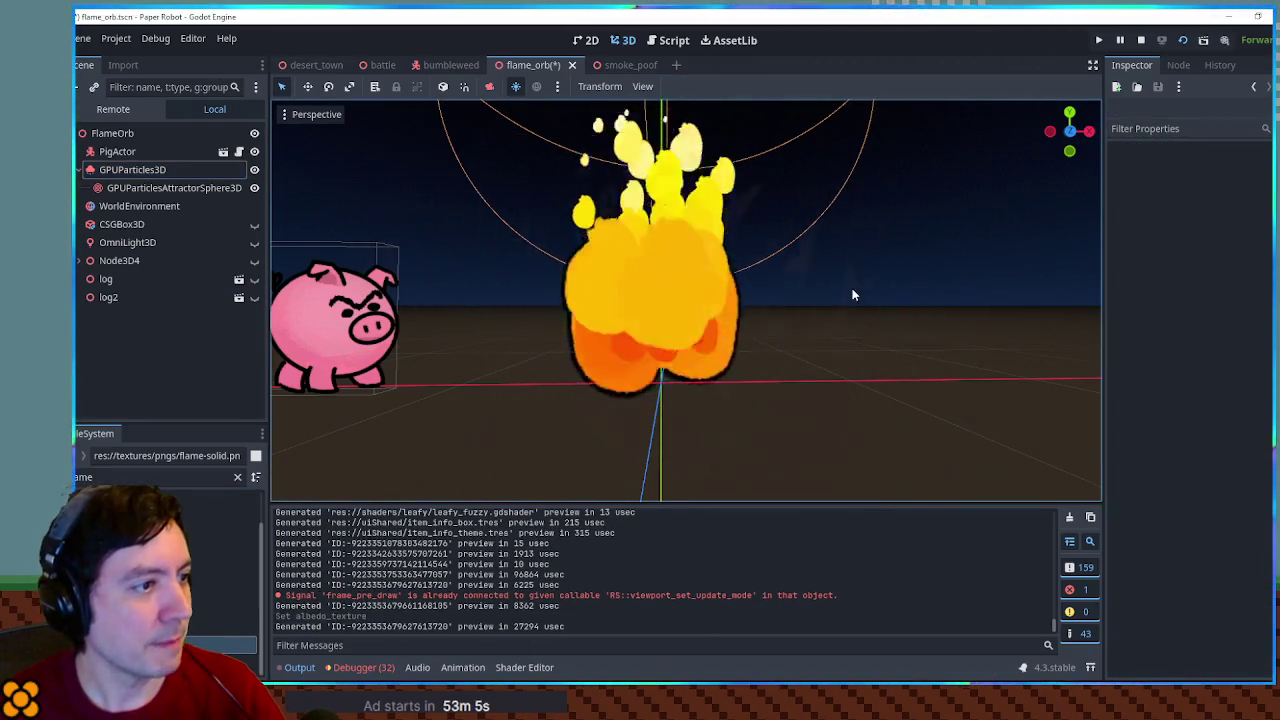
{"action": "scroll", "coordinate": [844, 325], "scroll_direction": "up", "scroll_amount": 3}
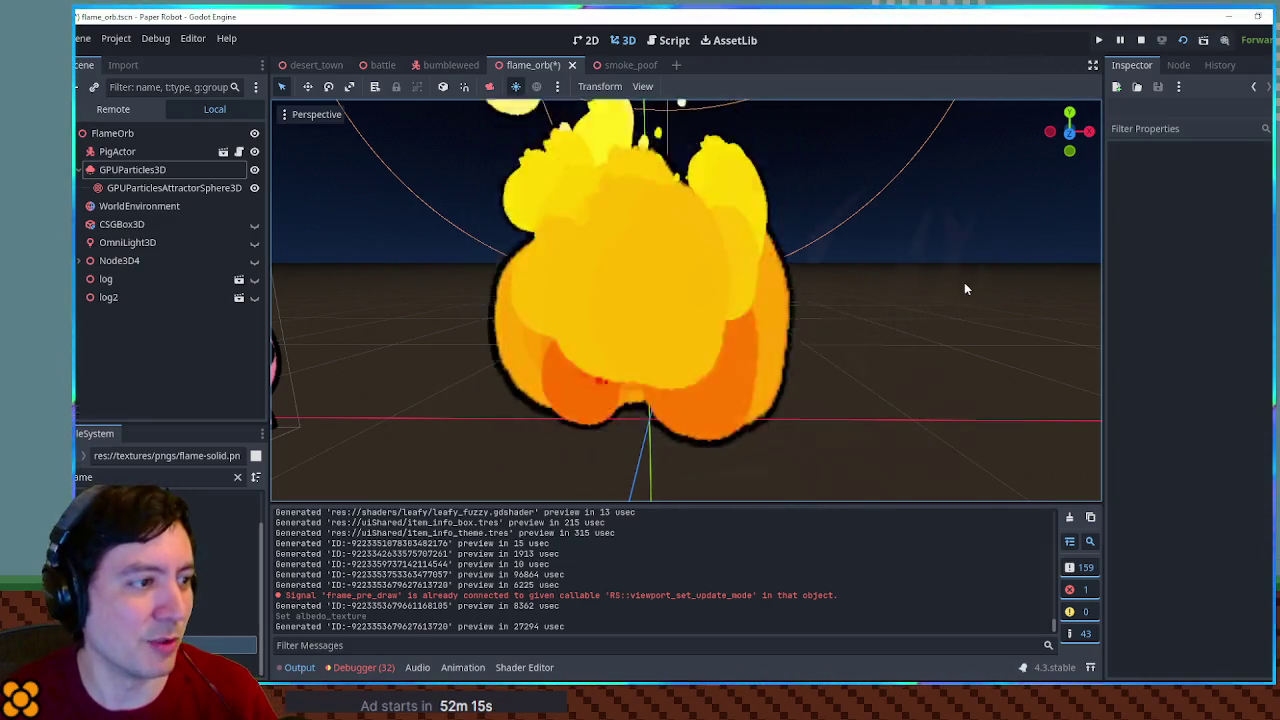
Compare the flame-solid texture with the original by undo/redo, keep the original, and save
{"action": "key", "text": "ctrl+z"}
{"action": "scroll", "coordinate": [963, 289], "scroll_direction": "down", "scroll_amount": 5}
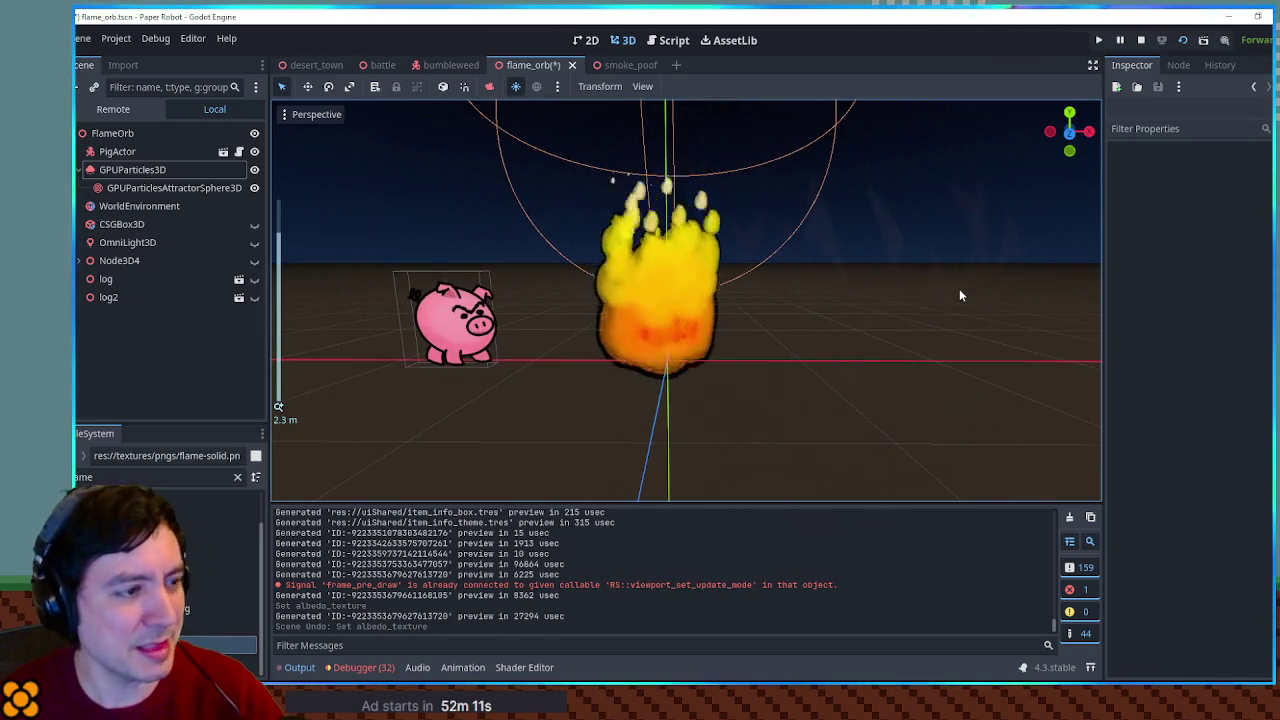
{"action": "key", "text": "ctrl+shift+z"}
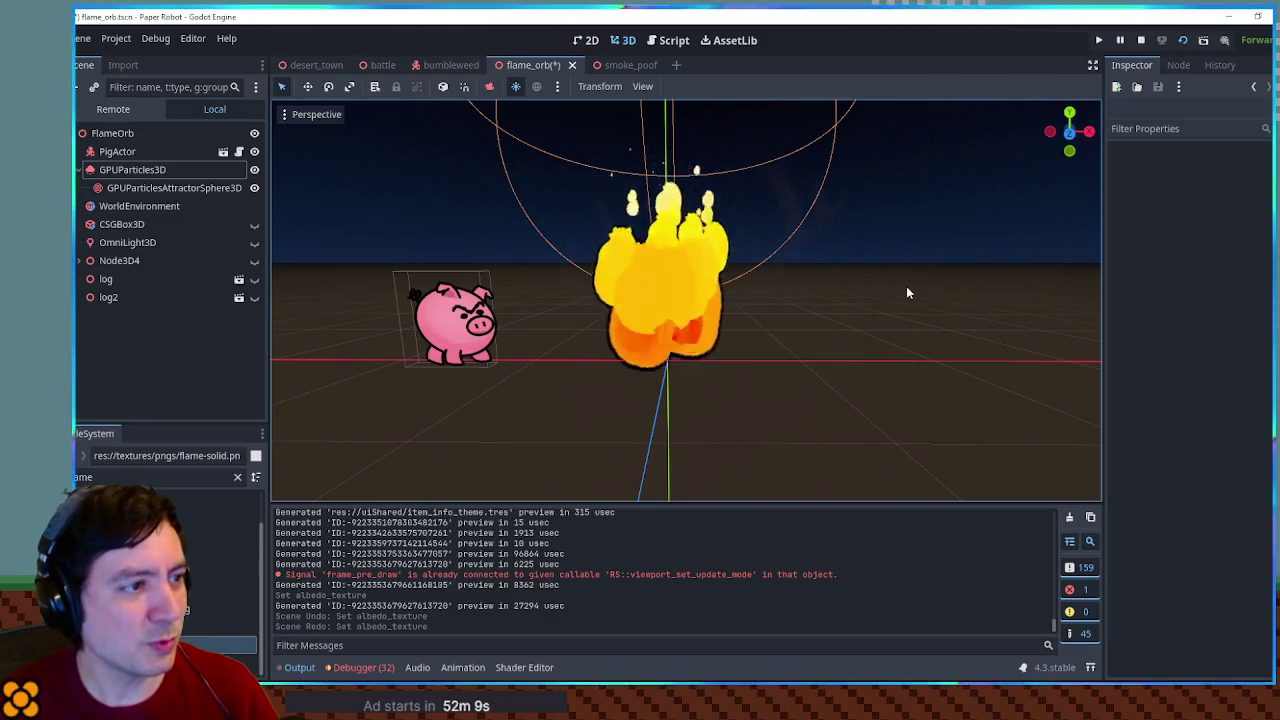
{"action": "scroll", "coordinate": [907, 292], "scroll_direction": "up", "scroll_amount": 2}
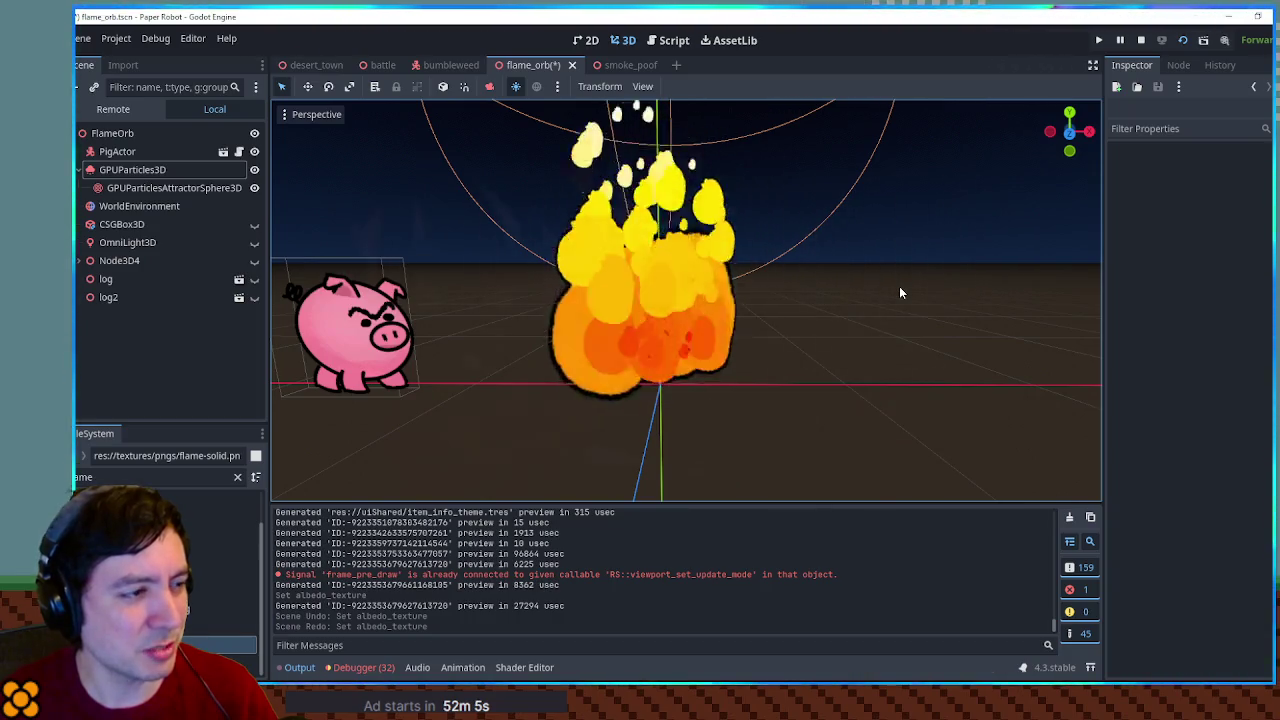
{"action": "key", "text": "ctrl+z"}
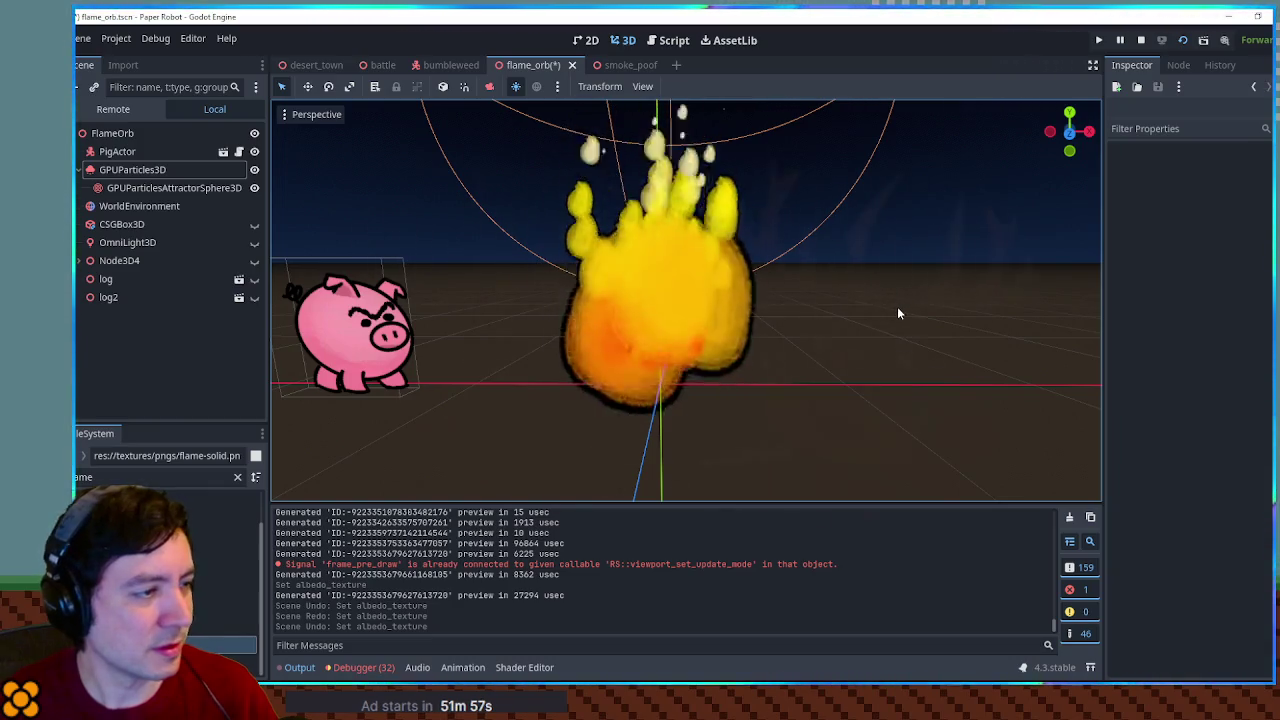
{"action": "scroll", "coordinate": [896, 307], "scroll_direction": "down", "scroll_amount": 5}
{"action": "key", "text": "ctrl+s"}
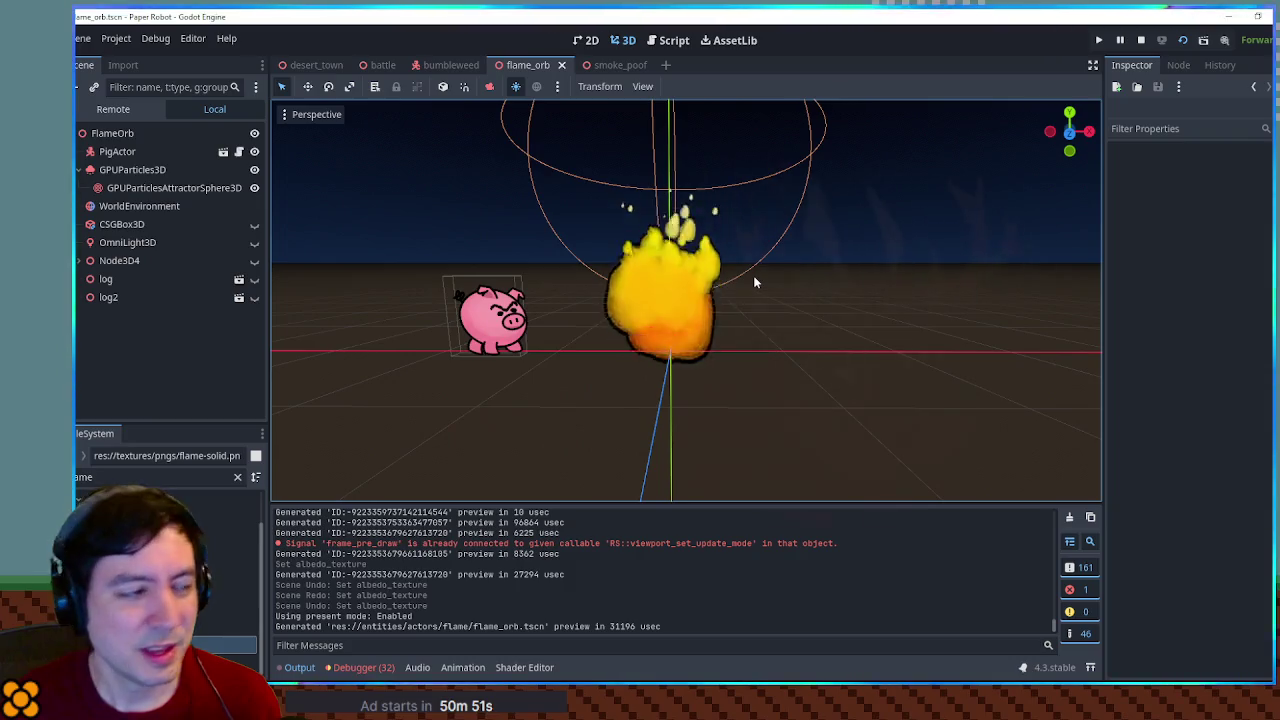
Switch from the flame_orb scene in Godot to the face drawing in Krita
{"action": "scroll", "coordinate": [639, 287], "scroll_direction": "up", "scroll_amount": 5}
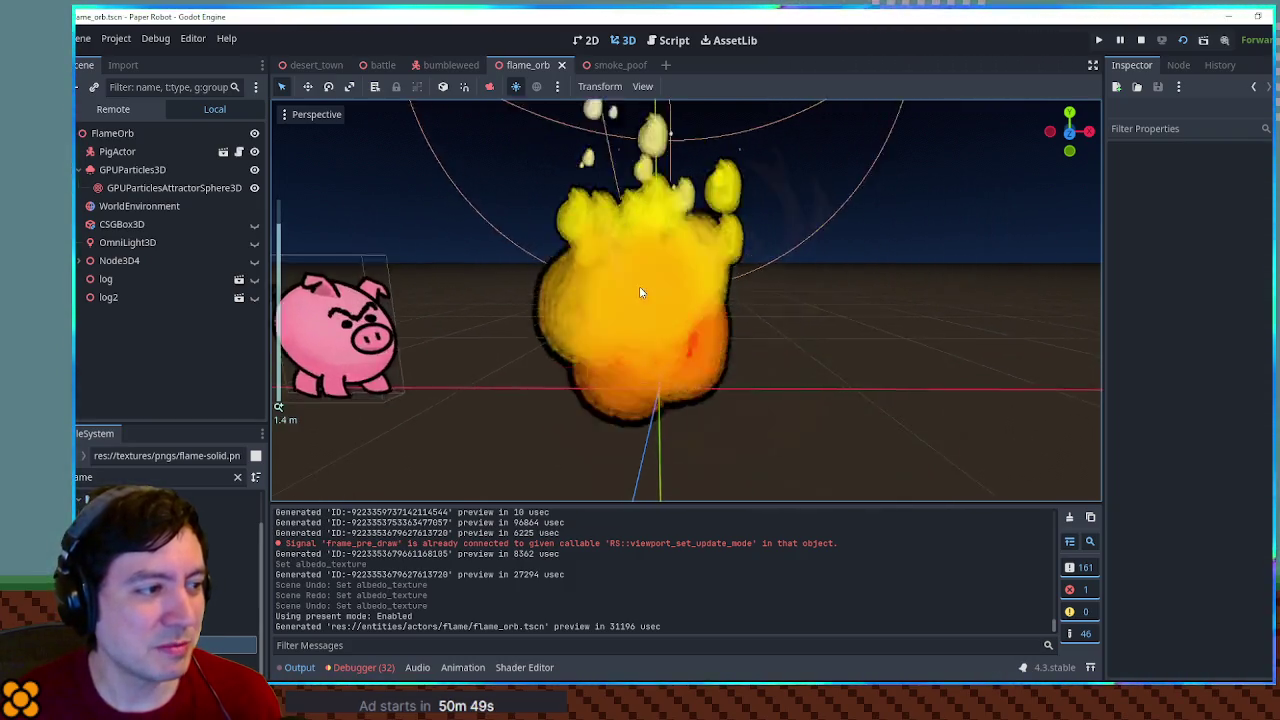
{"action": "scroll", "coordinate": [640, 286], "scroll_direction": "down", "scroll_amount": 2}
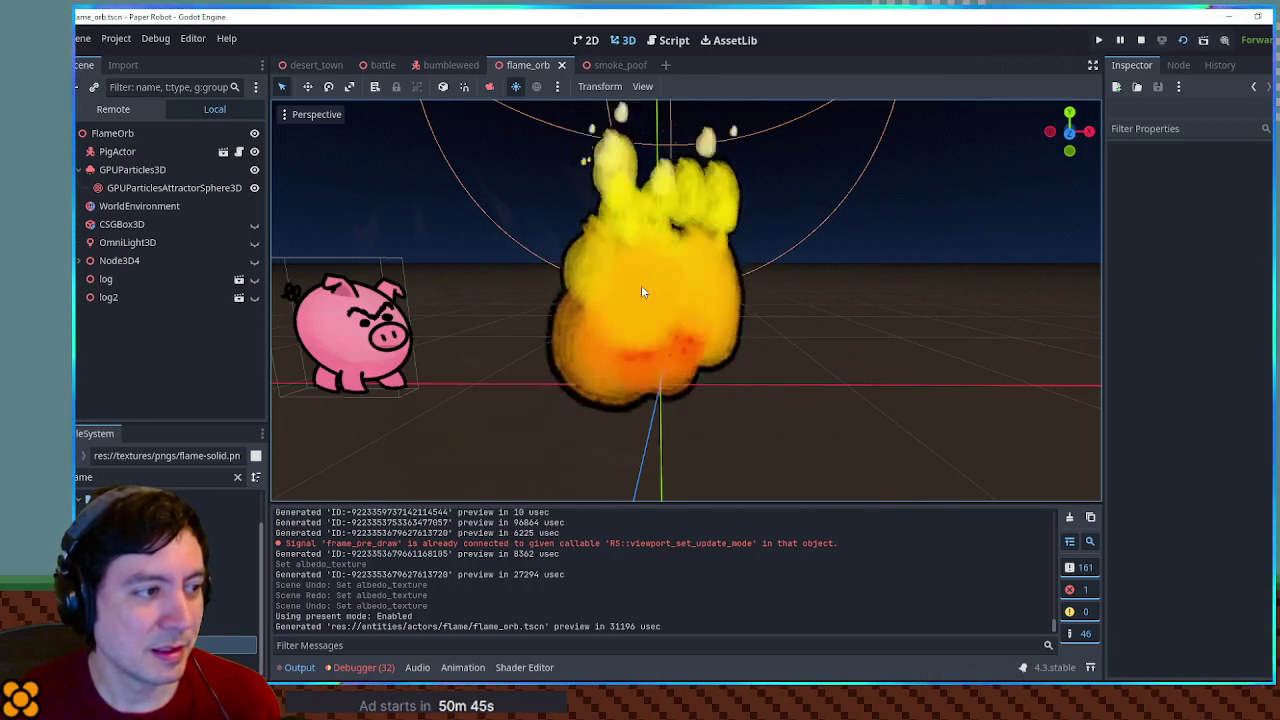
{"action": "key", "text": "alt+Tab"}
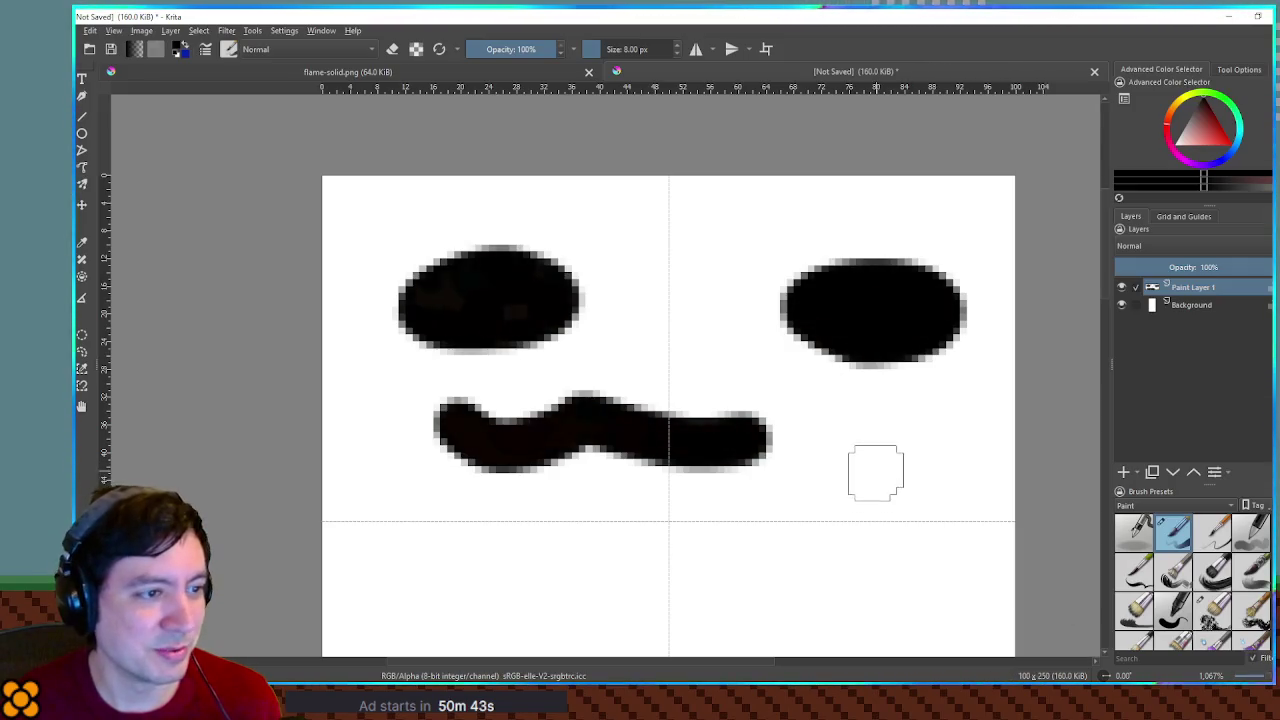
Try a looping mouth on the face, undo it, check the running game, then return to Godot
{"action": "mouse_move", "coordinate": [586, 430]}
{"action": "left_mouse_down"}
{"action": "mouse_move", "coordinate": [403, 429]}
{"action": "mouse_move", "coordinate": [565, 534]}
{"action": "mouse_move", "coordinate": [729, 463]}
{"action": "left_mouse_up"}
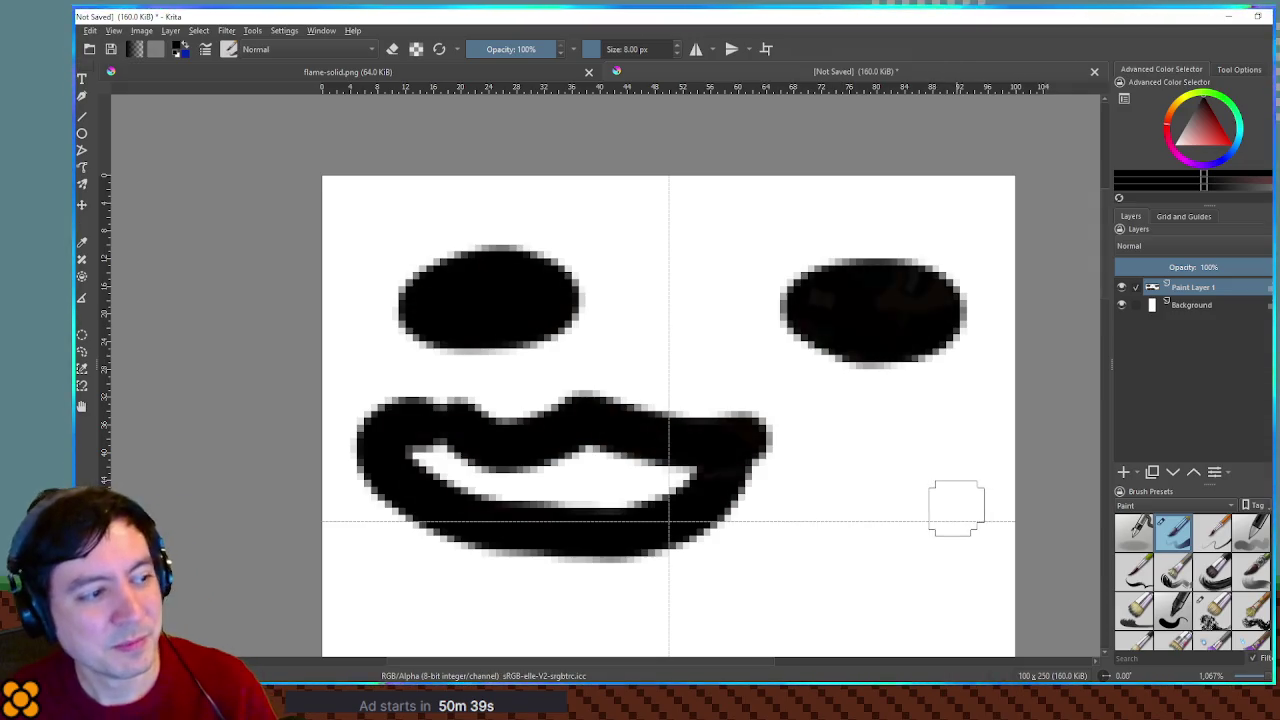
{"action": "key", "text": "ctrl+z"}
{"action": "key", "text": "alt+Tab"}
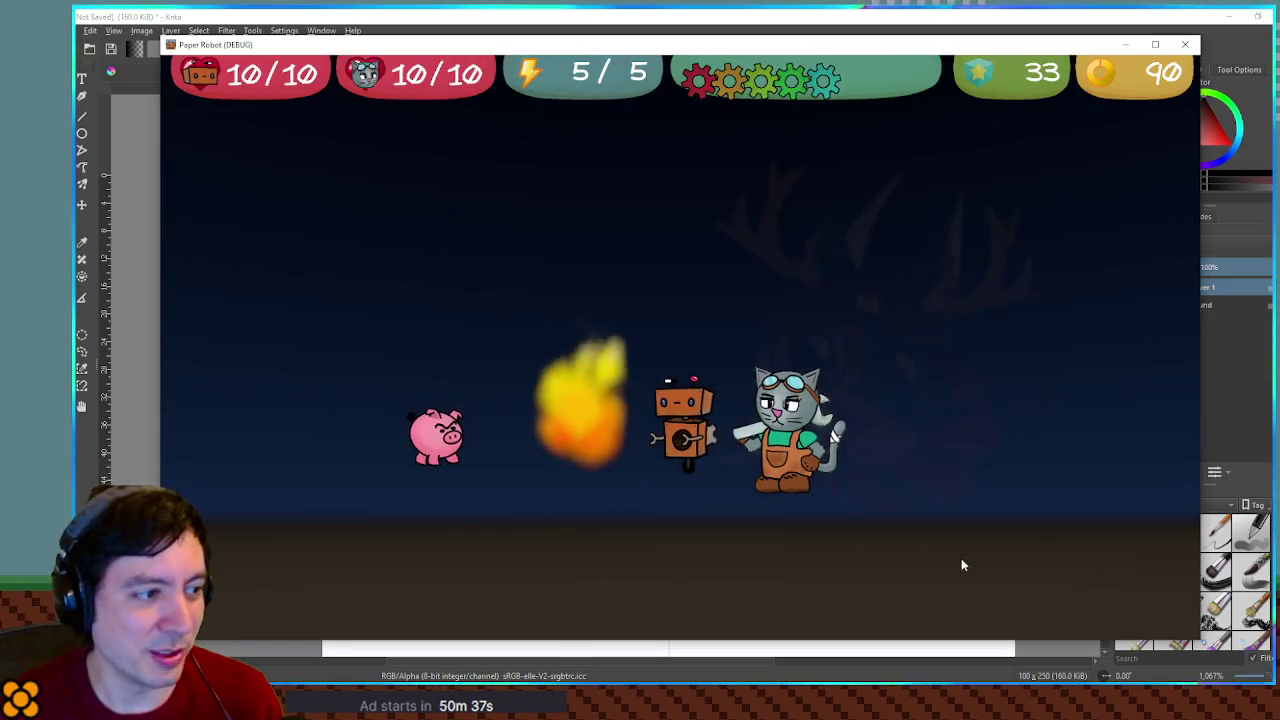
{"action": "key", "text": "alt+Tab"}
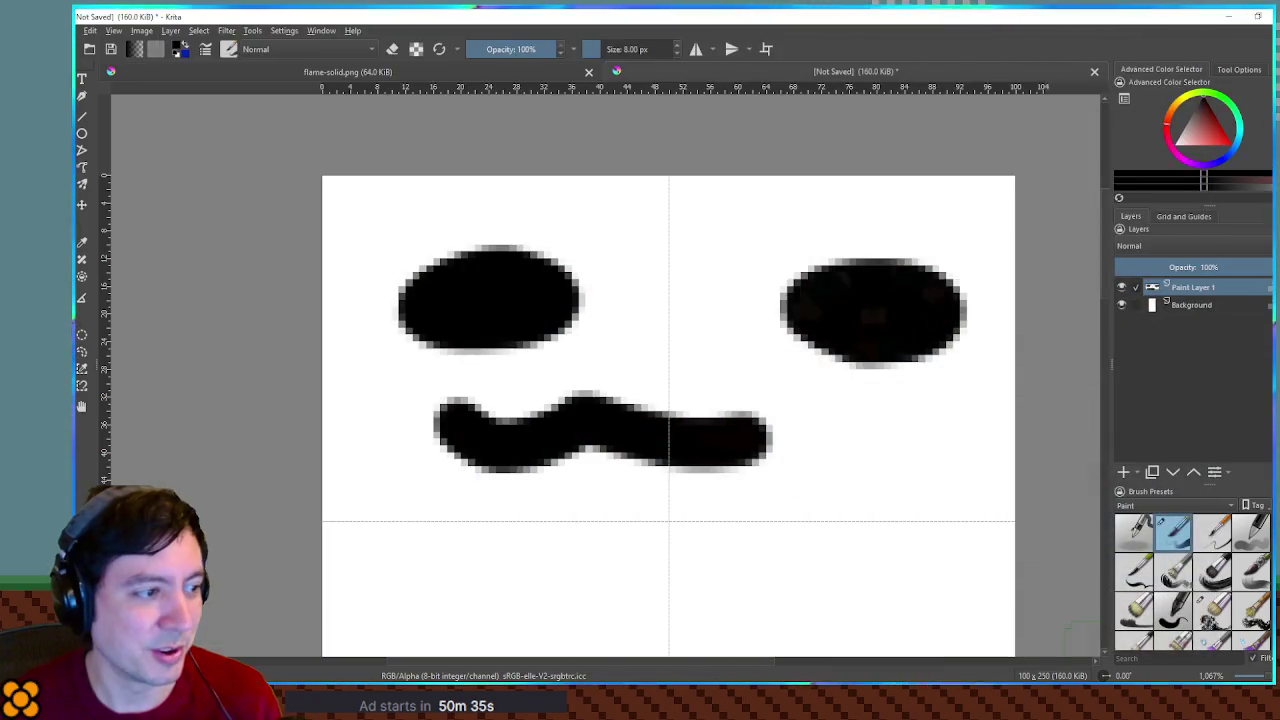
{"action": "key", "text": "alt+Tab"}
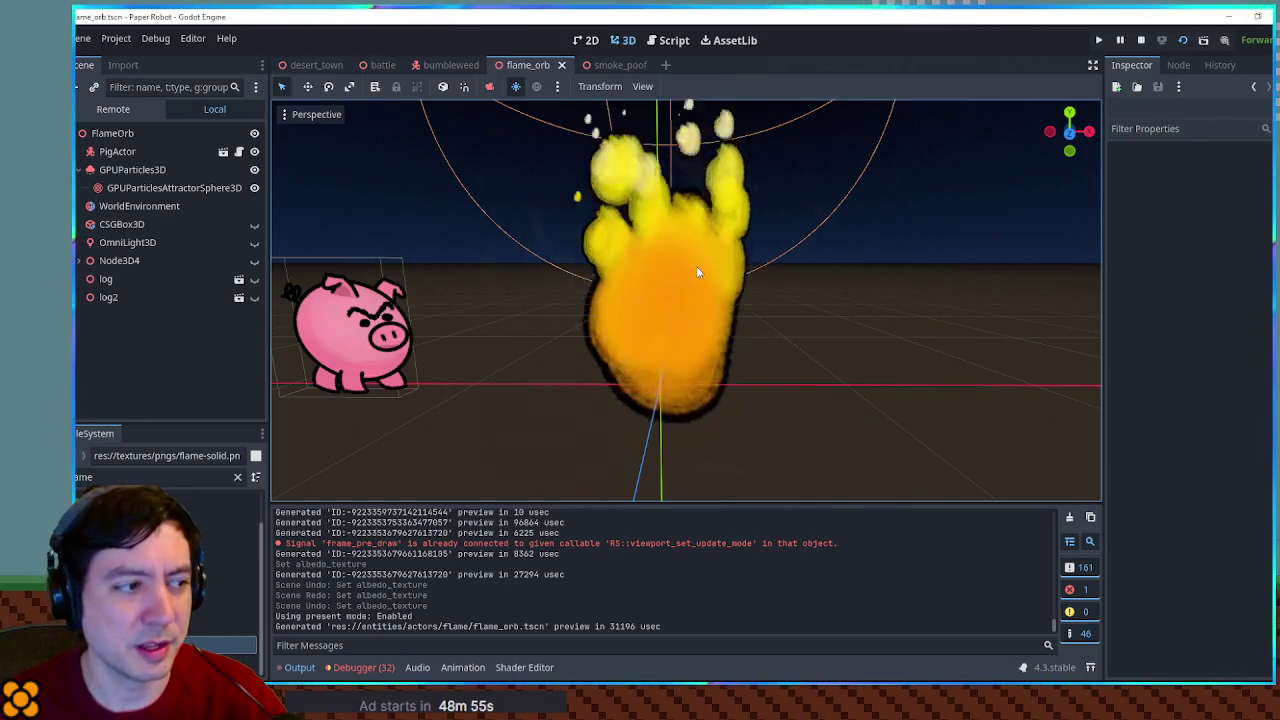
Run the game with F5 to preview the flame, then go back to the Krita face drawing
{"action": "key", "text": "F5"}
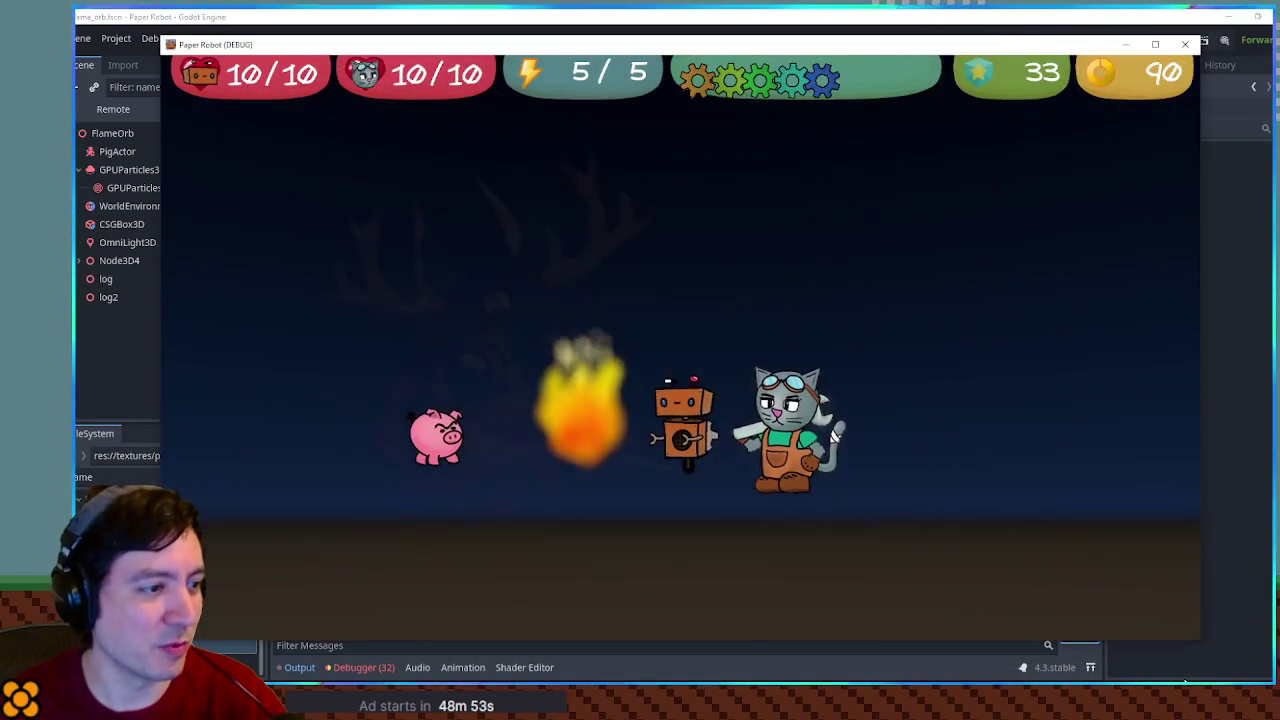
{"action": "key", "text": "alt+Tab"}
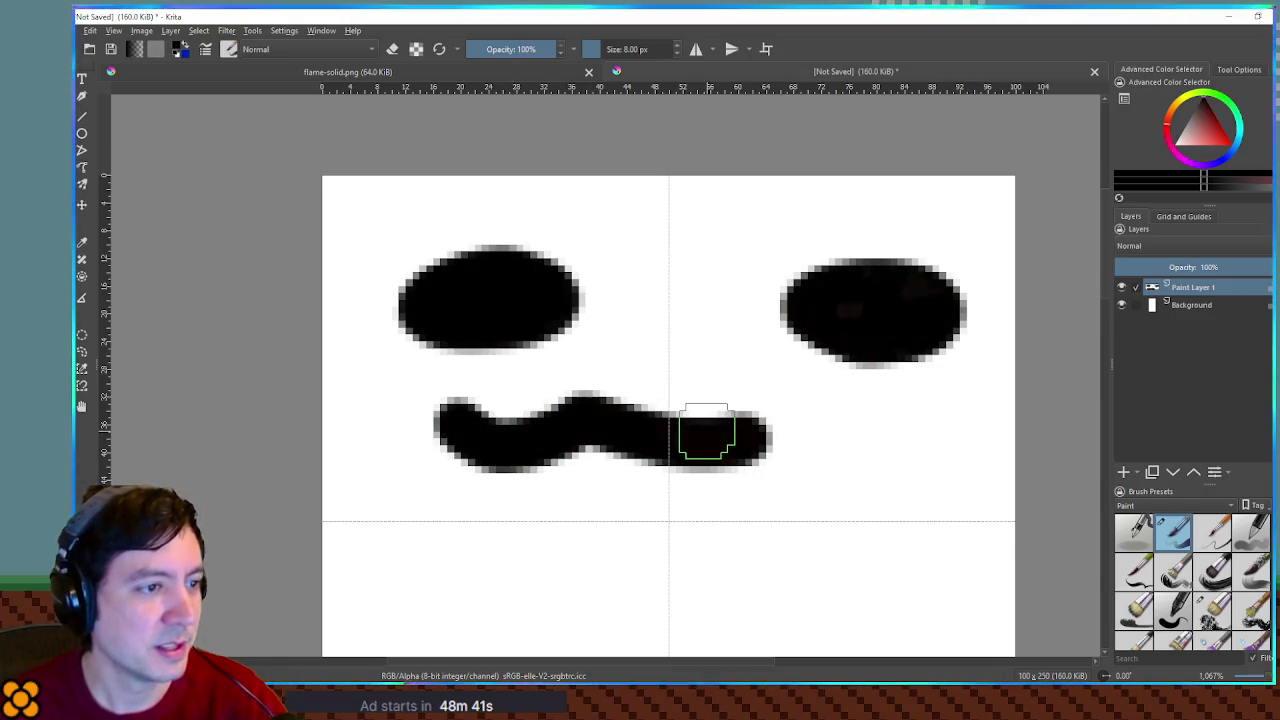
{"action": "scroll", "coordinate": [712, 432], "scroll_direction": "down", "scroll_amount": 1}
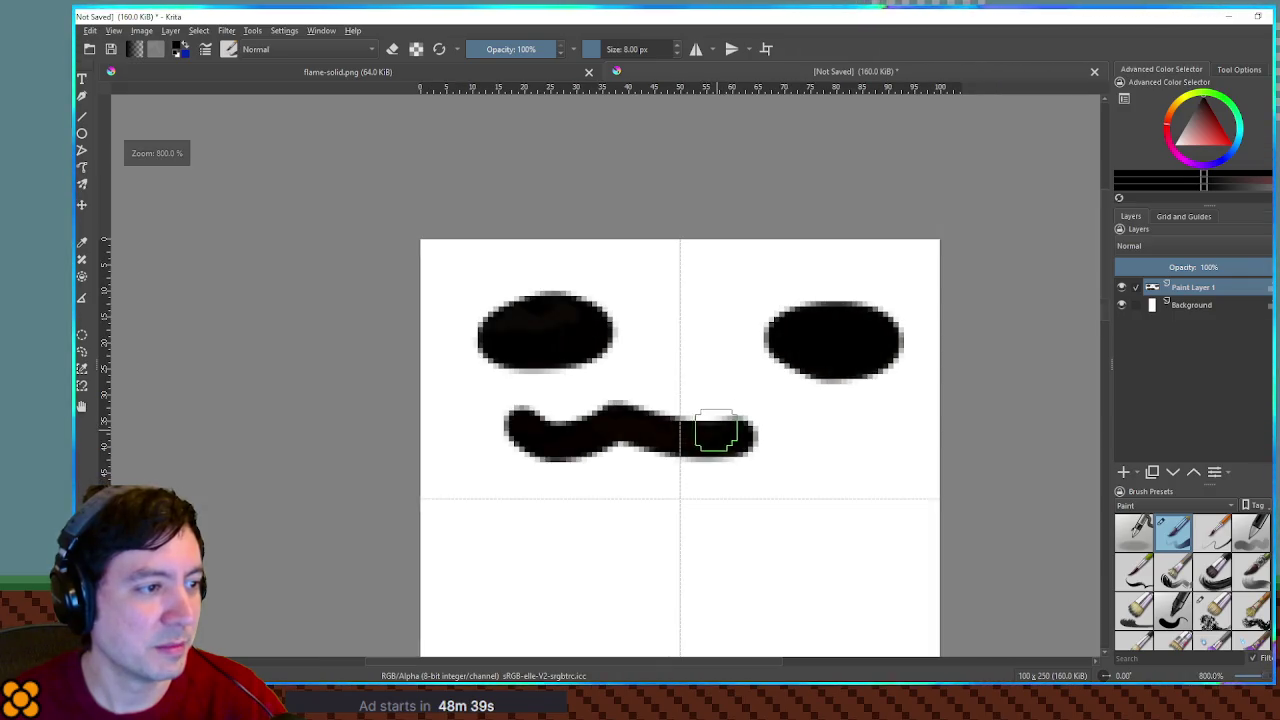
Flip the face layer horizontally with the Transform tool and apply it
{"action": "scroll", "coordinate": [749, 389], "scroll_direction": "down", "scroll_amount": 2}
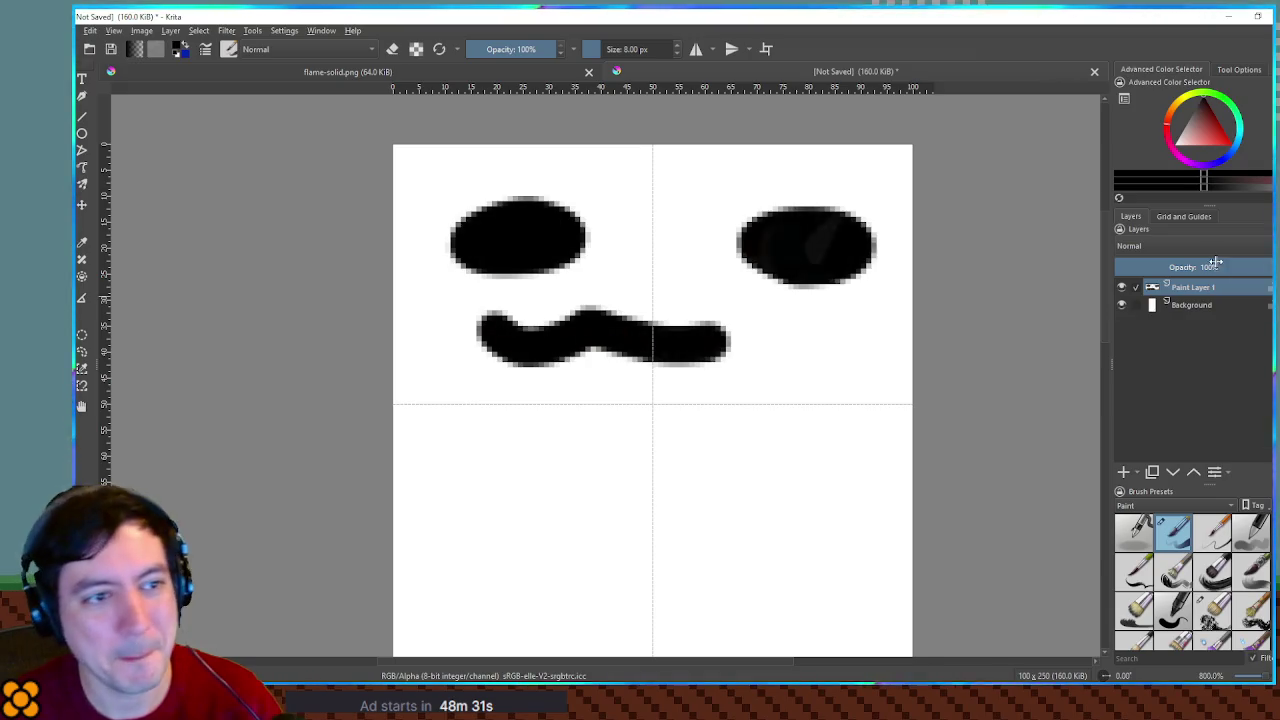
{"action": "left_click", "coordinate": [1186, 218]}
{"action": "left_click", "coordinate": [1133, 220]}
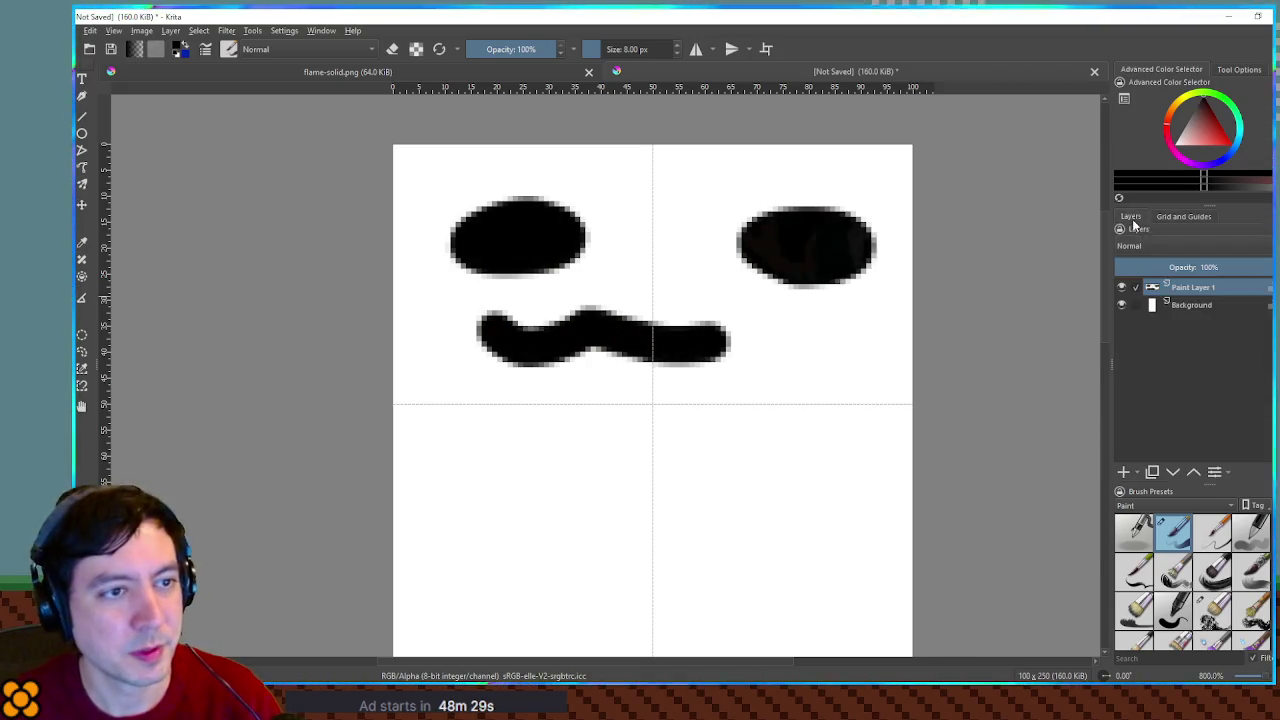
{"action": "key", "text": "ctrl+t"}
{"action": "scroll", "coordinate": [1155, 167], "scroll_direction": "down", "scroll_amount": 5}
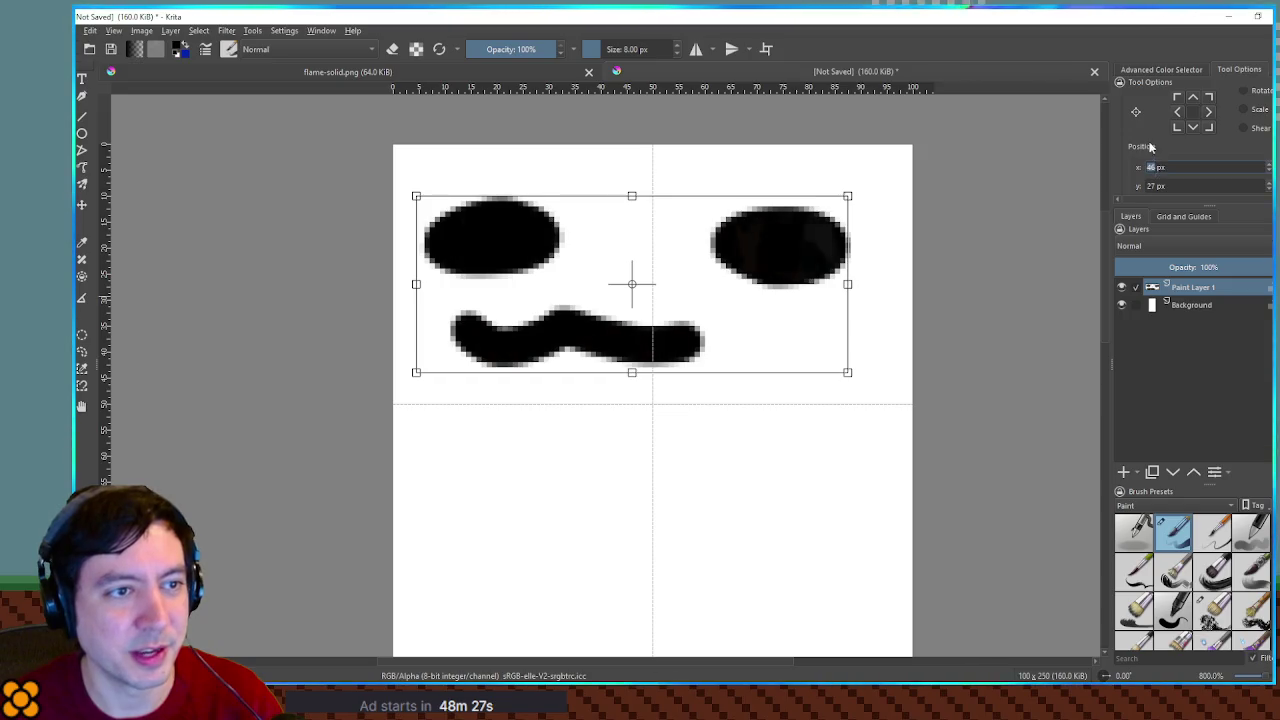
{"action": "scroll", "coordinate": [1155, 167], "scroll_direction": "up", "scroll_amount": 3}
{"action": "scroll", "coordinate": [1140, 160], "scroll_direction": "down", "scroll_amount": 3}
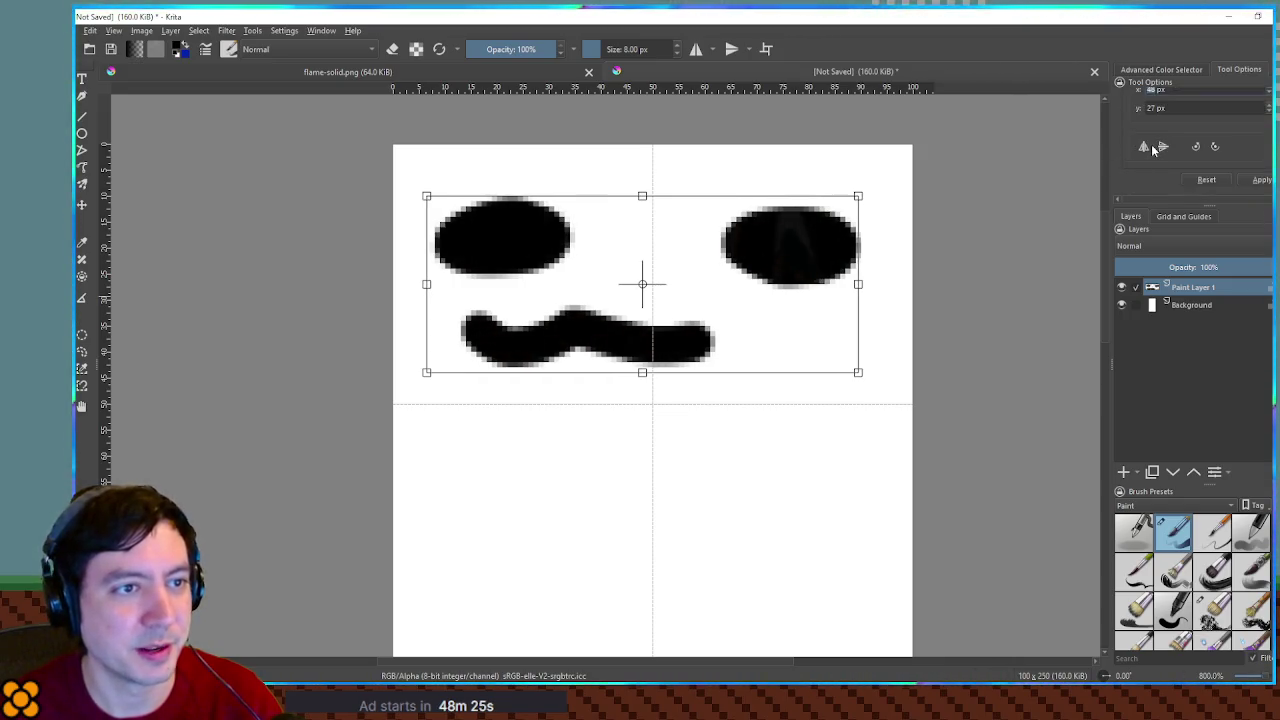
{"action": "left_click", "coordinate": [1145, 147]}
{"action": "left_click", "coordinate": [1254, 183]}
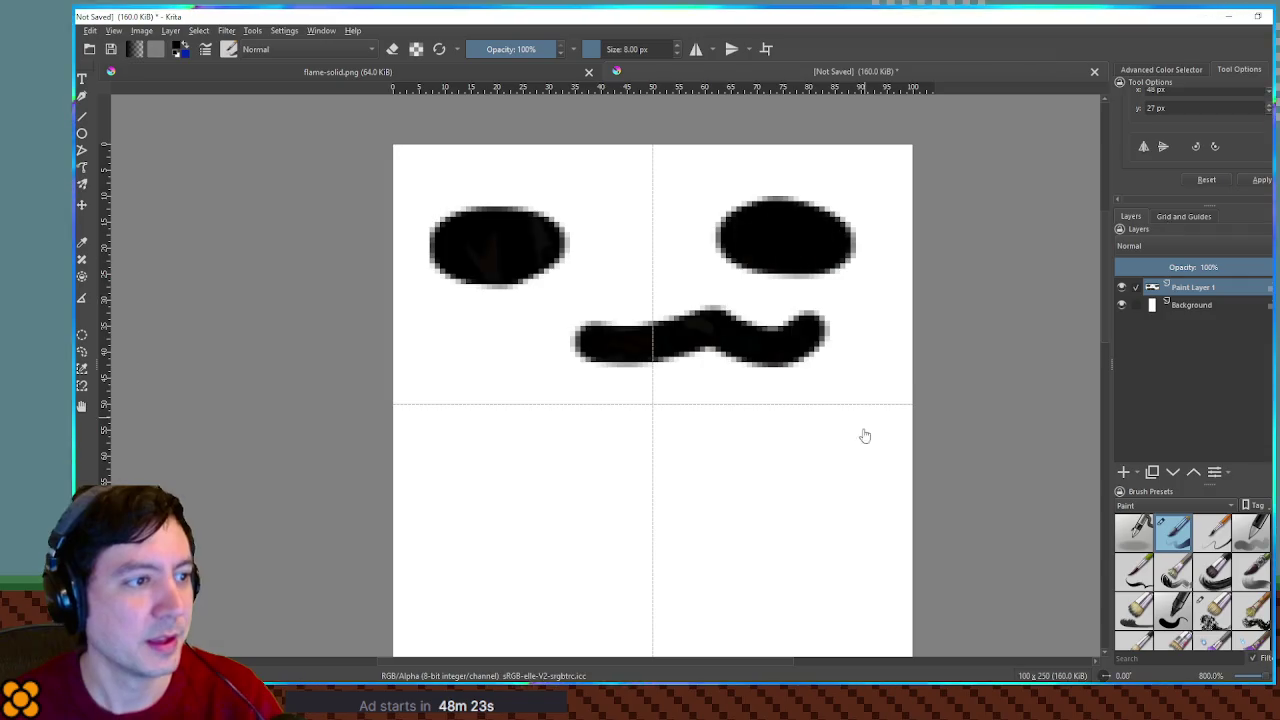
Duplicate the face layer with Ctrl+J
{"action": "scroll", "coordinate": [870, 420], "scroll_direction": "down", "scroll_amount": 2}
{"action": "key", "text": "ctrl+j"}
{"action": "scroll", "coordinate": [969, 337], "scroll_direction": "down", "scroll_amount": 3}
{"action": "scroll", "coordinate": [991, 337], "scroll_direction": "up", "scroll_amount": 1}
Place face copies in the second, third and bottom cells and merge them onto one layer
{"action": "key", "text": "t"}
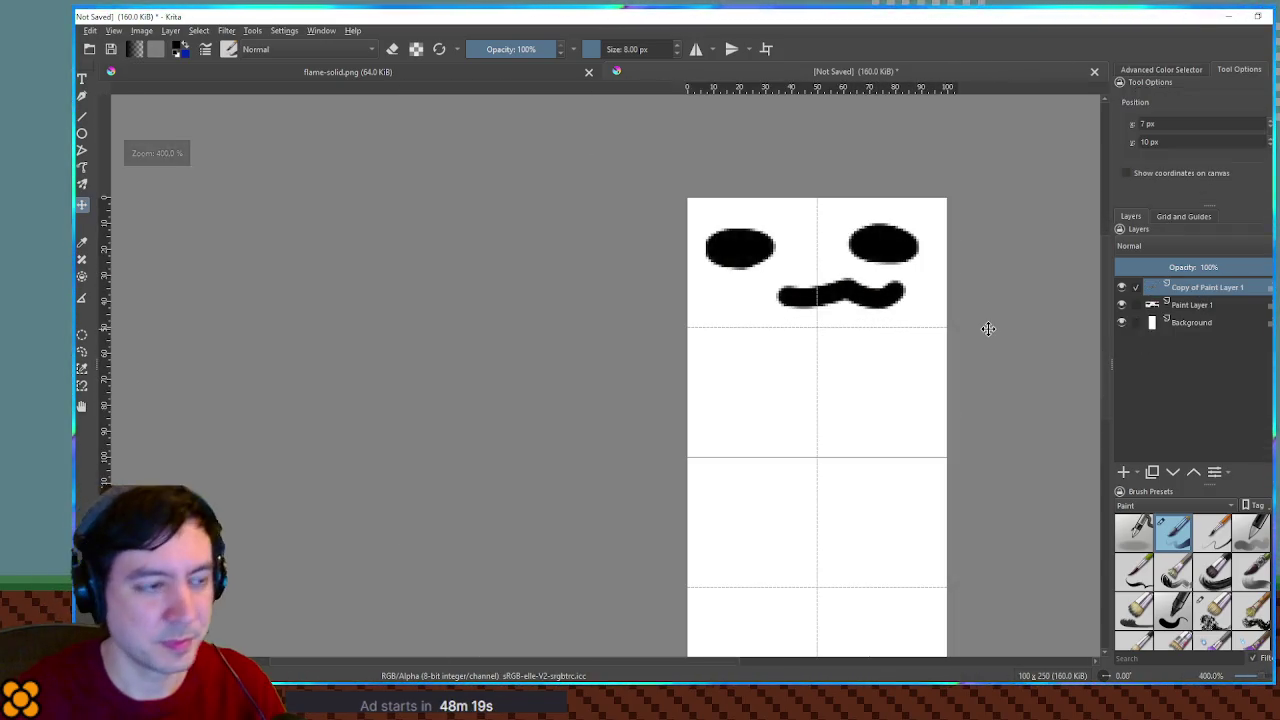
{"action": "key", "text": "shift+Down"}
{"action": "key", "text": "shift+Down"}
{"action": "key", "text": "shift+Down"}
{"action": "key", "text": "ctrl+j"}
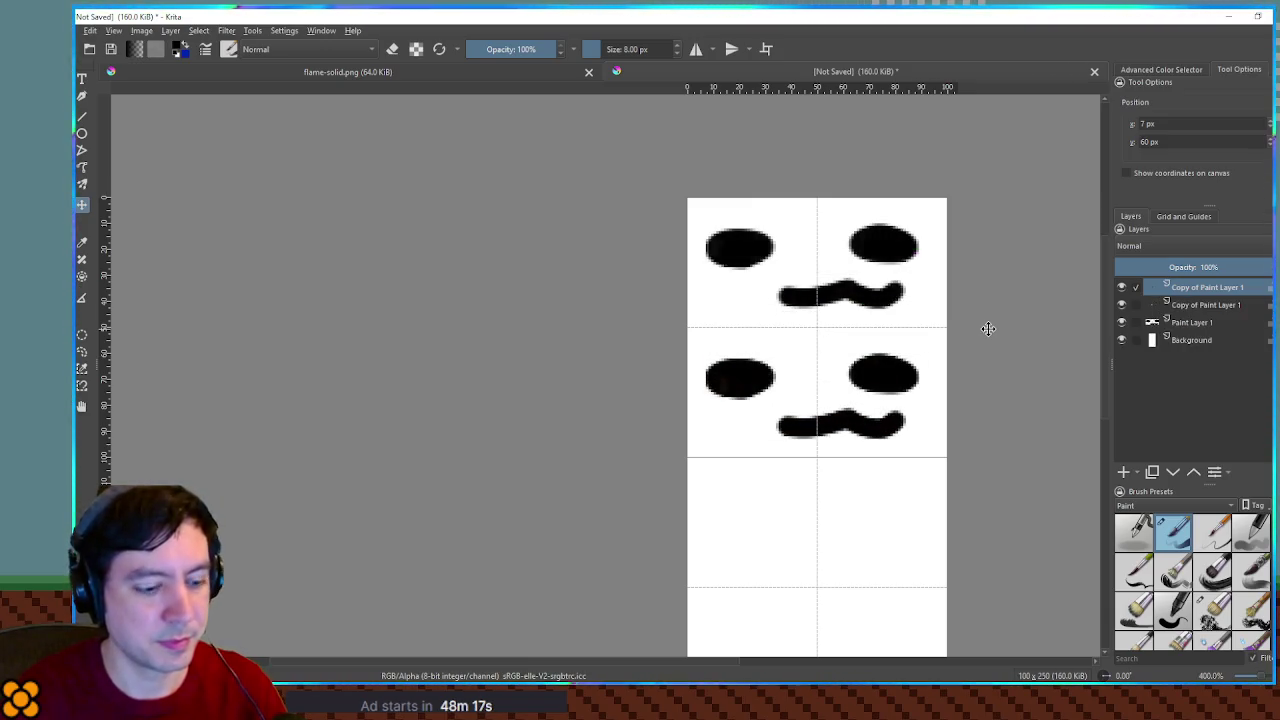
{"action": "key", "text": "shift+Down"}
{"action": "key", "text": "shift+Down"}
{"action": "key", "text": "shift+Down"}
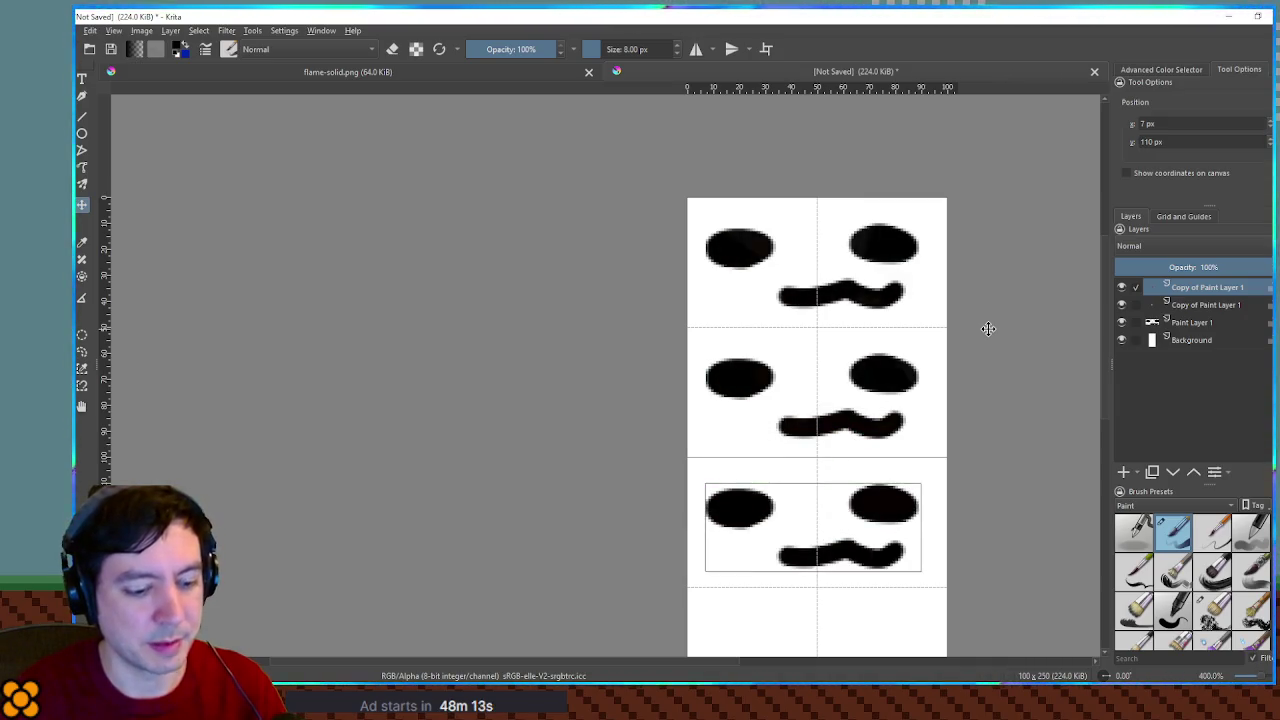
{"action": "key", "text": "ctrl+e"}
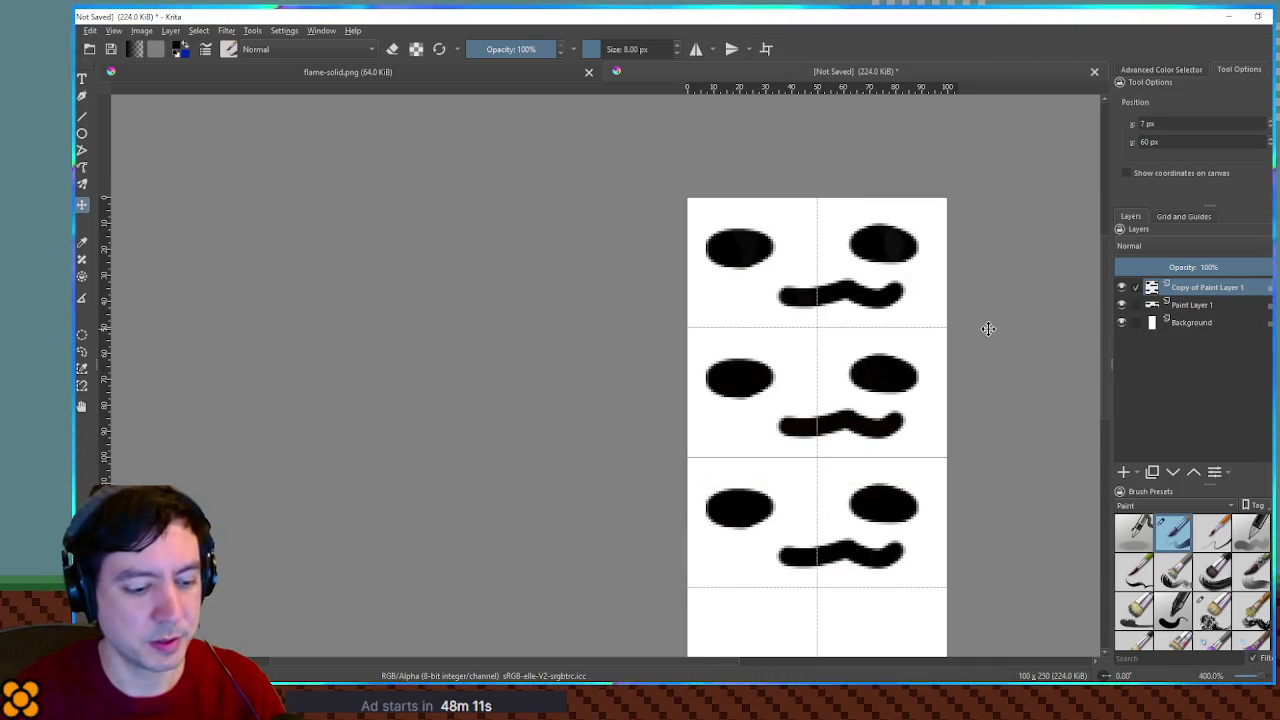
{"action": "key", "text": "ctrl+j"}
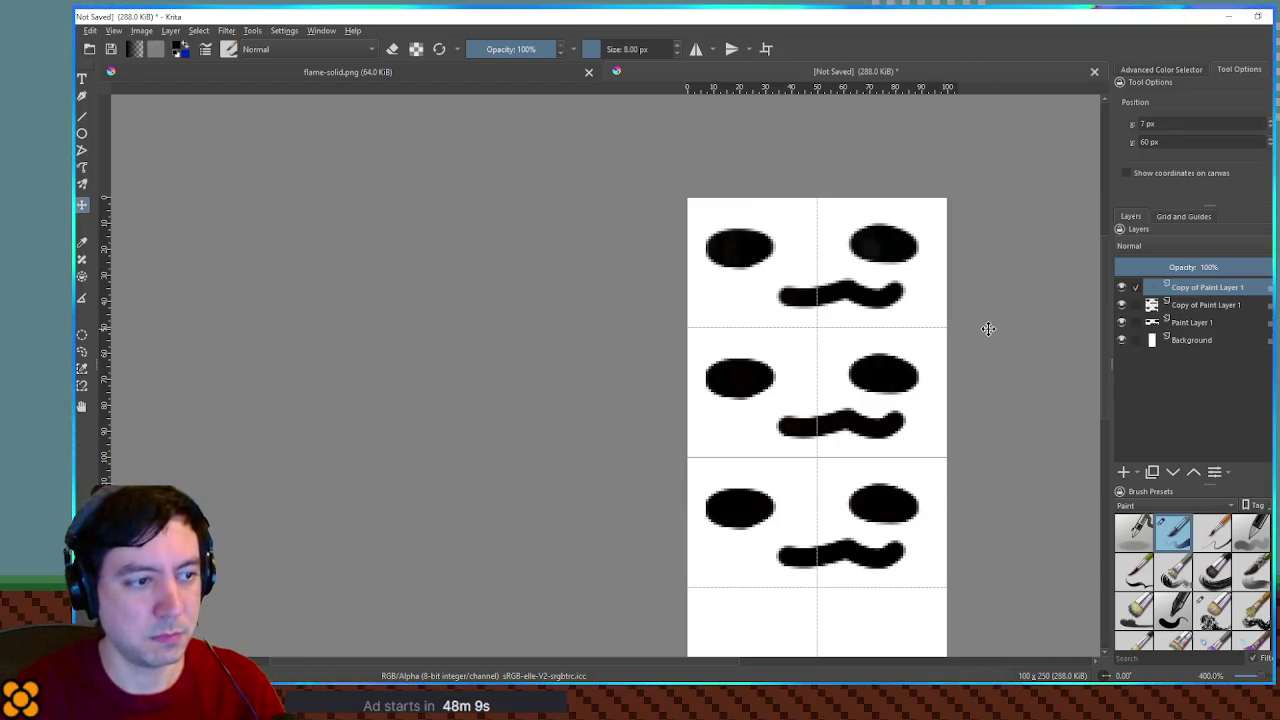
{"action": "key", "text": "shift+Down"}
{"action": "key", "text": "shift+Down"}
{"action": "key", "text": "shift+Down"}
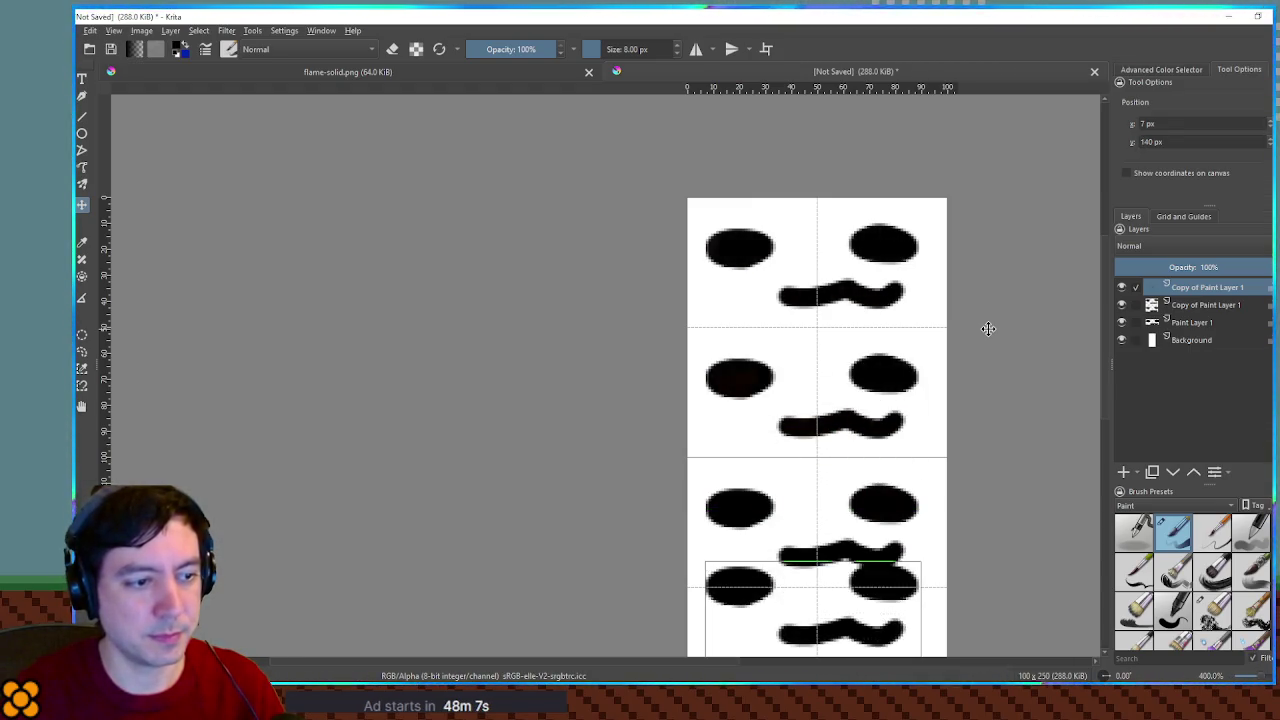
{"action": "key", "text": "shift+Down"}
{"action": "key", "text": "shift+Down"}
{"action": "key", "text": "ctrl+e"}
Set the copies layer opacity to 35% and select Paint Layer 1
{"action": "left_click", "coordinate": [1170, 267]}
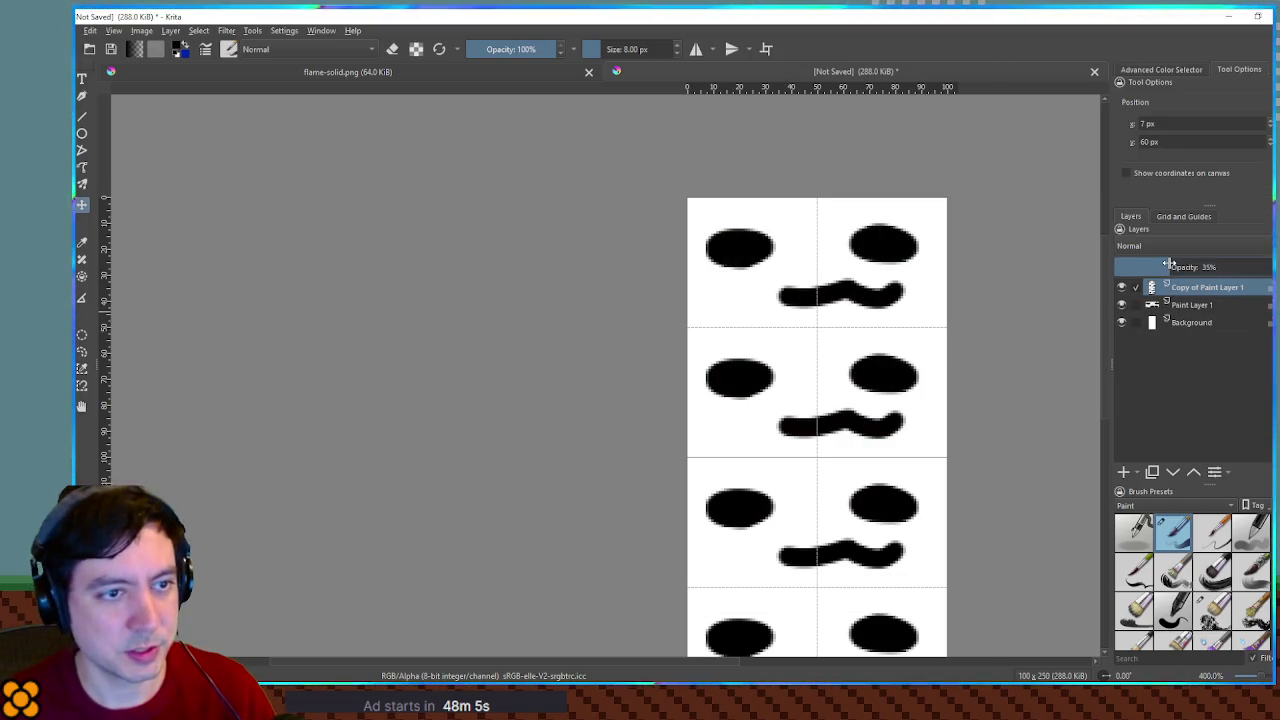
{"action": "left_click_drag", "start_coordinate": [940, 343], "coordinate": [921, 199]}
{"action": "left_click", "coordinate": [1186, 308]}
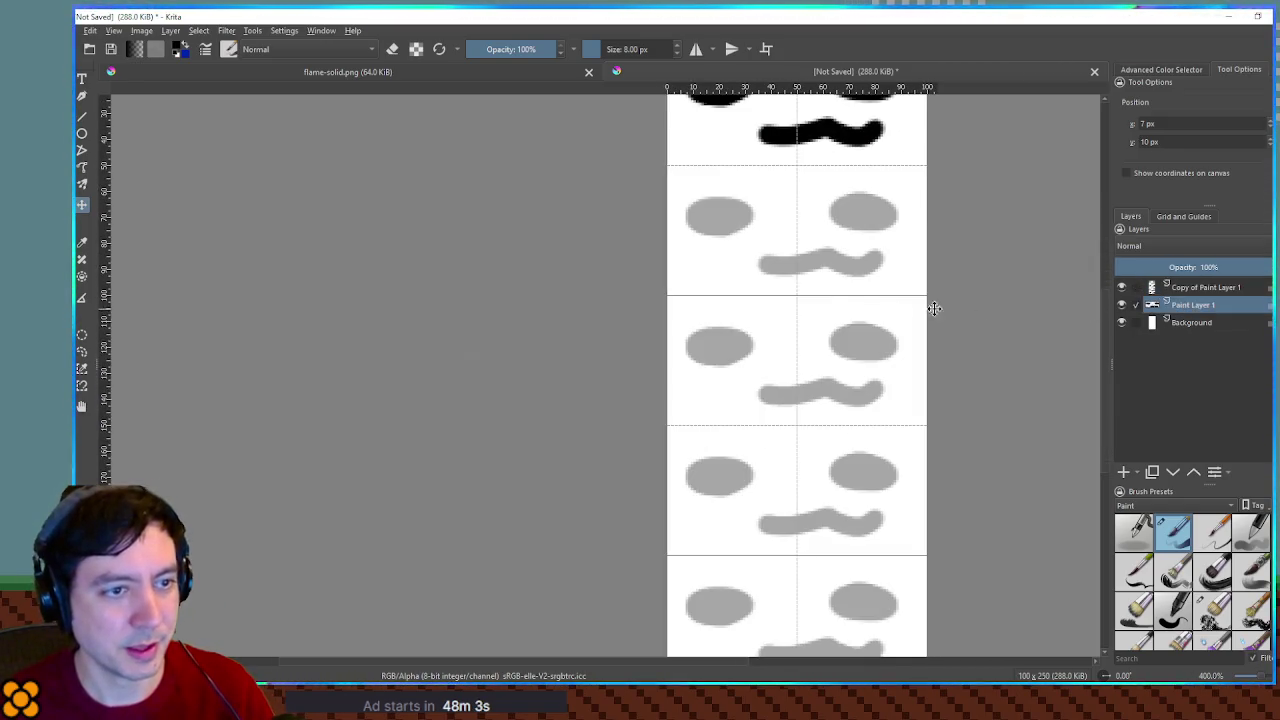
{"action": "scroll", "coordinate": [935, 308], "scroll_direction": "up", "scroll_amount": 3}
{"action": "left_click_drag", "start_coordinate": [887, 327], "coordinate": [951, 371]}
{"action": "scroll", "coordinate": [951, 371], "scroll_direction": "up", "scroll_amount": 3}
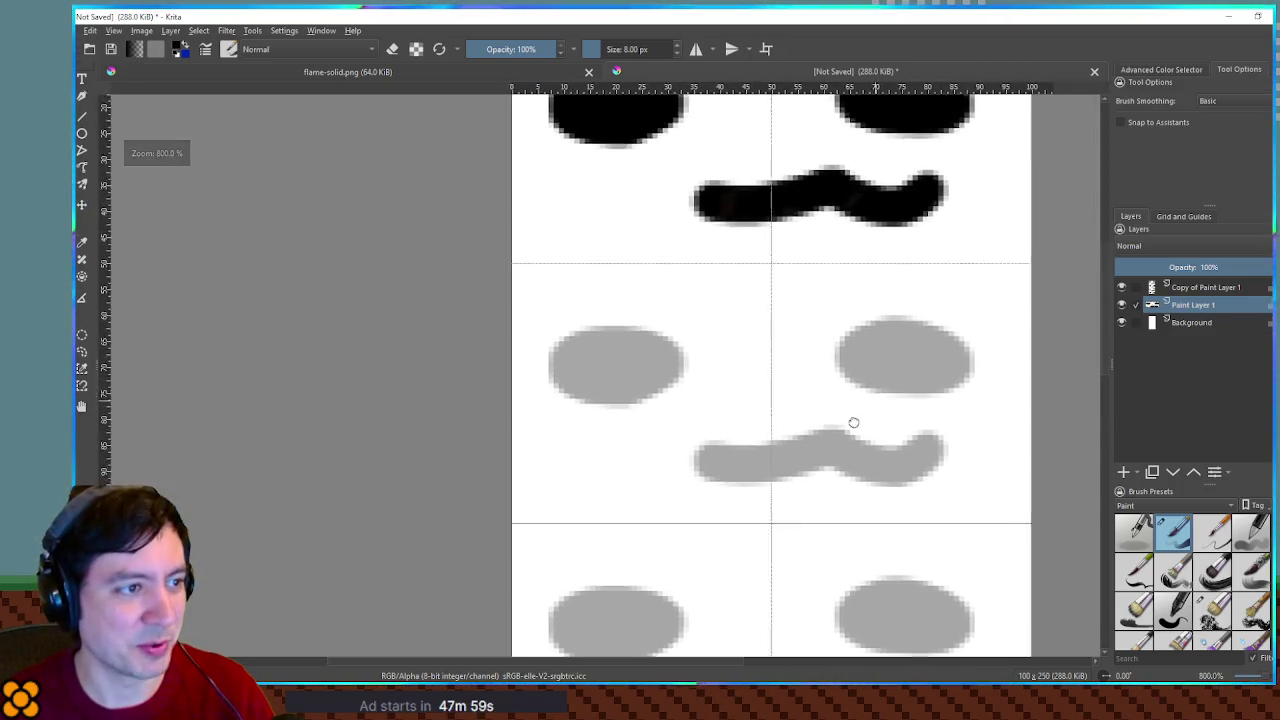
Paint squinting > and < eyes over the grey guide in the second cell
{"action": "scroll", "coordinate": [853, 422], "scroll_direction": "up", "scroll_amount": 2}
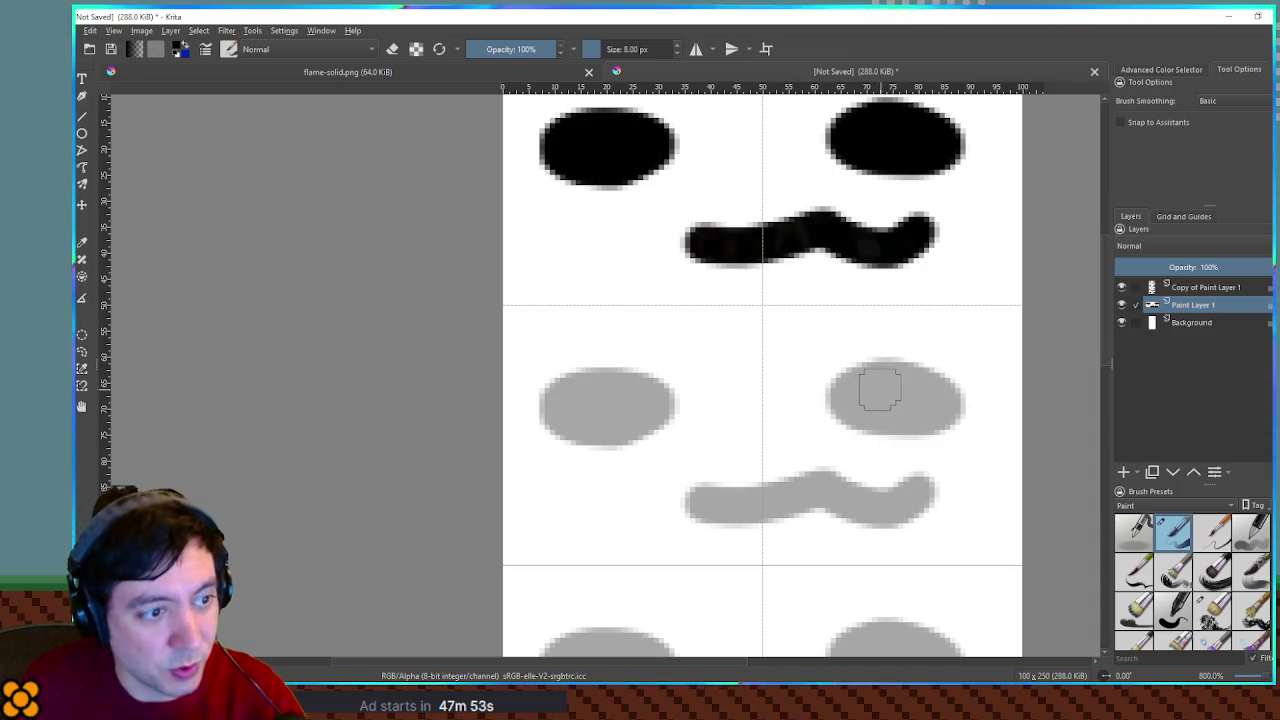
{"action": "mouse_move", "coordinate": [912, 376]}
{"action": "left_mouse_down"}
{"action": "mouse_move", "coordinate": [908, 360]}
{"action": "mouse_move", "coordinate": [880, 417]}
{"action": "mouse_move", "coordinate": [920, 371]}
{"action": "mouse_move", "coordinate": [925, 380]}
{"action": "left_mouse_up"}
{"action": "mouse_move", "coordinate": [608, 352]}
{"action": "left_mouse_down"}
{"action": "mouse_move", "coordinate": [620, 351]}
{"action": "mouse_move", "coordinate": [600, 424]}
{"action": "mouse_move", "coordinate": [650, 388]}
{"action": "left_mouse_up"}
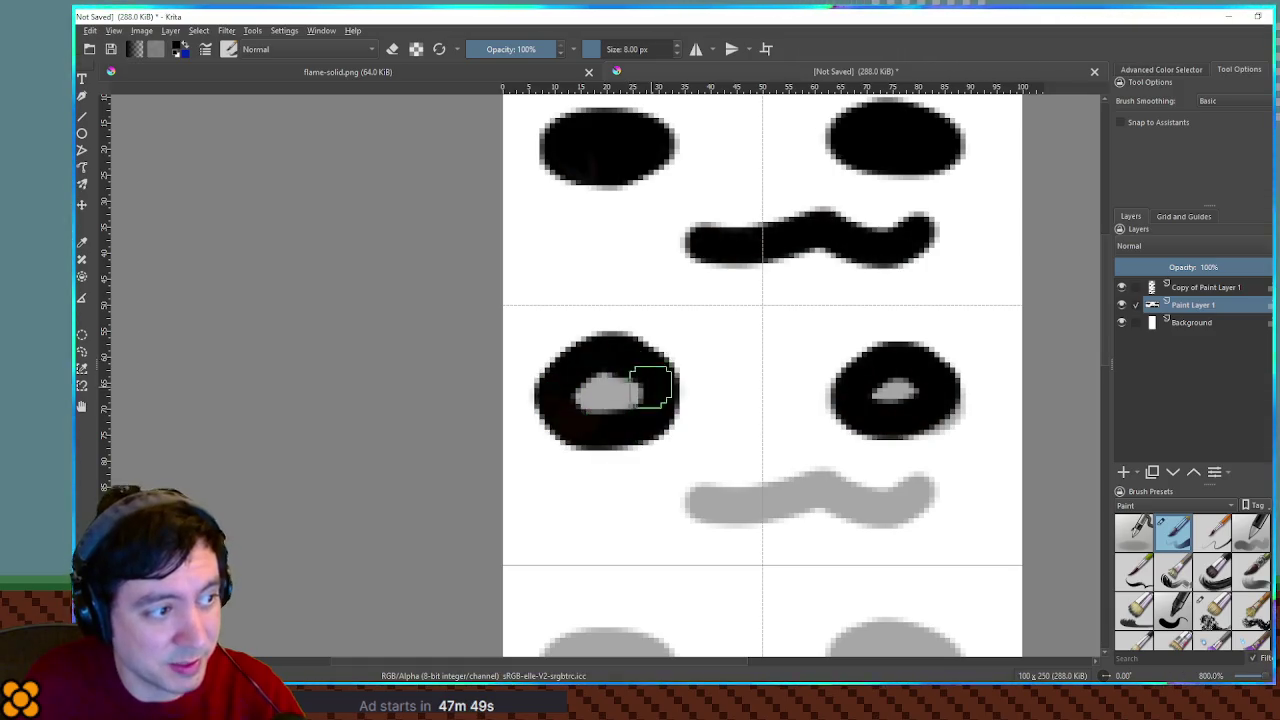
{"action": "key", "text": "ctrl+z"}
{"action": "key", "text": "ctrl+z"}
{"action": "mouse_move", "coordinate": [554, 351]}
{"action": "left_mouse_down"}
{"action": "mouse_move", "coordinate": [667, 388]}
{"action": "mouse_move", "coordinate": [550, 455]}
{"action": "left_mouse_up"}
{"action": "mouse_move", "coordinate": [948, 352]}
{"action": "left_mouse_down"}
{"action": "mouse_move", "coordinate": [834, 391]}
{"action": "mouse_move", "coordinate": [934, 434]}
{"action": "left_mouse_up"}
{"action": "key", "text": "ctrl+z"}
{"action": "mouse_move", "coordinate": [984, 338]}
{"action": "left_mouse_down"}
{"action": "mouse_move", "coordinate": [862, 390]}
{"action": "mouse_move", "coordinate": [952, 422]}
{"action": "left_mouse_up"}
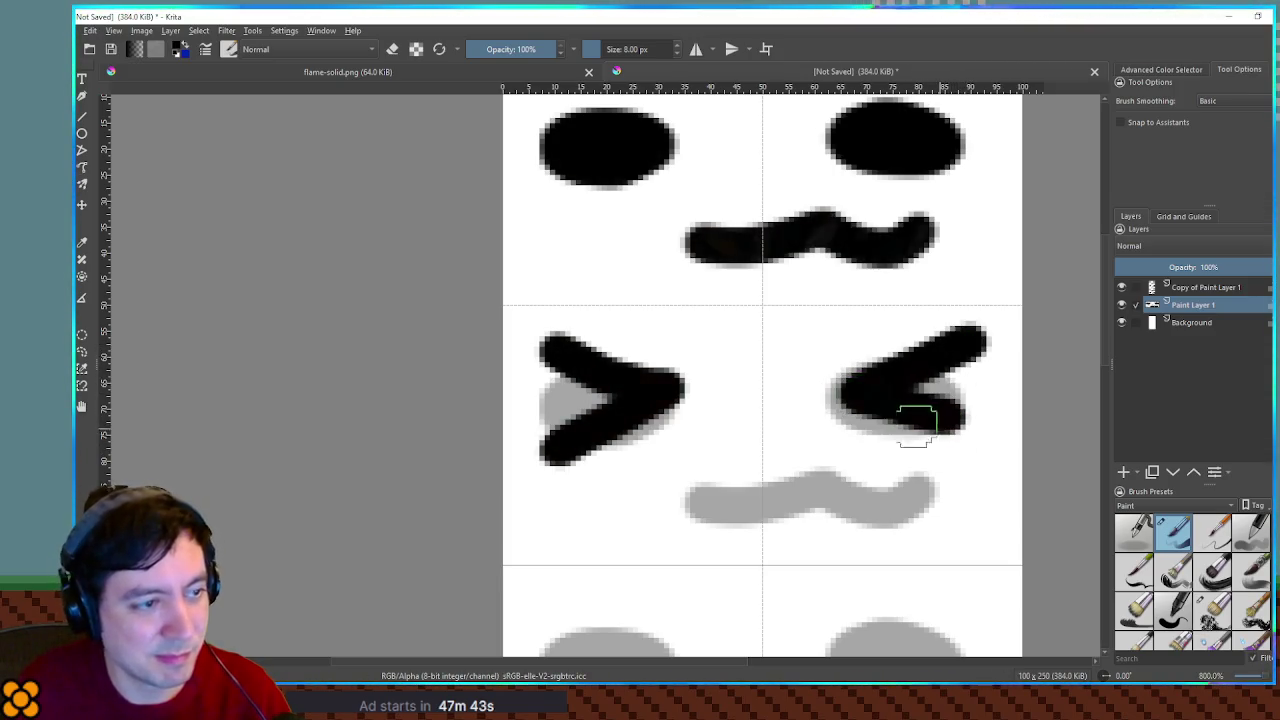
Ink a black wavy mouth over the grey wave in the second cell
{"action": "mouse_move", "coordinate": [630, 500]}
{"action": "left_mouse_down"}
{"action": "mouse_move", "coordinate": [885, 490]}
{"action": "mouse_move", "coordinate": [829, 466]}
{"action": "mouse_move", "coordinate": [712, 490]}
{"action": "left_mouse_up"}
{"action": "key", "text": "ctrl+z"}
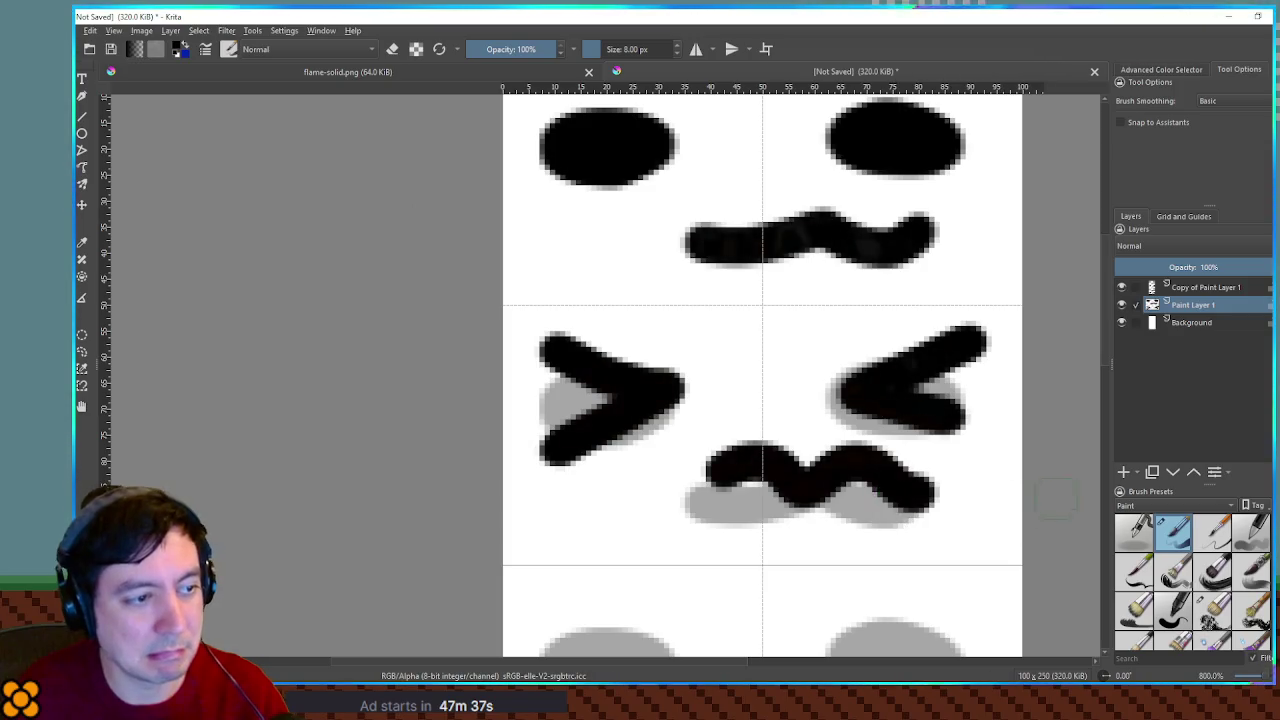
{"action": "key", "text": "ctrl+z"}
{"action": "mouse_move", "coordinate": [920, 500]}
{"action": "left_mouse_down"}
{"action": "mouse_move", "coordinate": [830, 470]}
{"action": "mouse_move", "coordinate": [743, 471]}
{"action": "mouse_move", "coordinate": [690, 490]}
{"action": "left_mouse_up"}
{"action": "scroll", "coordinate": [834, 406], "scroll_direction": "down", "scroll_amount": 5}
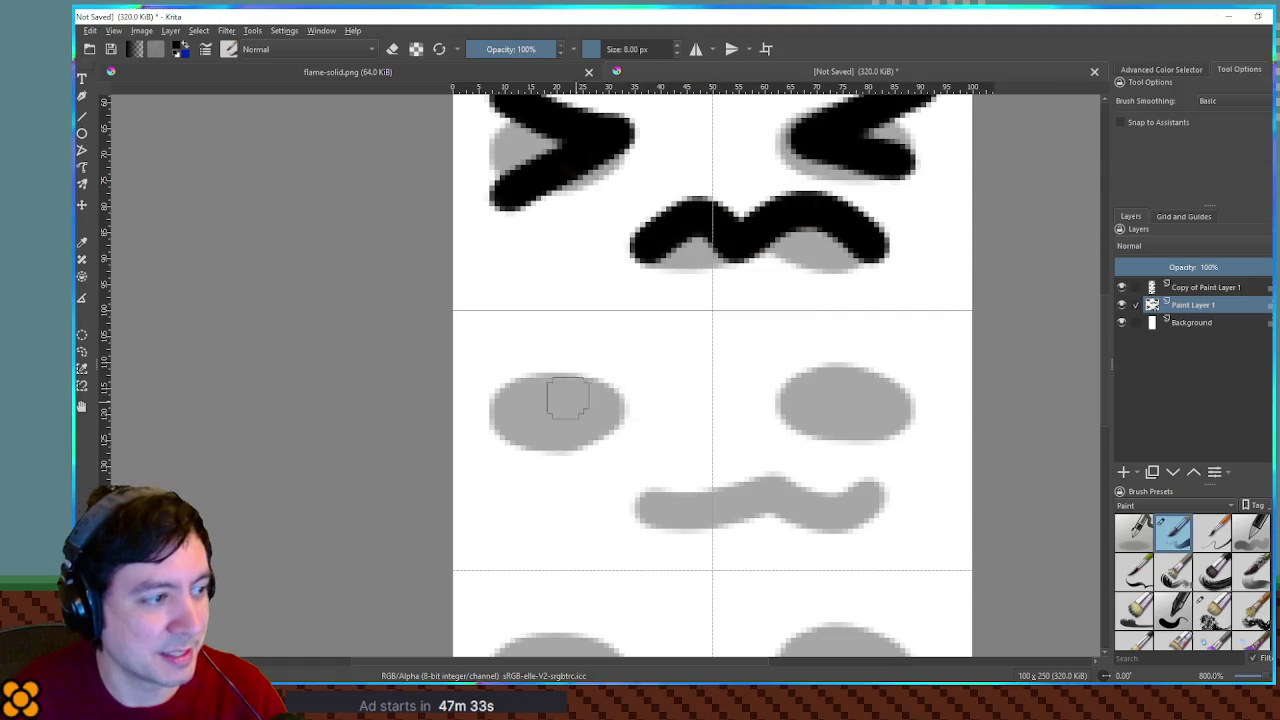
Paint arched black eyes over the grey guides in the third cell
{"action": "left_click_drag", "start_coordinate": [669, 428], "coordinate": [673, 347]}
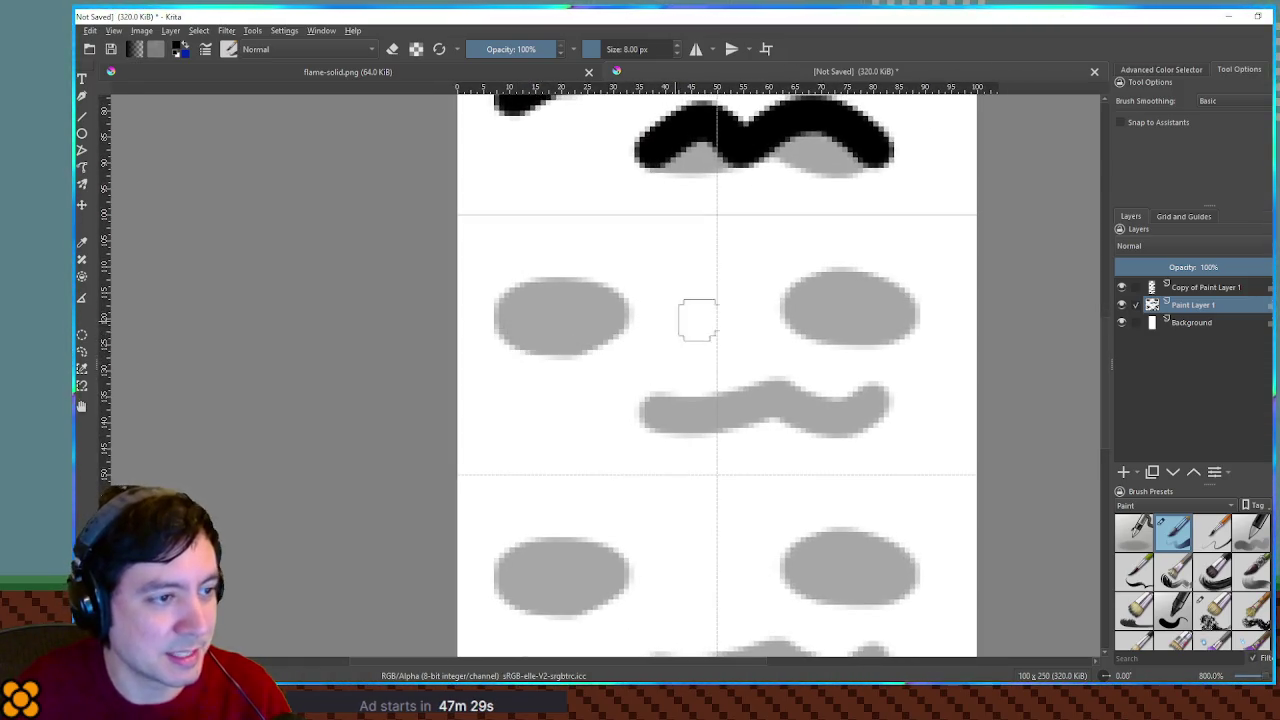
{"action": "mouse_move", "coordinate": [812, 320]}
{"action": "left_mouse_down"}
{"action": "mouse_move", "coordinate": [843, 294]}
{"action": "mouse_move", "coordinate": [909, 314]}
{"action": "mouse_move", "coordinate": [922, 332]}
{"action": "left_mouse_up"}
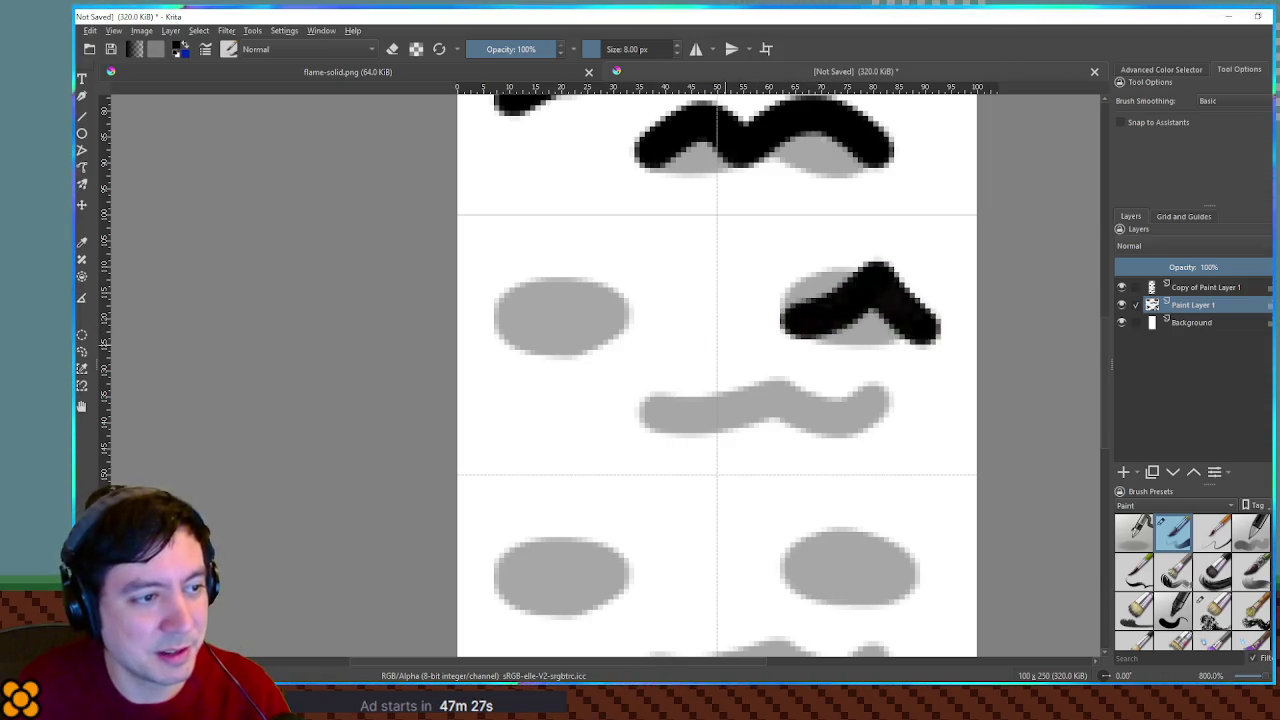
{"action": "key", "text": "ctrl+z"}
{"action": "mouse_move", "coordinate": [785, 322]}
{"action": "left_mouse_down"}
{"action": "mouse_move", "coordinate": [880, 294]}
{"action": "mouse_move", "coordinate": [925, 338]}
{"action": "left_mouse_up"}
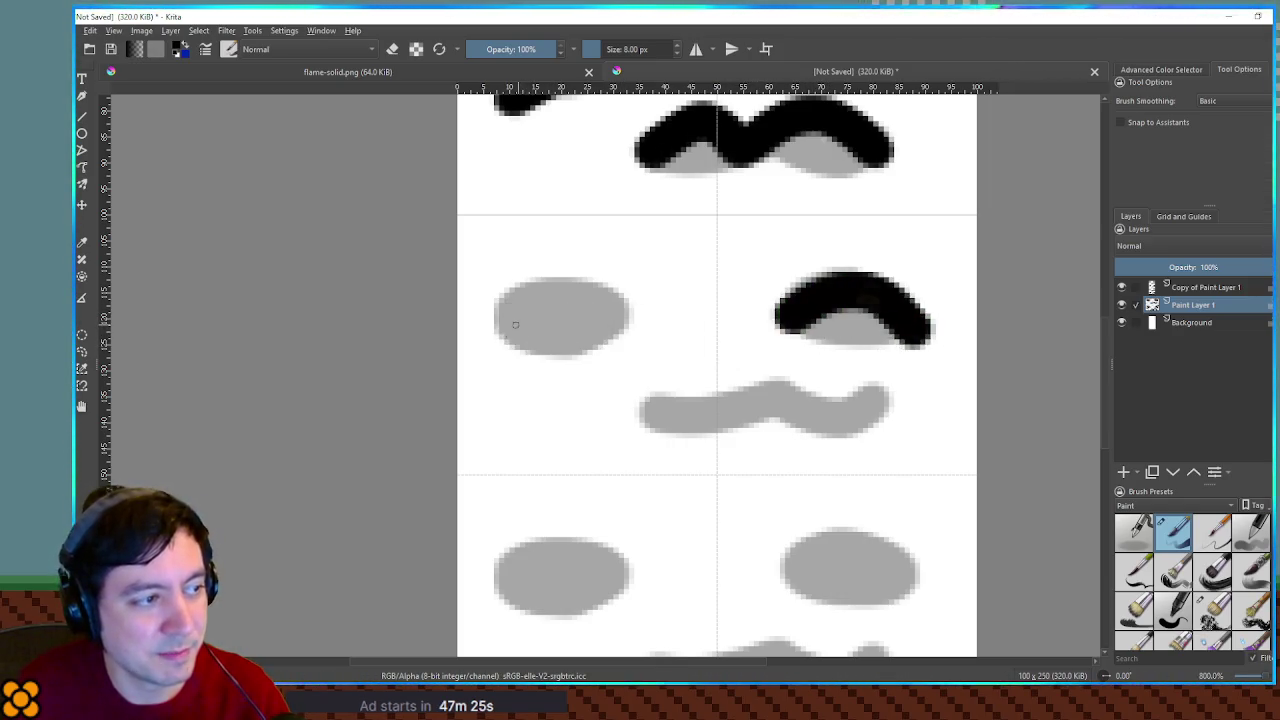
{"action": "left_click_drag", "start_coordinate": [515, 324], "coordinate": [633, 339]}
{"action": "key", "text": "ctrl+z"}
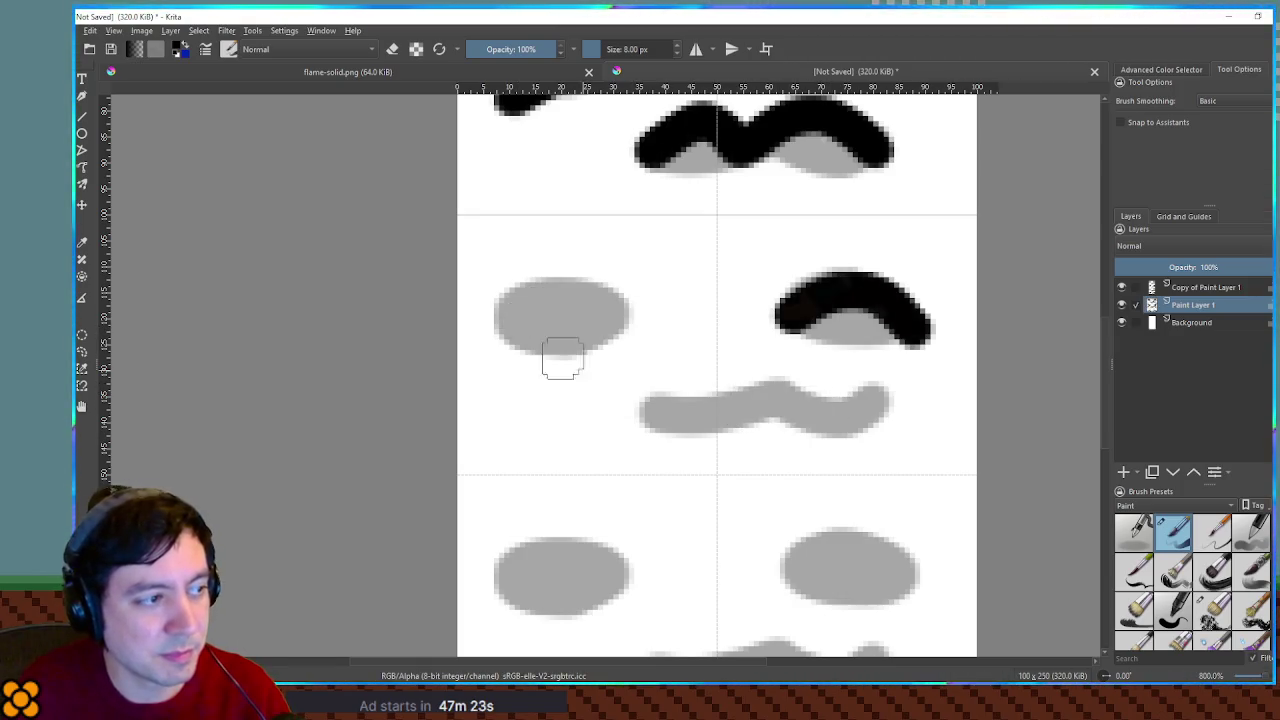
{"action": "left_click_drag", "start_coordinate": [508, 322], "coordinate": [650, 336]}
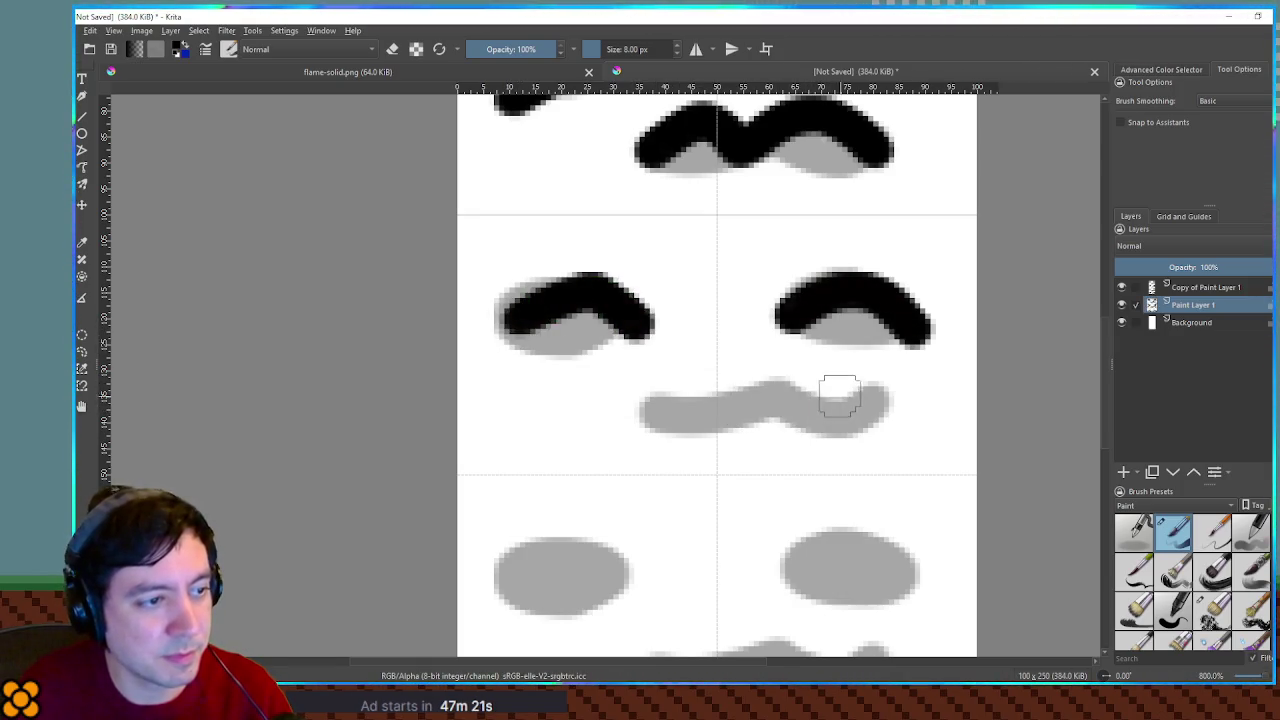
Ink the left half of the third face's wavy mouth in black
{"action": "mouse_move", "coordinate": [768, 396]}
{"action": "left_mouse_down"}
{"action": "mouse_move", "coordinate": [742, 400]}
{"action": "mouse_move", "coordinate": [895, 410]}
{"action": "left_mouse_up"}
{"action": "key", "text": "ctrl+z"}
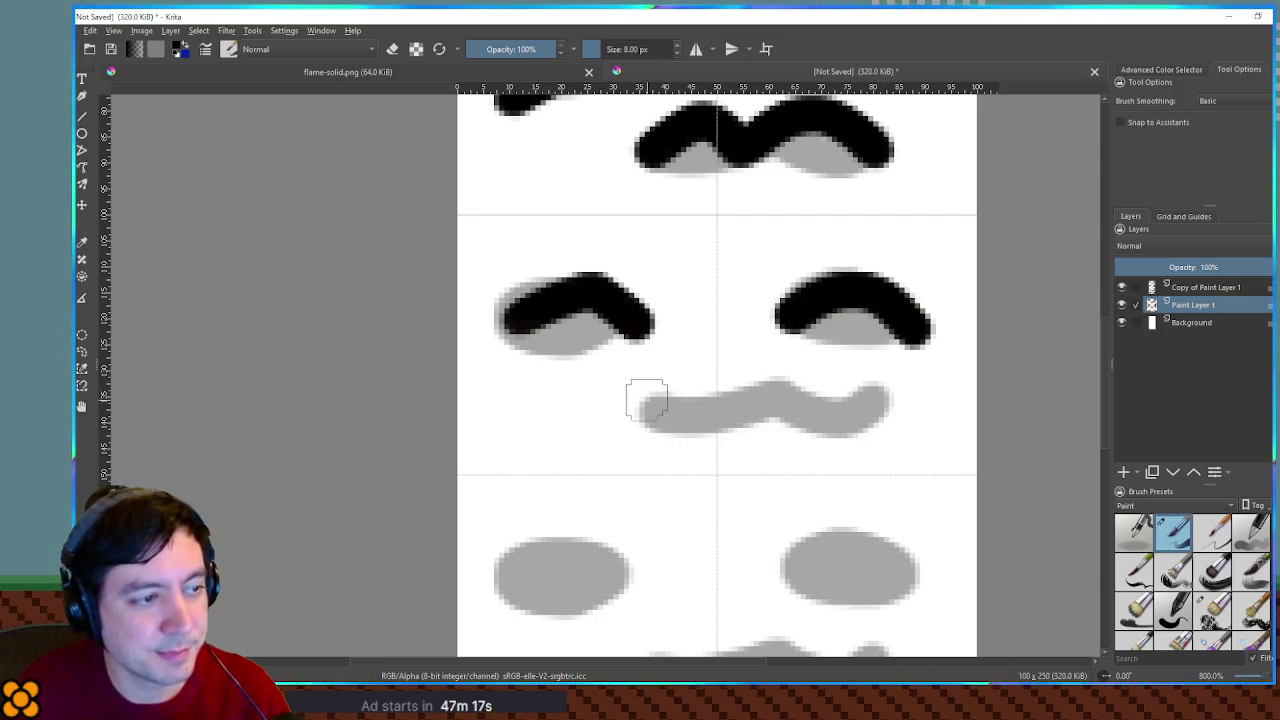
{"action": "left_click_drag", "start_coordinate": [597, 400], "coordinate": [700, 412]}
{"action": "key", "text": "ctrl+z"}
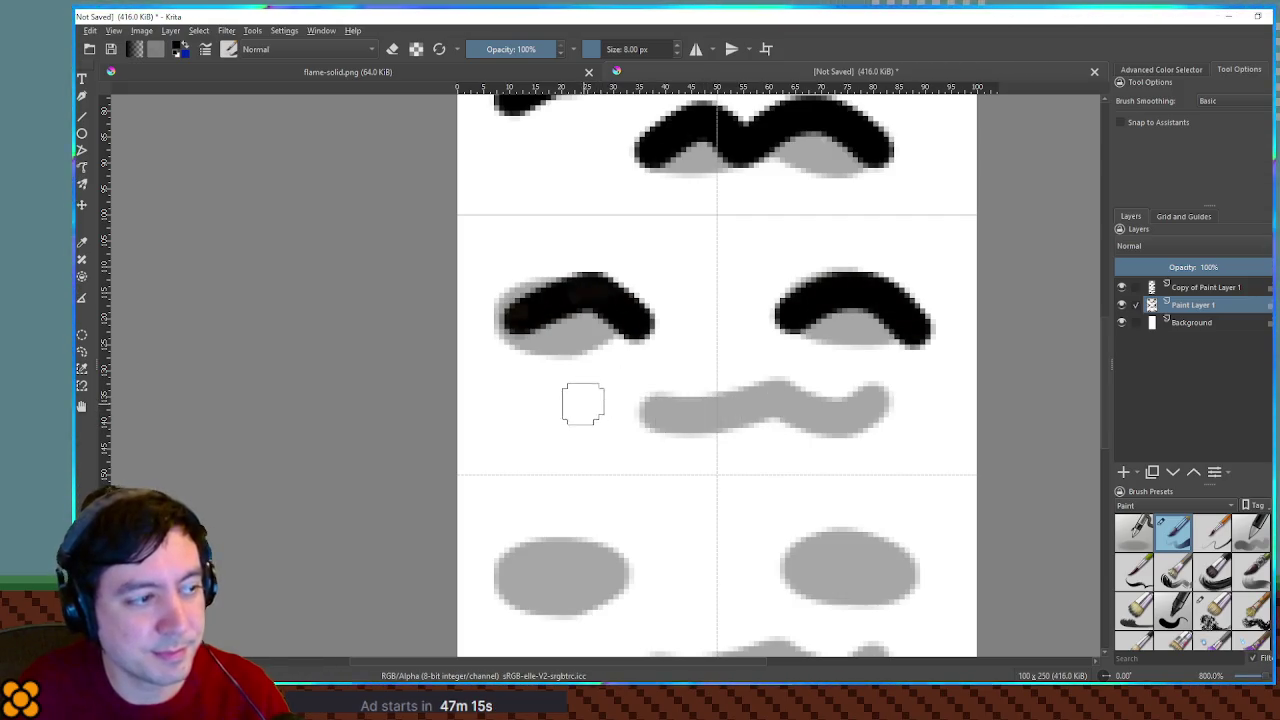
{"action": "left_click_drag", "start_coordinate": [570, 406], "coordinate": [701, 406]}
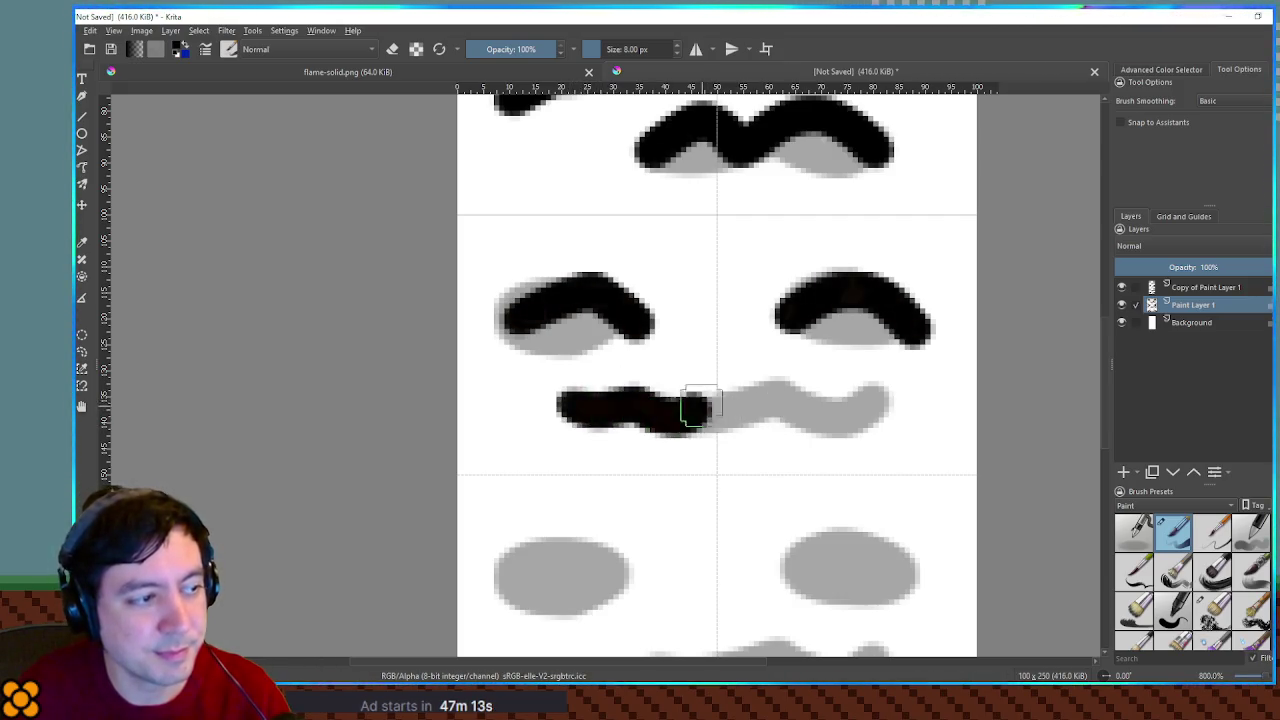
{"action": "left_click_drag", "start_coordinate": [805, 474], "coordinate": [787, 338]}
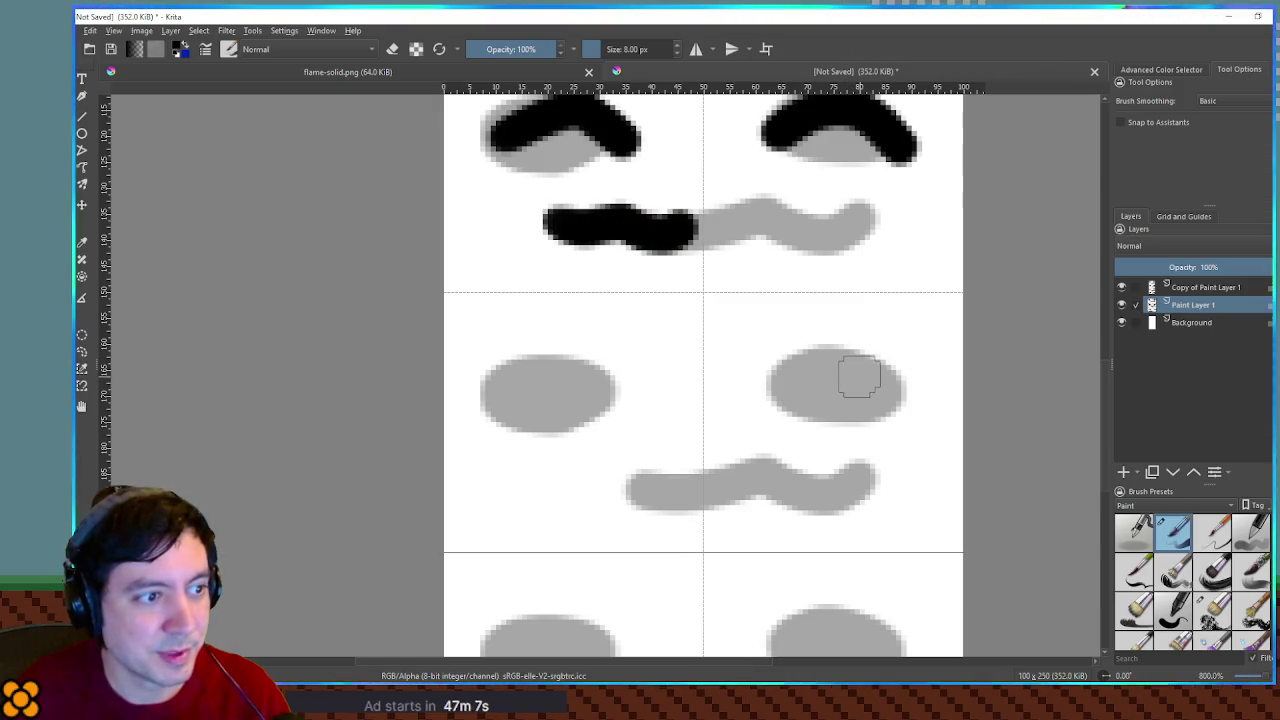
Ink this frame's eyes and wavy mouth black over the grey sketch
{"action": "mouse_move", "coordinate": [792, 372]}
{"action": "left_mouse_down"}
{"action": "mouse_move", "coordinate": [849, 383]}
{"action": "mouse_move", "coordinate": [877, 363]}
{"action": "mouse_move", "coordinate": [823, 370]}
{"action": "left_mouse_up"}
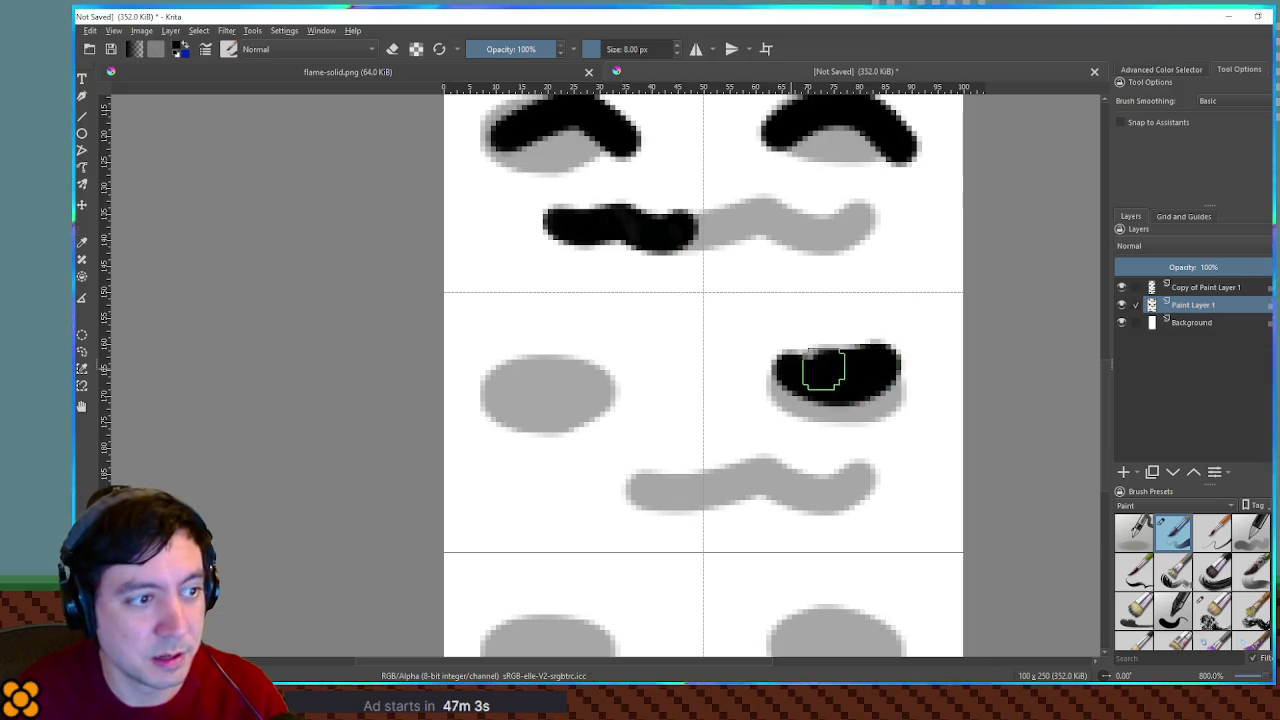
{"action": "mouse_move", "coordinate": [501, 376]}
{"action": "left_mouse_down"}
{"action": "mouse_move", "coordinate": [594, 357]}
{"action": "mouse_move", "coordinate": [580, 397]}
{"action": "mouse_move", "coordinate": [523, 397]}
{"action": "mouse_move", "coordinate": [548, 408]}
{"action": "left_mouse_up"}
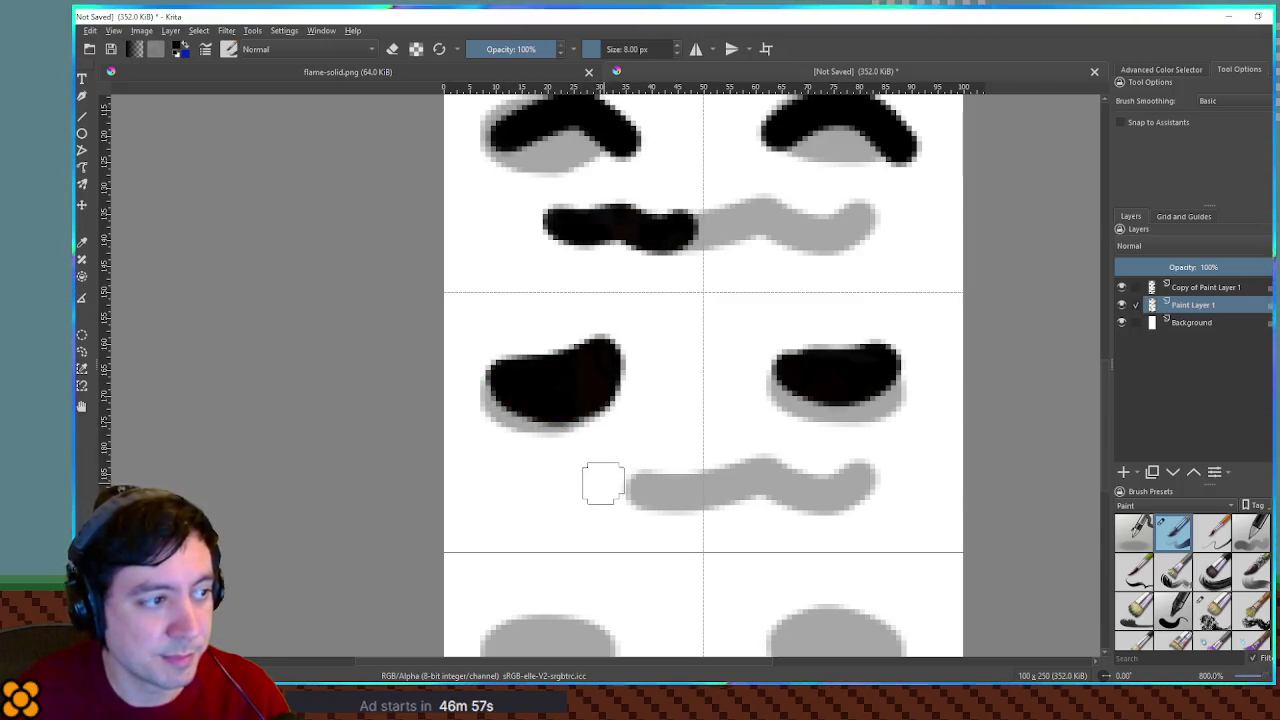
{"action": "mouse_move", "coordinate": [574, 483]}
{"action": "left_mouse_down"}
{"action": "mouse_move", "coordinate": [666, 469]}
{"action": "mouse_move", "coordinate": [671, 480]}
{"action": "mouse_move", "coordinate": [750, 470]}
{"action": "mouse_move", "coordinate": [850, 484]}
{"action": "left_mouse_up"}
{"action": "key", "text": "ctrl+z"}
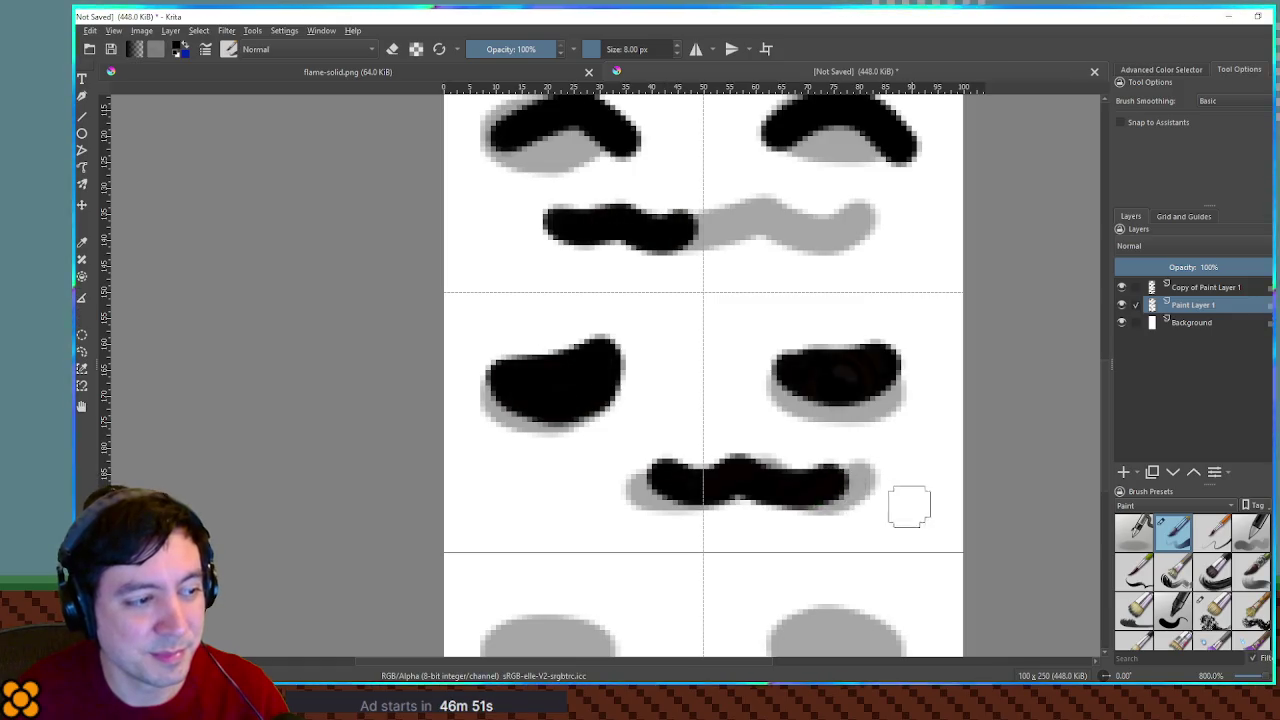
{"action": "key", "text": "ctrl+z"}
{"action": "mouse_move", "coordinate": [665, 478]}
{"action": "left_mouse_down"}
{"action": "mouse_move", "coordinate": [749, 466]}
{"action": "mouse_move", "coordinate": [858, 490]}
{"action": "mouse_move", "coordinate": [843, 463]}
{"action": "left_mouse_up"}
Pan to the next frame and try several mouth strokes, undoing each
{"action": "mouse_move", "coordinate": [800, 540]}
{"action": "left_mouse_down"}
{"action": "mouse_move", "coordinate": [783, 391]}
{"action": "mouse_move", "coordinate": [743, 309]}
{"action": "mouse_move", "coordinate": [740, 340]}
{"action": "mouse_move", "coordinate": [765, 349]}
{"action": "left_mouse_up"}
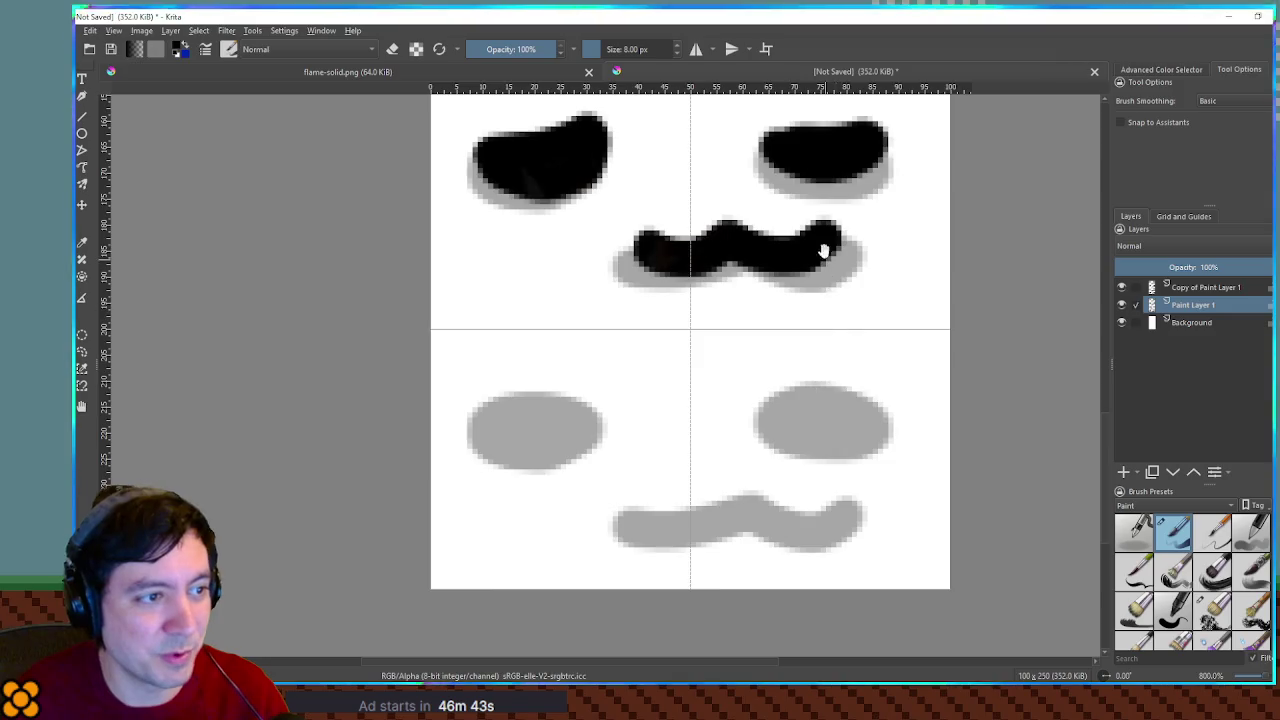
{"action": "left_click_drag", "start_coordinate": [823, 251], "coordinate": [801, 592]}
{"action": "mouse_move", "coordinate": [805, 397]}
{"action": "left_mouse_down"}
{"action": "mouse_move", "coordinate": [784, 525]}
{"action": "mouse_move", "coordinate": [766, 434]}
{"action": "mouse_move", "coordinate": [770, 349]}
{"action": "left_mouse_up"}
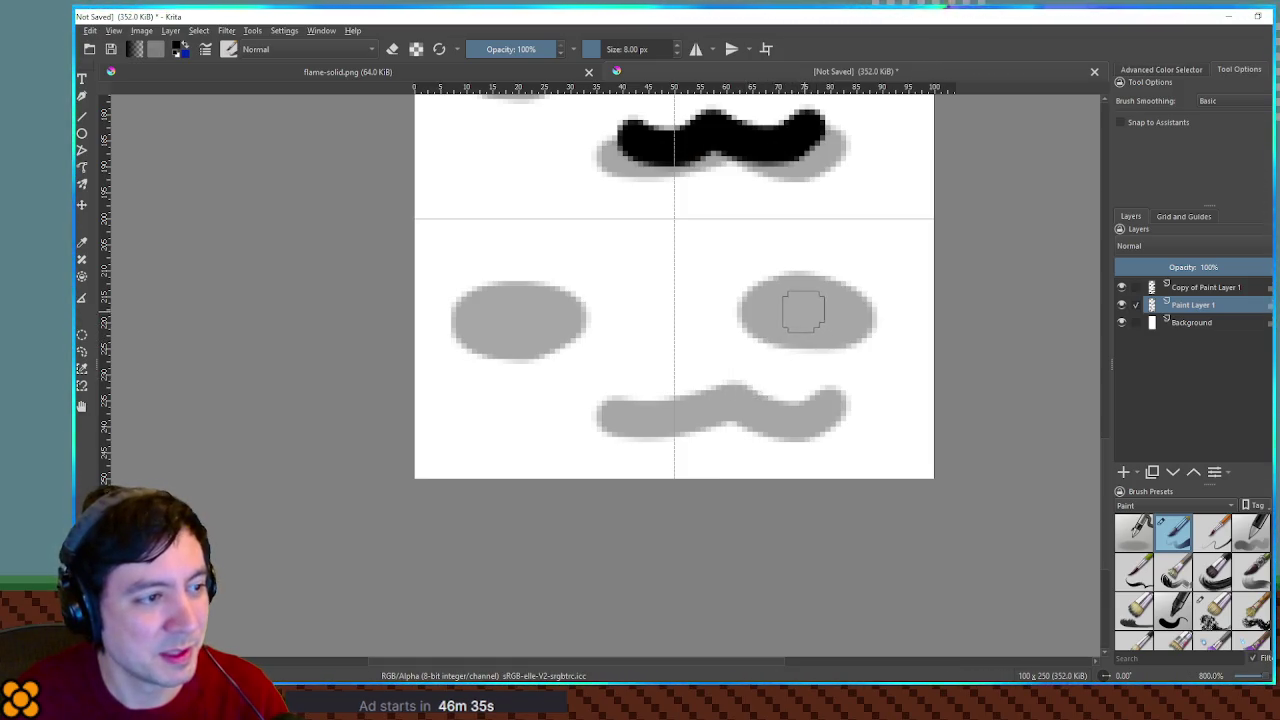
{"action": "mouse_move", "coordinate": [771, 394]}
{"action": "left_mouse_down"}
{"action": "mouse_move", "coordinate": [766, 380]}
{"action": "mouse_move", "coordinate": [749, 443]}
{"action": "mouse_move", "coordinate": [766, 434]}
{"action": "mouse_move", "coordinate": [750, 395]}
{"action": "left_mouse_up"}
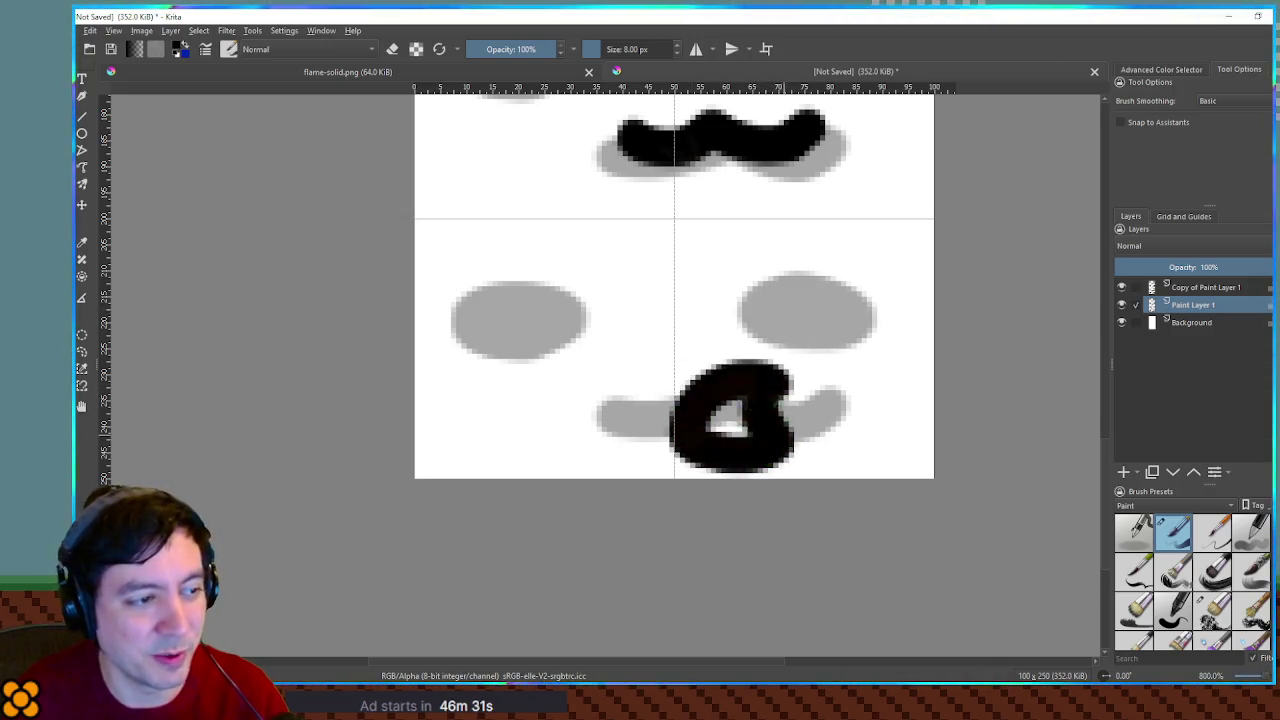
{"action": "key", "text": "ctrl+z"}
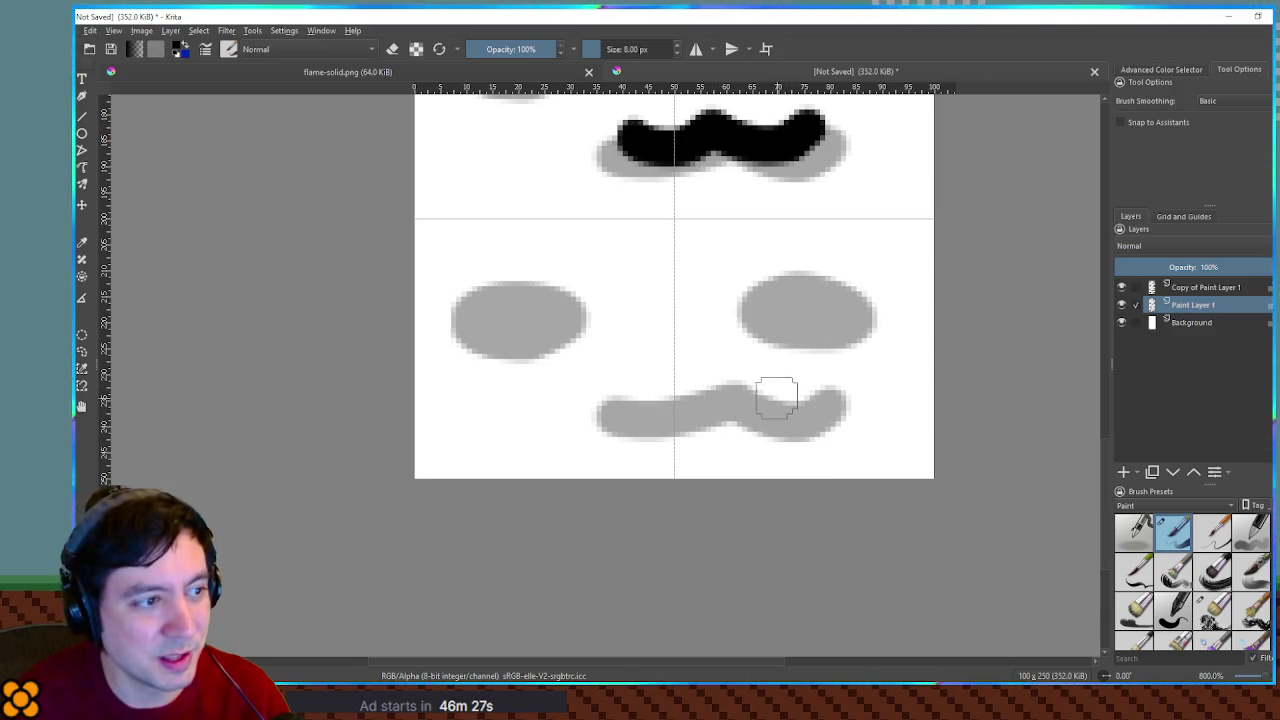
{"action": "mouse_move", "coordinate": [780, 394]}
{"action": "left_mouse_down"}
{"action": "mouse_move", "coordinate": [691, 422]}
{"action": "mouse_move", "coordinate": [757, 437]}
{"action": "mouse_move", "coordinate": [766, 416]}
{"action": "left_mouse_up"}
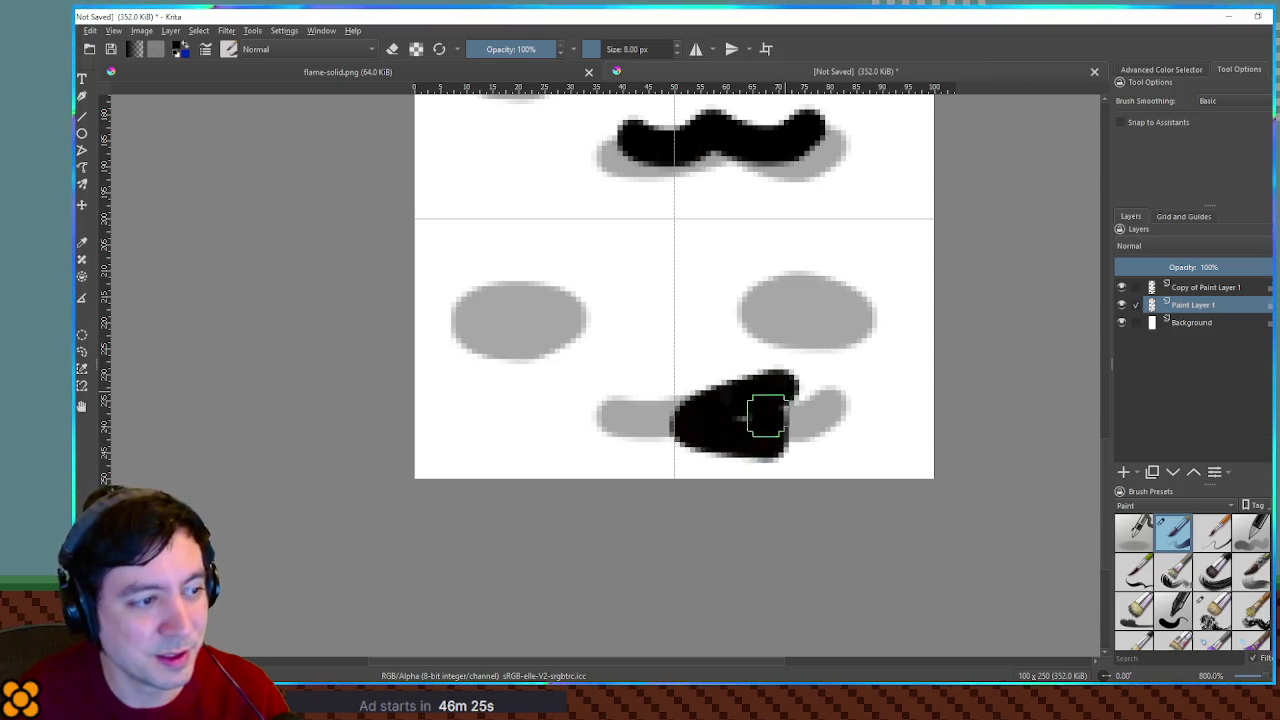
{"action": "key", "text": "ctrl+z"}
{"action": "left_click_drag", "start_coordinate": [839, 396], "coordinate": [729, 386]}
{"action": "key", "text": "ctrl+z"}
Fill the next frame's eyes solid black and ink a mouth over its grey guide
{"action": "left_click_drag", "start_coordinate": [730, 320], "coordinate": [885, 312]}
{"action": "key", "text": "ctrl+z"}
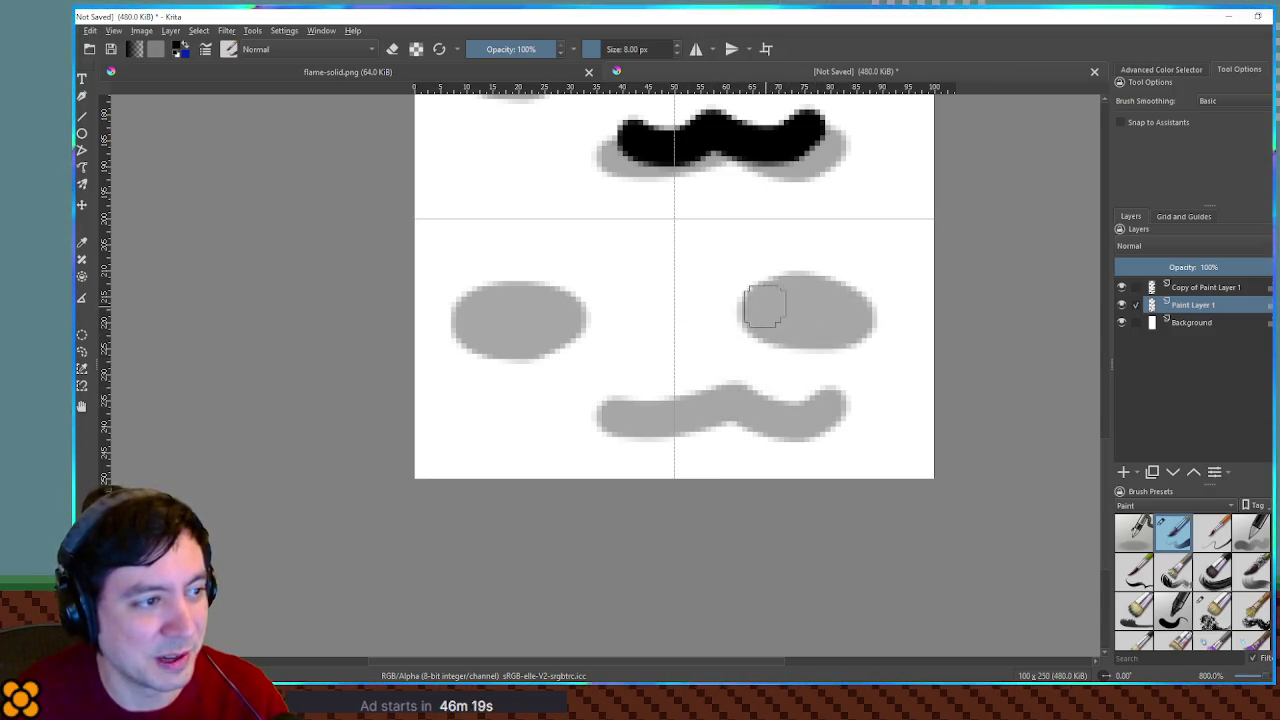
{"action": "mouse_move", "coordinate": [735, 305]}
{"action": "left_mouse_down"}
{"action": "mouse_move", "coordinate": [810, 292]}
{"action": "mouse_move", "coordinate": [860, 315]}
{"action": "mouse_move", "coordinate": [885, 285]}
{"action": "left_mouse_up"}
{"action": "key", "text": "ctrl+z"}
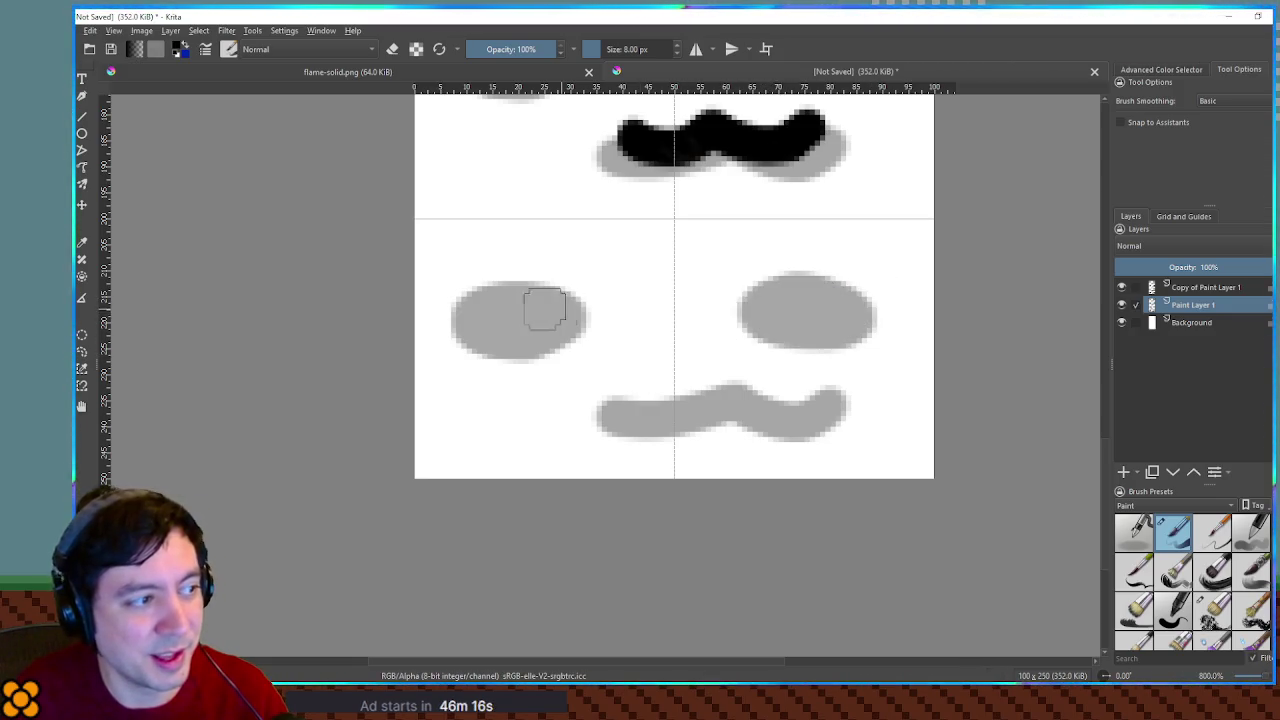
{"action": "mouse_move", "coordinate": [531, 282]}
{"action": "left_mouse_down"}
{"action": "mouse_move", "coordinate": [586, 306]}
{"action": "mouse_move", "coordinate": [506, 294]}
{"action": "mouse_move", "coordinate": [532, 313]}
{"action": "mouse_move", "coordinate": [595, 302]}
{"action": "mouse_move", "coordinate": [505, 310]}
{"action": "mouse_move", "coordinate": [531, 318]}
{"action": "left_mouse_up"}
{"action": "key", "text": "ctrl+z"}
{"action": "mouse_move", "coordinate": [779, 318]}
{"action": "left_mouse_down"}
{"action": "mouse_move", "coordinate": [766, 306]}
{"action": "mouse_move", "coordinate": [851, 268]}
{"action": "mouse_move", "coordinate": [774, 309]}
{"action": "mouse_move", "coordinate": [824, 318]}
{"action": "left_mouse_up"}
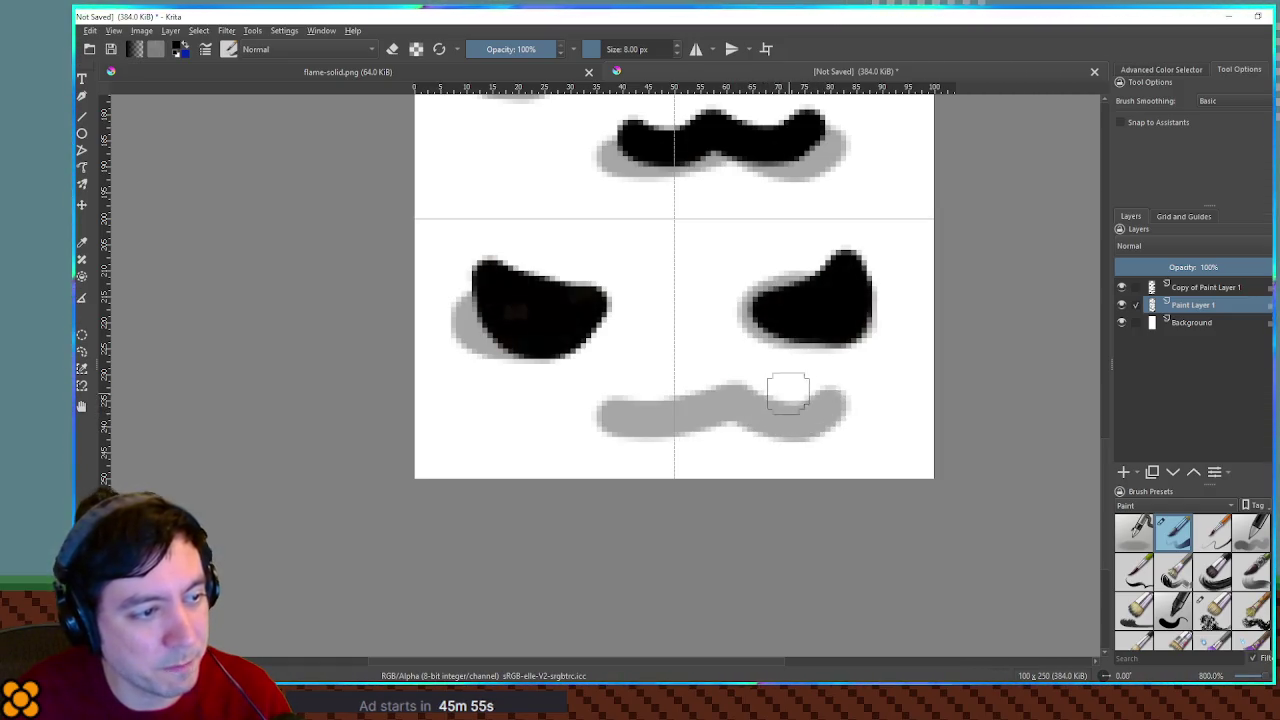
{"action": "mouse_move", "coordinate": [787, 388]}
{"action": "left_mouse_down"}
{"action": "mouse_move", "coordinate": [775, 412]}
{"action": "mouse_move", "coordinate": [797, 430]}
{"action": "mouse_move", "coordinate": [737, 377]}
{"action": "mouse_move", "coordinate": [768, 422]}
{"action": "left_mouse_up"}
{"action": "key", "text": "ctrl+z"}
{"action": "key", "text": "ctrl+z"}
{"action": "key", "text": "ctrl+z"}
{"action": "key", "text": "ctrl+z"}
{"action": "mouse_move", "coordinate": [662, 408]}
{"action": "left_mouse_down"}
{"action": "mouse_move", "coordinate": [677, 408]}
{"action": "mouse_move", "coordinate": [634, 386]}
{"action": "mouse_move", "coordinate": [632, 402]}
{"action": "mouse_move", "coordinate": [710, 412]}
{"action": "mouse_move", "coordinate": [628, 414]}
{"action": "mouse_move", "coordinate": [680, 410]}
{"action": "mouse_move", "coordinate": [652, 418]}
{"action": "mouse_move", "coordinate": [646, 394]}
{"action": "mouse_move", "coordinate": [686, 420]}
{"action": "mouse_move", "coordinate": [608, 403]}
{"action": "mouse_move", "coordinate": [658, 424]}
{"action": "left_mouse_up"}
{"action": "key", "text": "ctrl+z"}
{"action": "key", "text": "ctrl+z"}
{"action": "key", "text": "ctrl+z"}
{"action": "key", "text": "ctrl+z"}
{"action": "key", "text": "ctrl+z"}
{"action": "key", "text": "ctrl+z"}
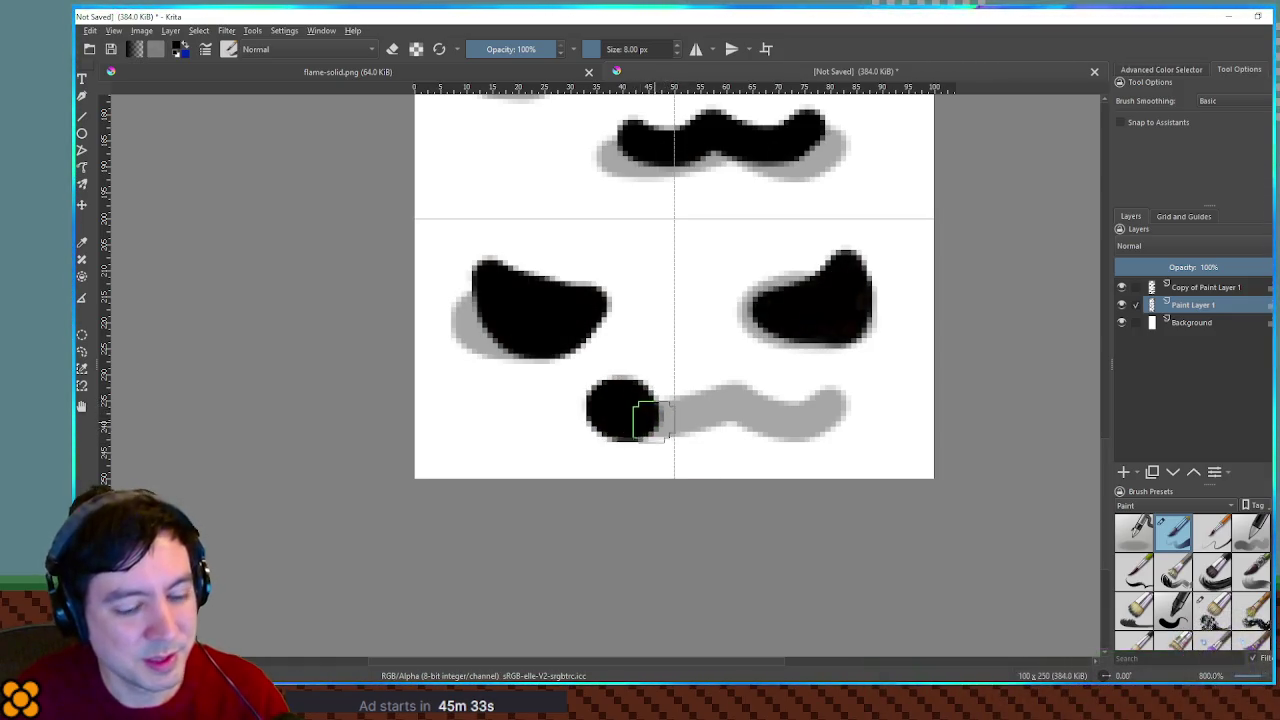
{"action": "key", "text": "bracketleft"}
{"action": "key", "text": "bracketleft"}
{"action": "key", "text": "bracketleft"}
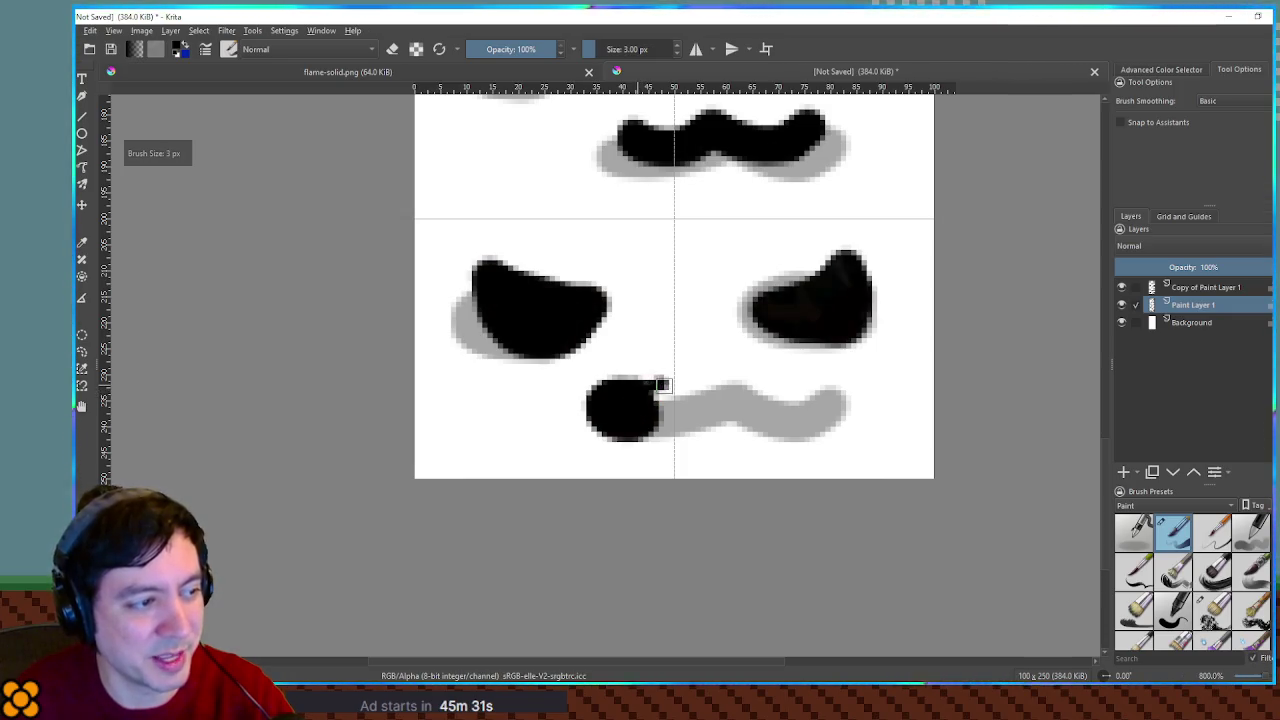
{"action": "left_click_drag", "start_coordinate": [662, 386], "coordinate": [650, 412]}
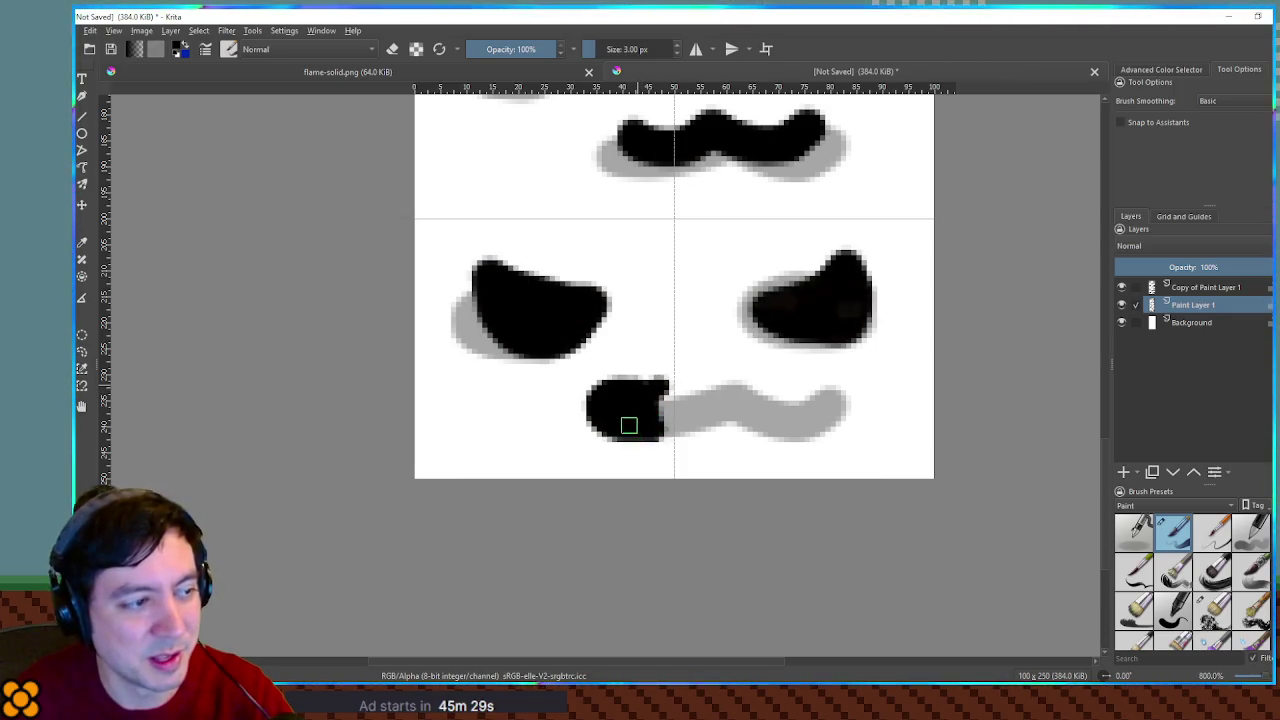
{"action": "key", "text": "ctrl+z"}
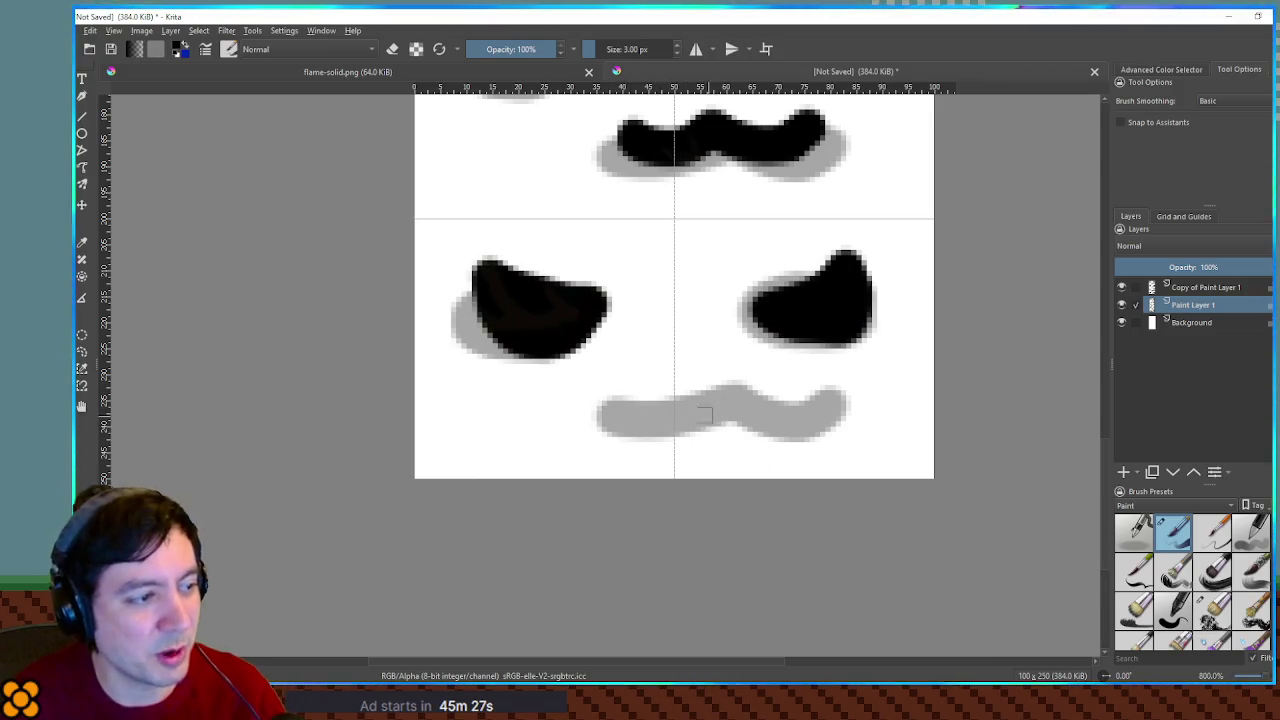
{"action": "key", "text": "bracketright"}
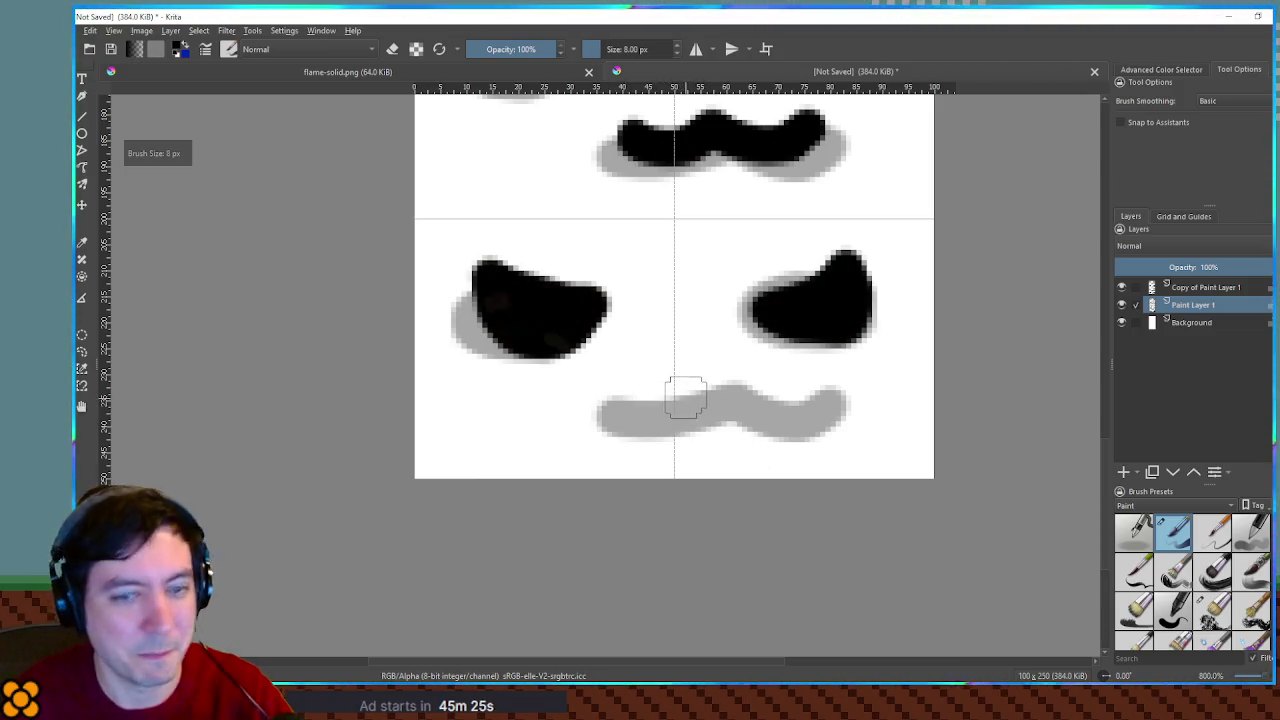
{"action": "mouse_move", "coordinate": [697, 367]}
{"action": "left_mouse_down"}
{"action": "mouse_move", "coordinate": [712, 372]}
{"action": "mouse_move", "coordinate": [651, 423]}
{"action": "mouse_move", "coordinate": [716, 420]}
{"action": "left_mouse_up"}
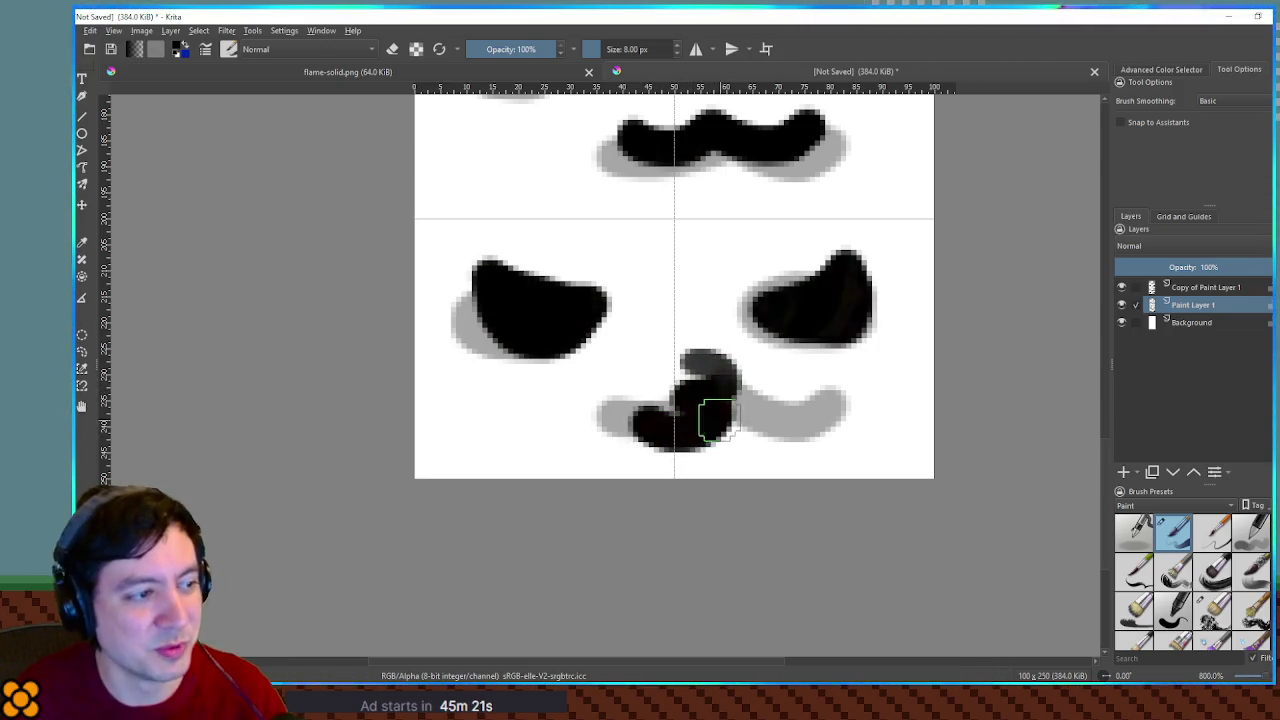
{"action": "key", "text": "ctrl+z"}
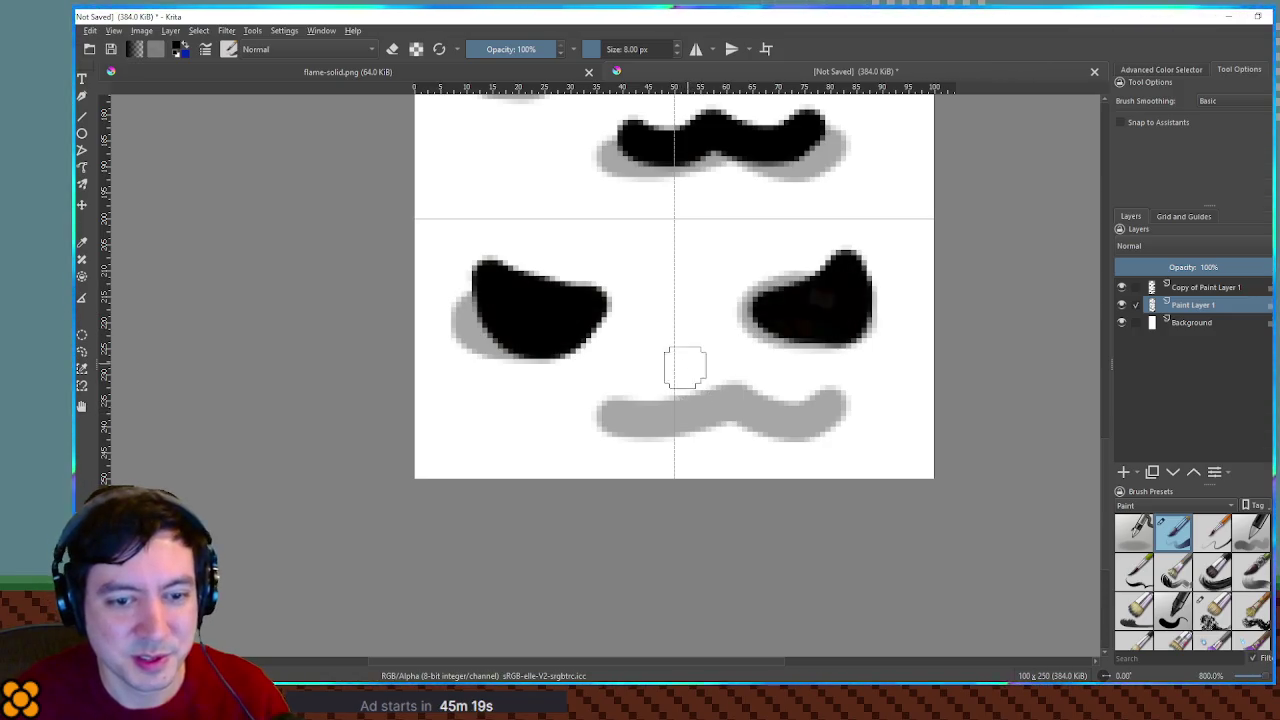
{"action": "mouse_move", "coordinate": [686, 356]}
{"action": "left_mouse_down"}
{"action": "mouse_move", "coordinate": [722, 388]}
{"action": "mouse_move", "coordinate": [705, 428]}
{"action": "mouse_move", "coordinate": [655, 436]}
{"action": "left_mouse_up"}
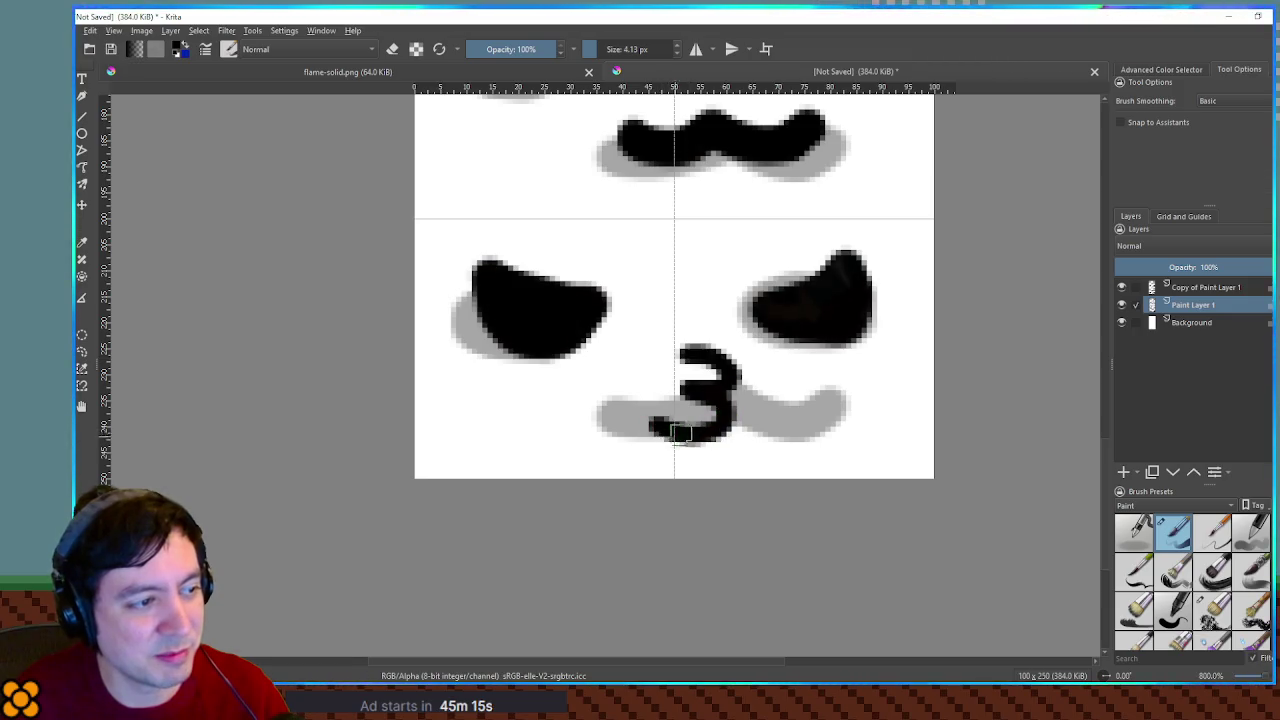
Remove the 3-shaped mouth and try looping, S-curved and C-shaped mouth strokes at 8 px, undoing each
{"action": "key", "text": "ctrl+z"}
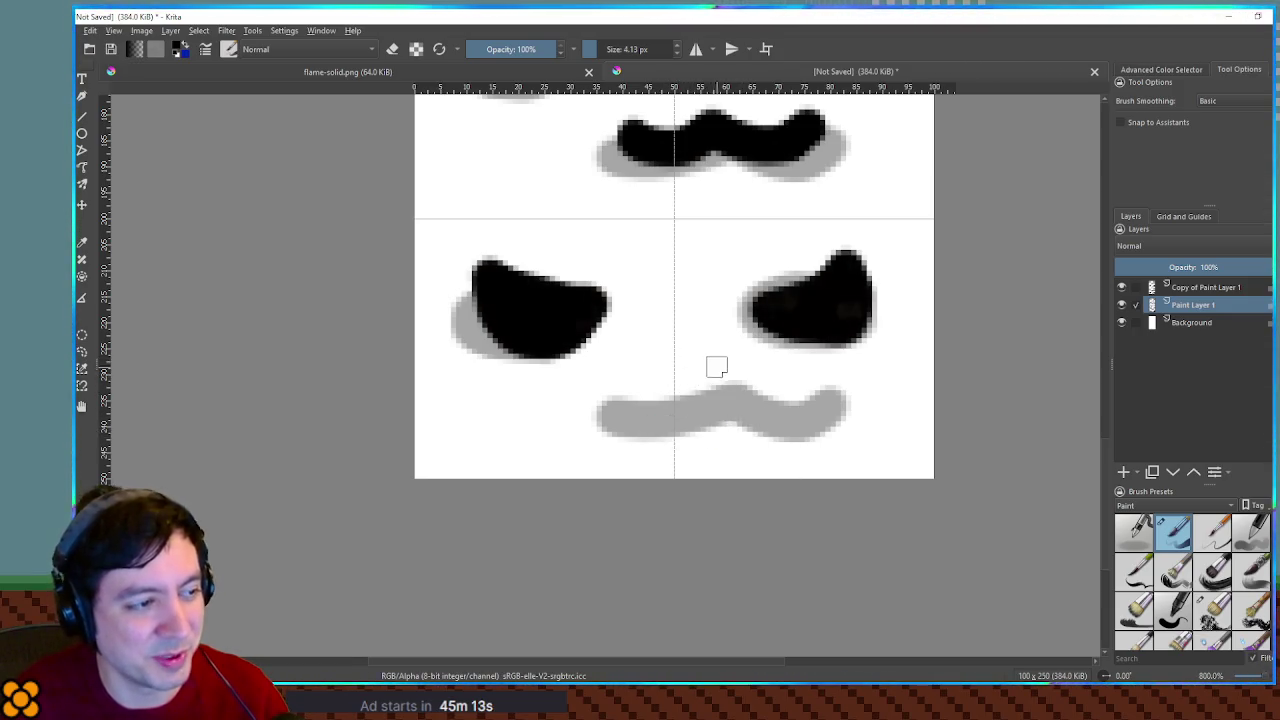
{"action": "left_click_drag", "start_coordinate": [750, 376], "coordinate": [742, 391]}
{"action": "key", "text": "ctrl+z"}
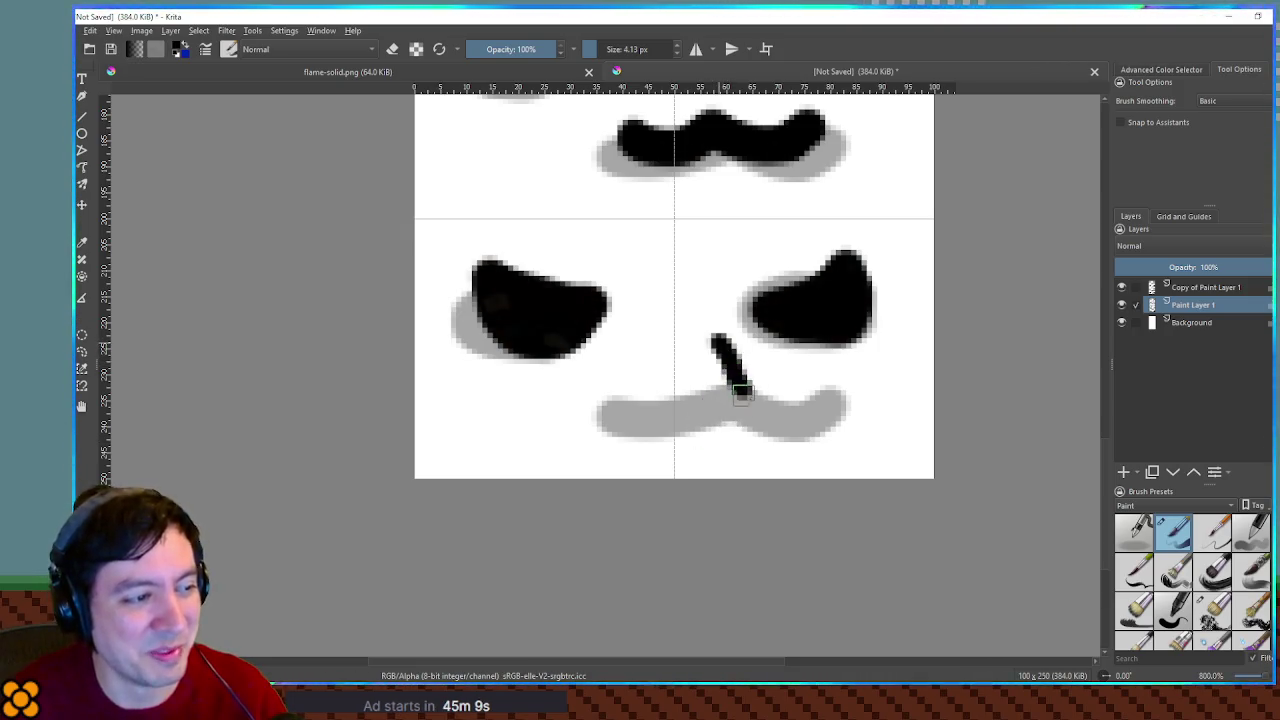
{"action": "mouse_move", "coordinate": [662, 416]}
{"action": "left_mouse_down"}
{"action": "mouse_move", "coordinate": [732, 448]}
{"action": "mouse_move", "coordinate": [724, 410]}
{"action": "left_mouse_up"}
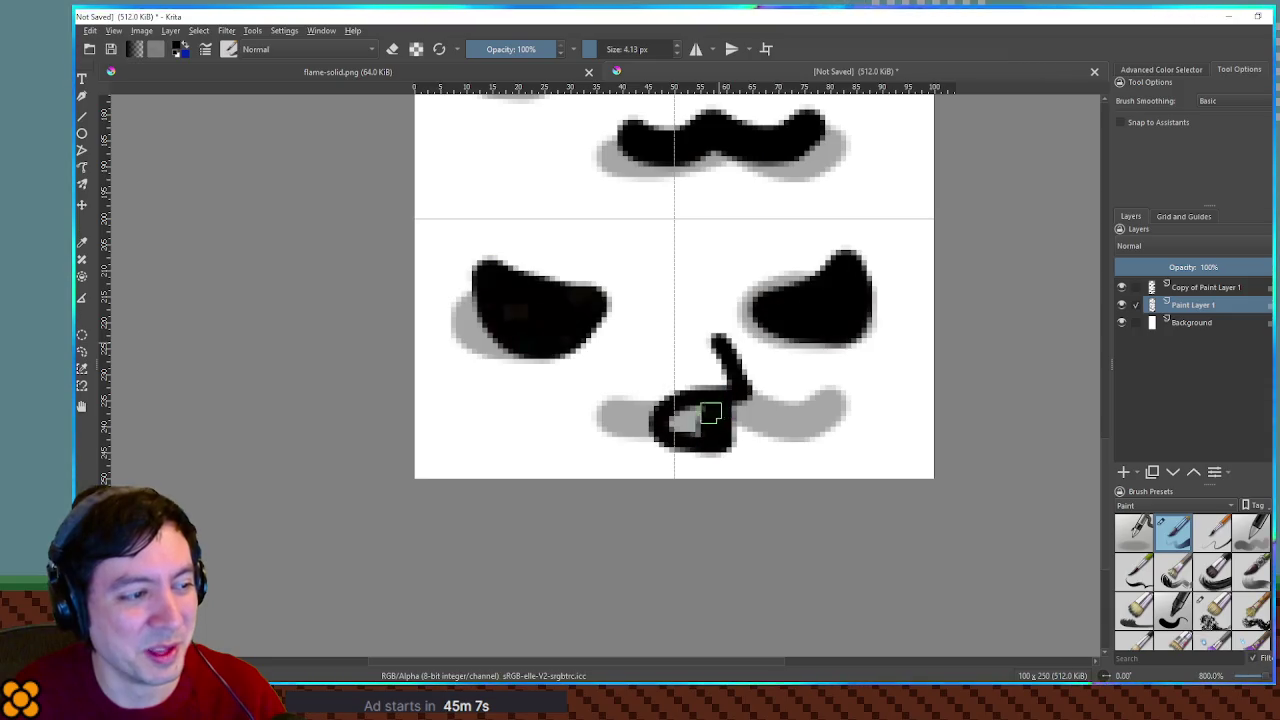
{"action": "key", "text": "ctrl+z"}
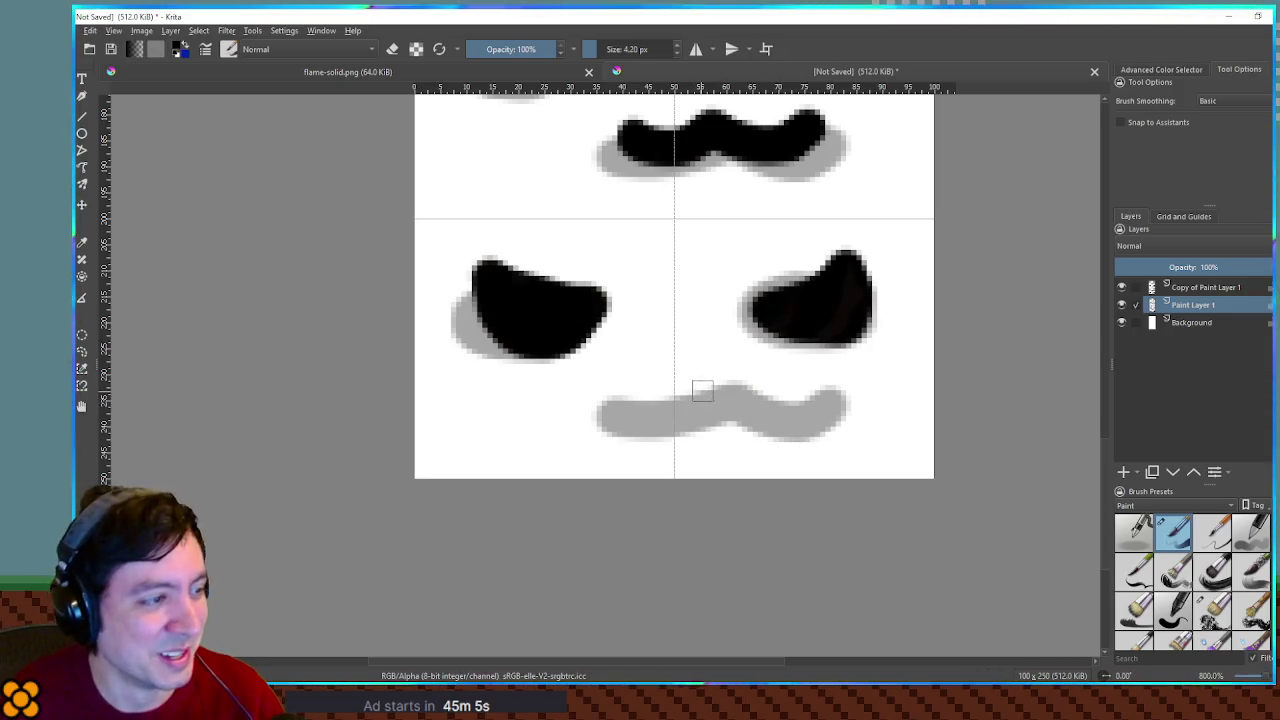
{"action": "key", "text": "bracketleft"}
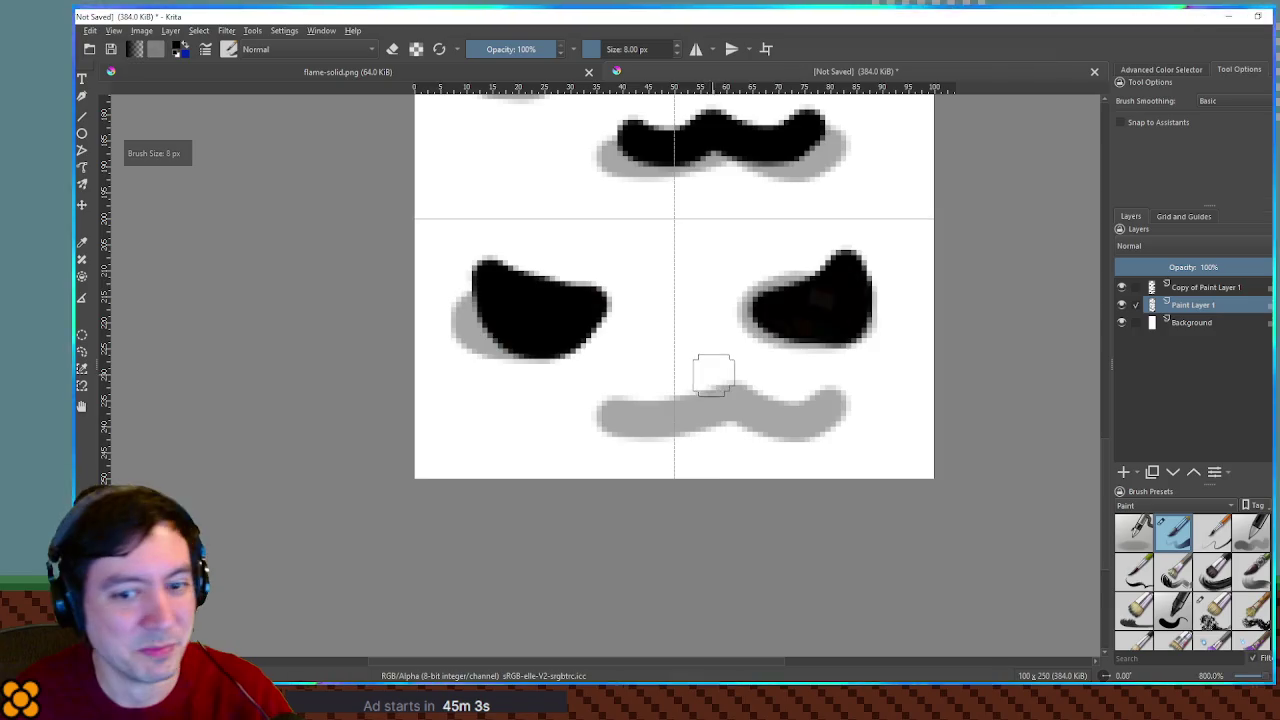
{"action": "mouse_move", "coordinate": [696, 335]}
{"action": "left_mouse_down"}
{"action": "mouse_move", "coordinate": [650, 390]}
{"action": "mouse_move", "coordinate": [725, 430]}
{"action": "mouse_move", "coordinate": [665, 460]}
{"action": "left_mouse_up"}
{"action": "key", "text": "ctrl+z"}
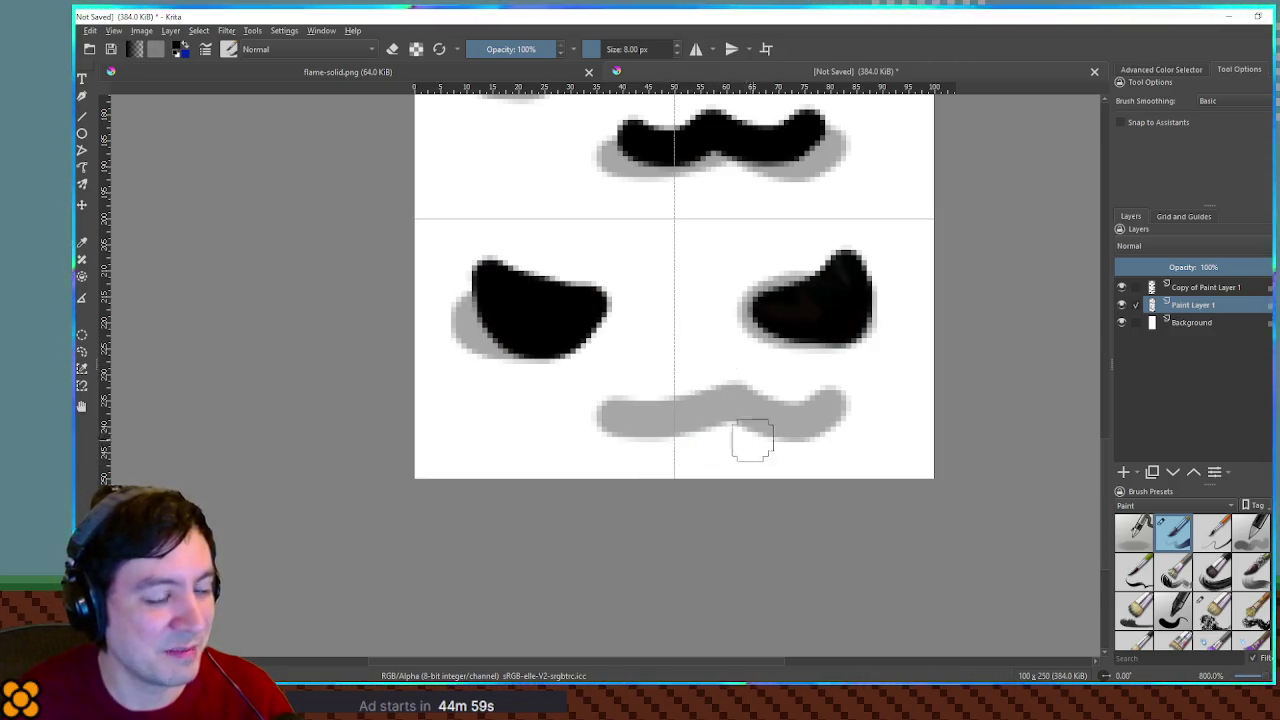
{"action": "mouse_move", "coordinate": [688, 358]}
{"action": "left_mouse_down"}
{"action": "mouse_move", "coordinate": [657, 425]}
{"action": "mouse_move", "coordinate": [703, 424]}
{"action": "left_mouse_up"}
{"action": "key", "text": "ctrl+z"}
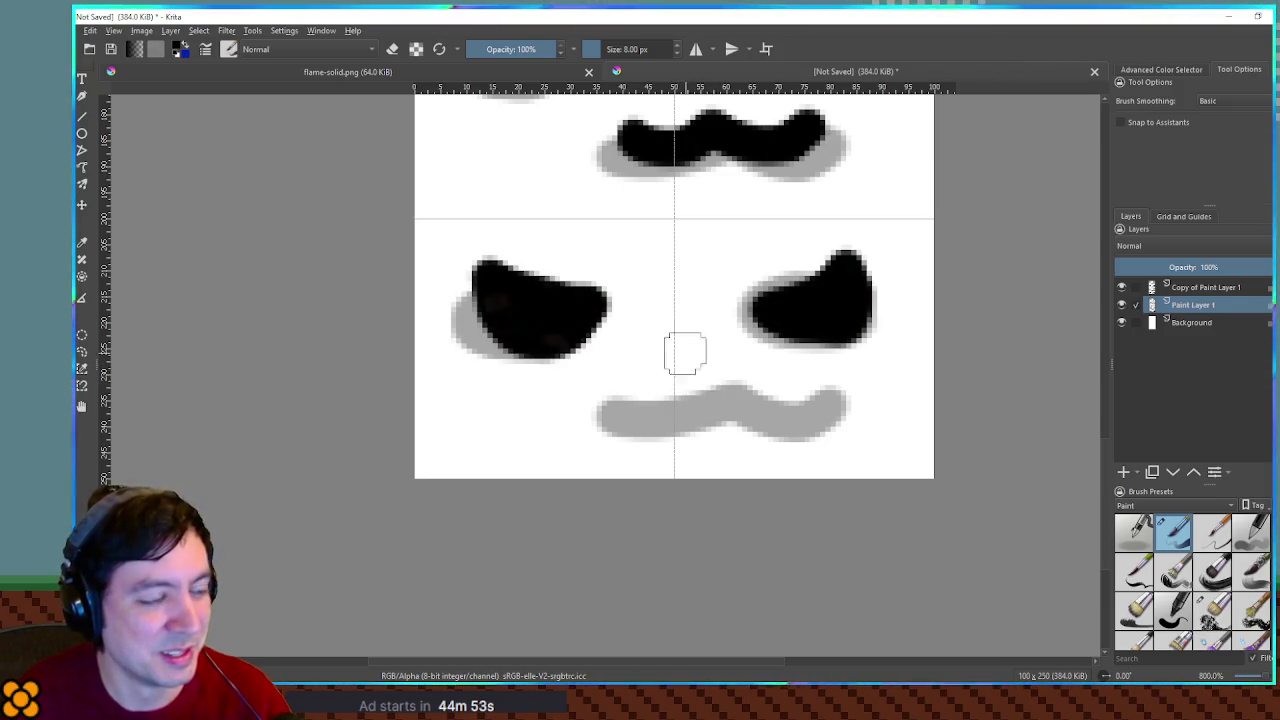
{"action": "mouse_move", "coordinate": [686, 376]}
{"action": "left_mouse_down"}
{"action": "mouse_move", "coordinate": [701, 374]}
{"action": "mouse_move", "coordinate": [657, 441]}
{"action": "mouse_move", "coordinate": [705, 440]}
{"action": "left_mouse_up"}
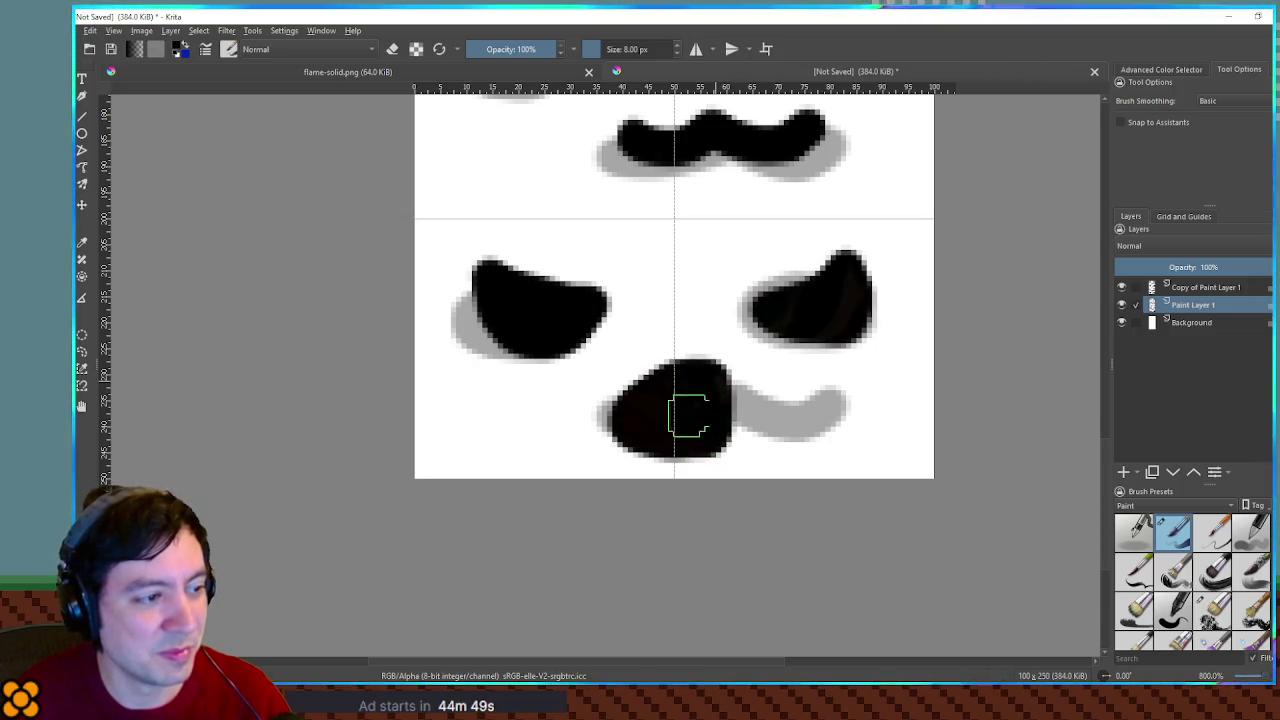
{"action": "key", "text": "ctrl+z"}
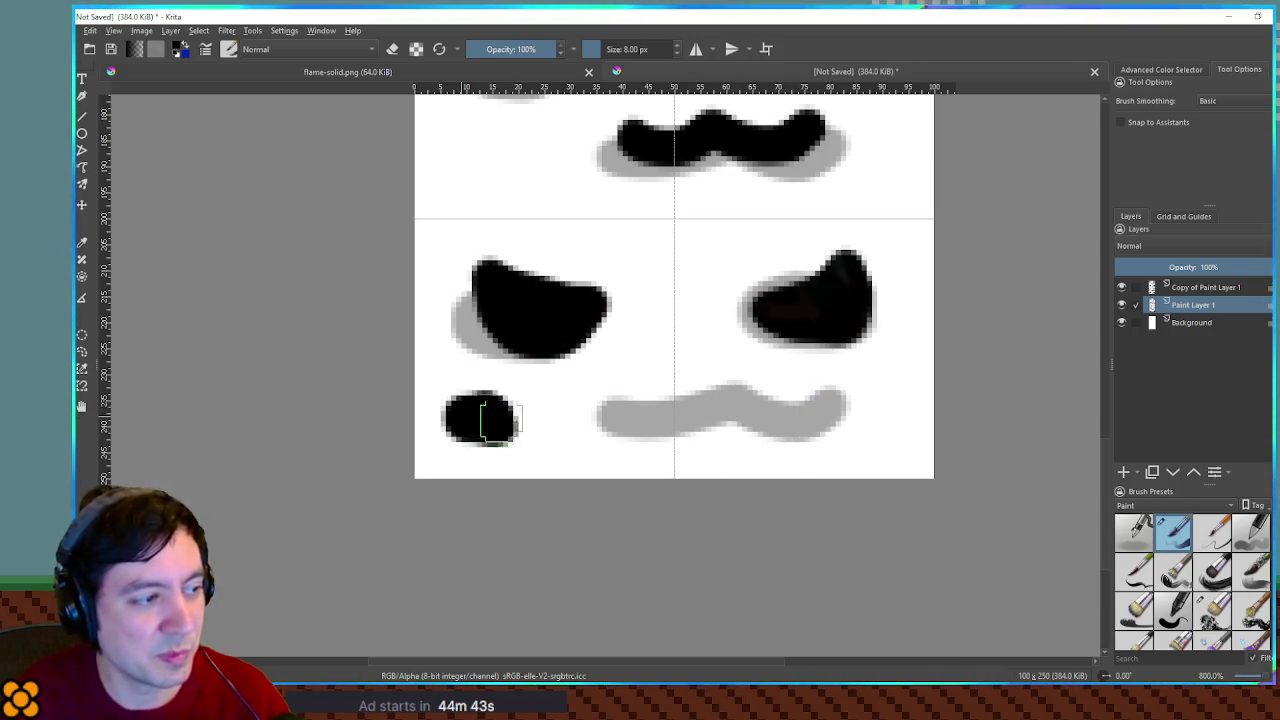
Paint a widened black blob left of the mouth and ink over the lower grey guide
{"action": "mouse_move", "coordinate": [480, 395]}
{"action": "left_mouse_down"}
{"action": "mouse_move", "coordinate": [491, 434]}
{"action": "mouse_move", "coordinate": [514, 423]}
{"action": "mouse_move", "coordinate": [510, 440]}
{"action": "left_mouse_up"}
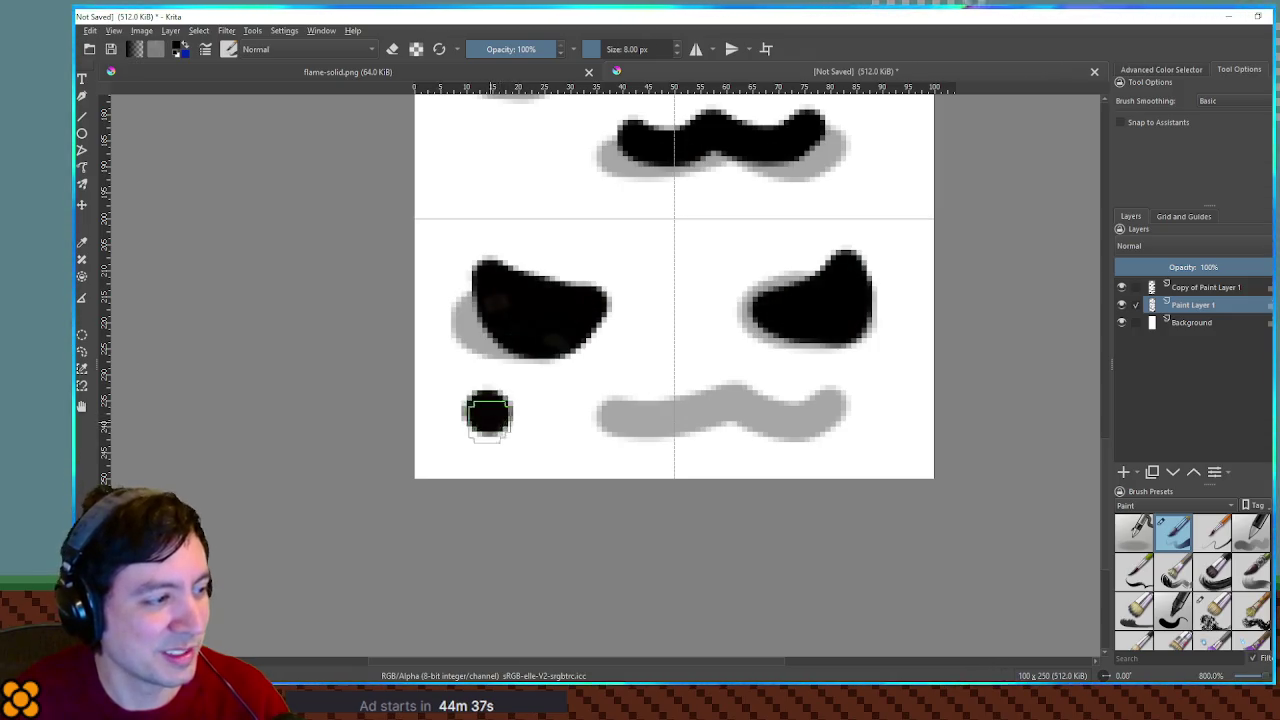
{"action": "left_click_drag", "start_coordinate": [455, 395], "coordinate": [513, 426]}
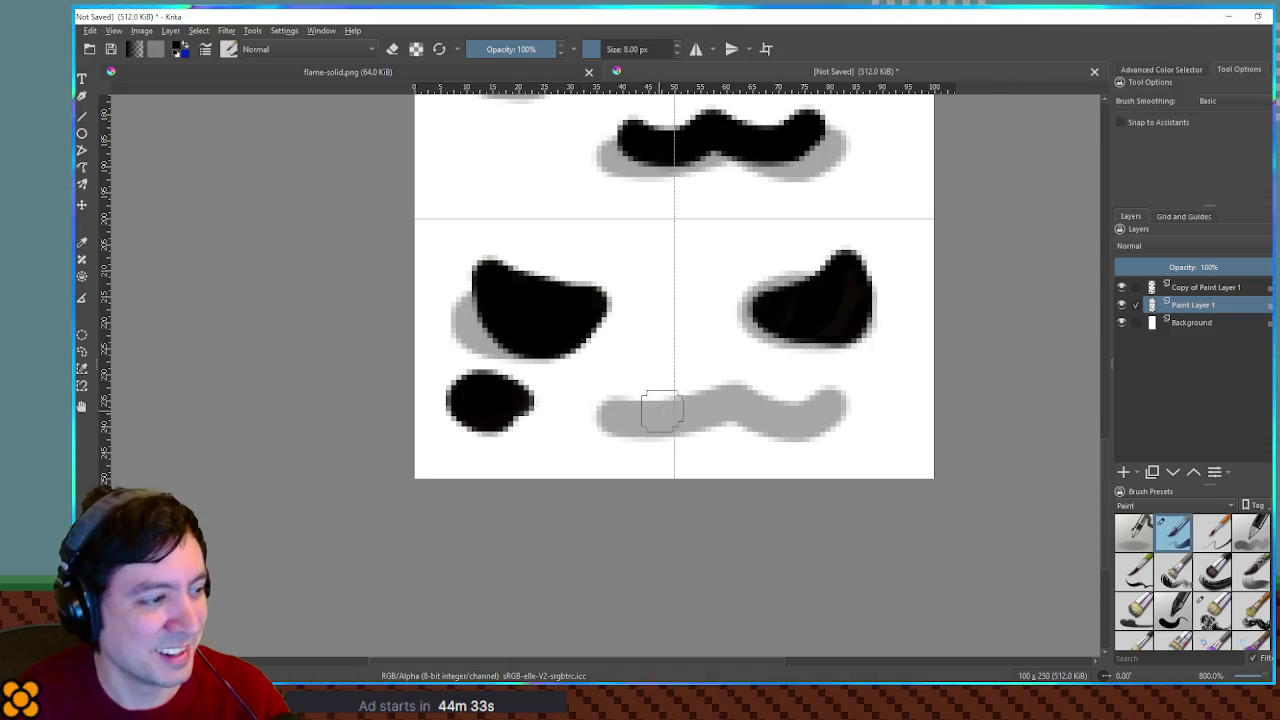
{"action": "mouse_move", "coordinate": [540, 395]}
{"action": "left_mouse_down"}
{"action": "mouse_move", "coordinate": [500, 392]}
{"action": "mouse_move", "coordinate": [515, 402]}
{"action": "left_mouse_up"}
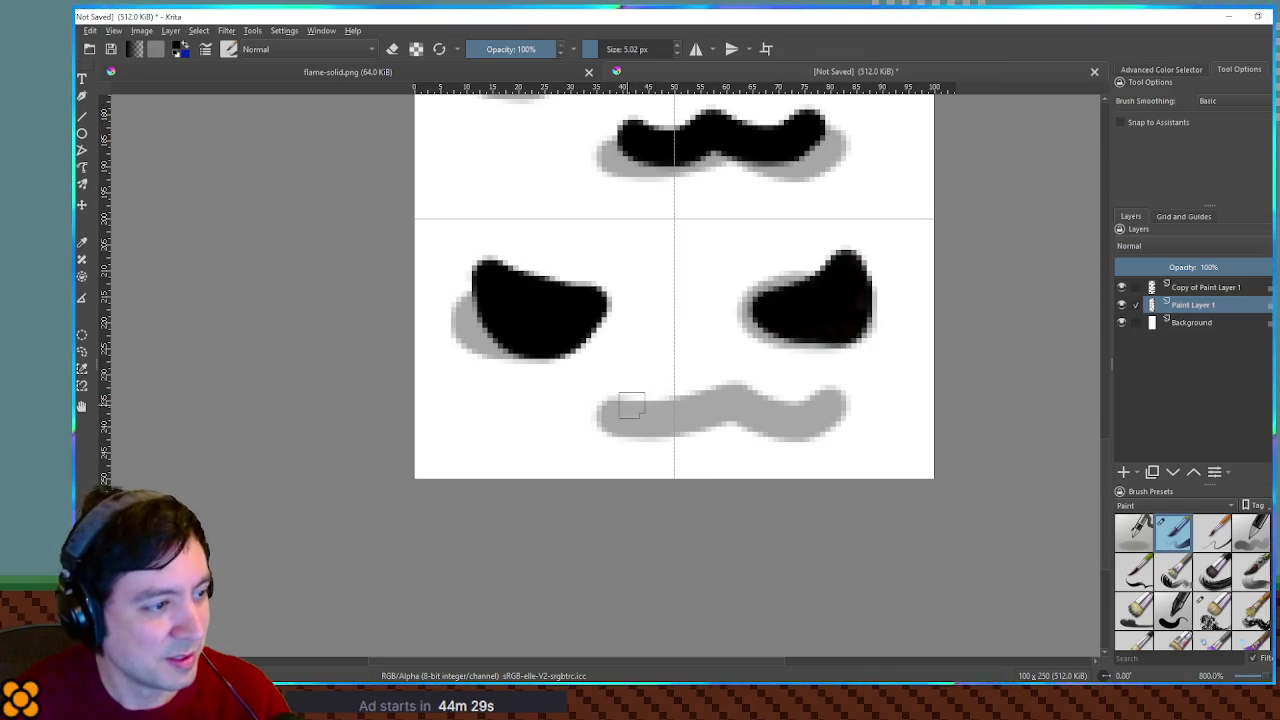
{"action": "mouse_move", "coordinate": [571, 403]}
{"action": "left_mouse_down"}
{"action": "mouse_move", "coordinate": [630, 420]}
{"action": "mouse_move", "coordinate": [606, 403]}
{"action": "mouse_move", "coordinate": [633, 403]}
{"action": "mouse_move", "coordinate": [601, 409]}
{"action": "mouse_move", "coordinate": [645, 418]}
{"action": "mouse_move", "coordinate": [590, 393]}
{"action": "mouse_move", "coordinate": [588, 437]}
{"action": "left_mouse_up"}
Redraw the mouth as a curved stroke over the grey wave's left part, extended rightward
{"action": "key", "text": "ctrl+z"}
{"action": "key", "text": "ctrl+z"}
{"action": "key", "text": "ctrl+z"}
{"action": "mouse_move", "coordinate": [607, 384]}
{"action": "left_mouse_down"}
{"action": "mouse_move", "coordinate": [605, 445]}
{"action": "mouse_move", "coordinate": [678, 420]}
{"action": "mouse_move", "coordinate": [666, 409]}
{"action": "mouse_move", "coordinate": [657, 420]}
{"action": "left_mouse_up"}
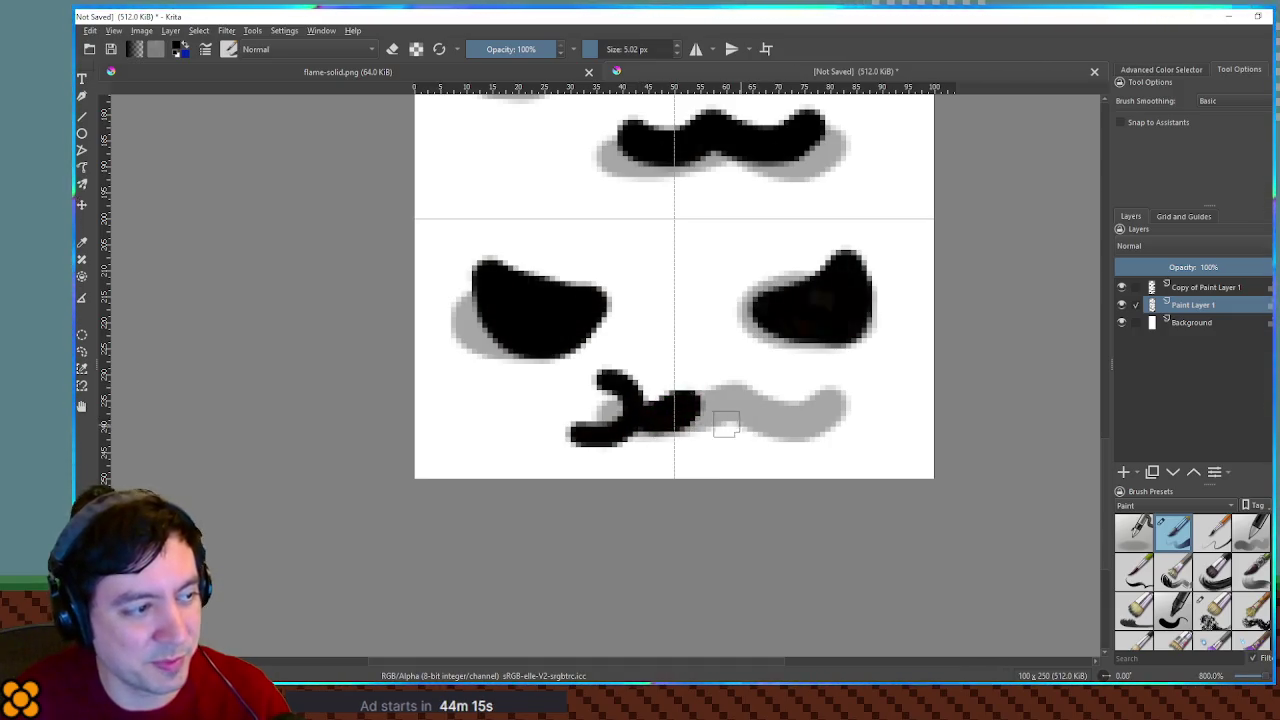
{"action": "key", "text": "ctrl+z"}
{"action": "key", "text": "ctrl+z"}
{"action": "key", "text": "ctrl+z"}
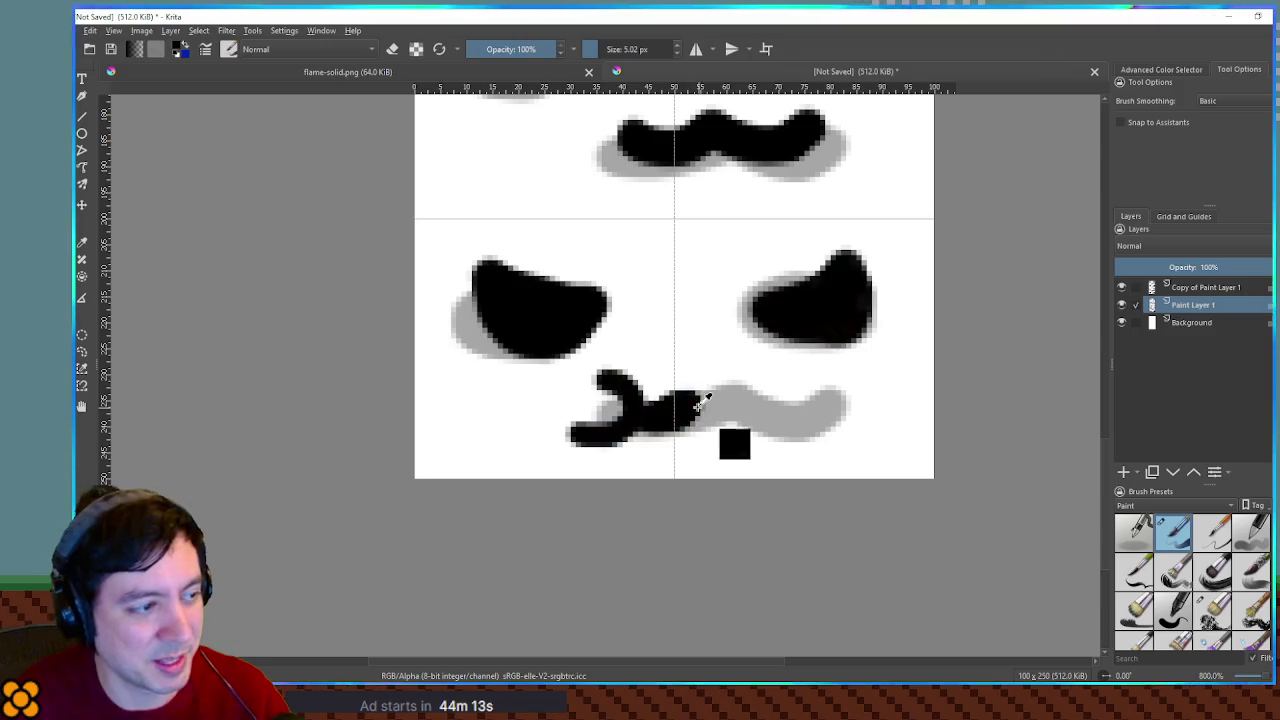
{"action": "mouse_move", "coordinate": [594, 370]}
{"action": "left_mouse_down"}
{"action": "mouse_move", "coordinate": [585, 430]}
{"action": "mouse_move", "coordinate": [568, 432]}
{"action": "left_mouse_up"}
{"action": "mouse_move", "coordinate": [625, 400]}
{"action": "left_mouse_down"}
{"action": "mouse_move", "coordinate": [663, 394]}
{"action": "mouse_move", "coordinate": [679, 410]}
{"action": "left_mouse_up"}
{"action": "left_click_drag", "start_coordinate": [727, 374], "coordinate": [750, 432]}
{"action": "key", "text": "ctrl+z"}
Retry strokes at the mouth's right side and left-centre, undoing stray dabs to leave a rounded, hooked mouth
{"action": "left_click_drag", "start_coordinate": [723, 366], "coordinate": [716, 427]}
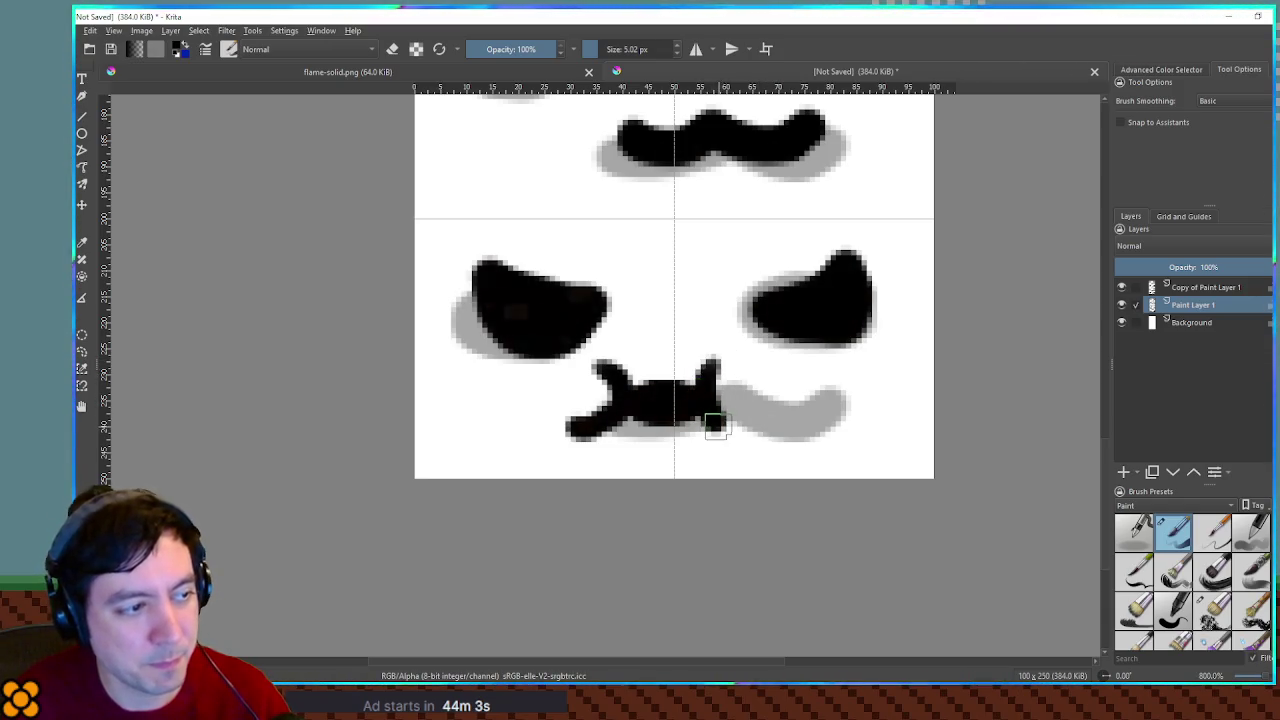
{"action": "key", "text": "ctrl+z"}
{"action": "key", "text": "ctrl+z"}
{"action": "key", "text": "ctrl+z"}
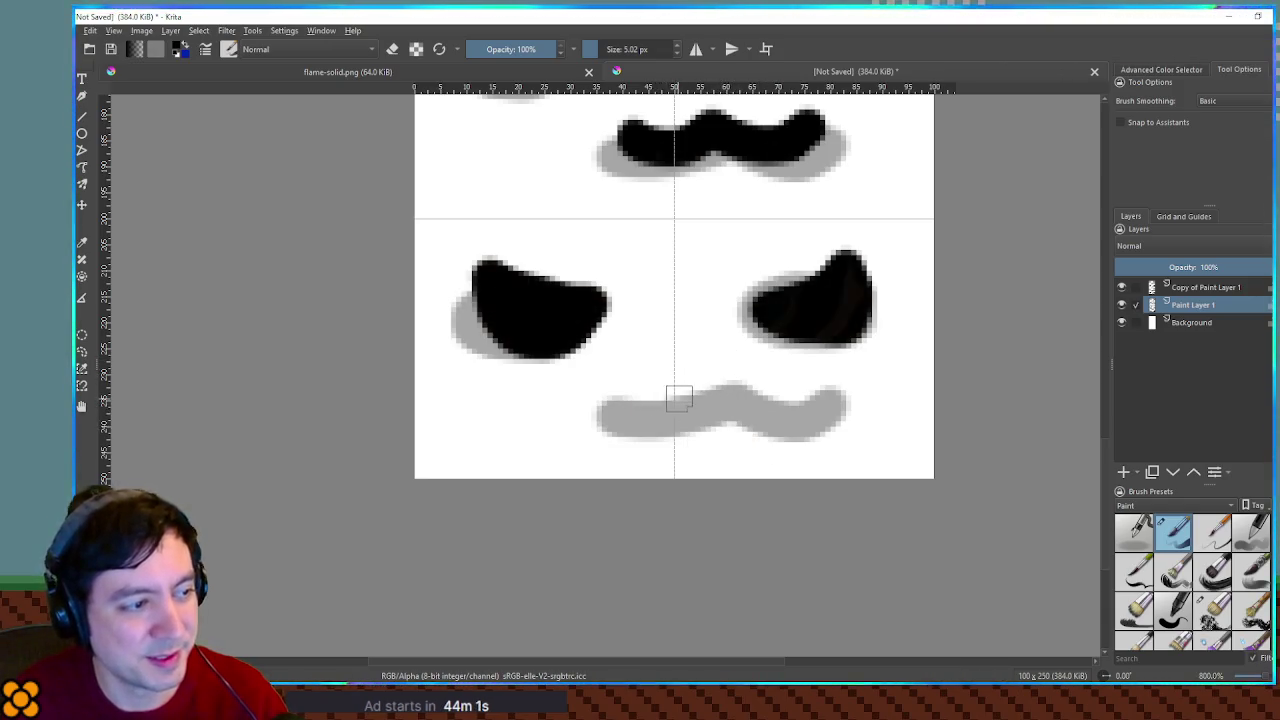
{"action": "mouse_move", "coordinate": [685, 376]}
{"action": "left_mouse_down"}
{"action": "mouse_move", "coordinate": [674, 406]}
{"action": "mouse_move", "coordinate": [700, 410]}
{"action": "left_mouse_up"}
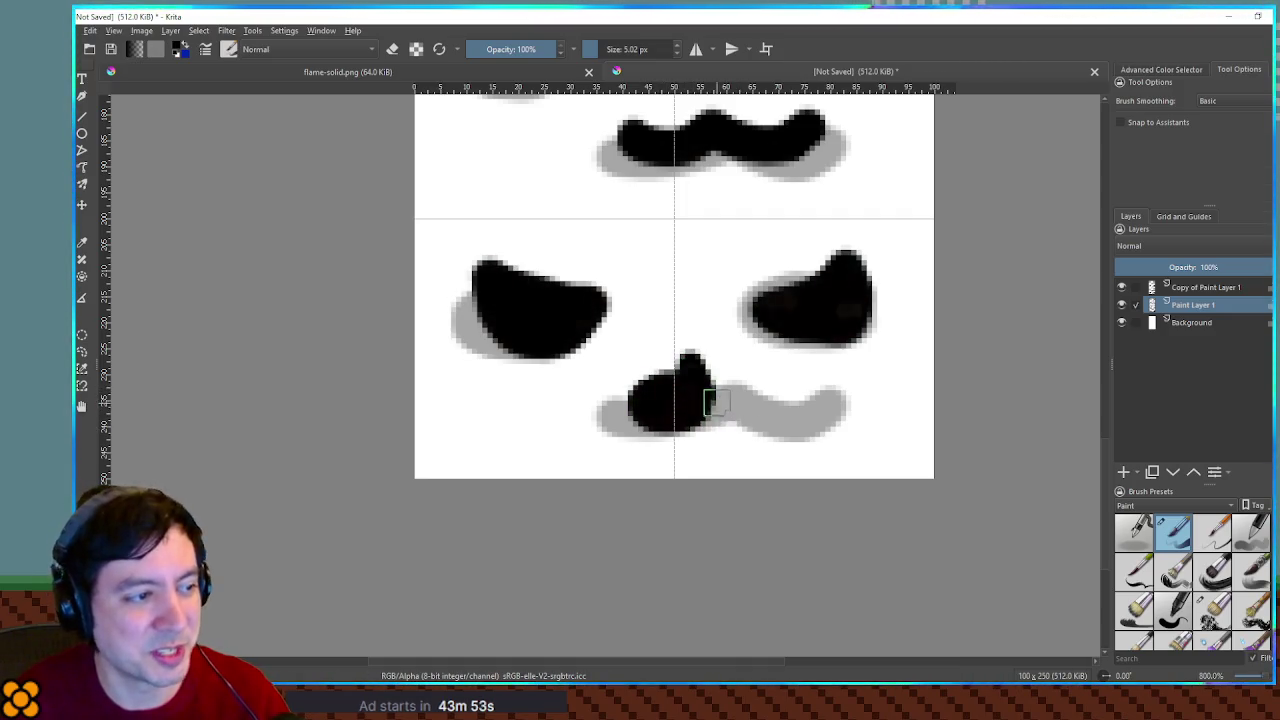
{"action": "key", "text": "ctrl+z"}
{"action": "key", "text": "ctrl+z"}
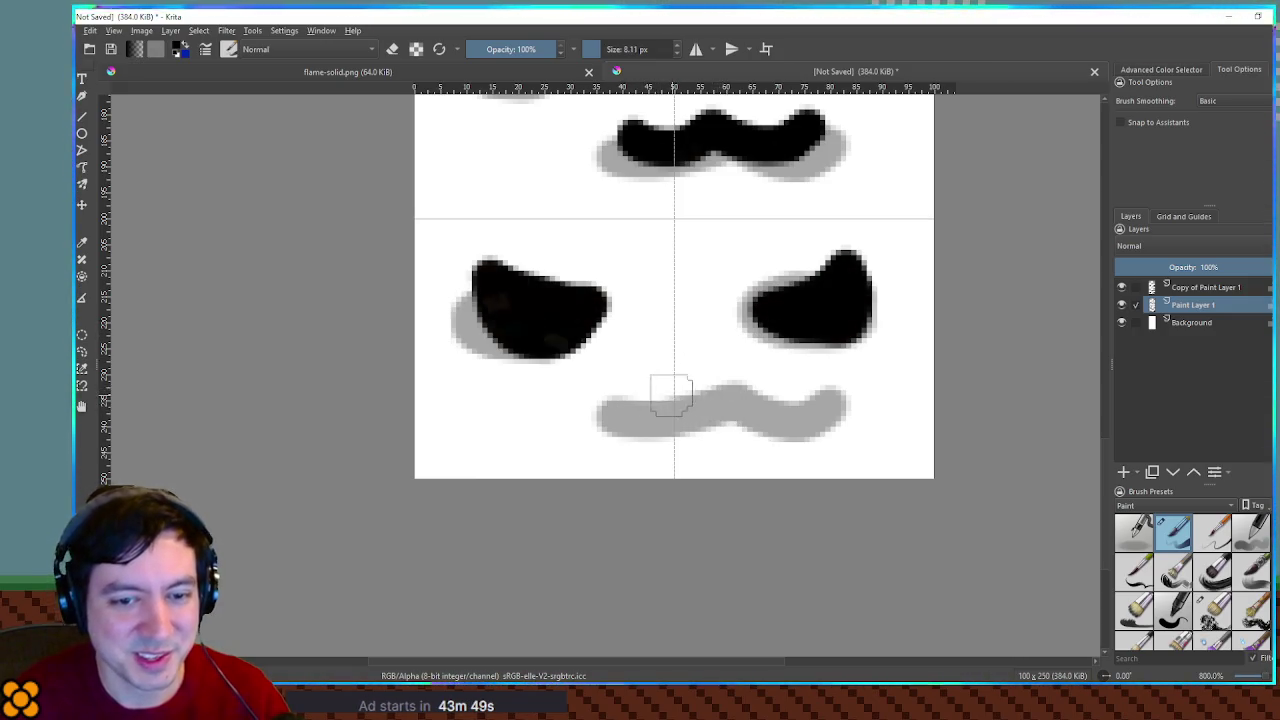
{"action": "mouse_move", "coordinate": [658, 375]}
{"action": "left_mouse_down", "text": "shift"}
{"action": "mouse_move", "coordinate": [676, 382]}
{"action": "mouse_move", "coordinate": [646, 371]}
{"action": "mouse_move", "coordinate": [677, 377]}
{"action": "mouse_move", "coordinate": [668, 392]}
{"action": "mouse_move", "coordinate": [686, 406]}
{"action": "mouse_move", "coordinate": [636, 380]}
{"action": "mouse_move", "coordinate": [642, 397]}
{"action": "mouse_move", "coordinate": [610, 388]}
{"action": "mouse_move", "coordinate": [640, 405]}
{"action": "left_mouse_up", "text": "shift"}
{"action": "key", "text": "ctrl+z"}
{"action": "key", "text": "ctrl+z"}
{"action": "key", "text": "ctrl+z"}
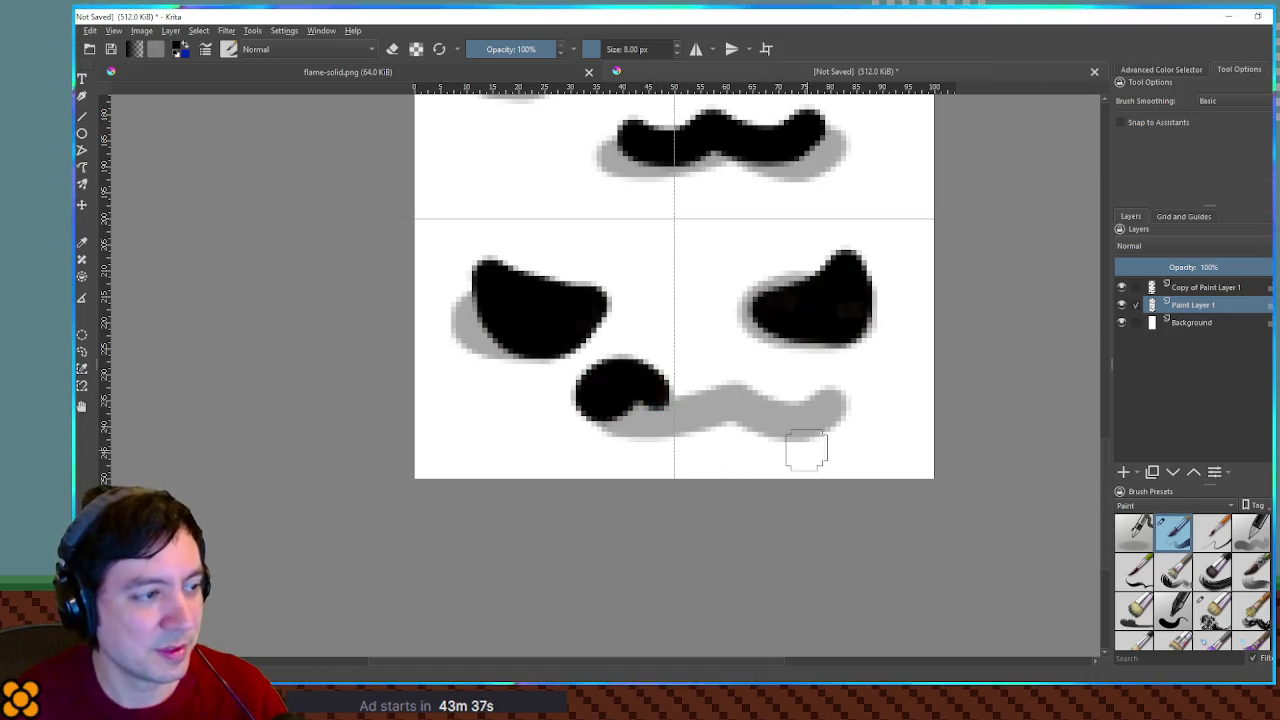
{"action": "scroll", "coordinate": [665, 350], "scroll_direction": "down", "scroll_amount": 5}
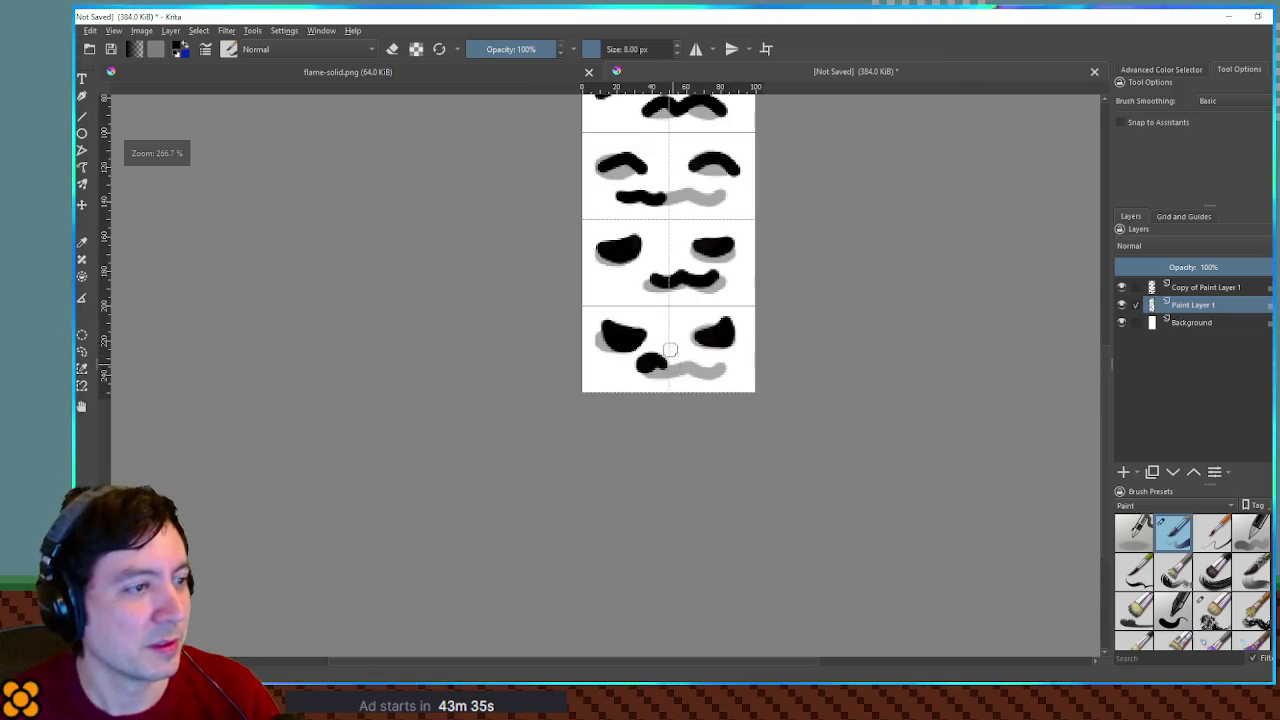
Hide and delete Copy of Paint Layer 1 and Background, then return to Godot's pngs folder
{"action": "left_click", "coordinate": [1205, 287]}
{"action": "left_click", "coordinate": [1121, 287]}
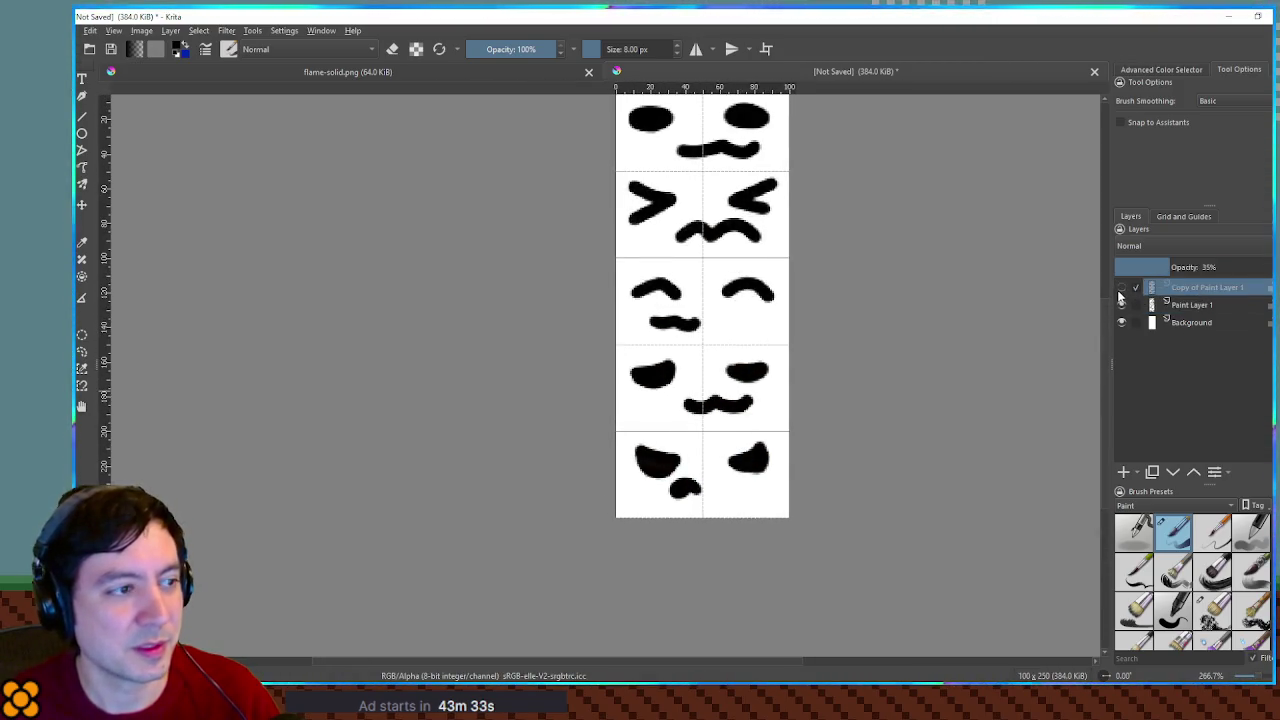
{"action": "key", "text": "shift+Delete"}
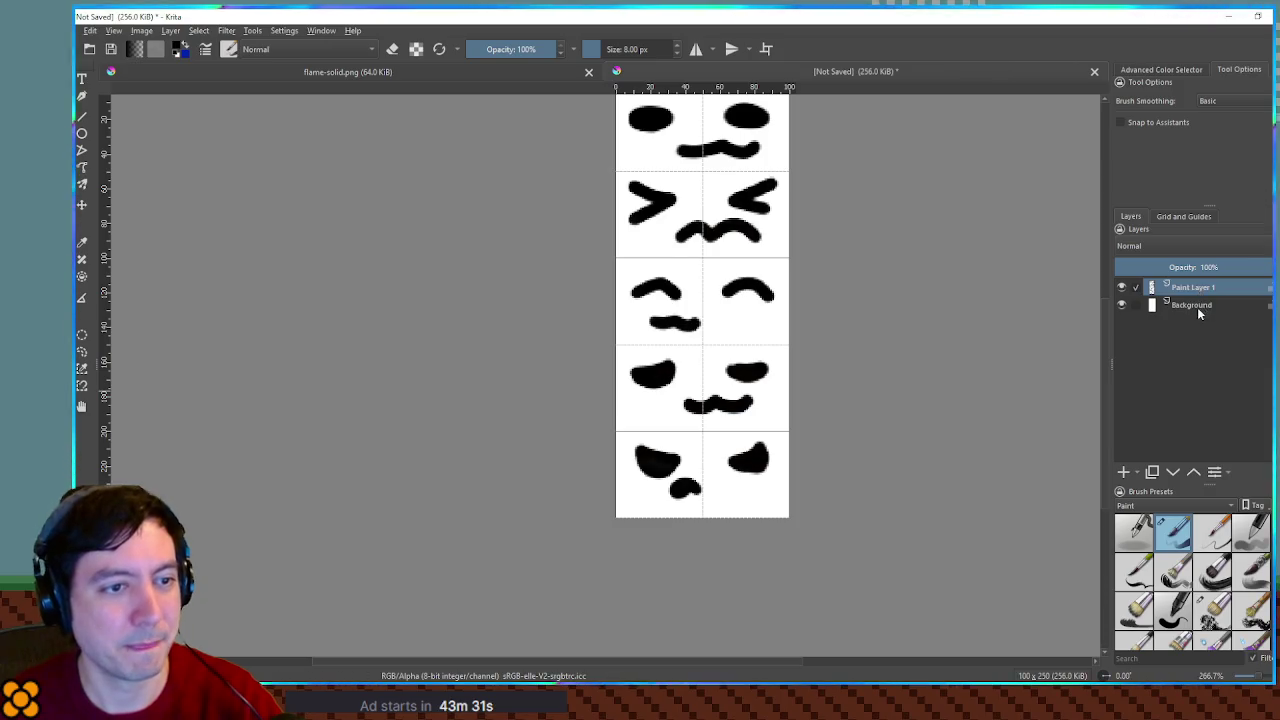
{"action": "left_click", "coordinate": [1197, 307]}
{"action": "key", "text": "shift+Delete"}
{"action": "key", "text": "alt+Tab"}
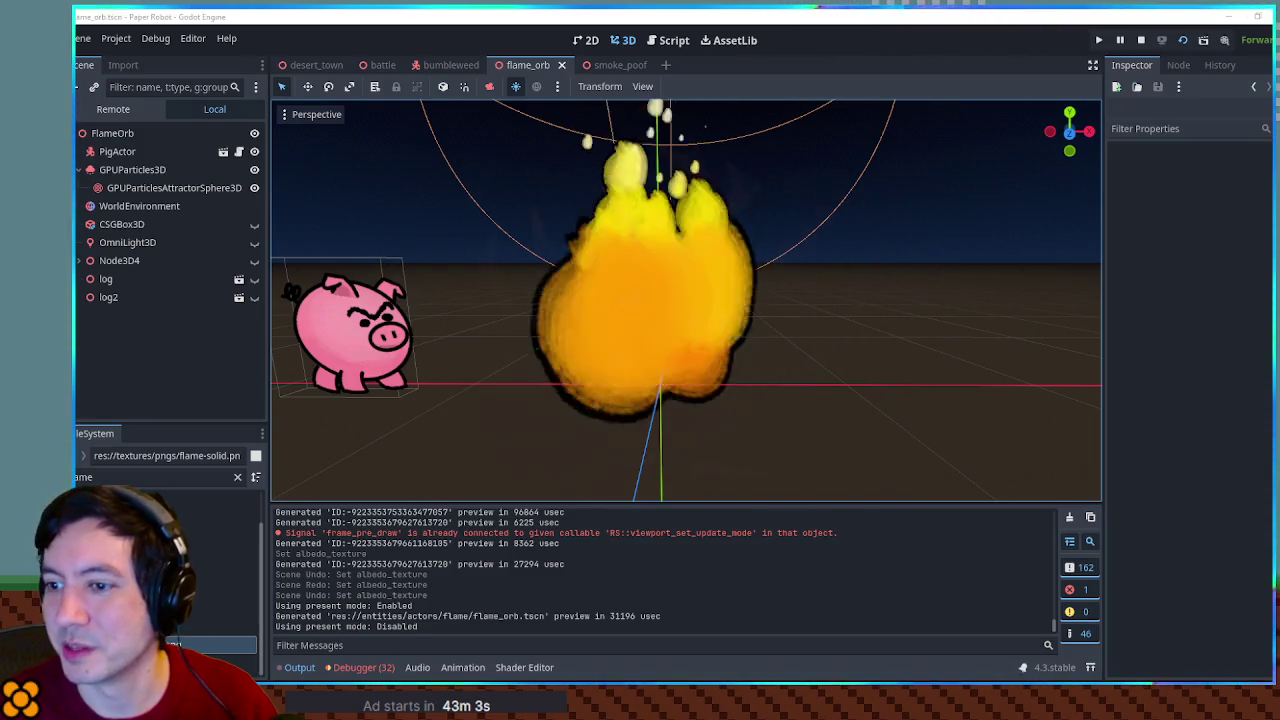
{"action": "left_click", "coordinate": [124, 476]}
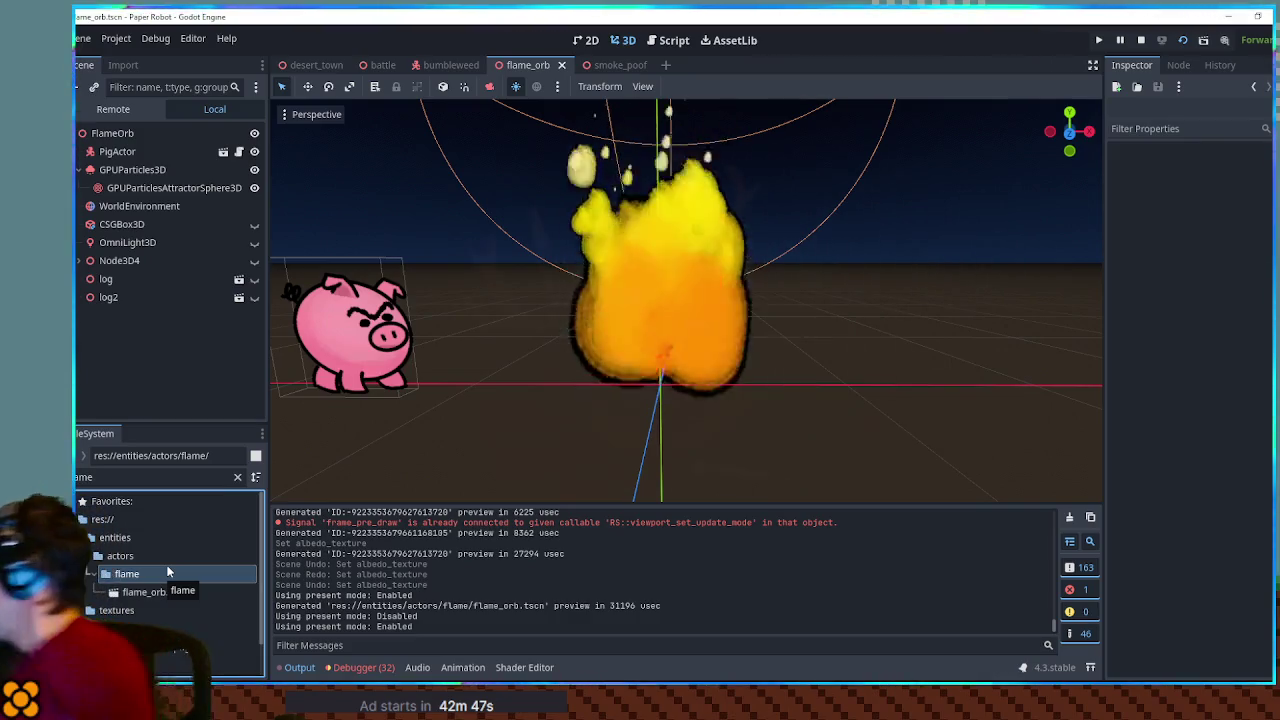
Select GPUParticles3D in the flame_orb Scene tree to show it in the Inspector
{"action": "left_click", "coordinate": [132, 169]}
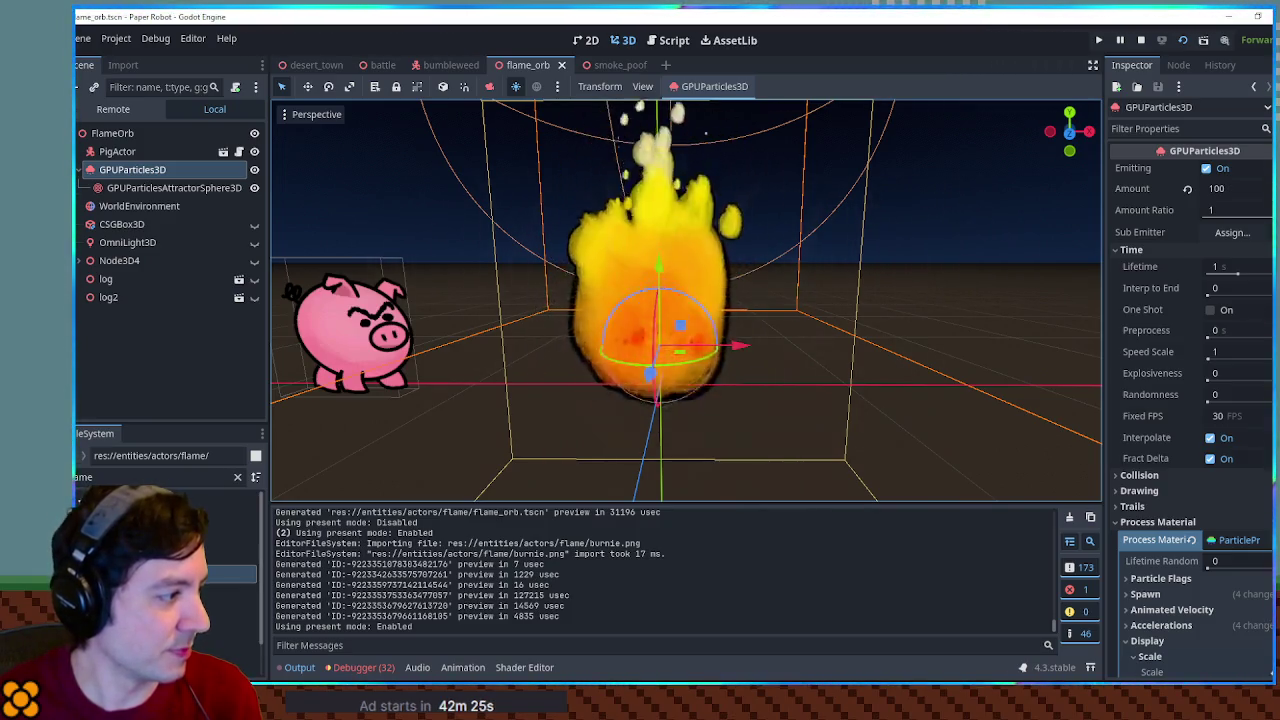
Clear the file filter, stop the game, and duplicate pig_actor.tscn as burnie_actor.tscn
{"action": "left_click", "coordinate": [234, 477]}
{"action": "left_click", "coordinate": [236, 477]}
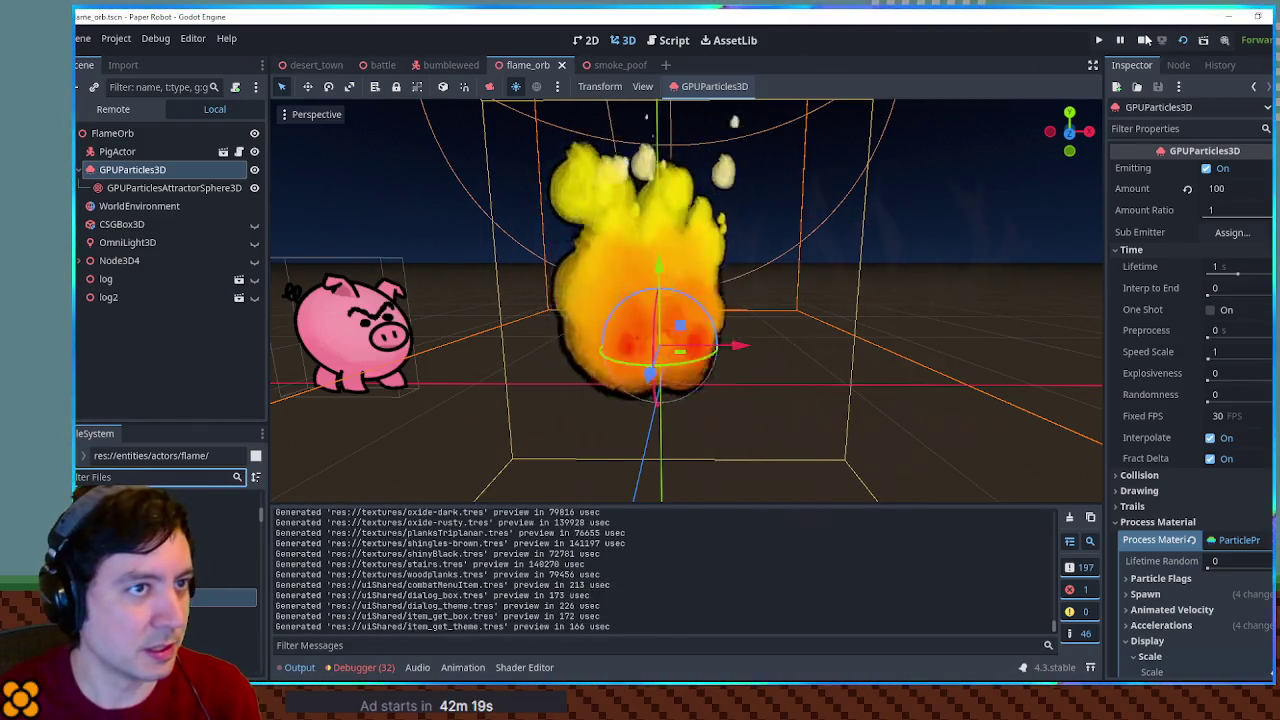
{"action": "key", "text": "F8"}
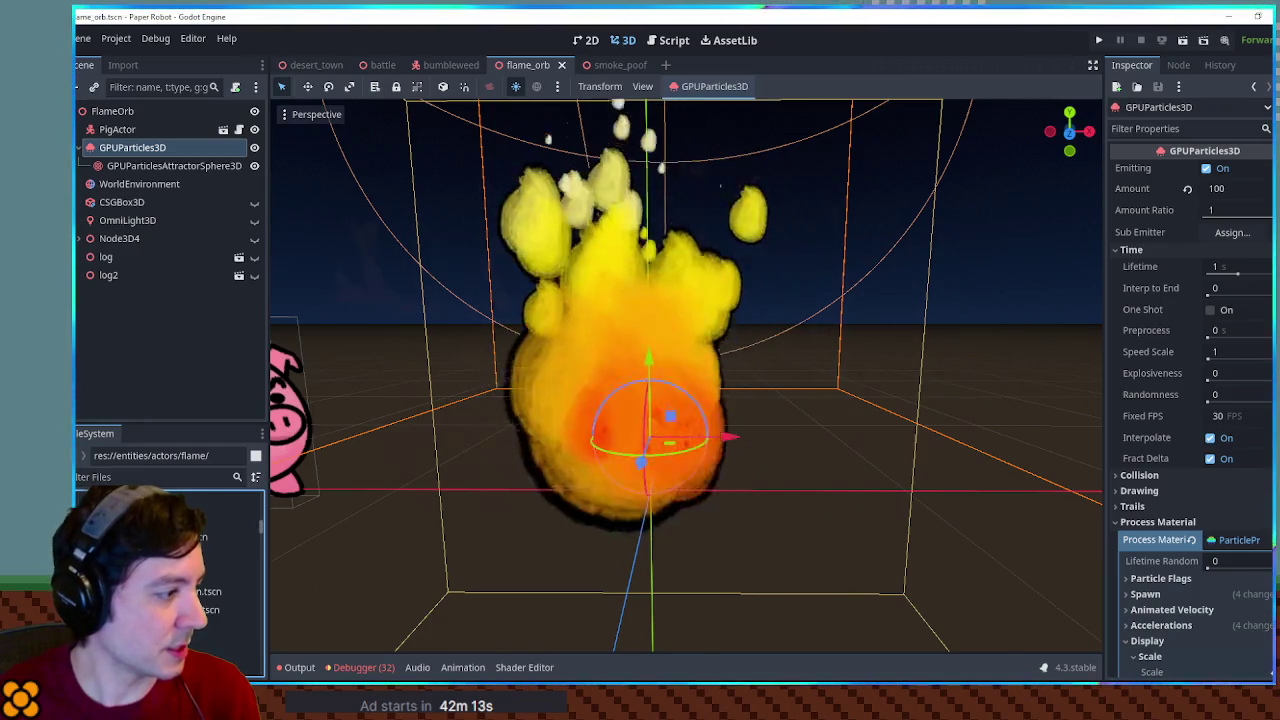
{"action": "key", "text": "ctrl+d"}
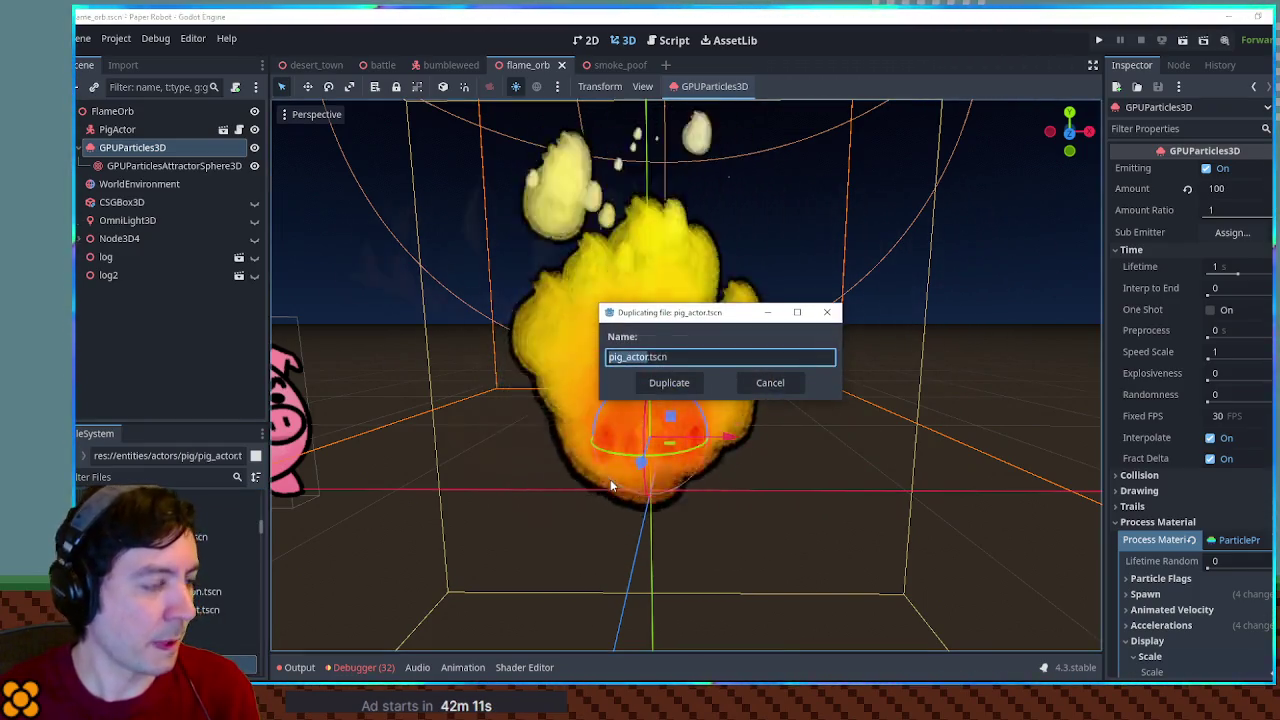
{"action": "key", "text": "Left"}
{"action": "key", "text": "Delete"}
{"action": "key", "text": "Delete"}
{"action": "key", "text": "Delete"}
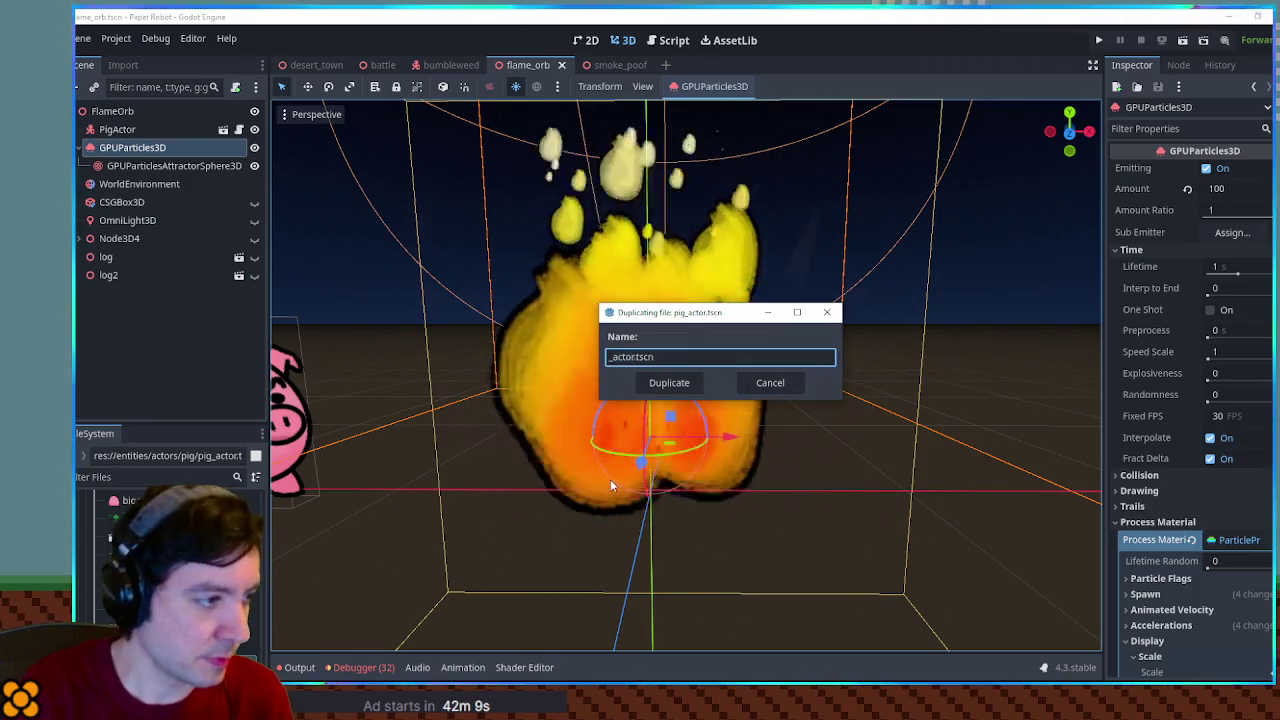
{"action": "type", "text": "burnie"}
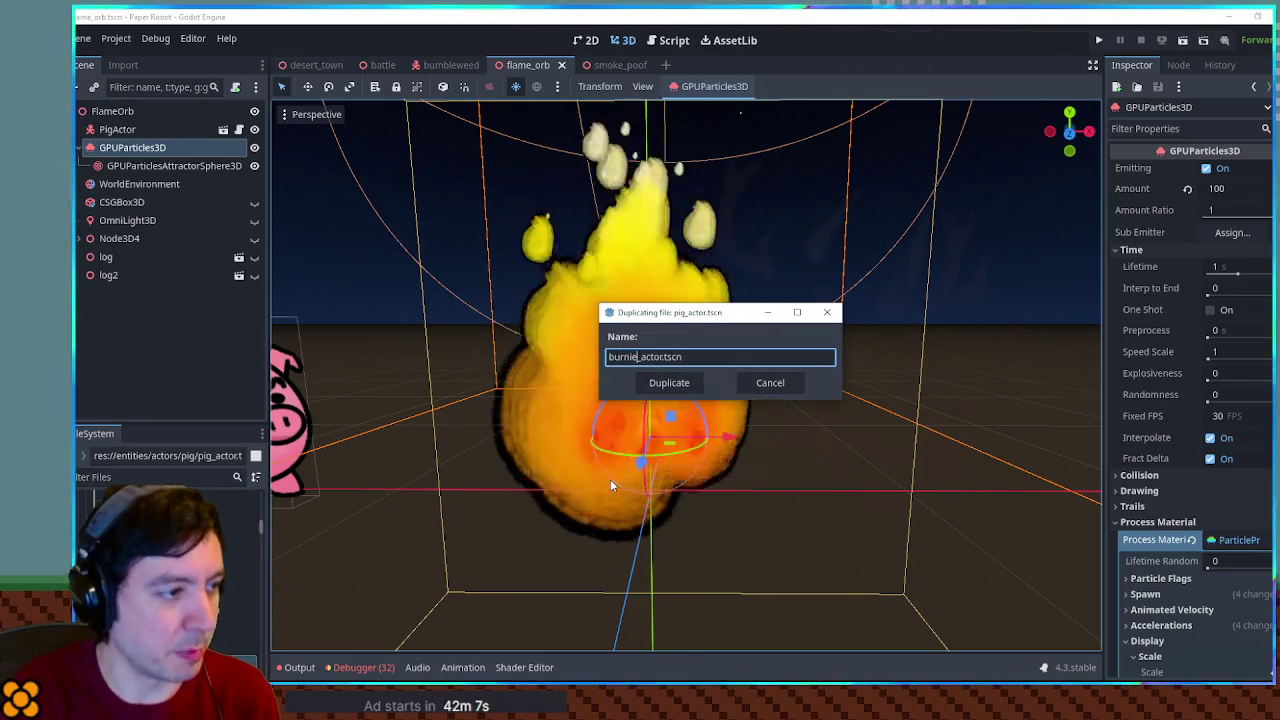
{"action": "key", "text": "Return"}
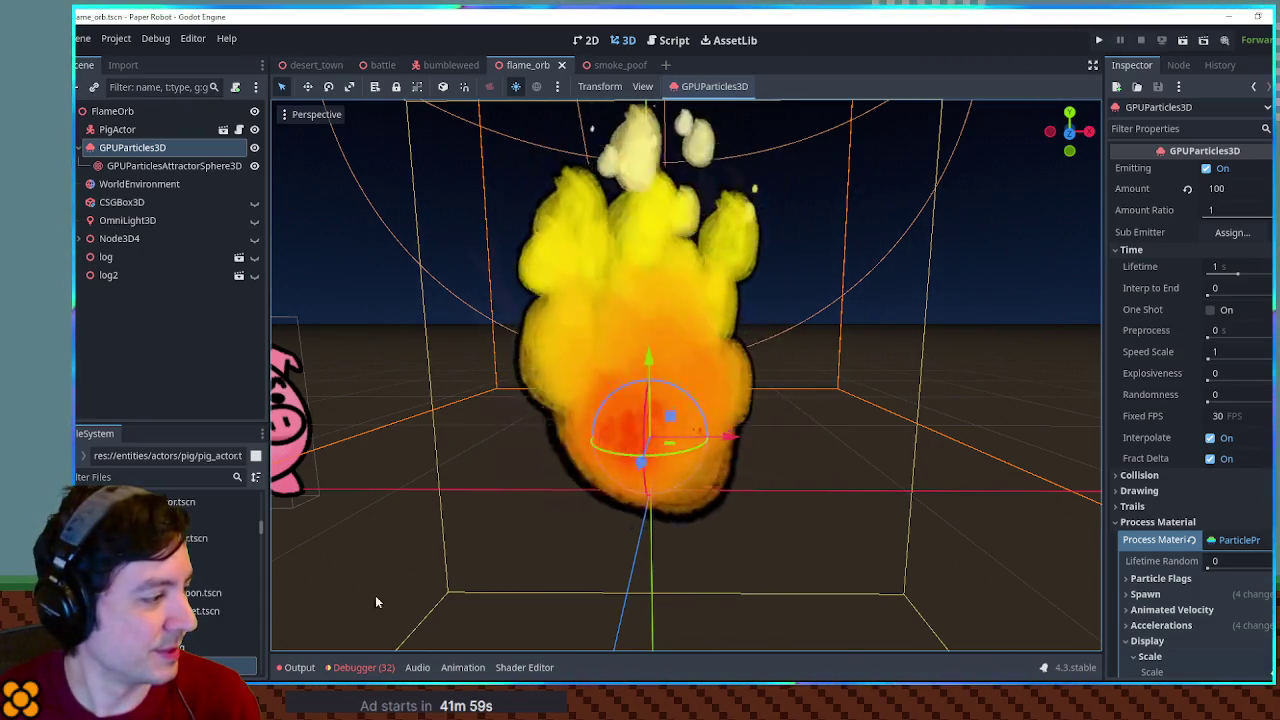
Move burnie_actor.tscn into the actors/flame folder and open it
{"action": "left_click", "coordinate": [220, 616]}
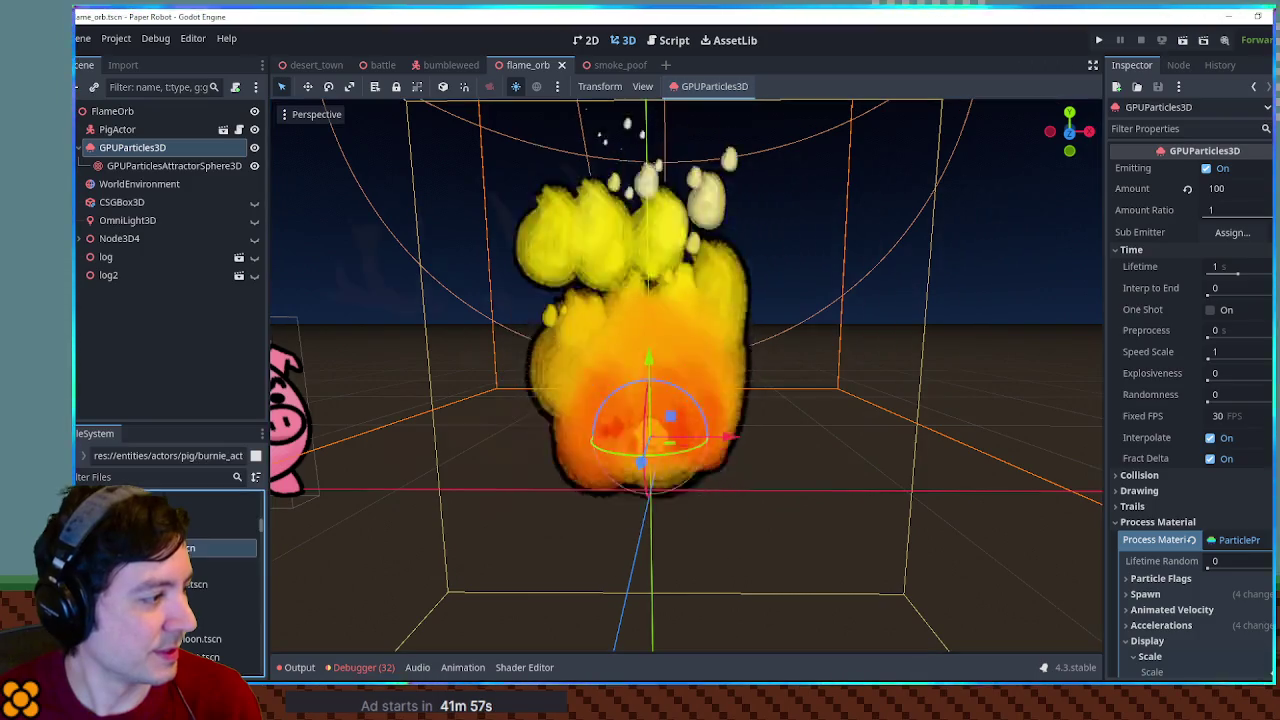
{"action": "left_click", "coordinate": [220, 544]}
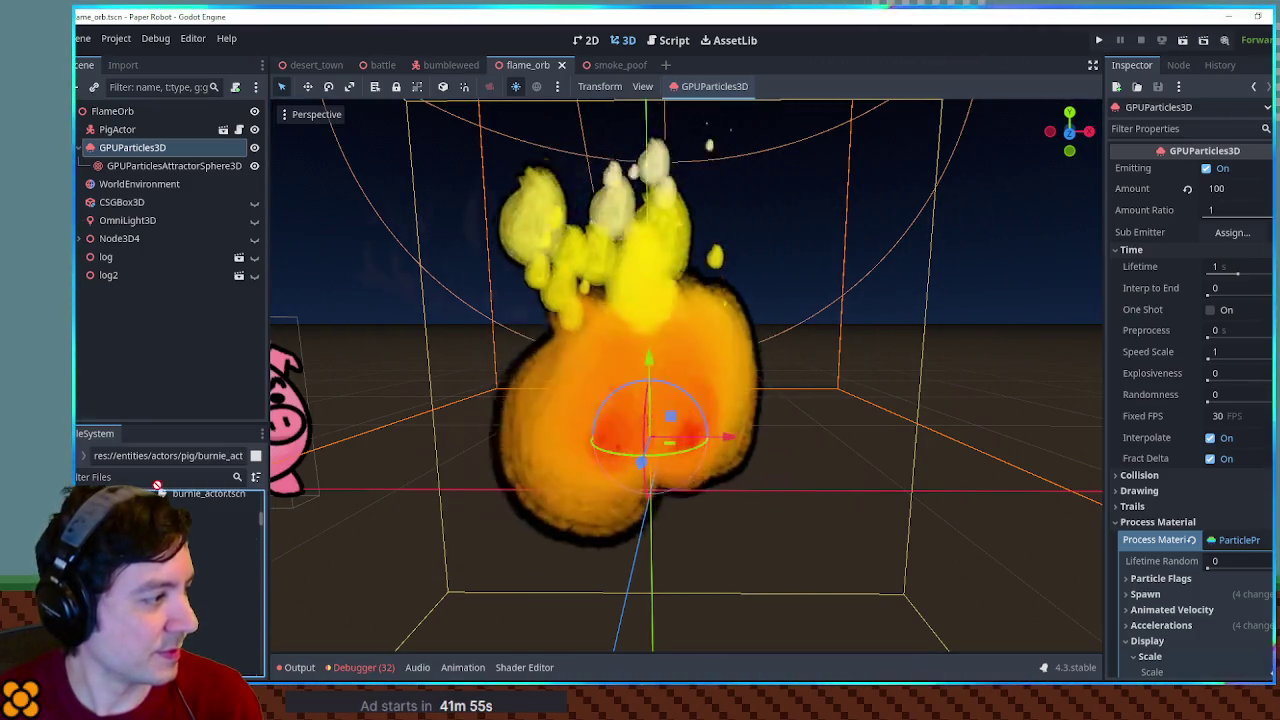
{"action": "left_click", "coordinate": [220, 530]}
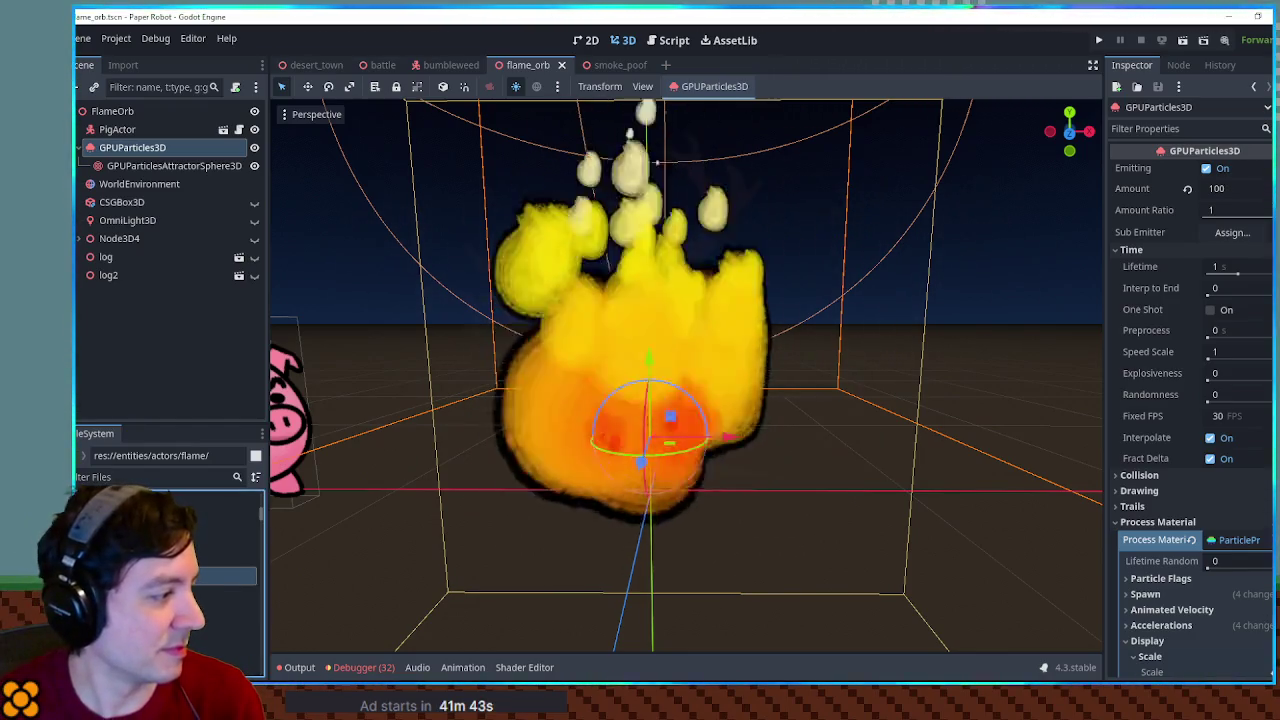
{"action": "double_click", "coordinate": [213, 612]}
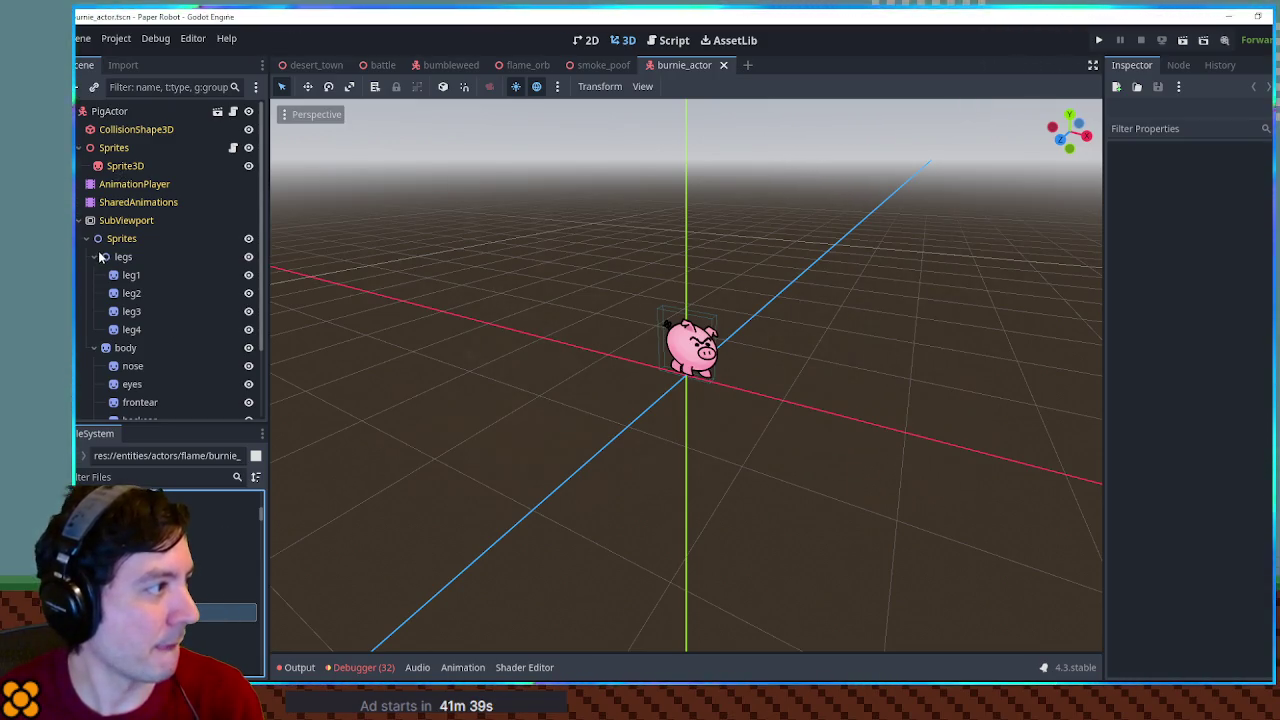
Select the pig's legs node, then cancel its deletion
{"action": "left_click", "coordinate": [77, 222]}
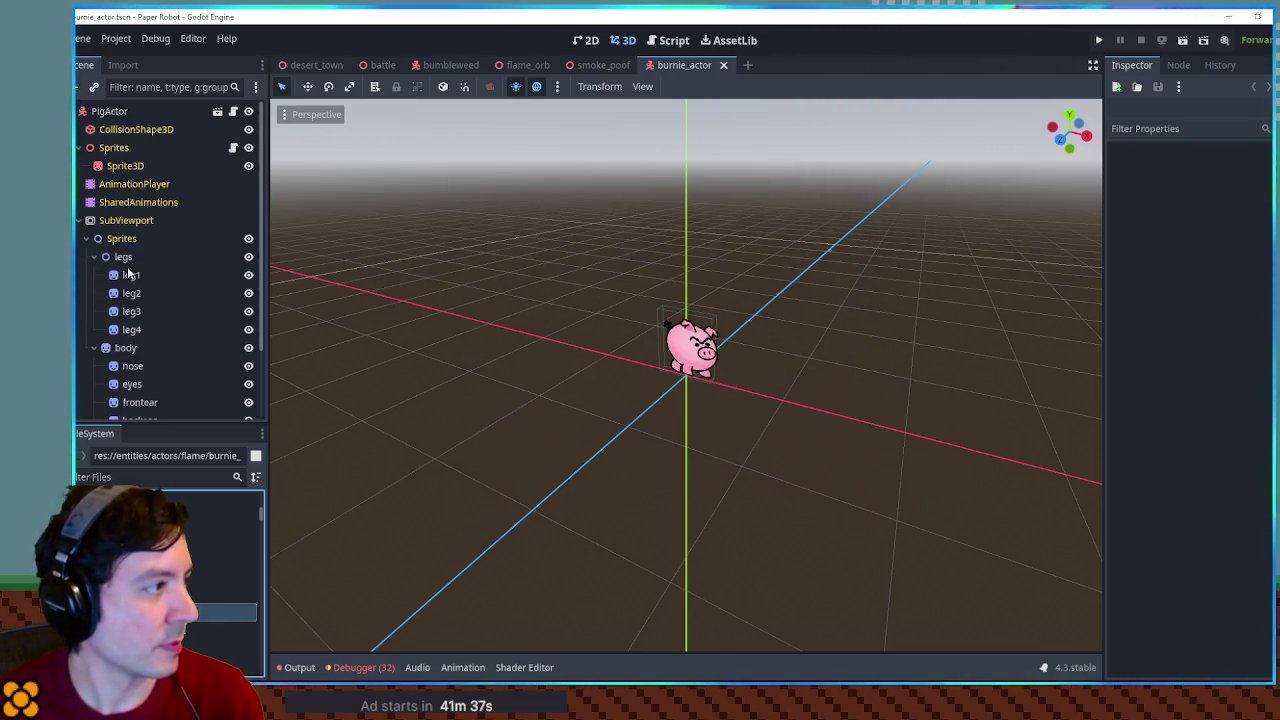
{"action": "left_click", "coordinate": [122, 257]}
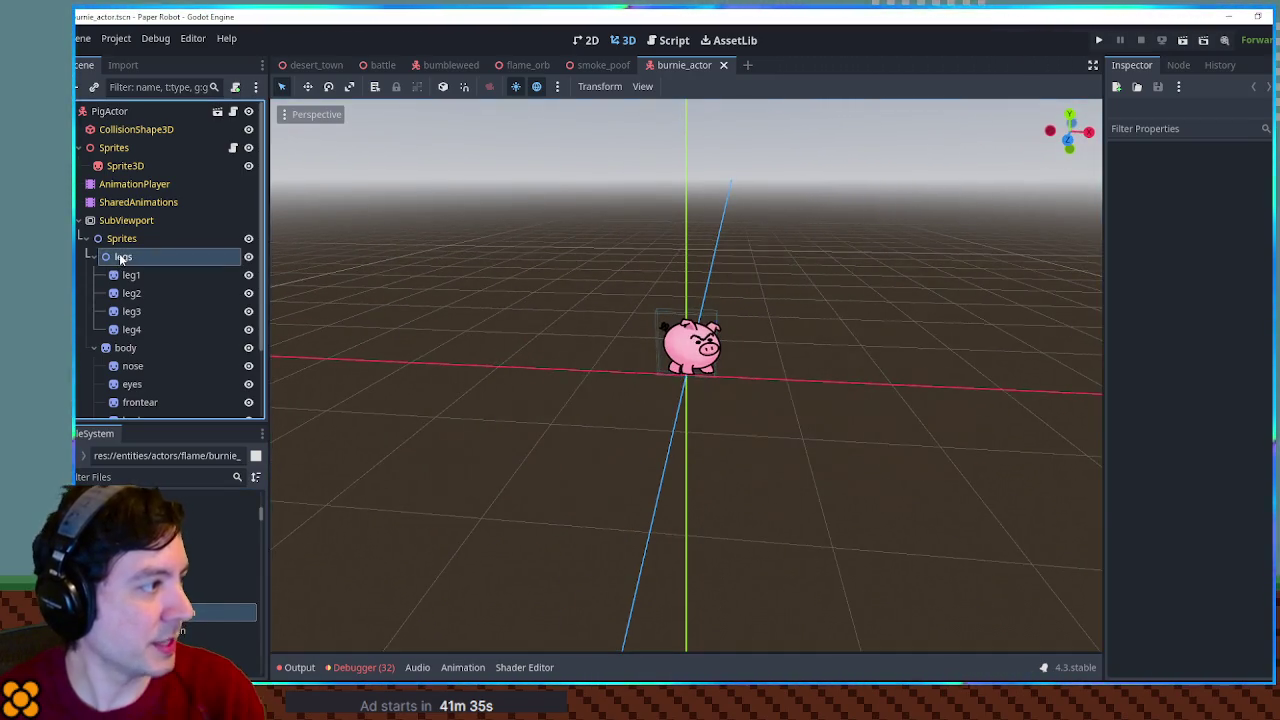
{"action": "key", "text": "Delete"}
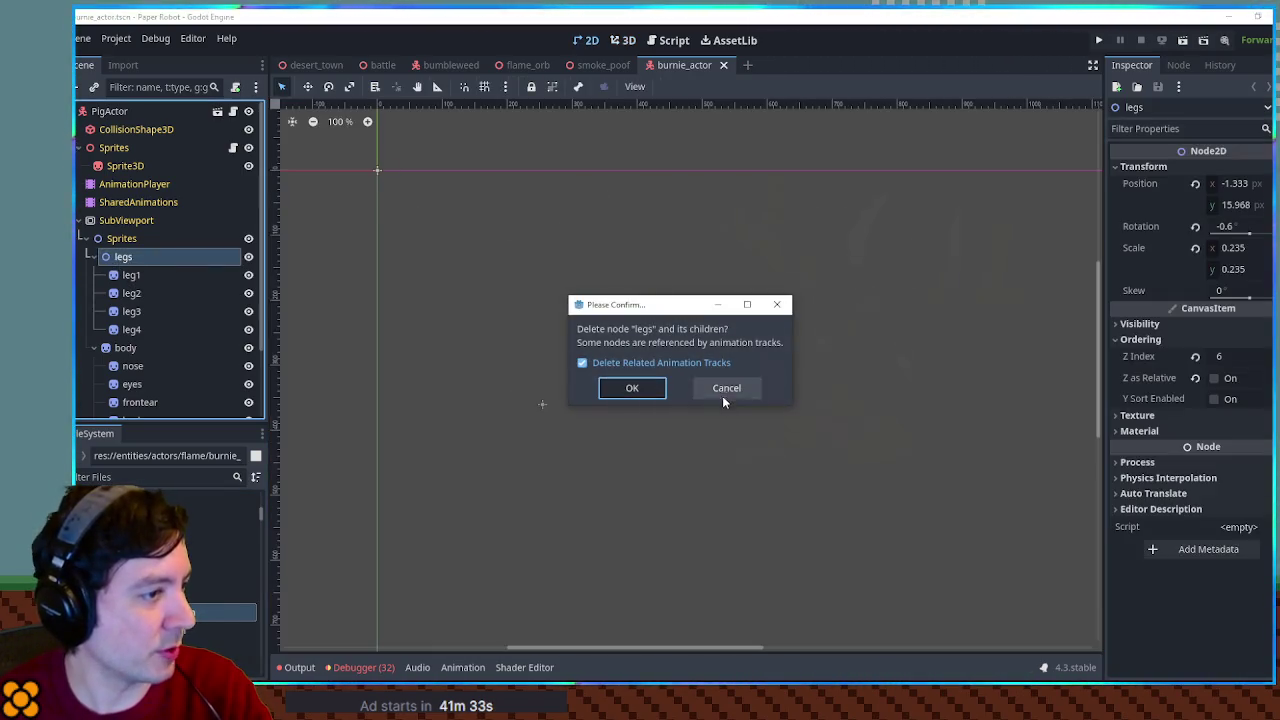
{"action": "left_click", "coordinate": [726, 388]}
{"action": "key", "text": "Up"}
{"action": "key", "text": "Up"}
{"action": "key", "text": "Up"}
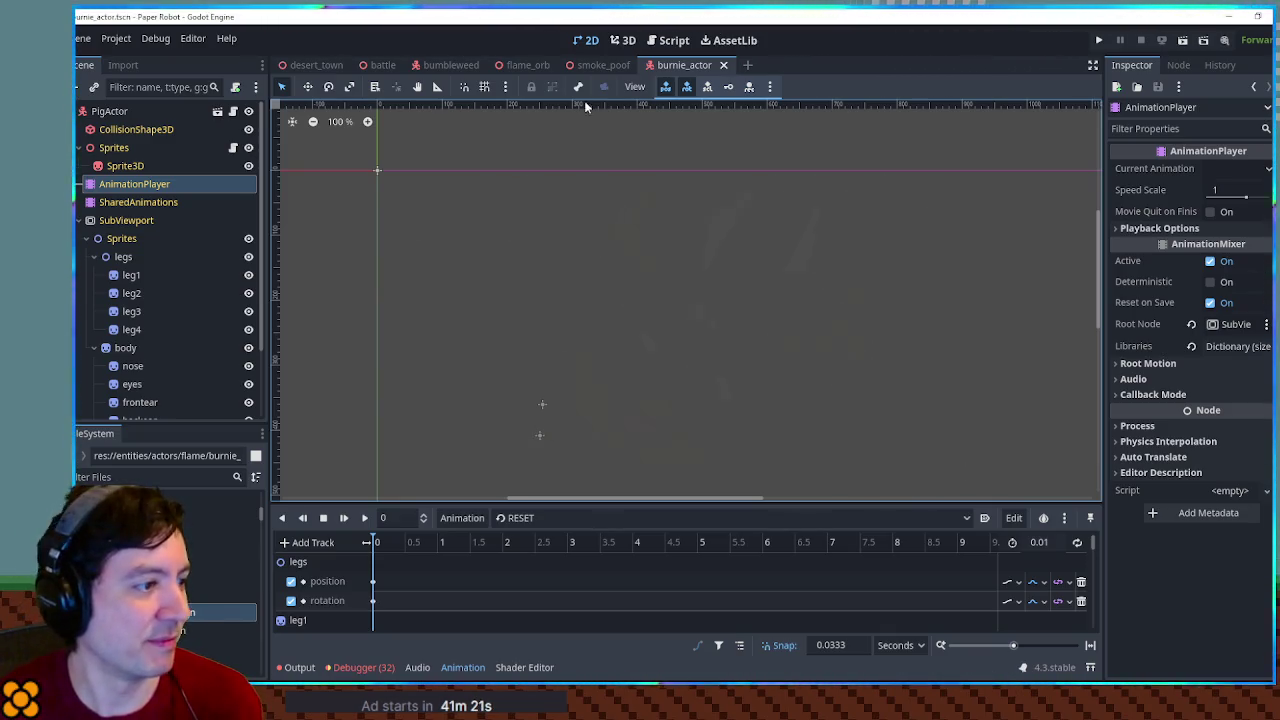
Collapse and delete the legs and body nodes, leaving an empty Sprites node
{"action": "left_click", "coordinate": [86, 246]}
{"action": "left_click", "coordinate": [94, 256]}
{"action": "left_click", "coordinate": [94, 274]}
{"action": "left_click", "coordinate": [122, 274]}
{"action": "left_click", "coordinate": [122, 258], "text": "ctrl"}
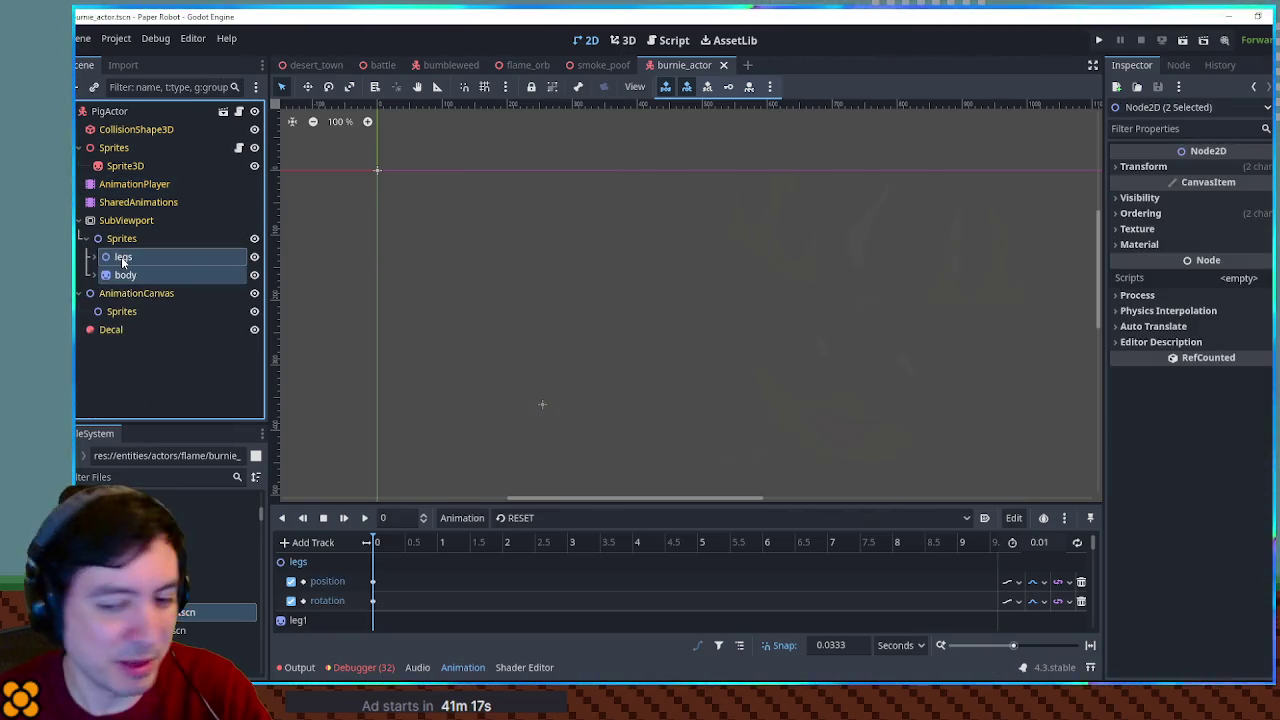
{"action": "key", "text": "Delete"}
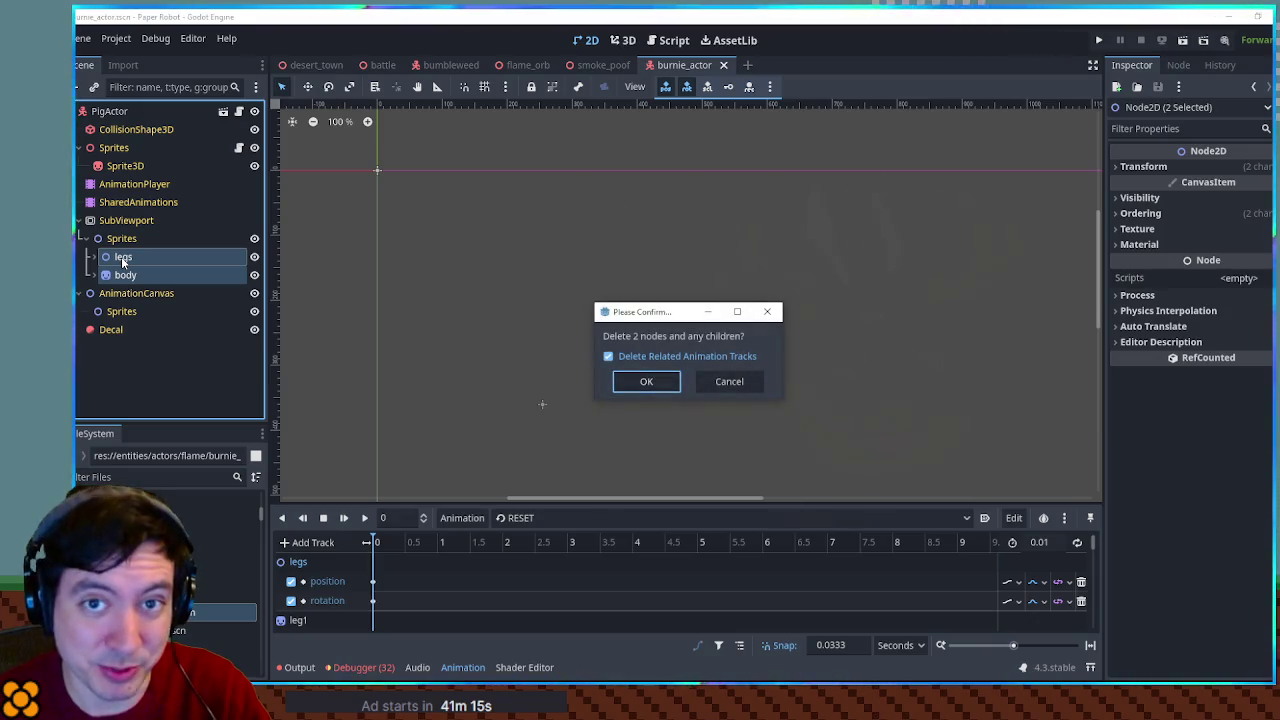
{"action": "key", "text": "Return"}
{"action": "left_click", "coordinate": [127, 240]}
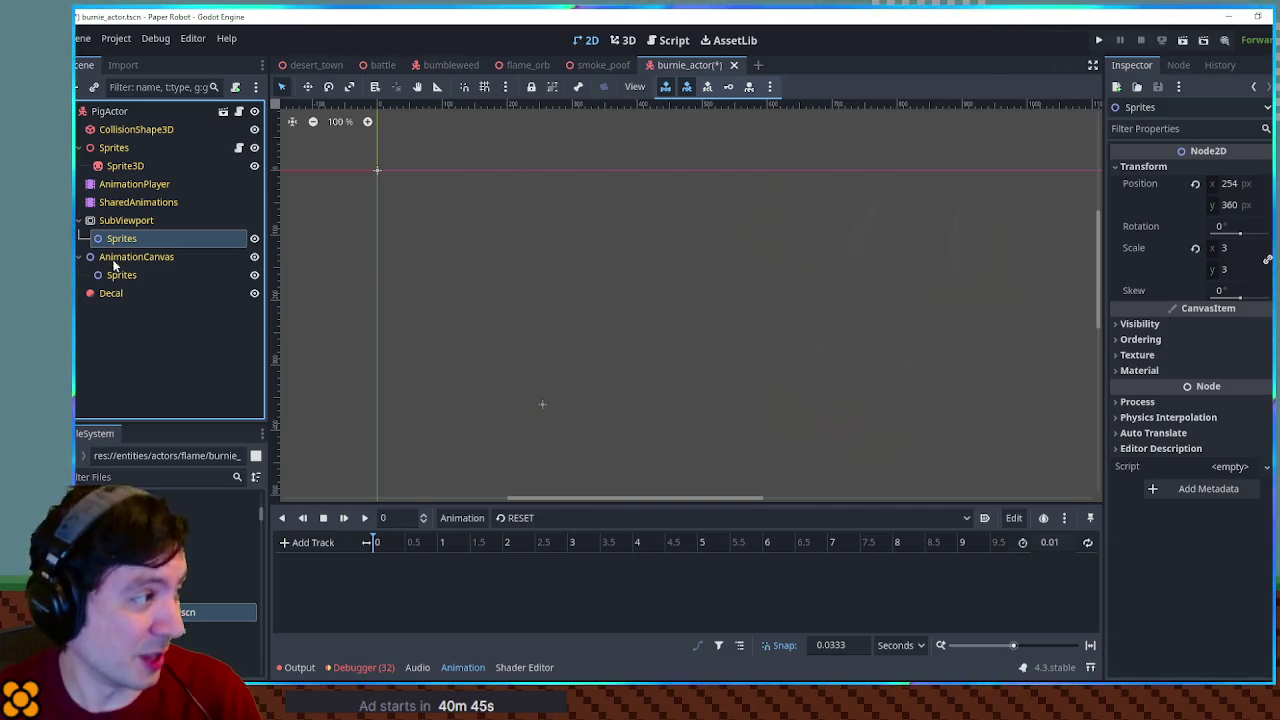
{"action": "key", "text": "ctrl+a"}
Add a Sprite2D under Sprites and give it the flame.png sheet as texture
{"action": "type", "text": "sprite2"}
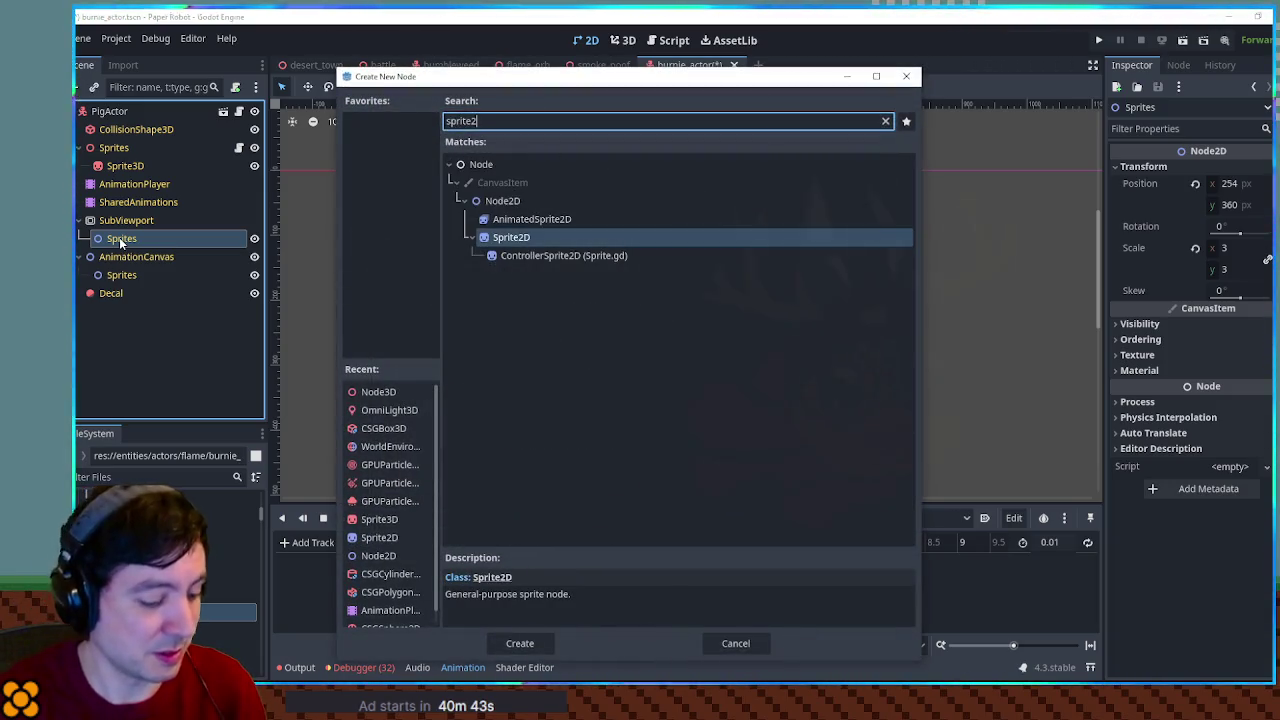
{"action": "key", "text": "Return"}
{"action": "left_click_drag", "start_coordinate": [230, 612], "coordinate": [145, 258]}
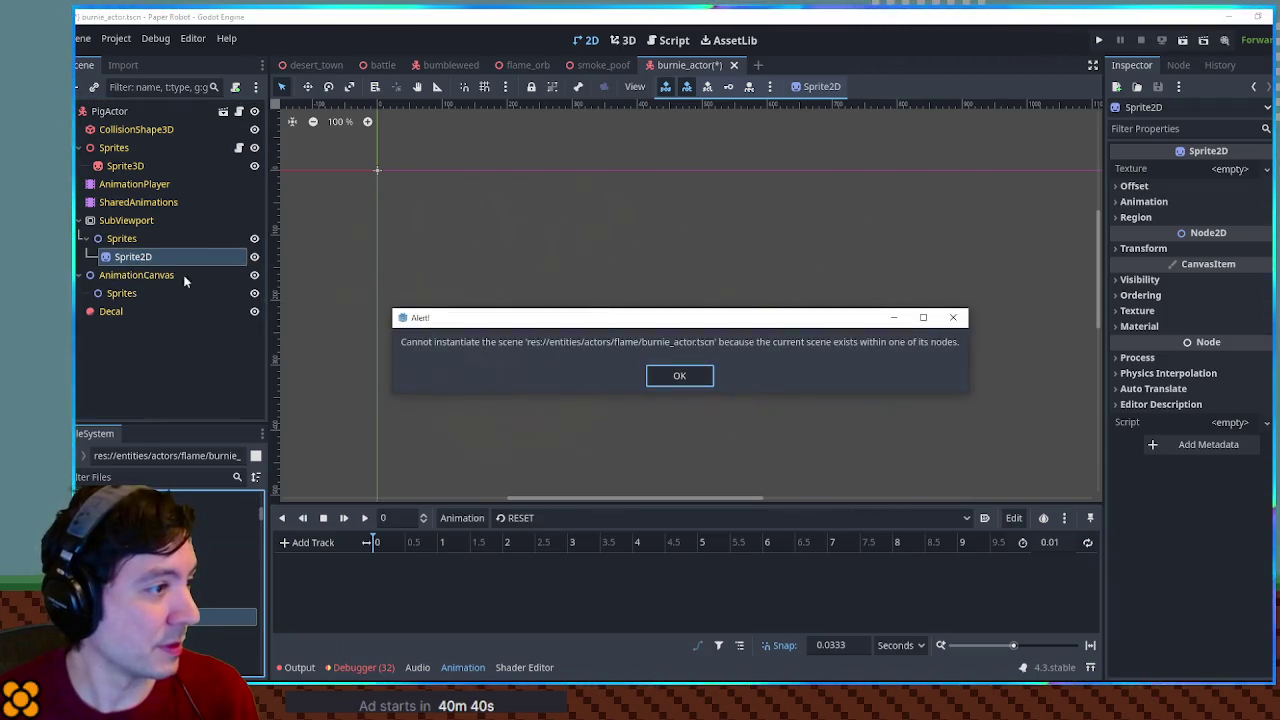
{"action": "left_click", "coordinate": [700, 377]}
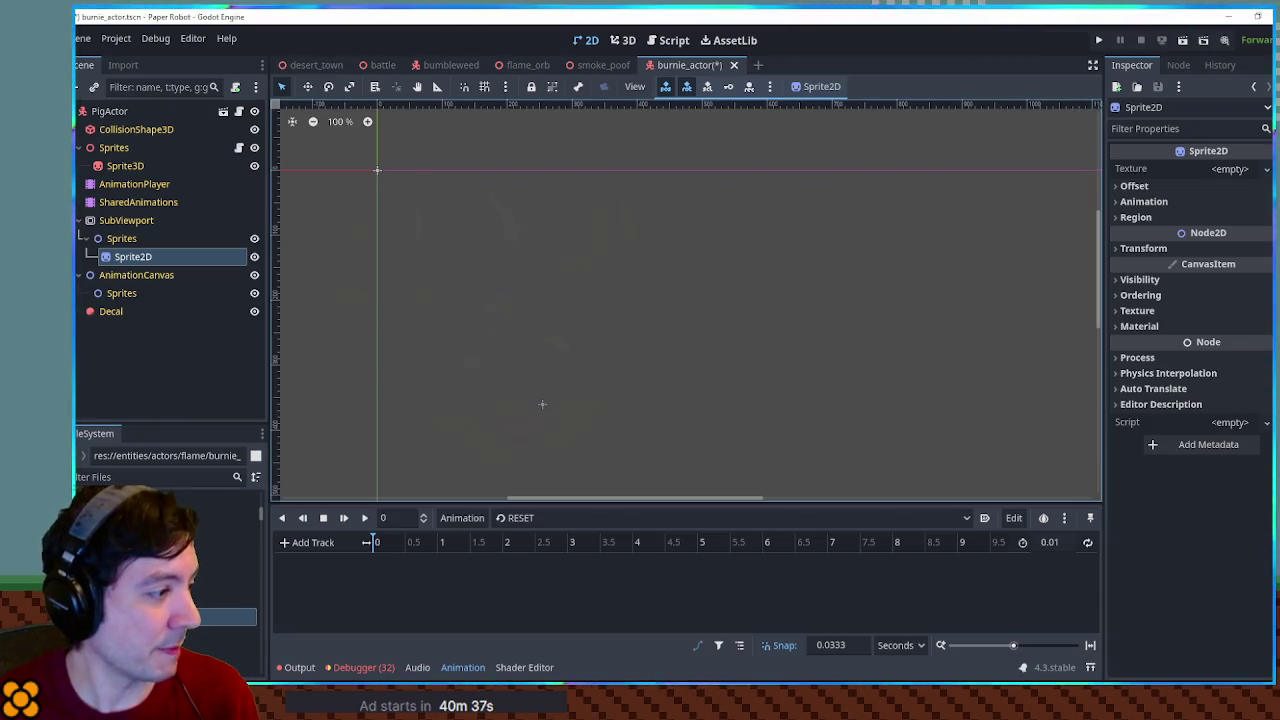
{"action": "mouse_move", "coordinate": [240, 615]}
{"action": "left_mouse_down"}
{"action": "mouse_move", "coordinate": [135, 345]}
{"action": "mouse_move", "coordinate": [130, 258]}
{"action": "left_mouse_up"}
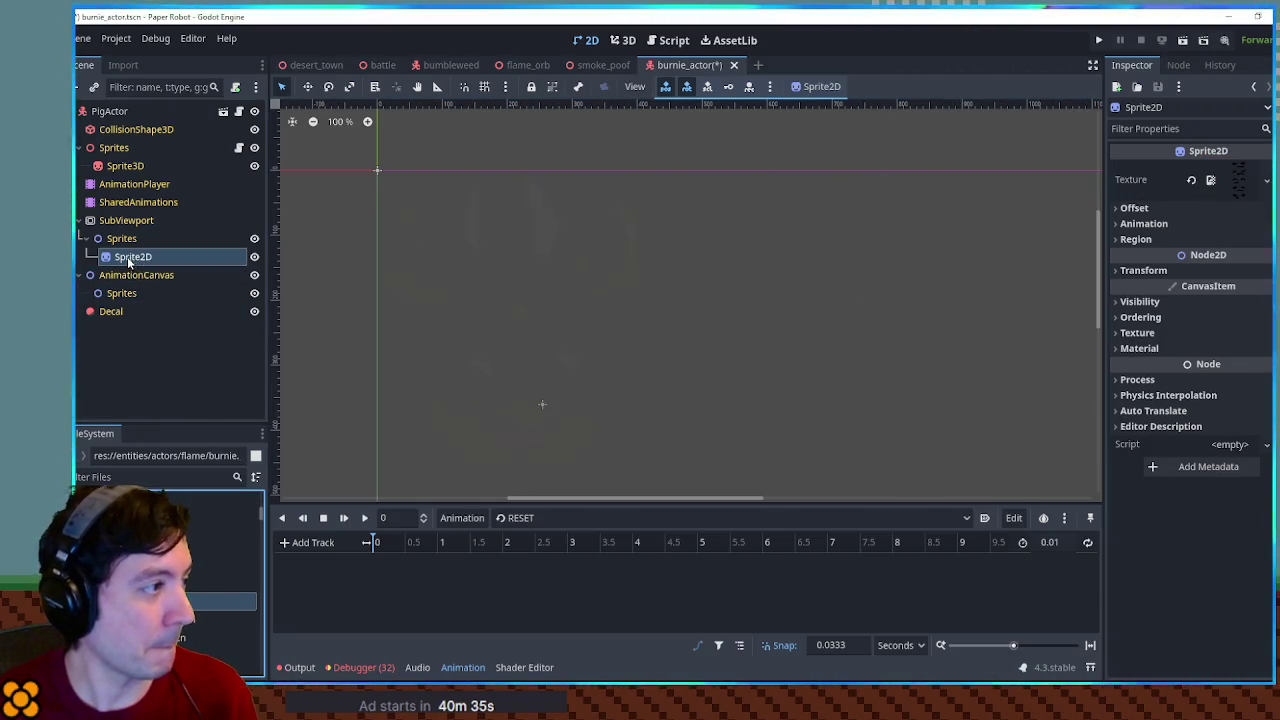
{"action": "left_click", "coordinate": [613, 41]}
{"action": "scroll", "coordinate": [786, 308], "scroll_direction": "up", "scroll_amount": 5}
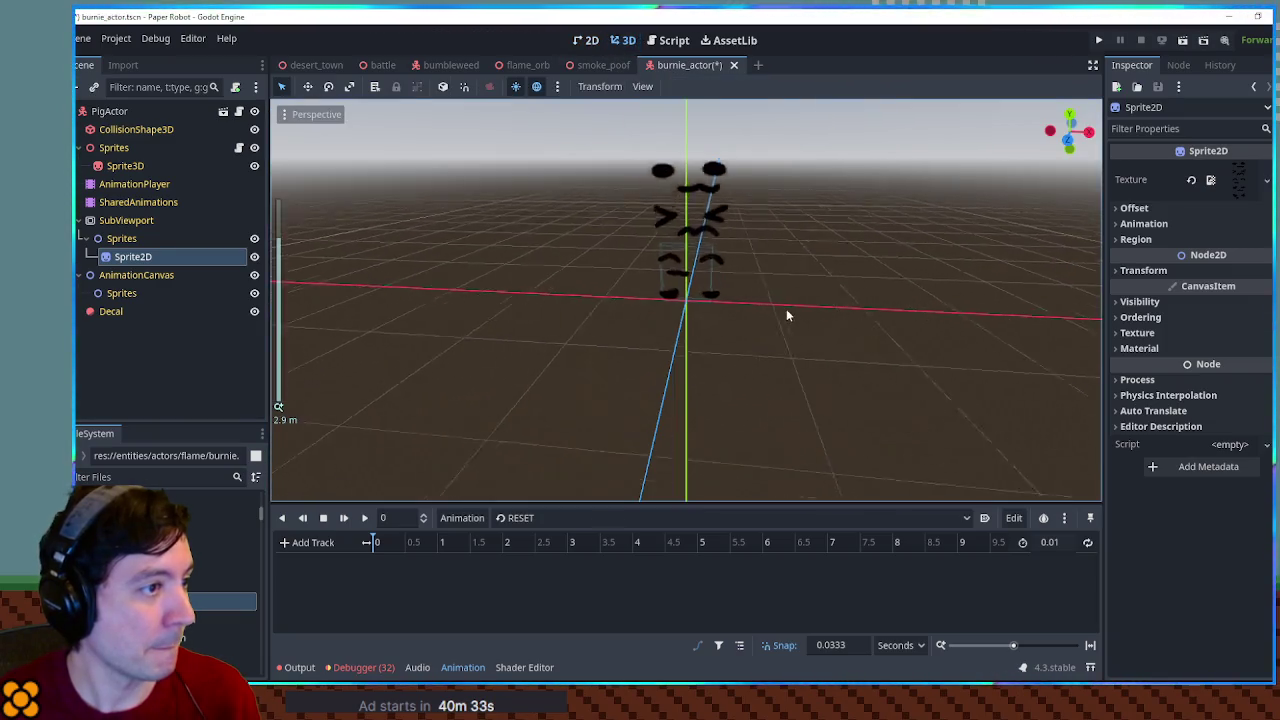
{"action": "scroll", "coordinate": [748, 252], "scroll_direction": "down", "scroll_amount": 3}
Enable Region, crop to the first face row, and set the region height to 50
{"action": "left_click", "coordinate": [1136, 239]}
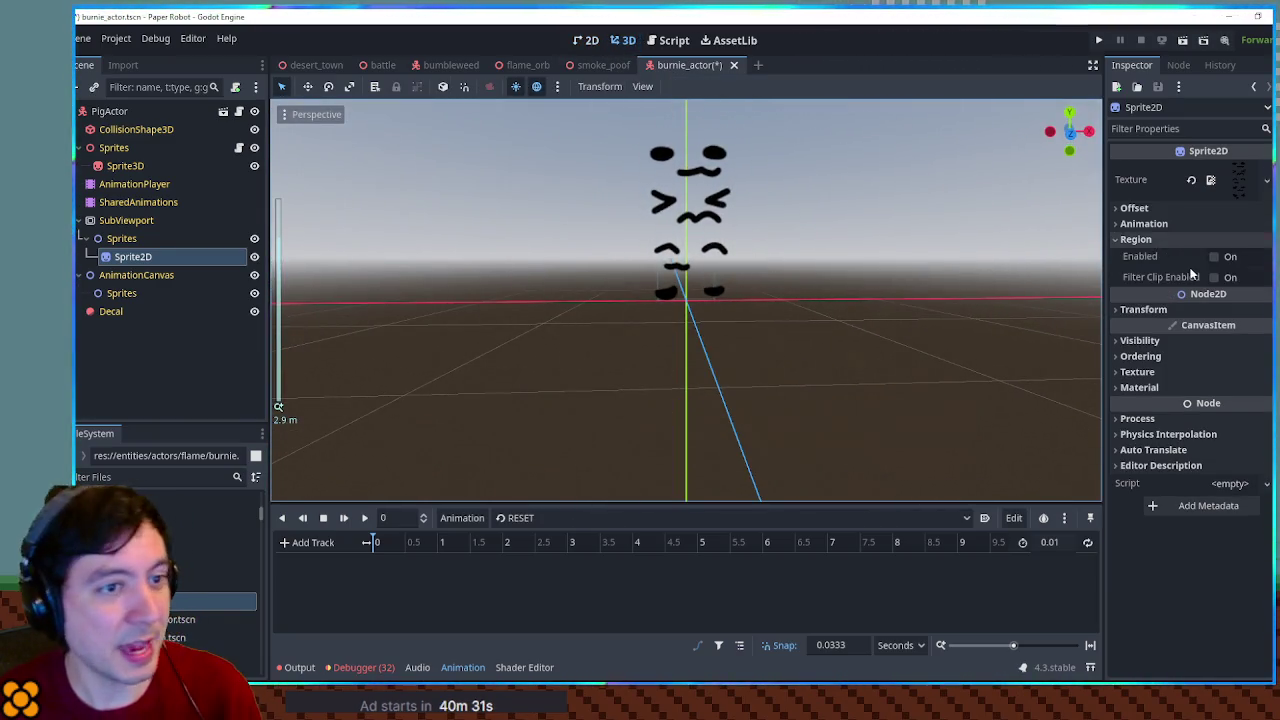
{"action": "left_click", "coordinate": [1214, 257]}
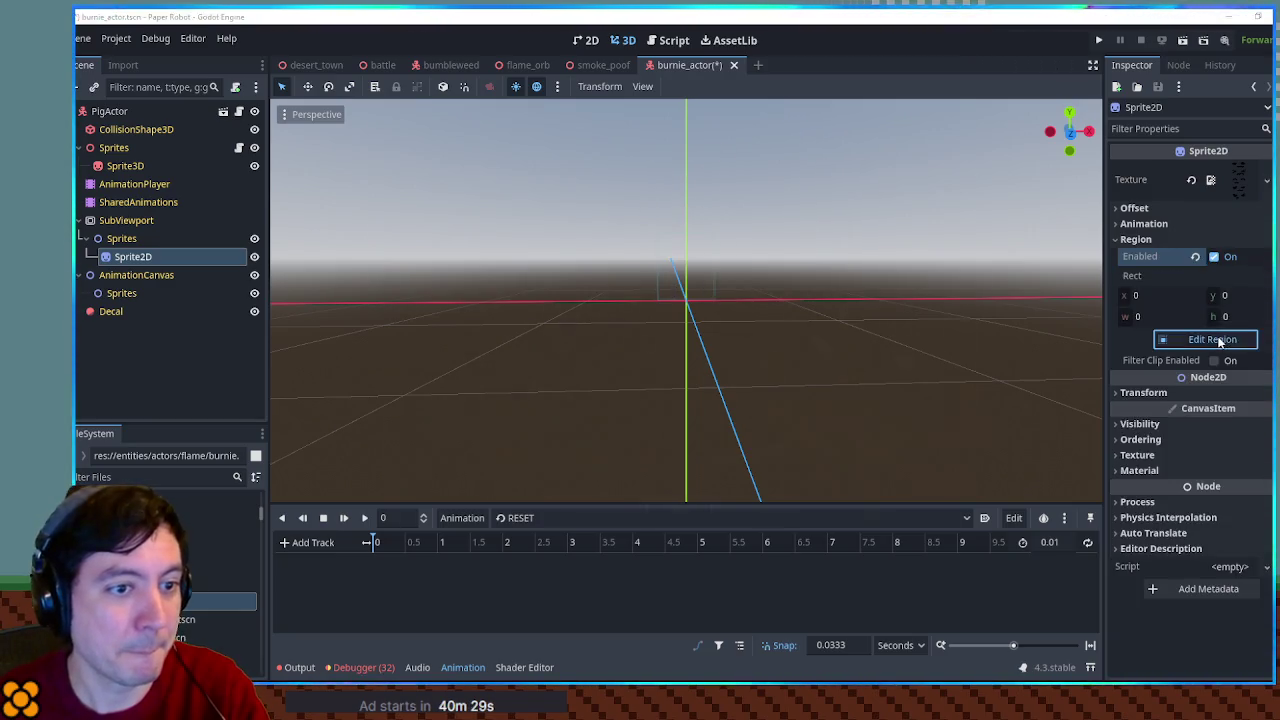
{"action": "left_click", "coordinate": [1211, 339]}
{"action": "left_click_drag", "start_coordinate": [680, 441], "coordinate": [681, 310]}
{"action": "left_click", "coordinate": [683, 518]}
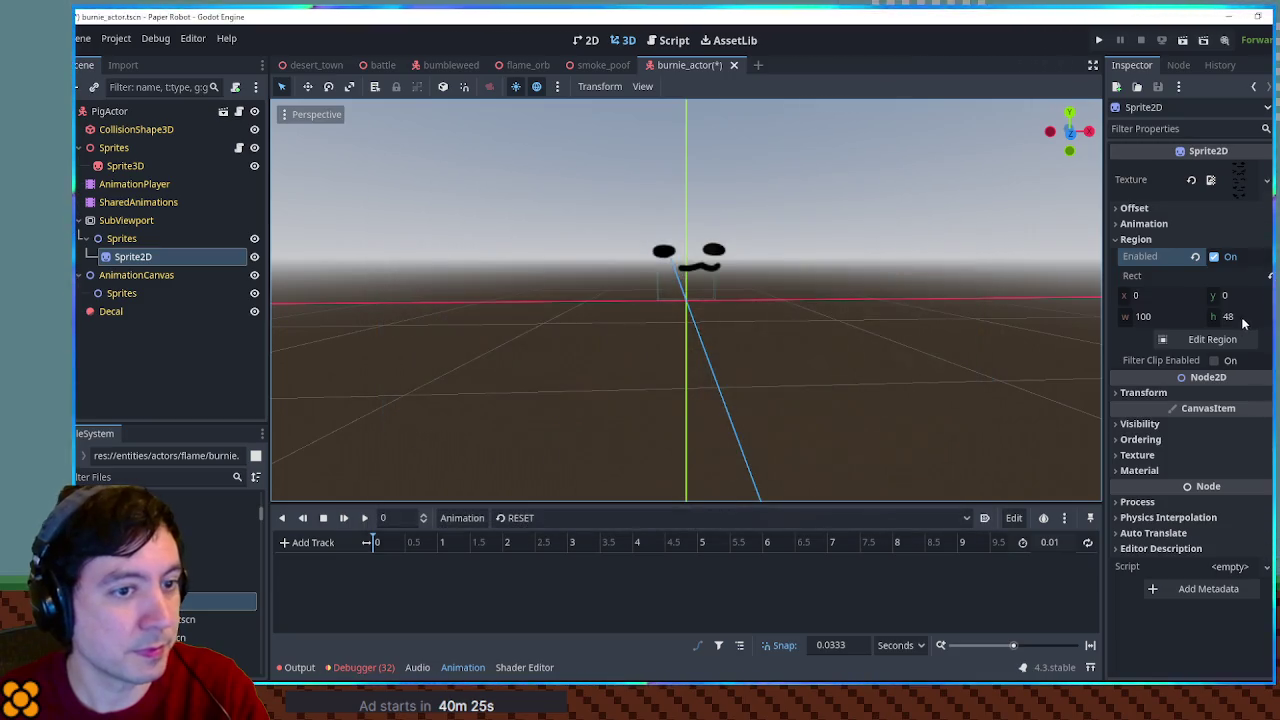
{"action": "left_click", "coordinate": [1245, 316]}
{"action": "type", "text": "50"}
{"action": "key", "text": "Return"}
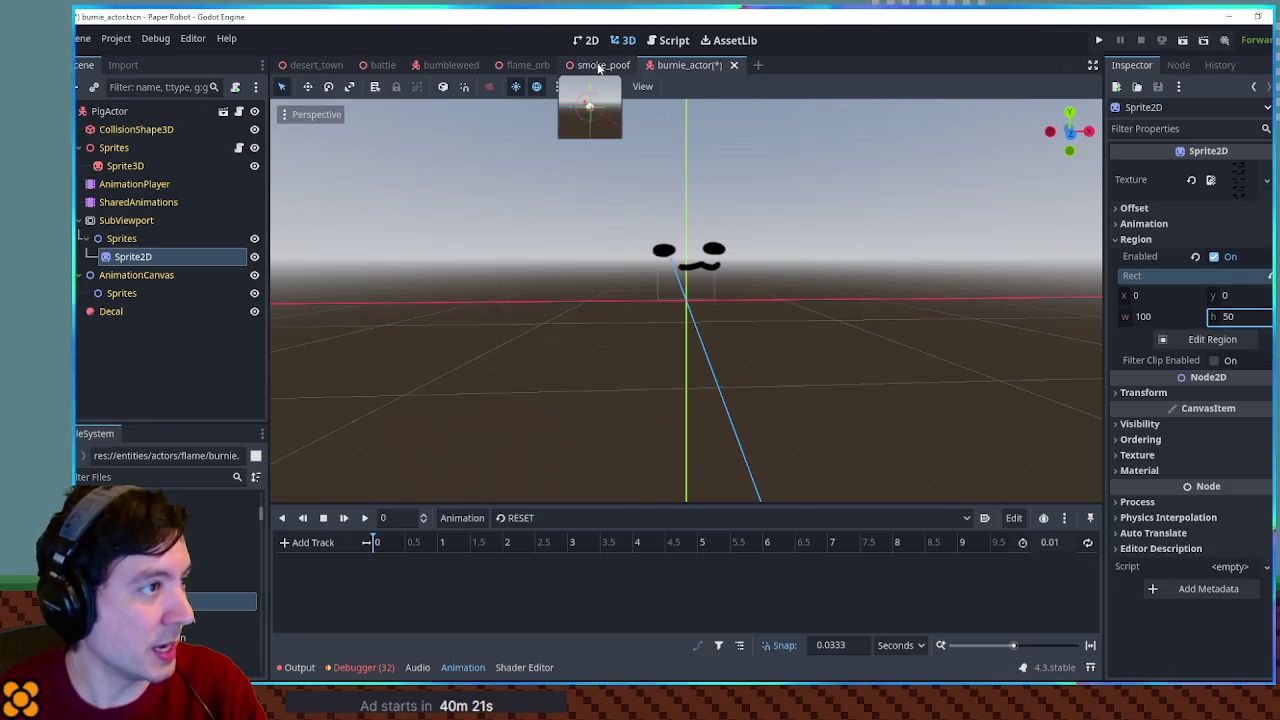
Copy GPUParticles3D from flame_orb and paste it under burnie_actor's Sprites, above Sprite3D
{"action": "left_click", "coordinate": [520, 65]}
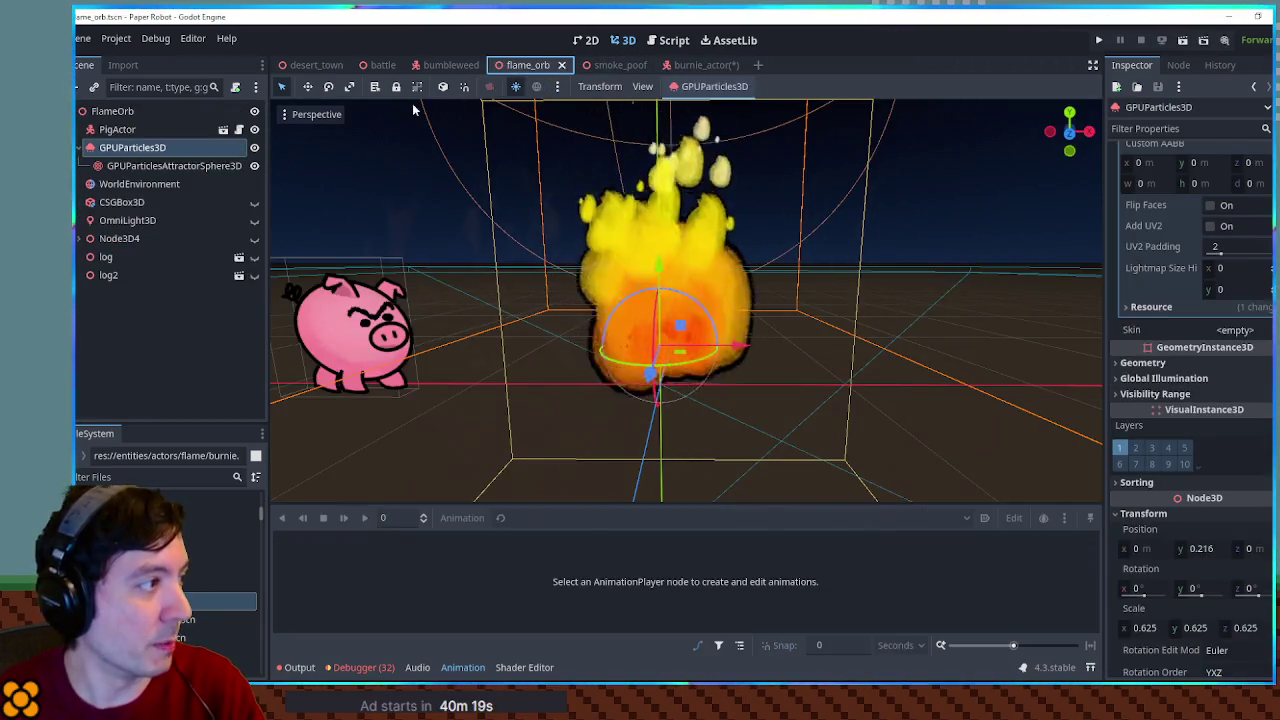
{"action": "left_click", "coordinate": [112, 129]}
{"action": "left_click", "coordinate": [130, 147]}
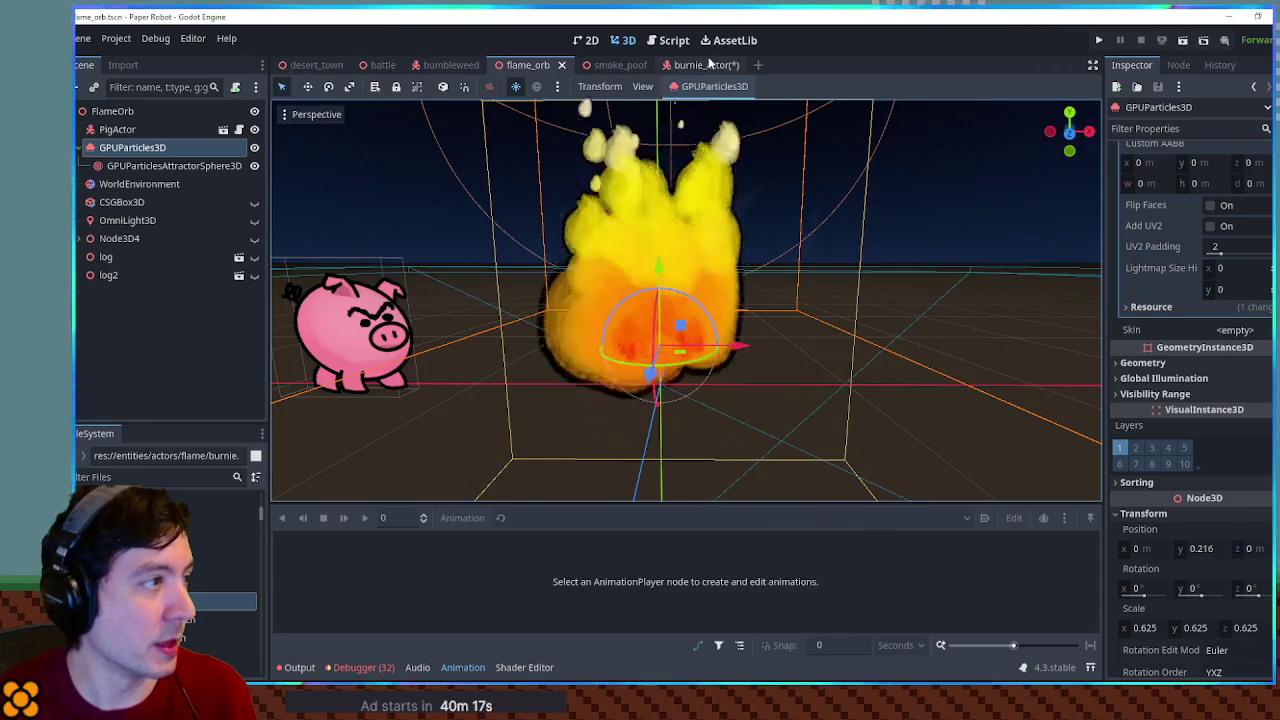
{"action": "left_click", "coordinate": [690, 65]}
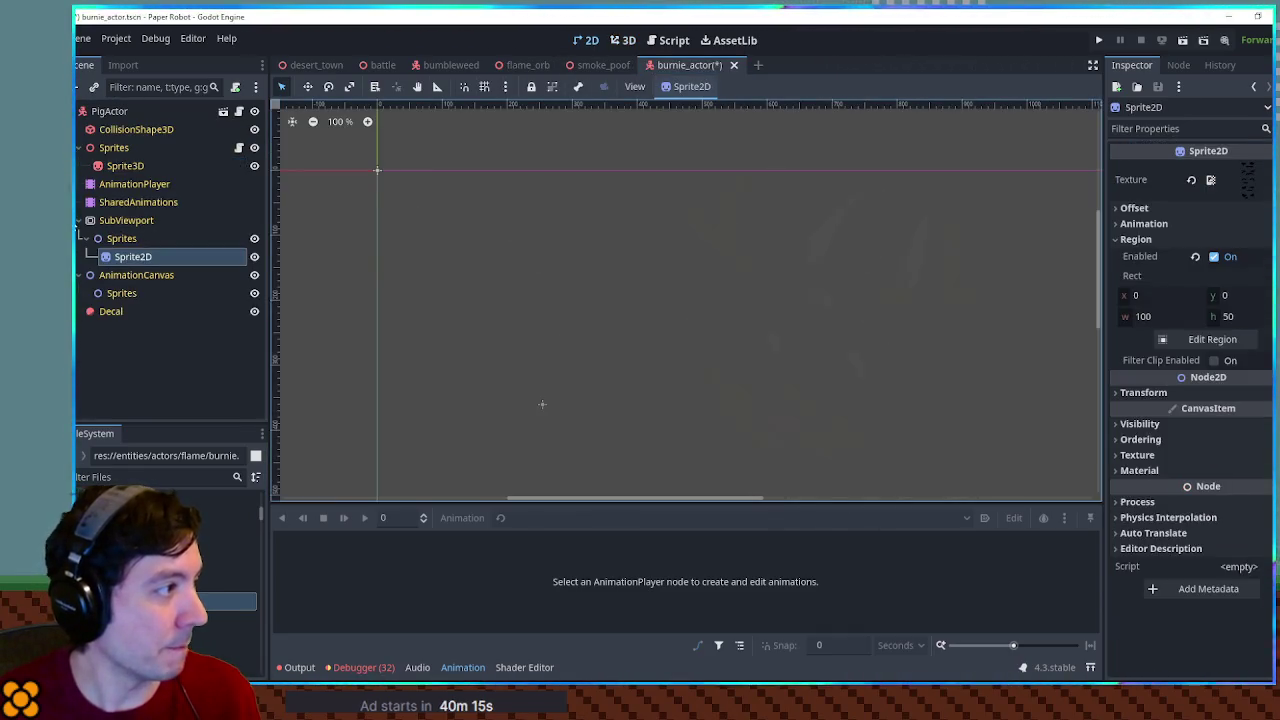
{"action": "left_click", "coordinate": [664, 42]}
{"action": "left_click", "coordinate": [621, 40]}
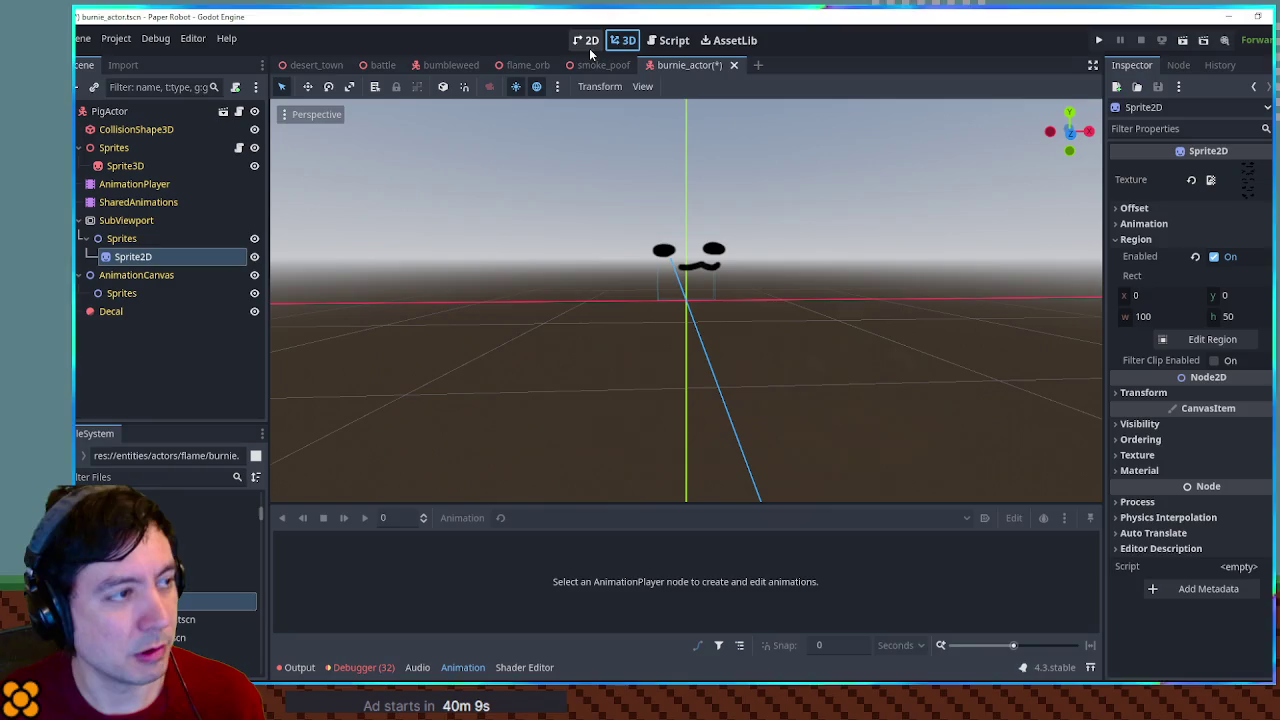
{"action": "left_click", "coordinate": [676, 44]}
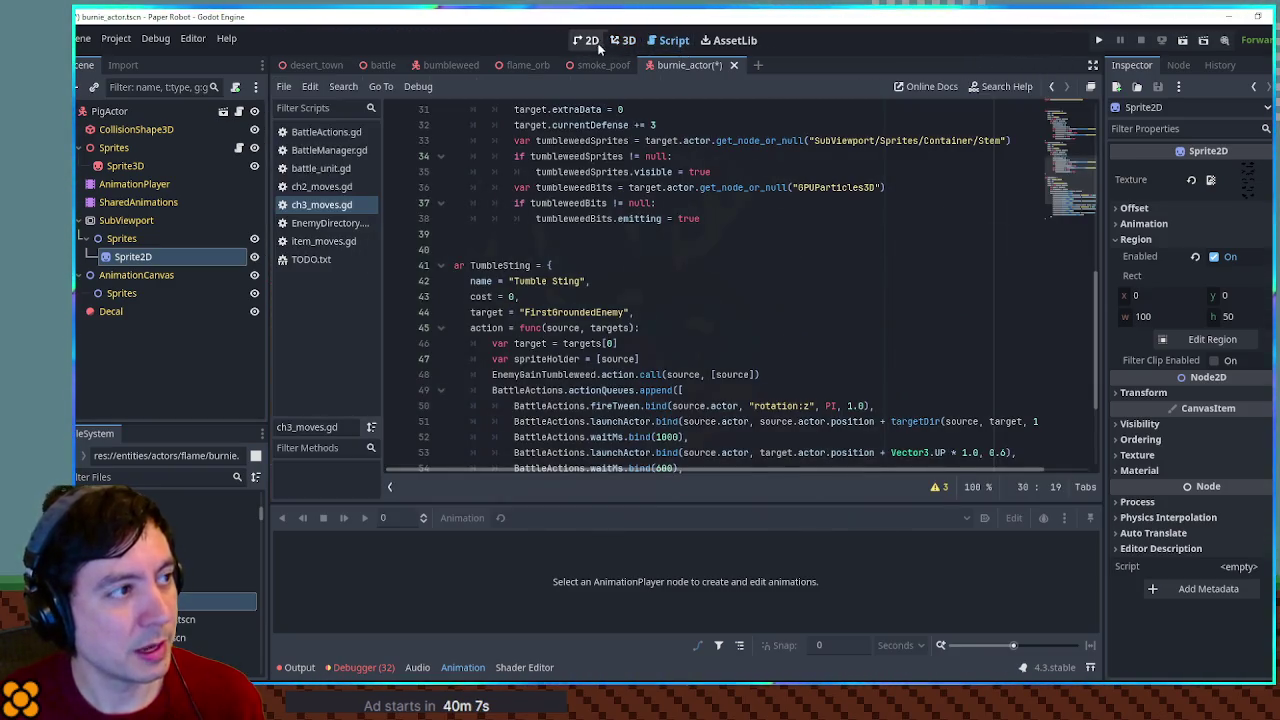
{"action": "left_click", "coordinate": [593, 44]}
{"action": "left_click", "coordinate": [624, 41]}
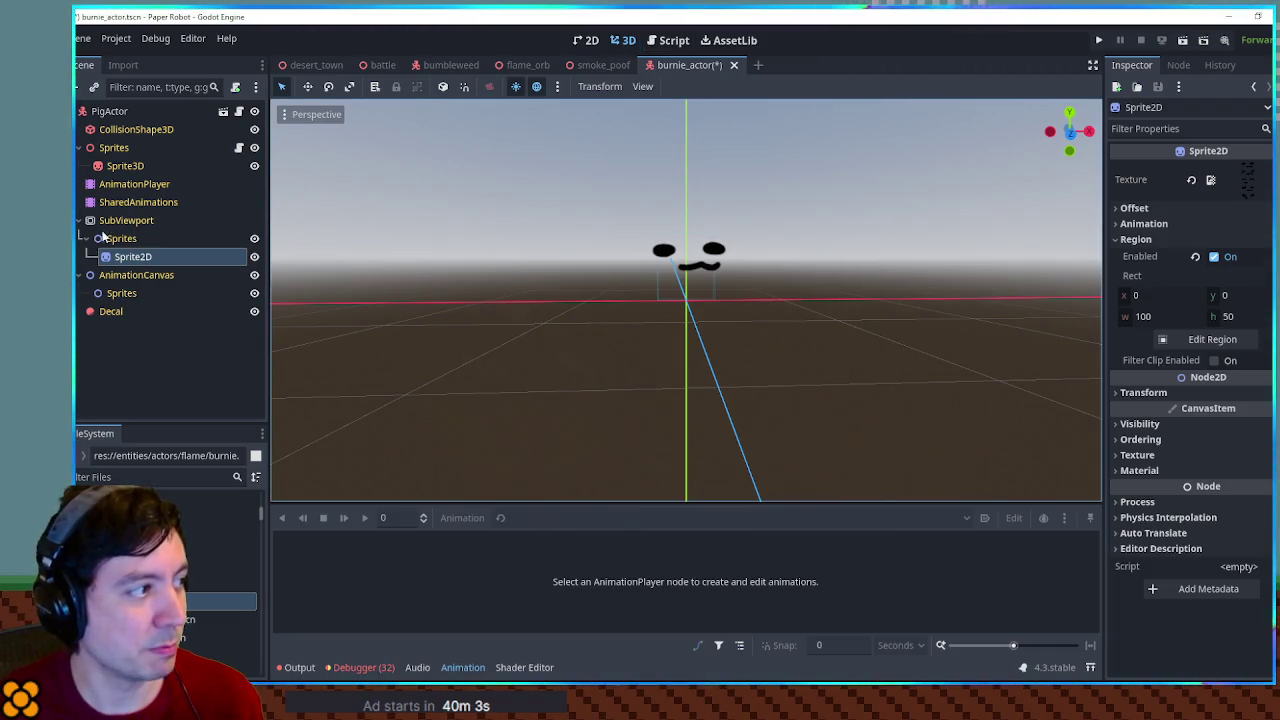
{"action": "left_click", "coordinate": [114, 148]}
{"action": "key", "text": "ctrl+v"}
{"action": "left_click_drag", "start_coordinate": [130, 184], "coordinate": [133, 161]}
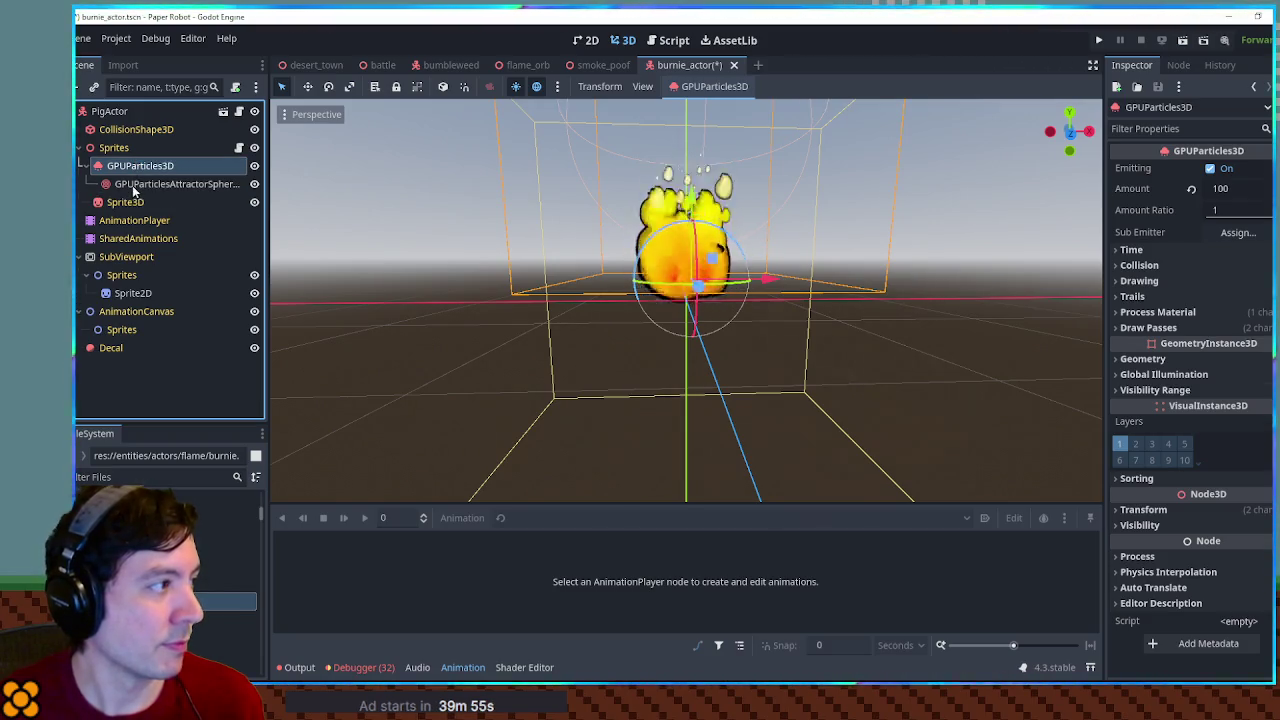
Set the Sprite3D's Sorting Offset to 1 and orbit to check the face over the flames
{"action": "left_click", "coordinate": [124, 202]}
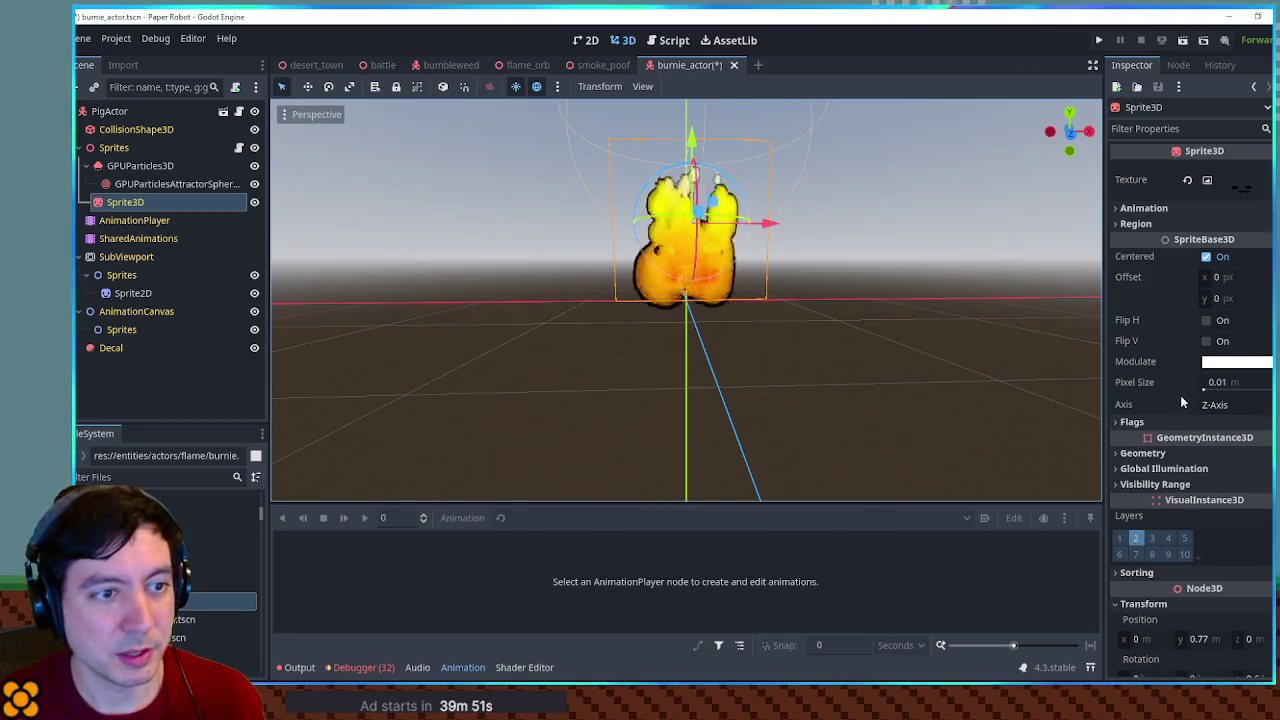
{"action": "scroll", "coordinate": [1182, 402], "scroll_direction": "down", "scroll_amount": 5}
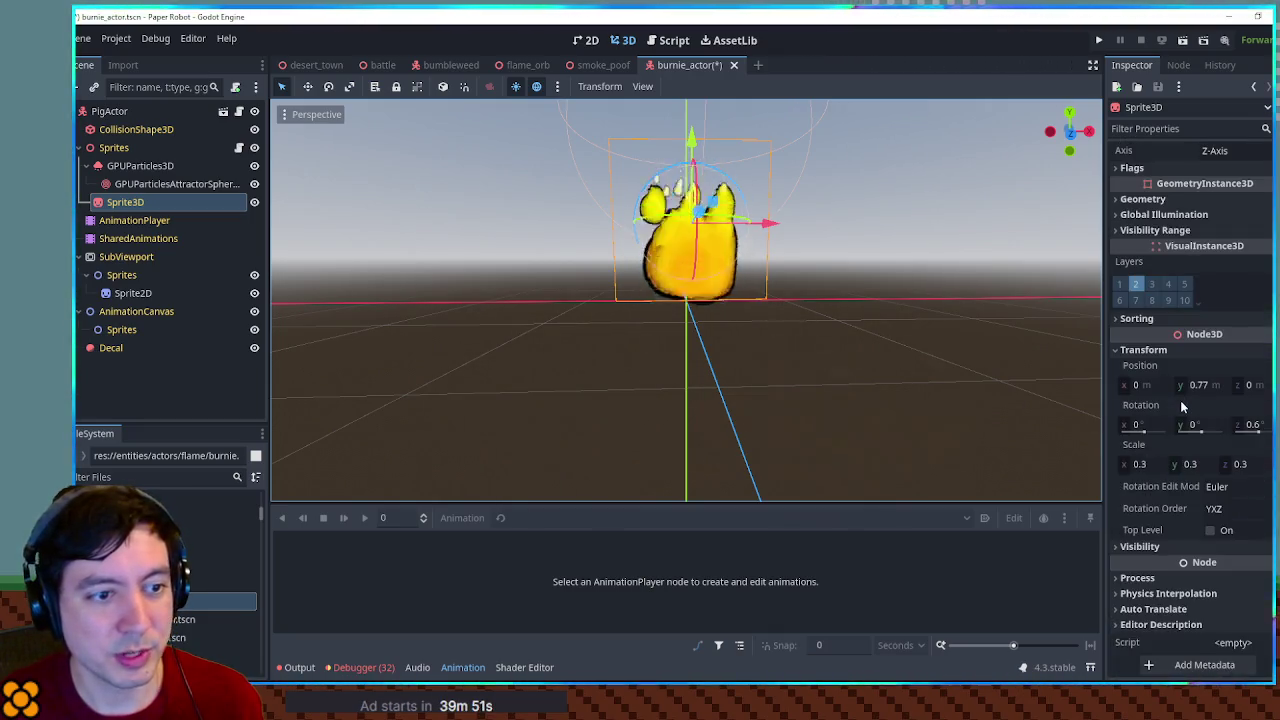
{"action": "left_click", "coordinate": [1167, 545]}
{"action": "left_click", "coordinate": [1140, 506]}
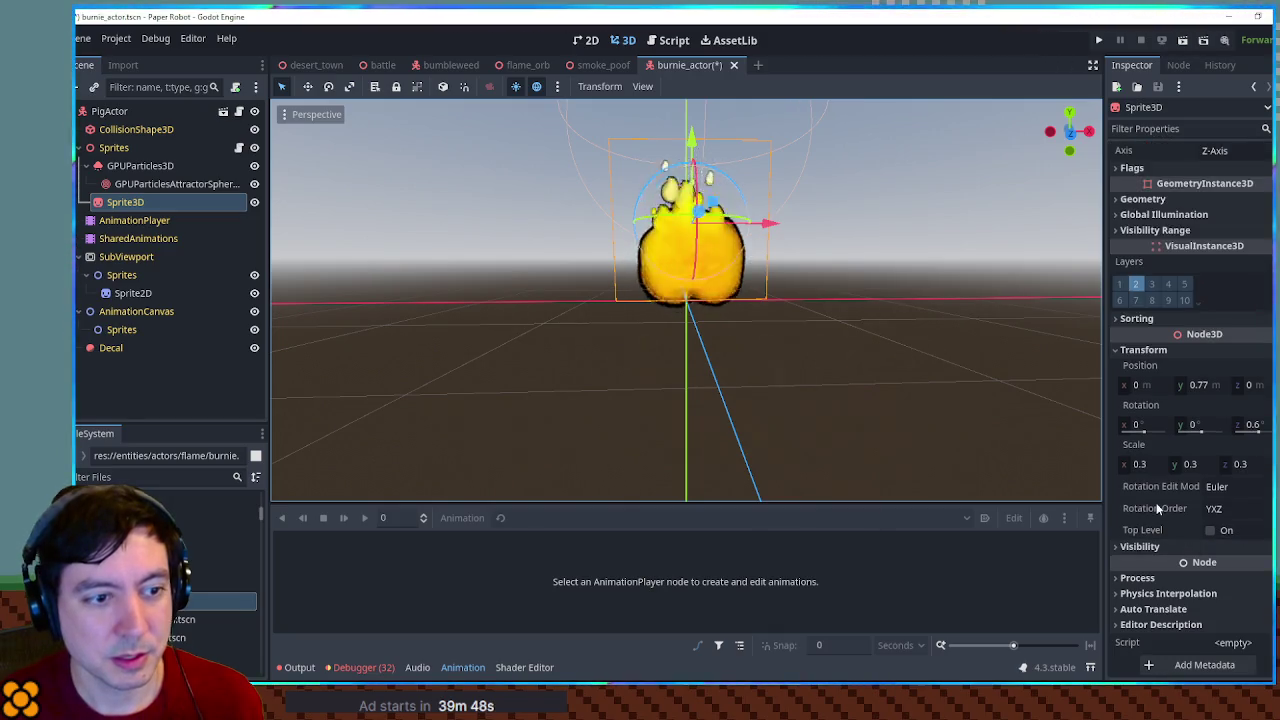
{"action": "left_click", "coordinate": [1143, 348]}
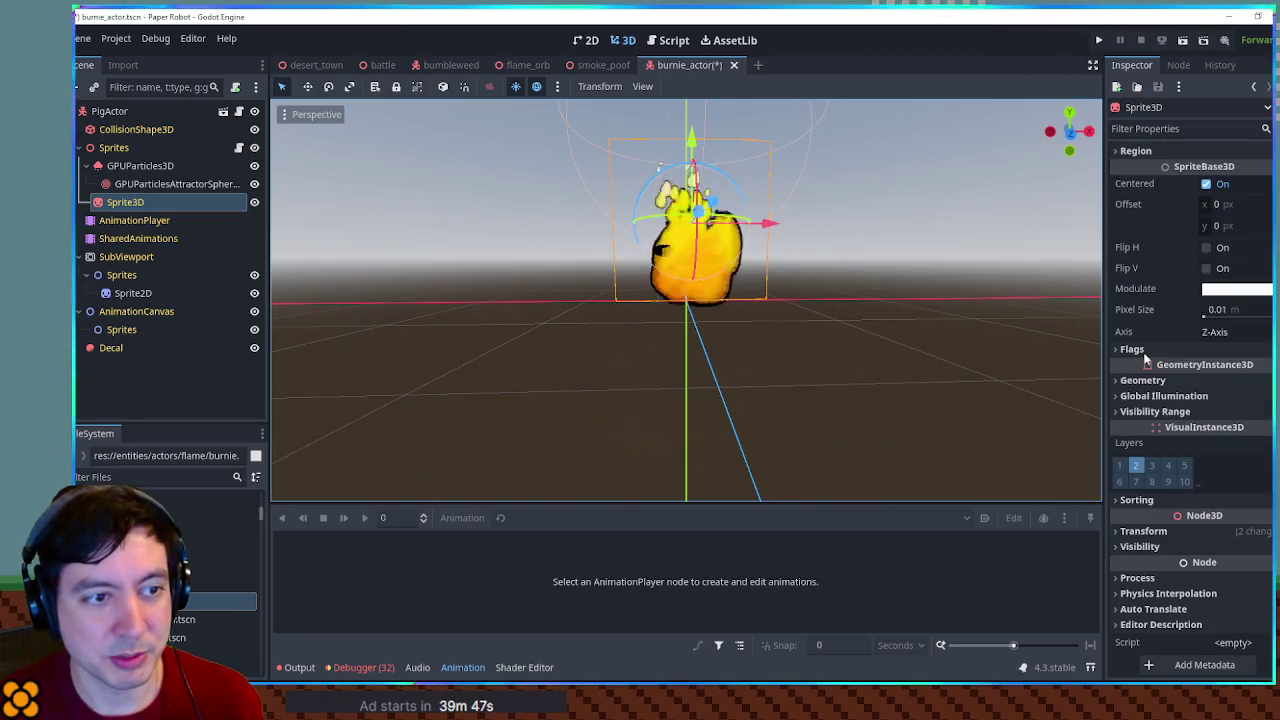
{"action": "left_click", "coordinate": [1168, 500]}
{"action": "left_click", "coordinate": [1232, 517]}
{"action": "type", "text": "1"}
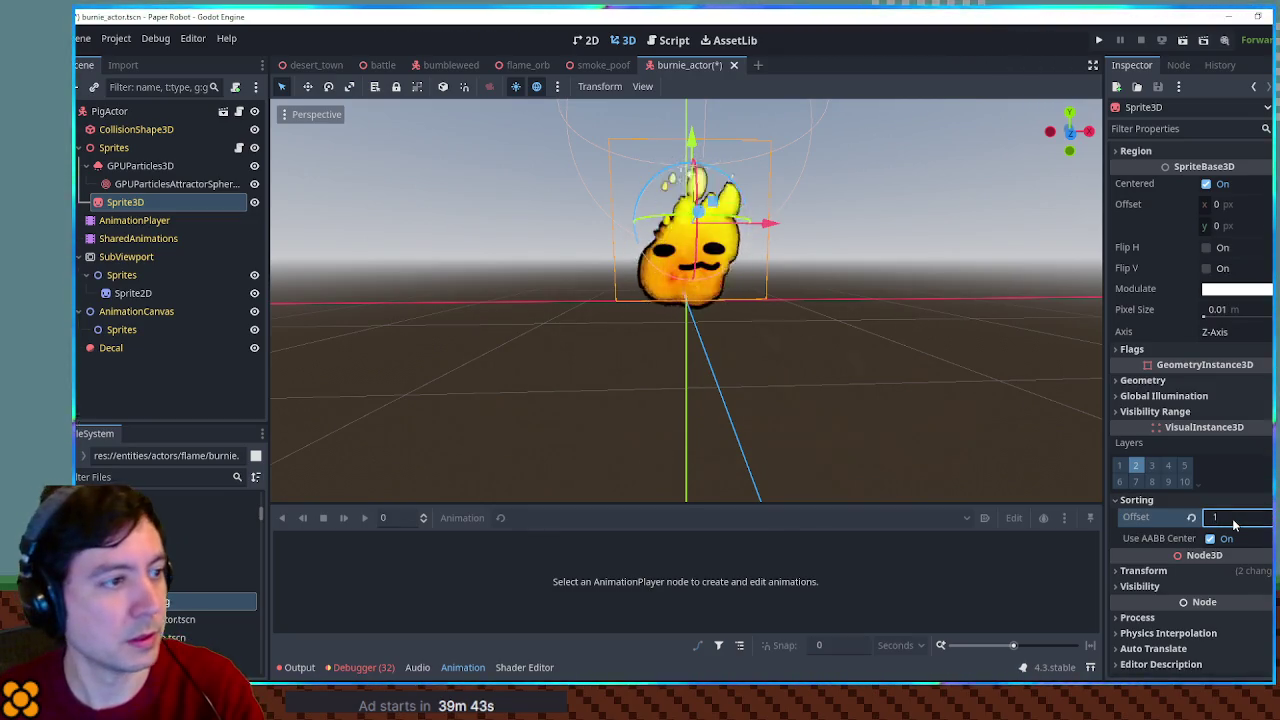
{"action": "mouse_move", "coordinate": [786, 283]}
{"action": "left_mouse_down"}
{"action": "mouse_move", "coordinate": [997, 314]}
{"action": "mouse_move", "coordinate": [443, 292]}
{"action": "mouse_move", "coordinate": [942, 292]}
{"action": "mouse_move", "coordinate": [801, 295]}
{"action": "left_mouse_up"}
{"action": "scroll", "coordinate": [815, 296], "scroll_direction": "up", "scroll_amount": 3}
{"action": "scroll", "coordinate": [821, 301], "scroll_direction": "down", "scroll_amount": 2}
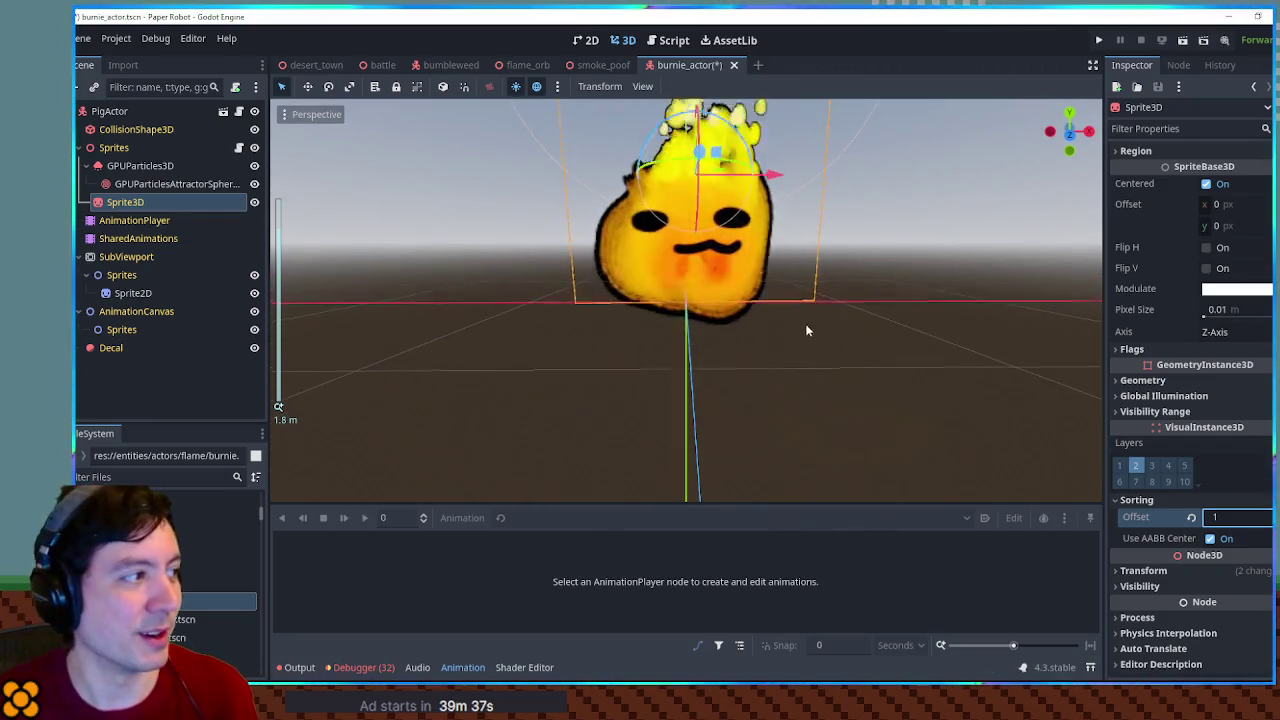
{"action": "scroll", "coordinate": [812, 340], "scroll_direction": "up", "scroll_amount": 2}
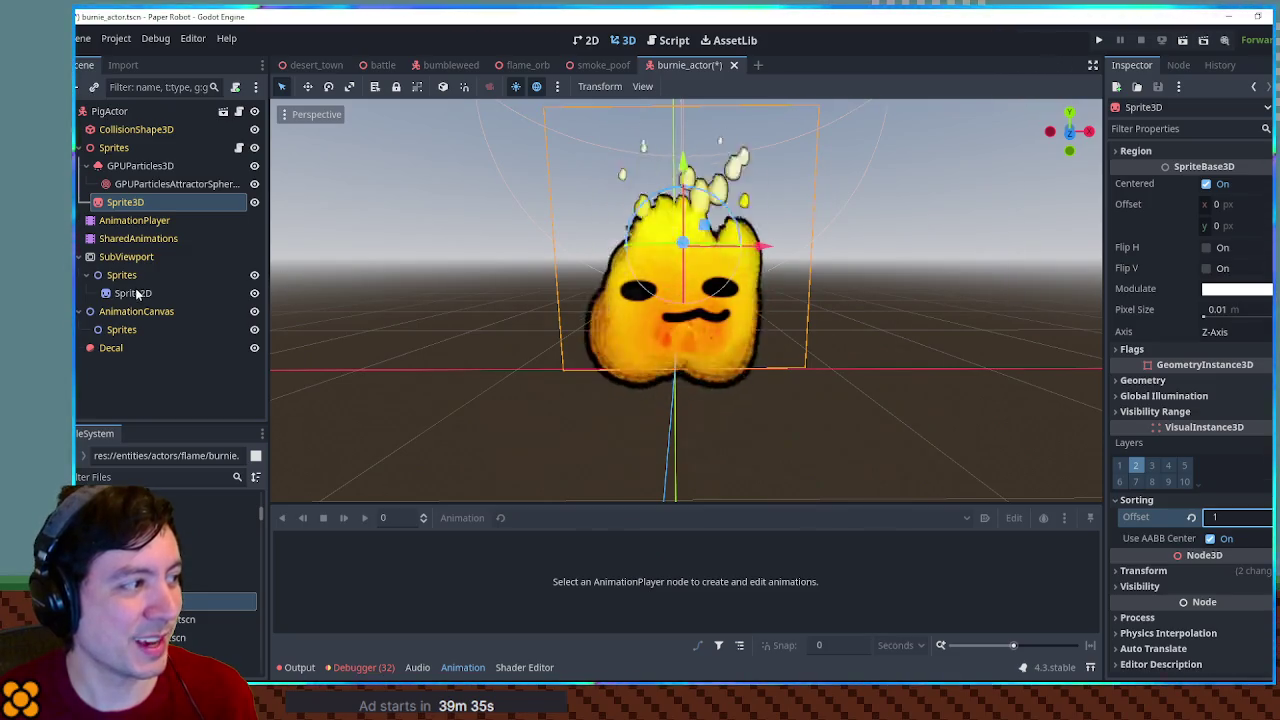
{"action": "left_click", "coordinate": [131, 293]}
{"action": "left_click", "coordinate": [623, 40]}
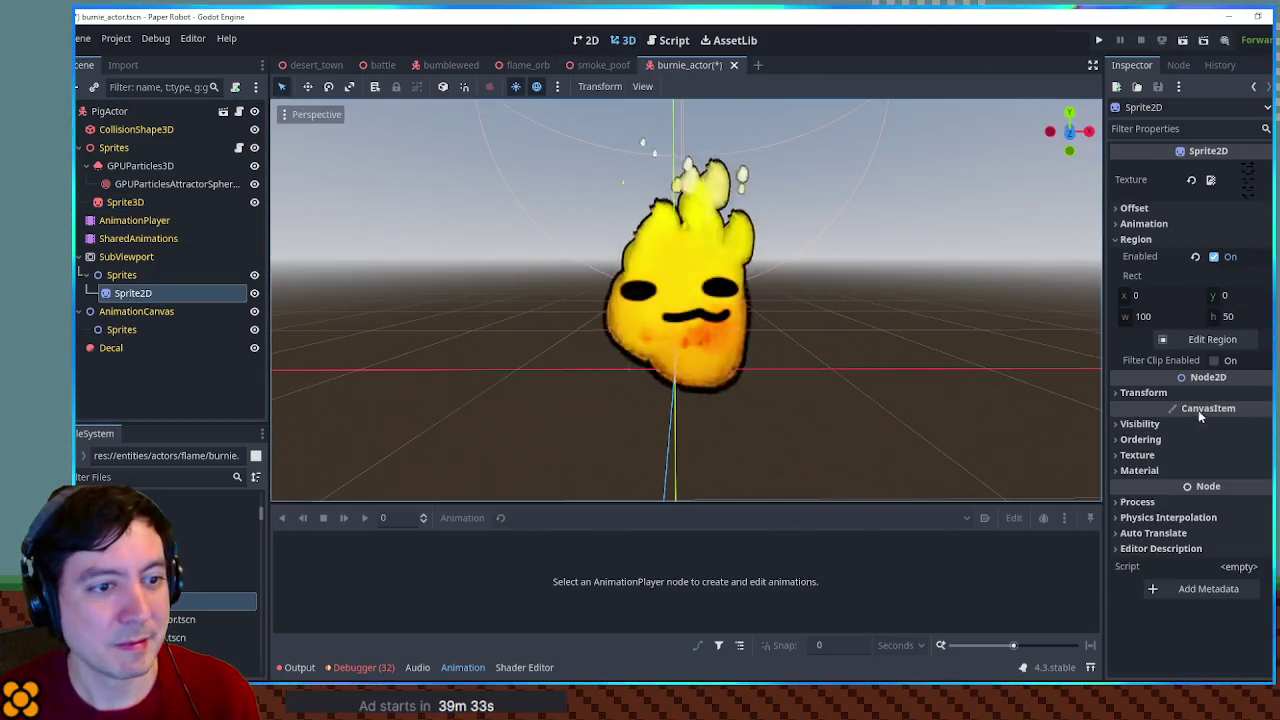
Set the face Sprite2D's Transform Scale to 0.74
{"action": "left_click", "coordinate": [1195, 393]}
{"action": "left_click_drag", "start_coordinate": [1208, 481], "coordinate": [1156, 481]}
{"action": "type", "text": "0.74"}
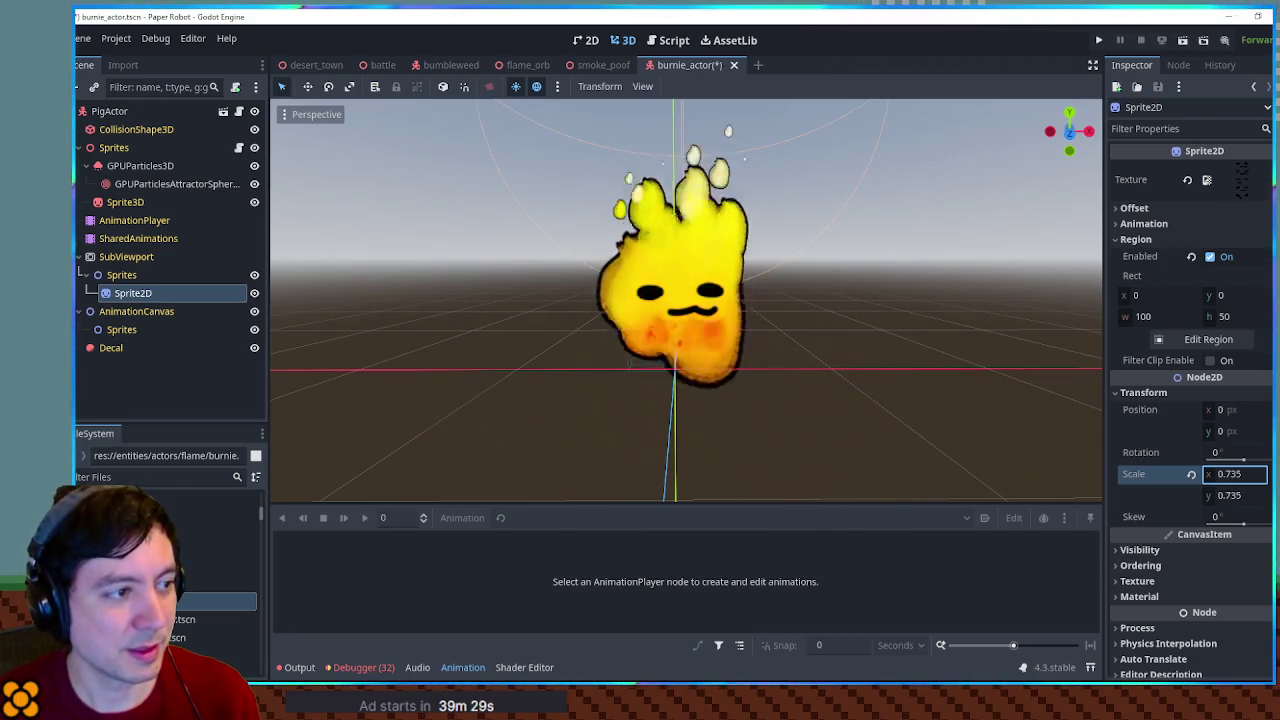
{"action": "key", "text": "Return"}
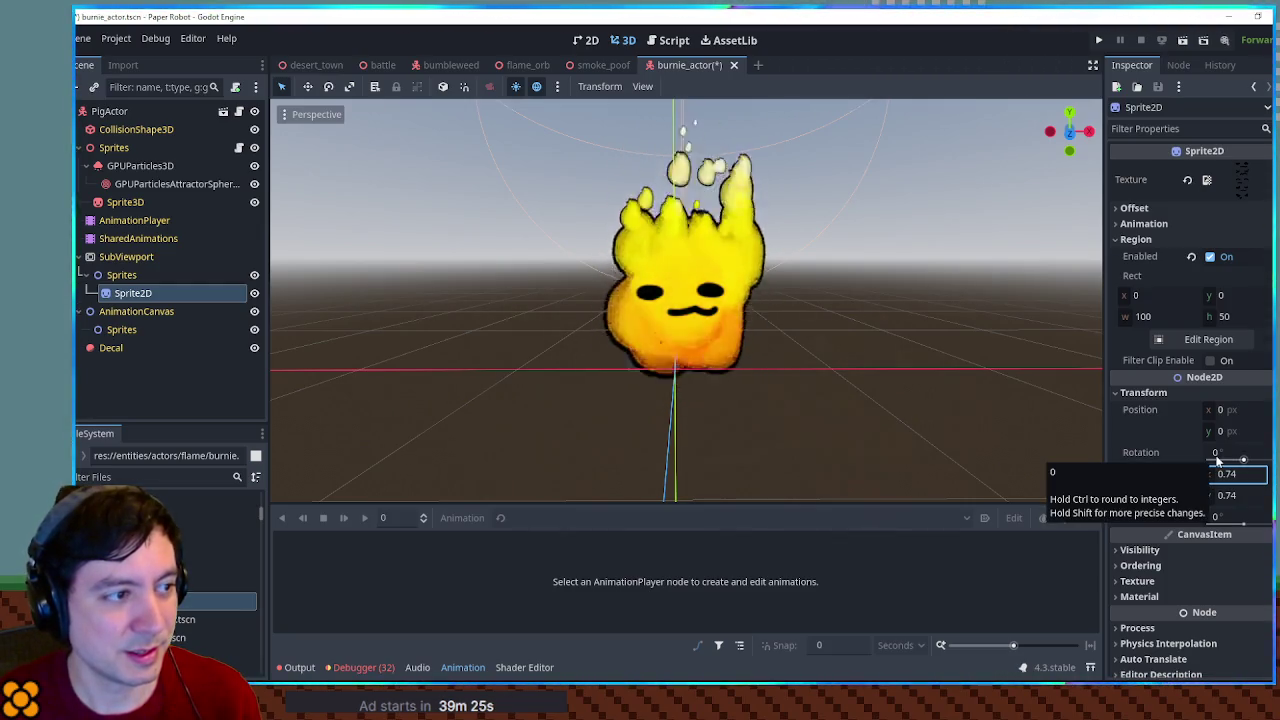
Save burnie_actor and raise the GPUParticles3D flame emitter slightly
{"action": "key", "text": "ctrl+s"}
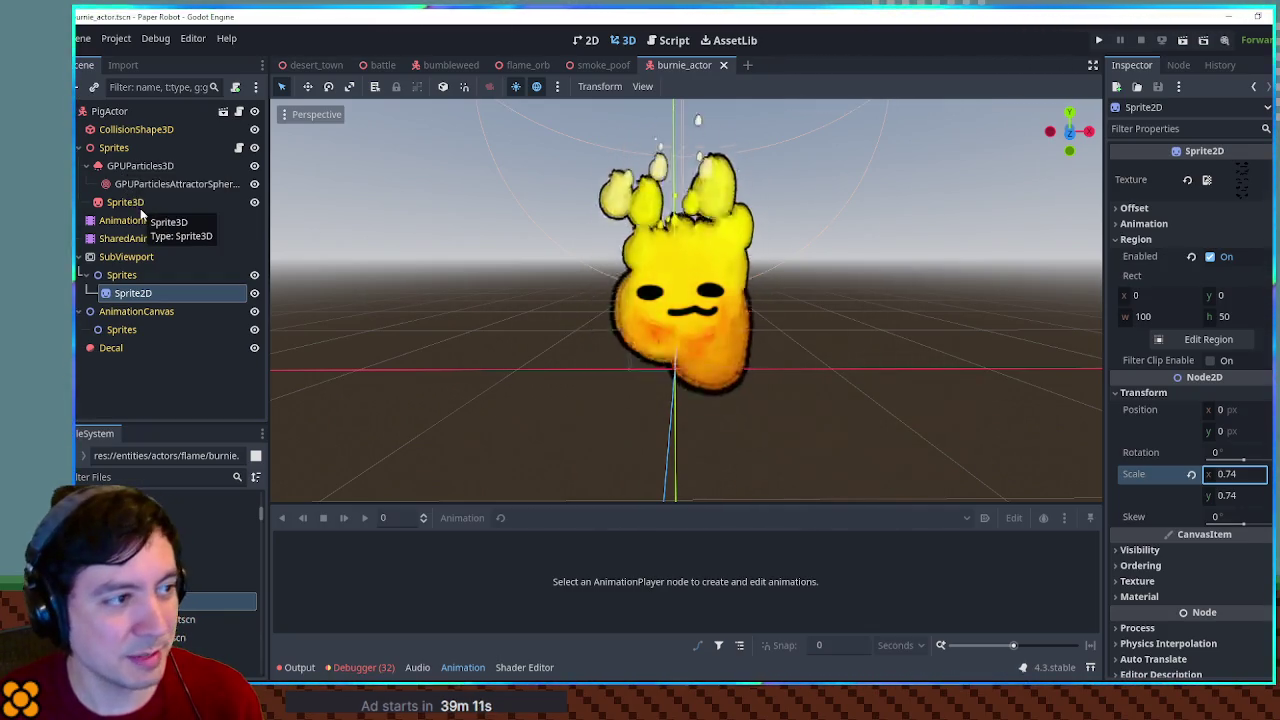
{"action": "left_click", "coordinate": [132, 168]}
{"action": "mouse_move", "coordinate": [685, 288]}
{"action": "left_mouse_down"}
{"action": "mouse_move", "coordinate": [716, 102]}
{"action": "mouse_move", "coordinate": [731, 232]}
{"action": "mouse_move", "coordinate": [745, 120]}
{"action": "mouse_move", "coordinate": [757, 290]}
{"action": "mouse_move", "coordinate": [787, 68]}
{"action": "mouse_move", "coordinate": [811, 340]}
{"action": "left_mouse_up"}
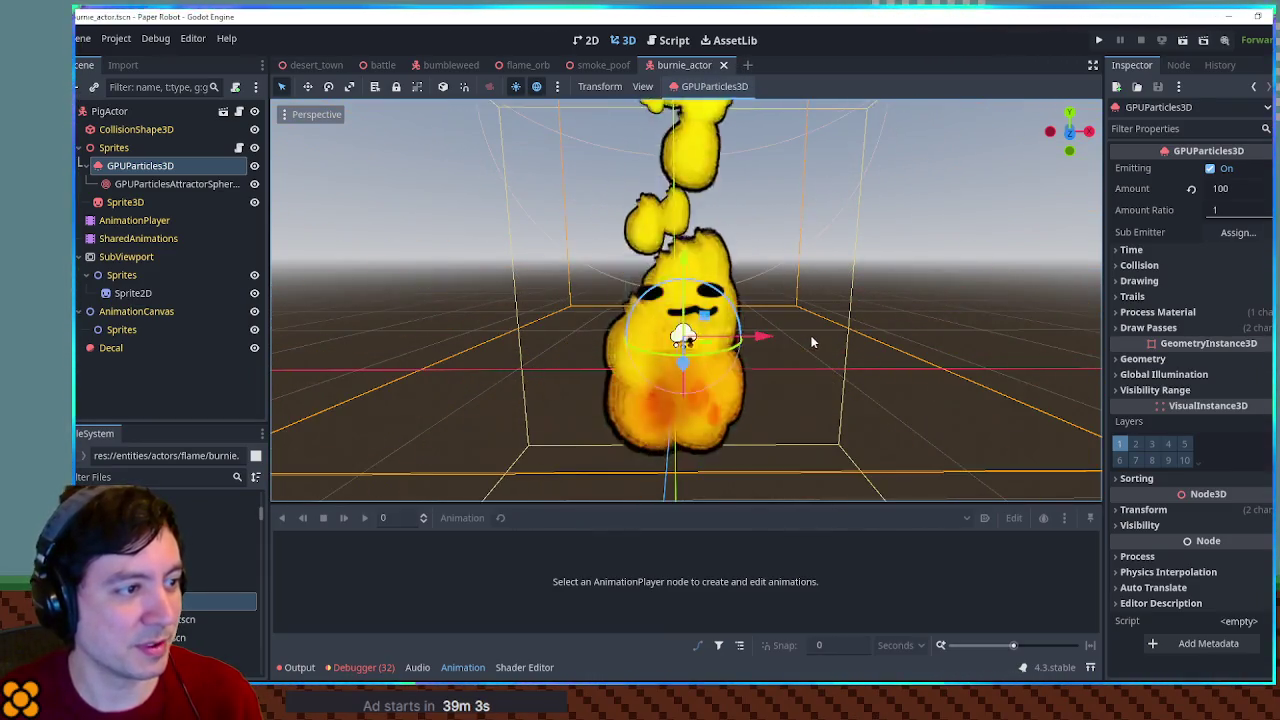
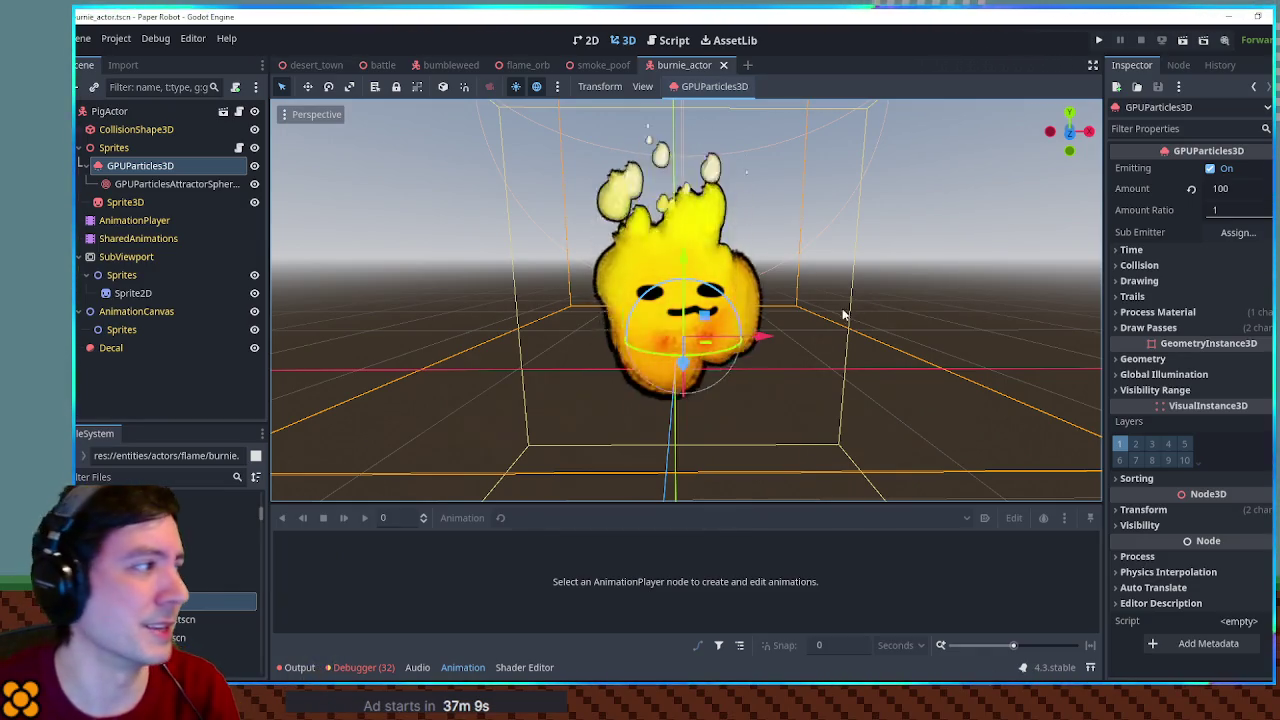
Select the AnimationPlayer and review the actor's existing animations
{"action": "left_click", "coordinate": [124, 220]}
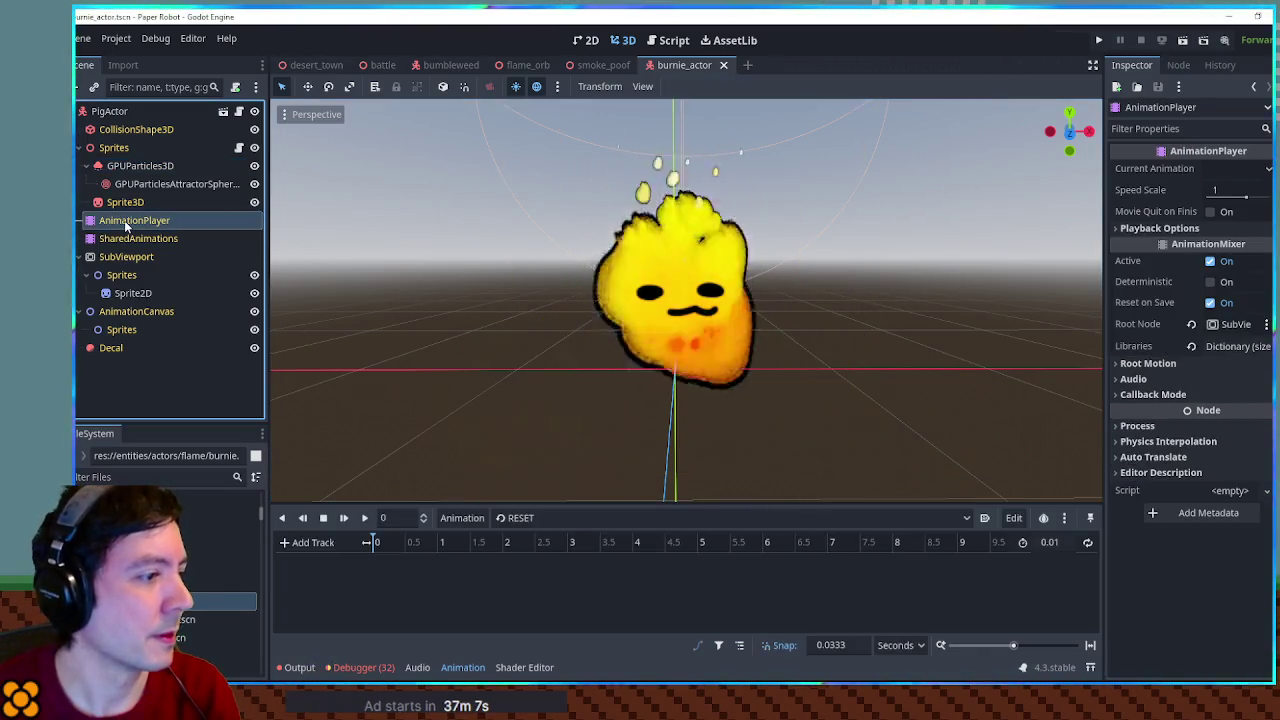
{"action": "left_click", "coordinate": [556, 520]}
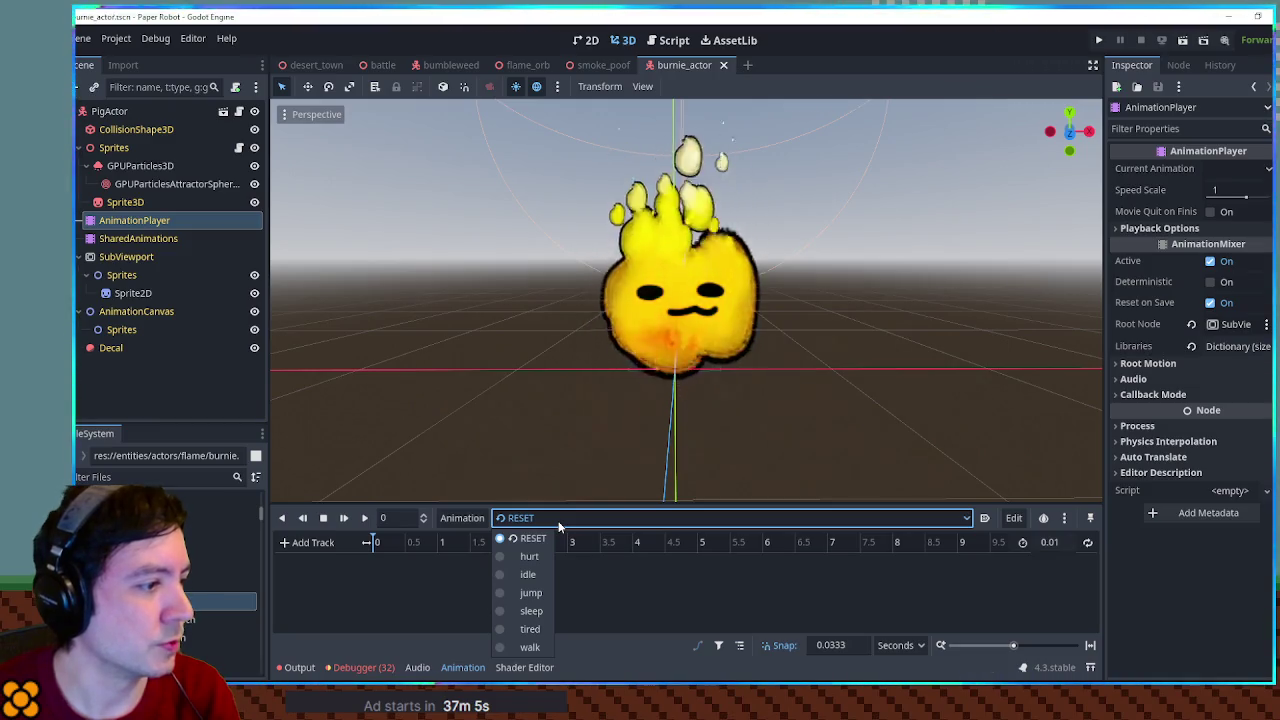
{"action": "key", "text": "Escape"}
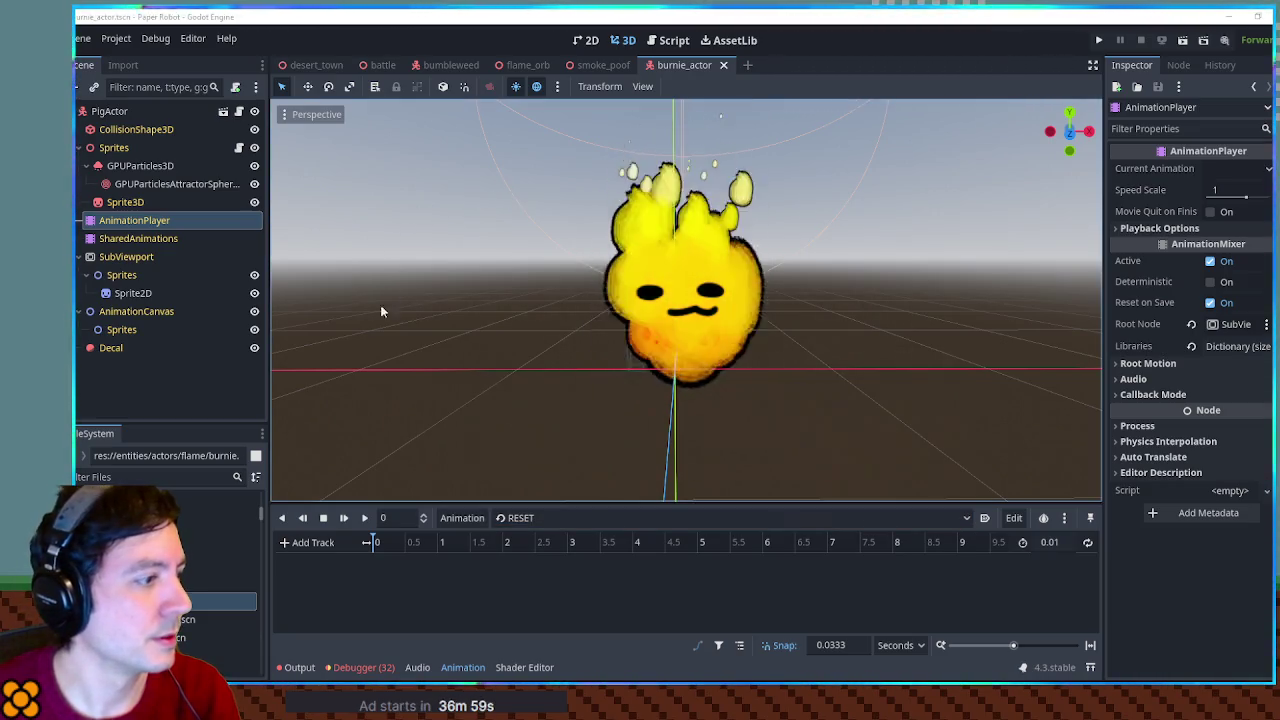
Make the [Global] animation library unique and save the burnie actor scene
{"action": "left_click", "coordinate": [455, 530]}
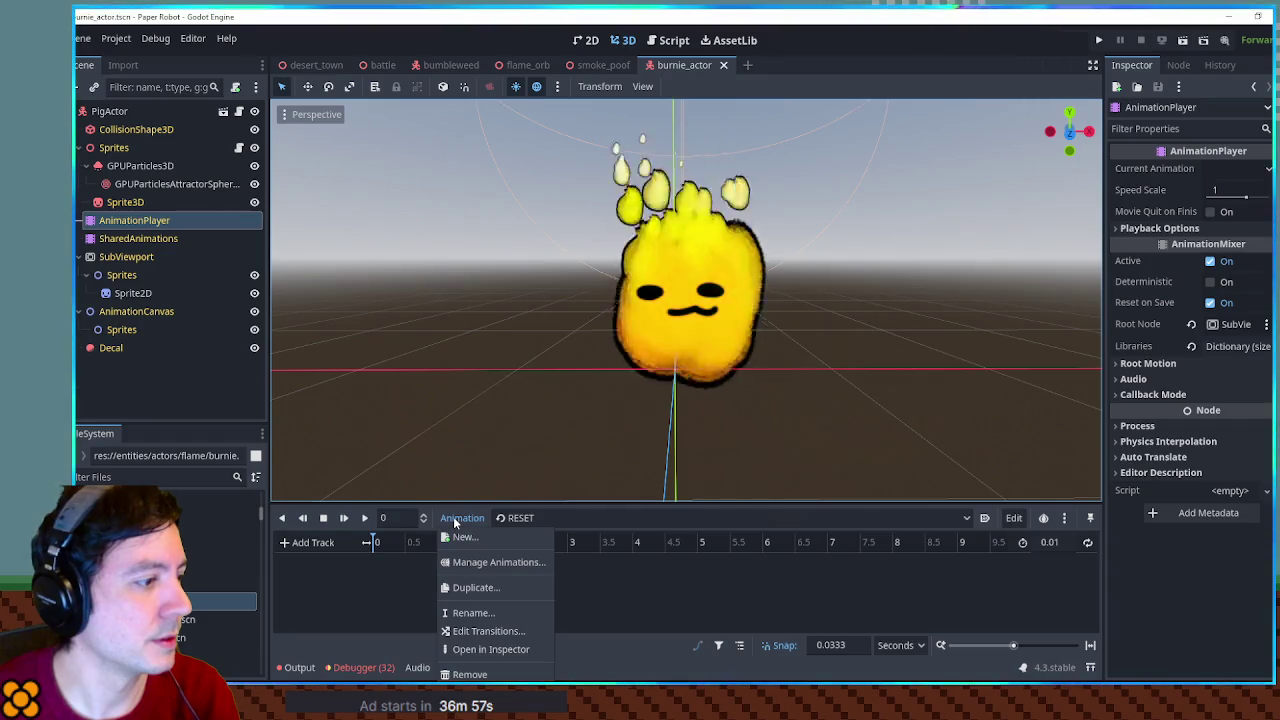
{"action": "left_click", "coordinate": [477, 566]}
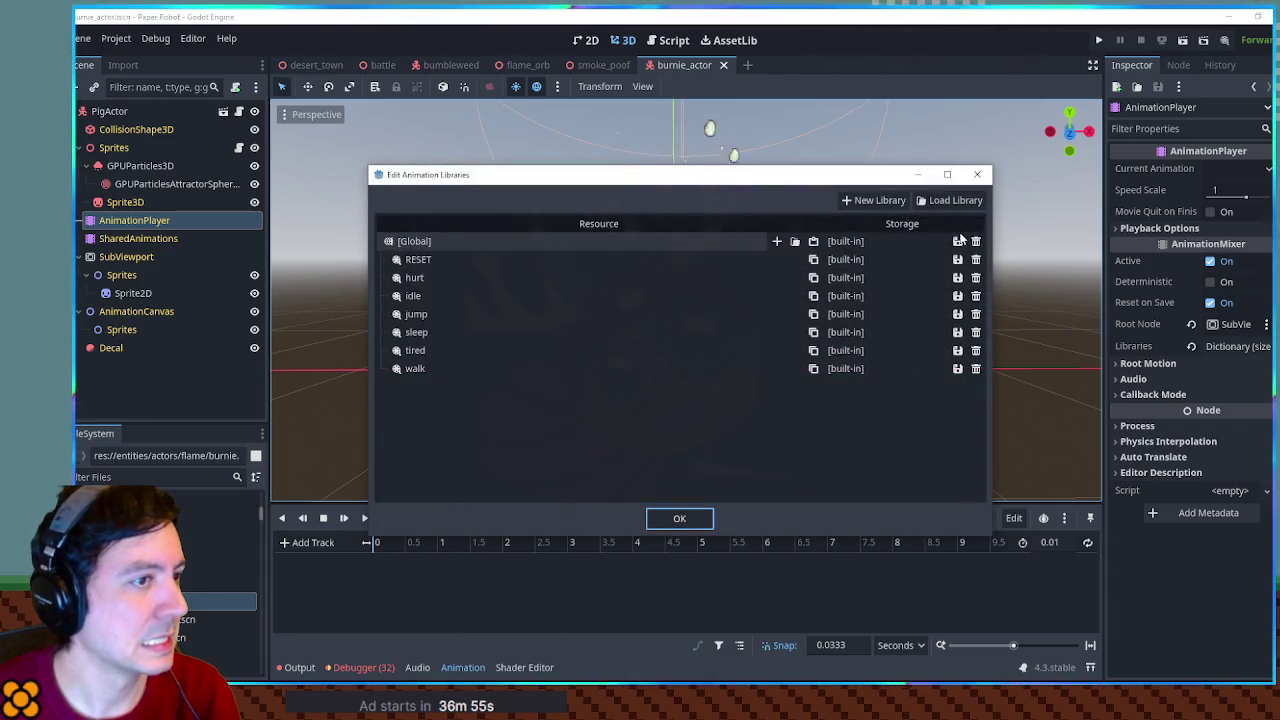
{"action": "left_click", "coordinate": [957, 241]}
{"action": "left_click", "coordinate": [965, 323]}
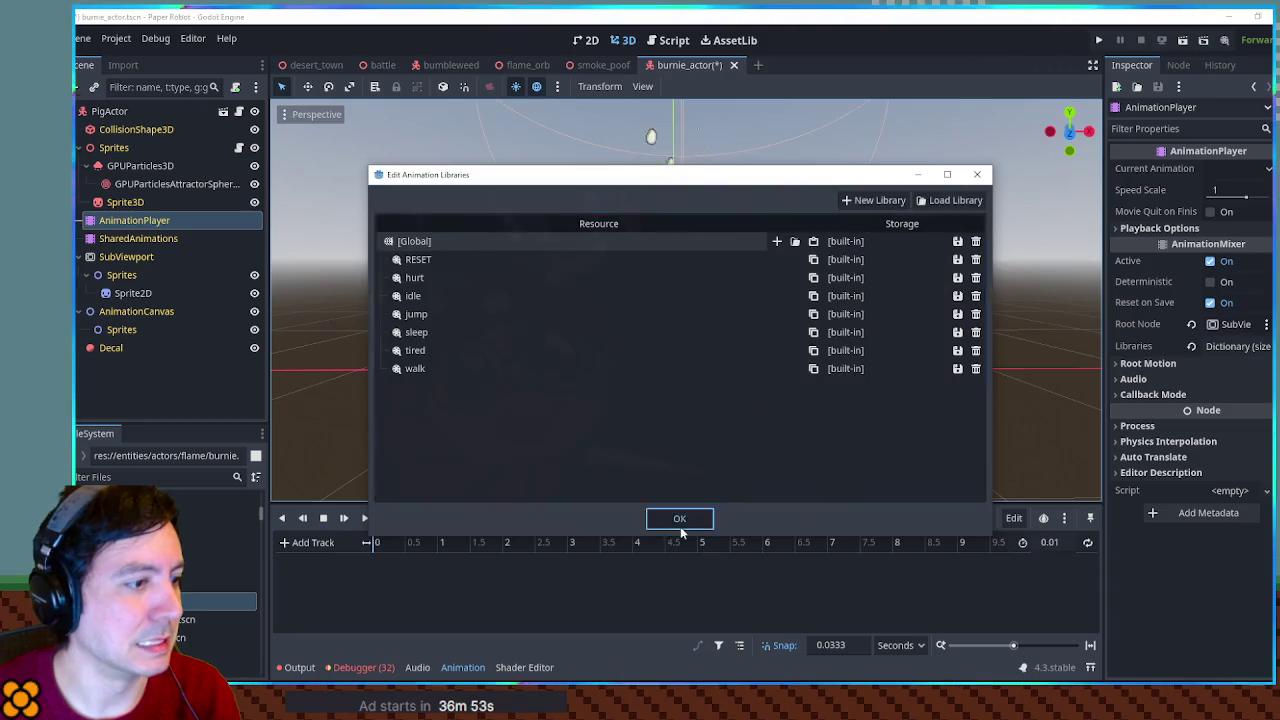
{"action": "left_click", "coordinate": [679, 518]}
{"action": "left_click", "coordinate": [557, 346]}
{"action": "key", "text": "ctrl+s"}
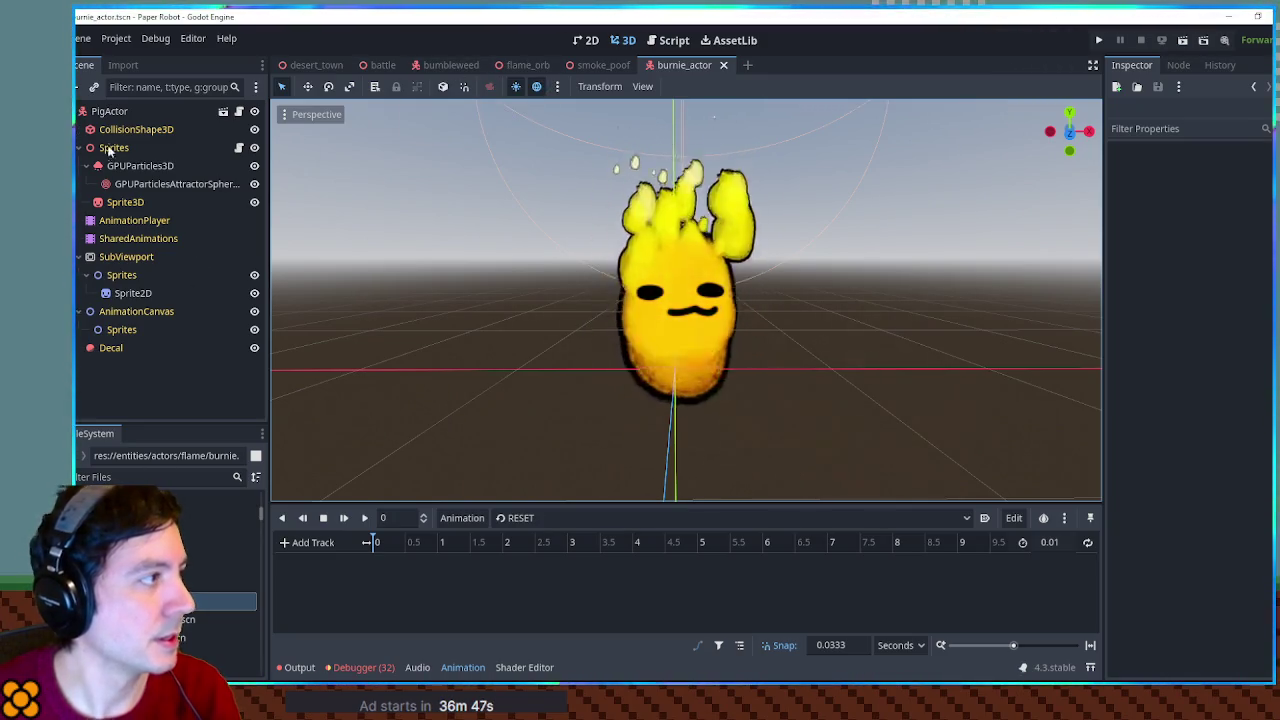
Rename the root node to BurnieActor and save the scene
{"action": "double_click", "coordinate": [107, 111]}
{"action": "type", "text": "BurnieActor"}
{"action": "key", "text": "Return"}
{"action": "key", "text": "ctrl+s"}
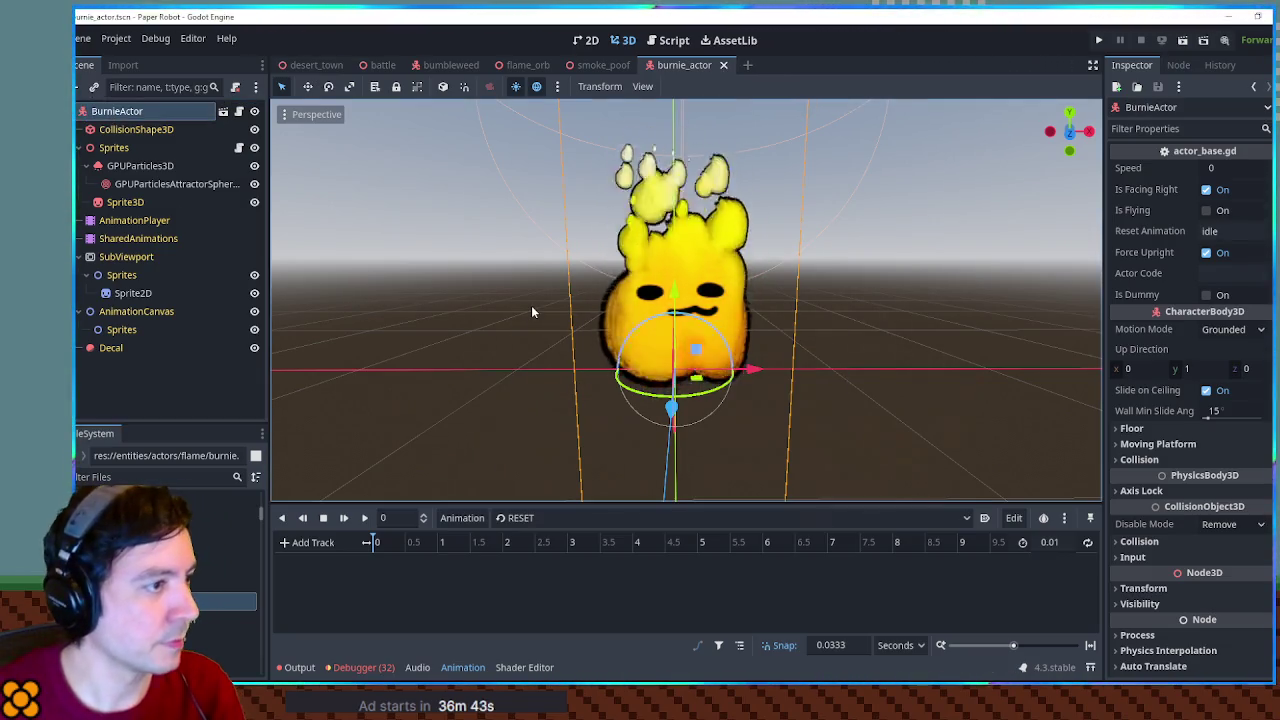
Open the pig_actor.tscn scene from the FileSystem dock
{"action": "left_click", "coordinate": [531, 305]}
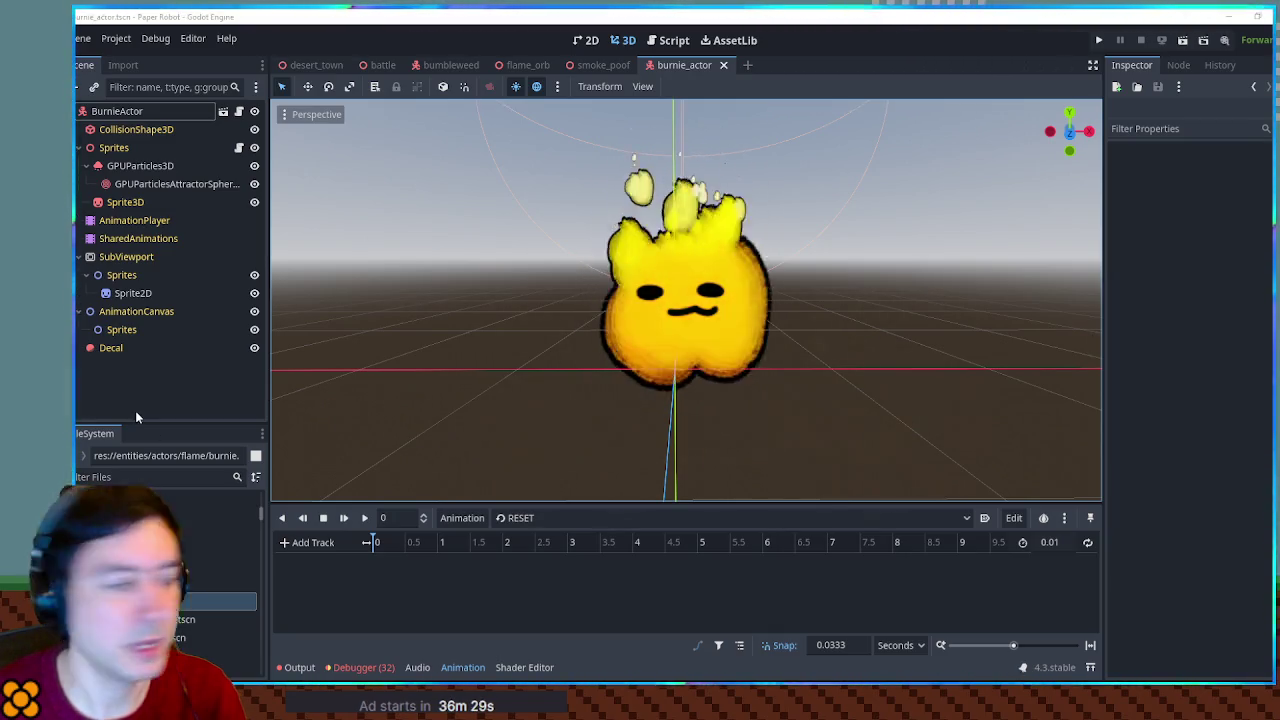
{"action": "left_click", "coordinate": [230, 514]}
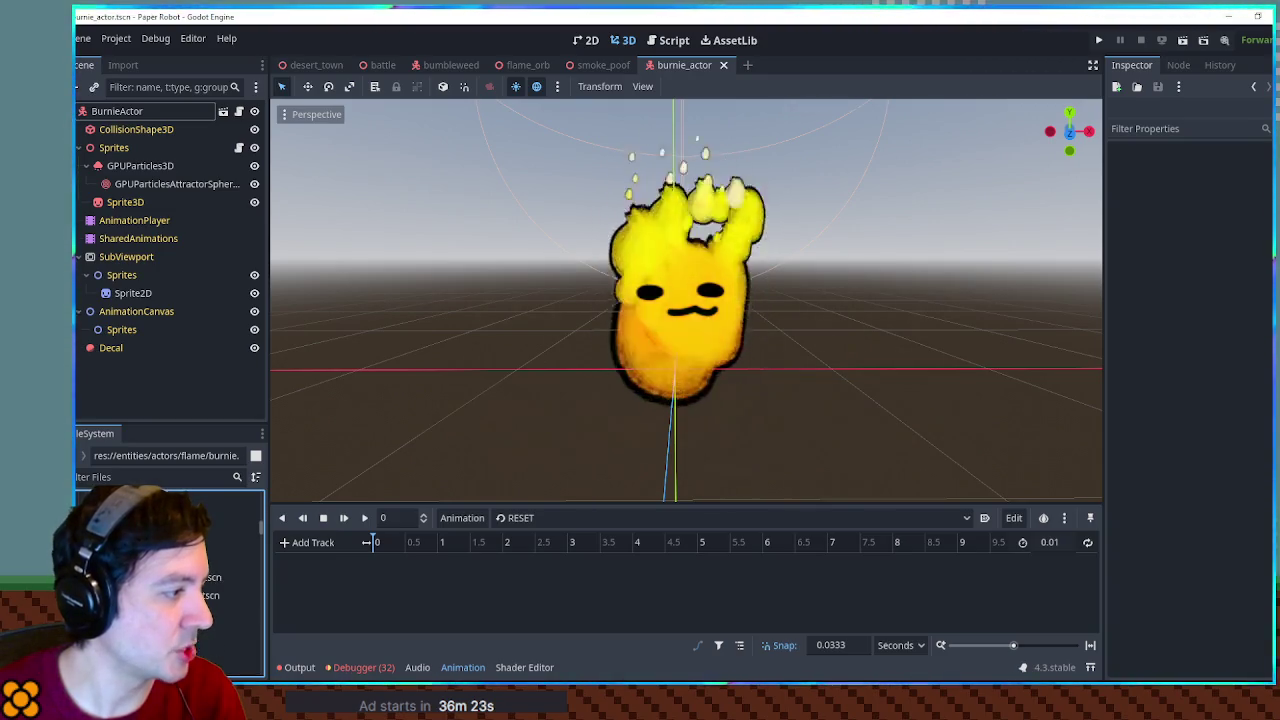
{"action": "double_click", "coordinate": [220, 650]}
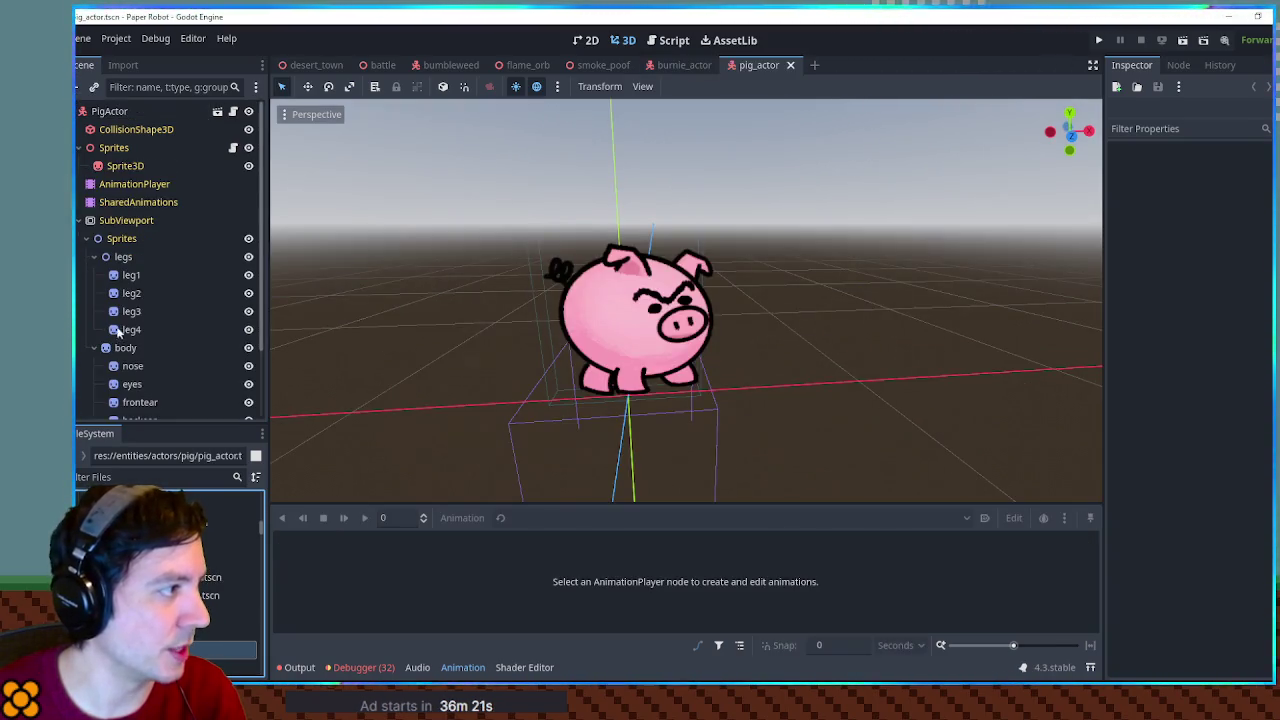
Look through the pig's animation list, then close the pig_actor scene
{"action": "left_click", "coordinate": [134, 184]}
{"action": "left_click", "coordinate": [548, 517]}
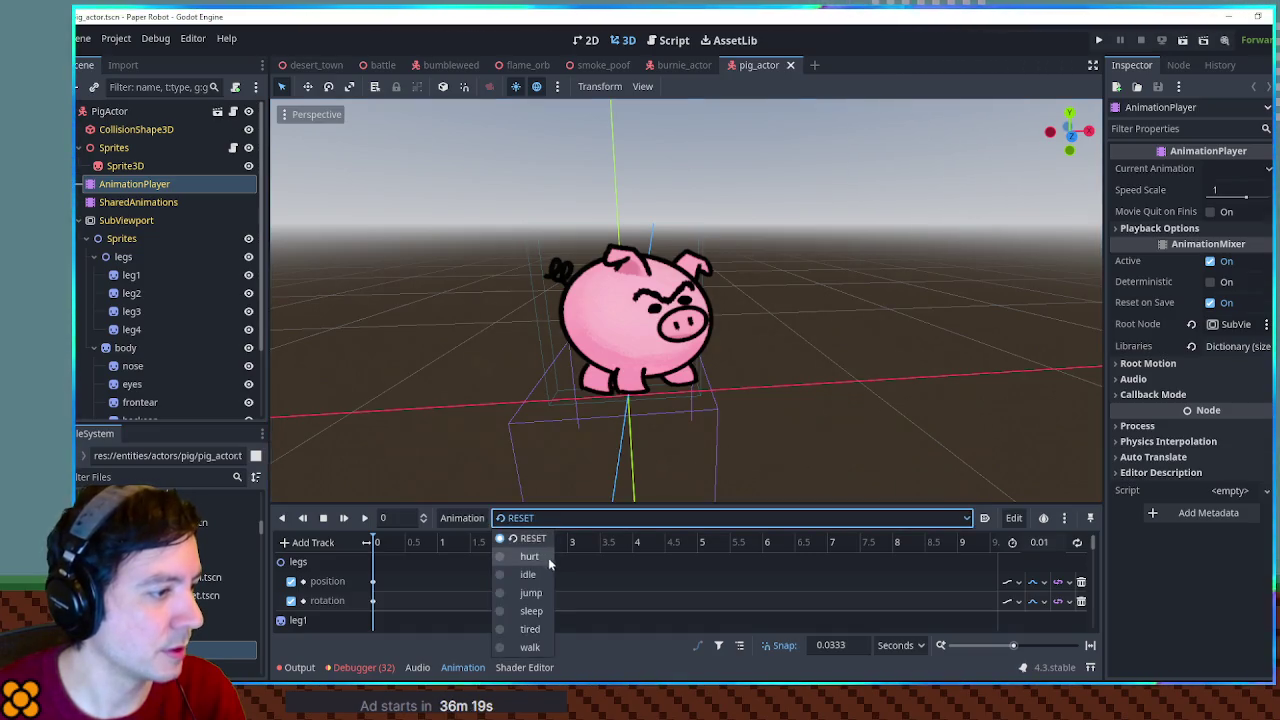
{"action": "left_click", "coordinate": [542, 557]}
{"action": "left_click", "coordinate": [525, 517]}
{"action": "left_click", "coordinate": [520, 580]}
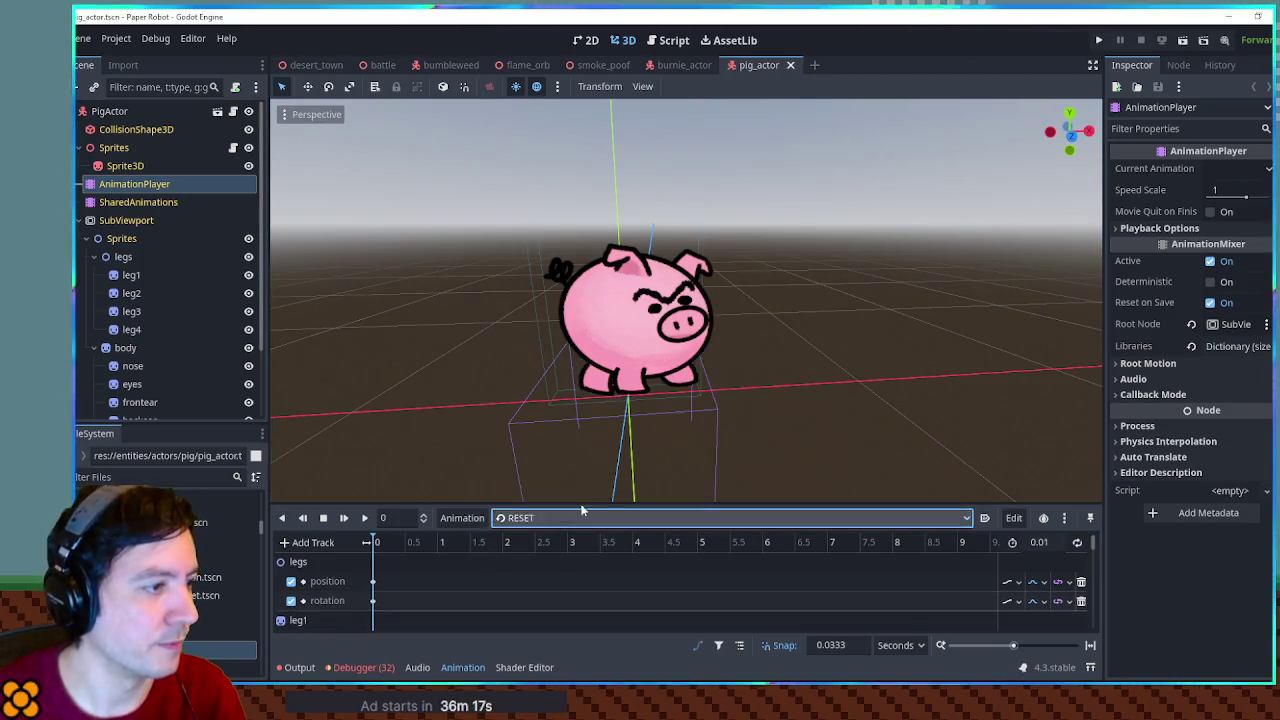
{"action": "left_click", "coordinate": [790, 65]}
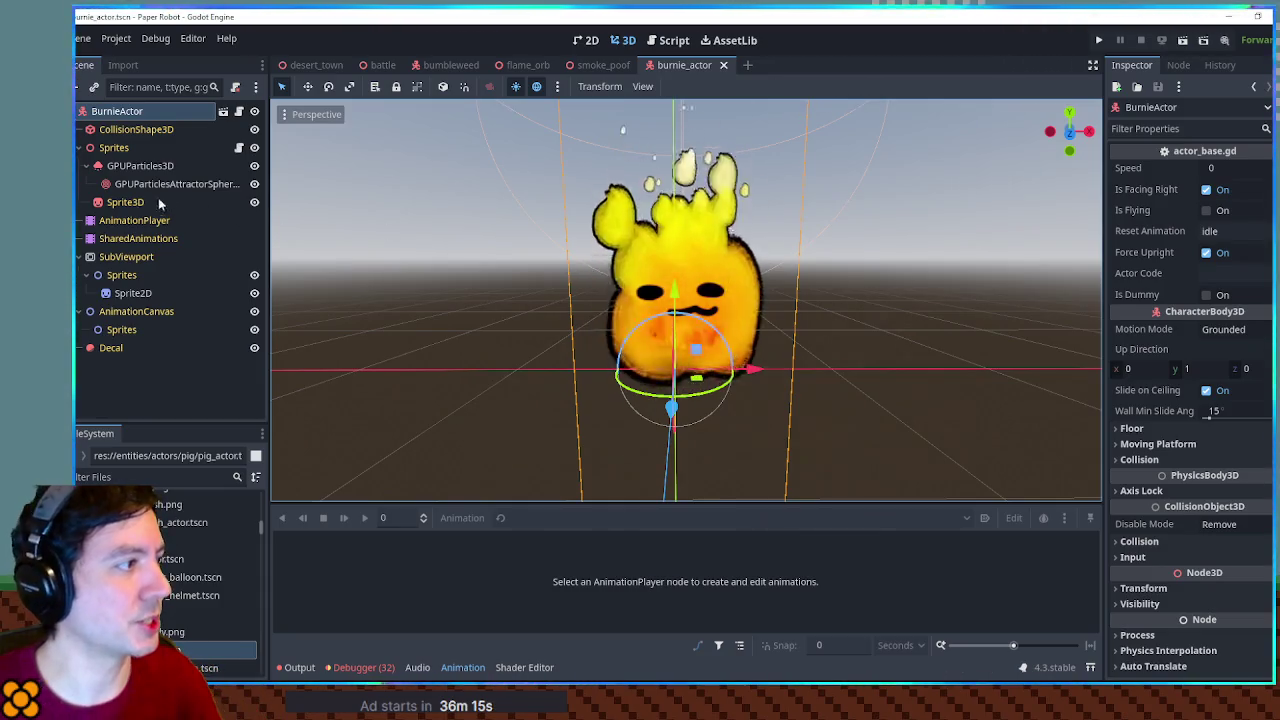
Delete the hurt and other unneeded animations from BurnieActor's library in Manage Animations
{"action": "left_click", "coordinate": [140, 220]}
{"action": "left_click", "coordinate": [462, 517]}
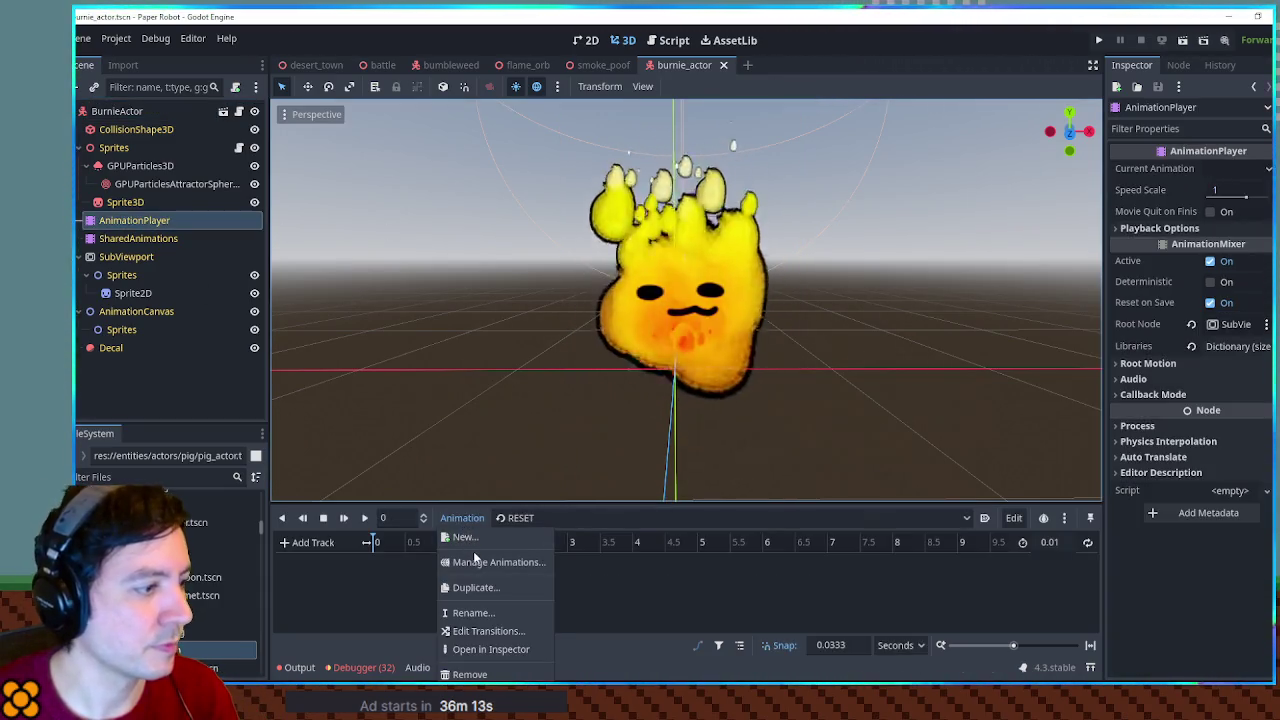
{"action": "left_click", "coordinate": [473, 551]}
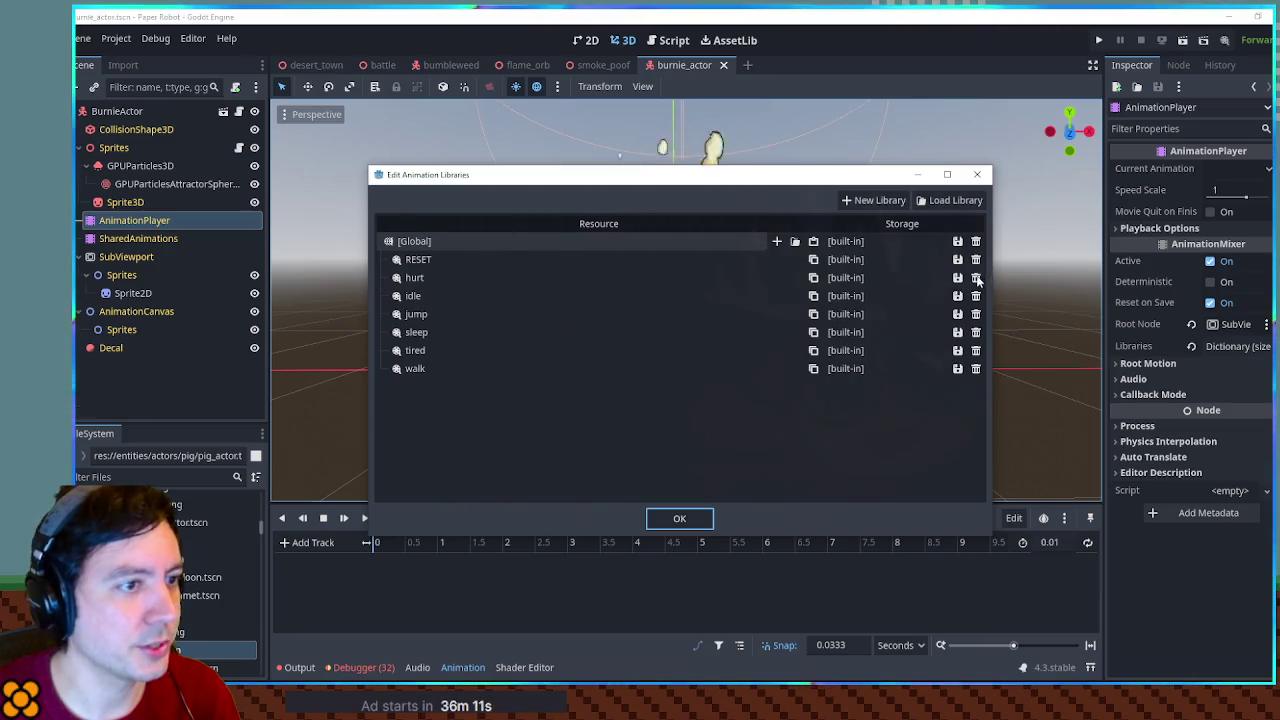
{"action": "left_click", "coordinate": [977, 281]}
{"action": "left_click", "coordinate": [976, 259]}
{"action": "left_click", "coordinate": [976, 259]}
{"action": "left_click", "coordinate": [976, 259]}
{"action": "left_click", "coordinate": [976, 259]}
{"action": "left_click", "coordinate": [976, 259]}
{"action": "left_click", "coordinate": [679, 518]}
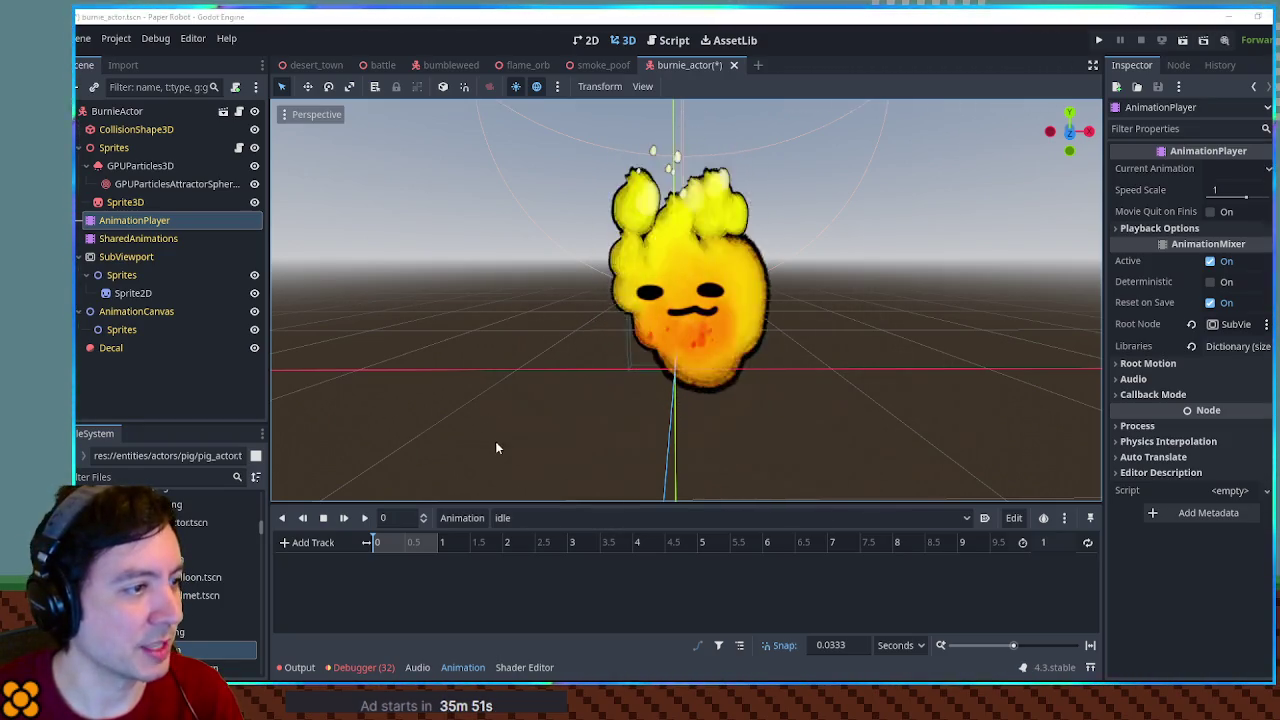
{"action": "left_click", "coordinate": [894, 399]}
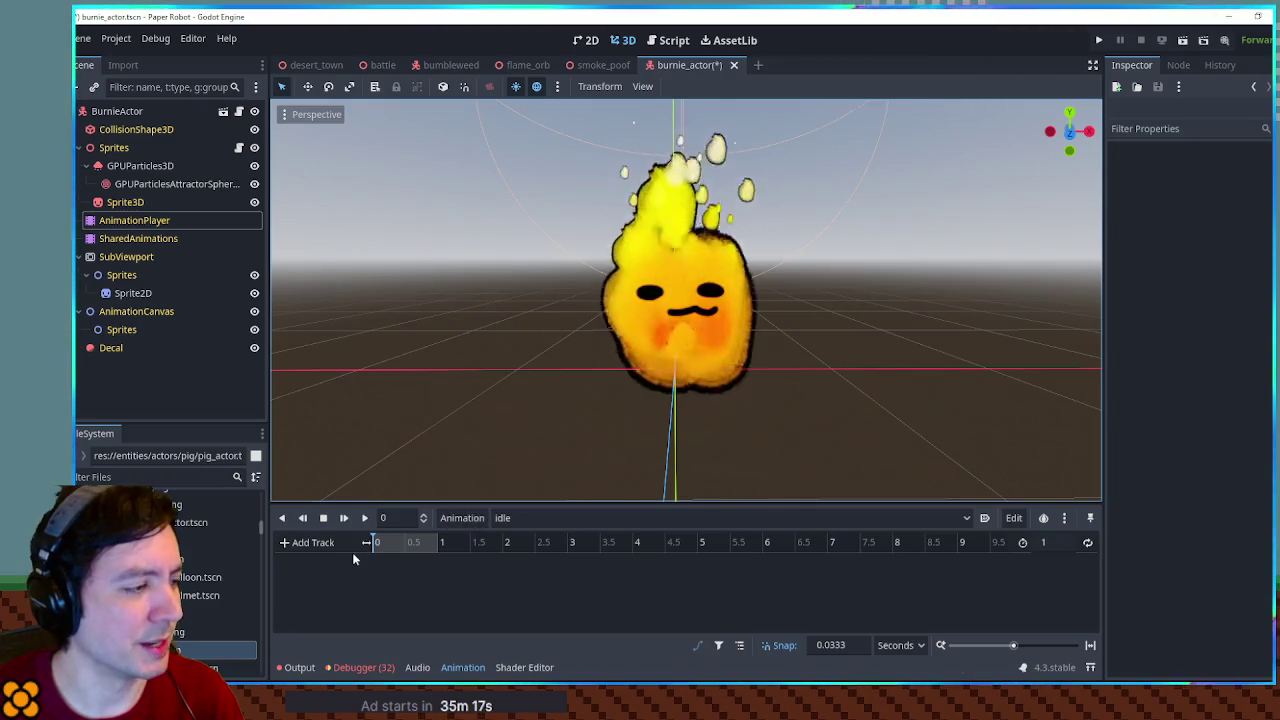
Set the idle animation length to 2 seconds and key Sprite2D's position at 0
{"action": "left_click", "coordinate": [1051, 541]}
{"action": "type", "text": "2"}
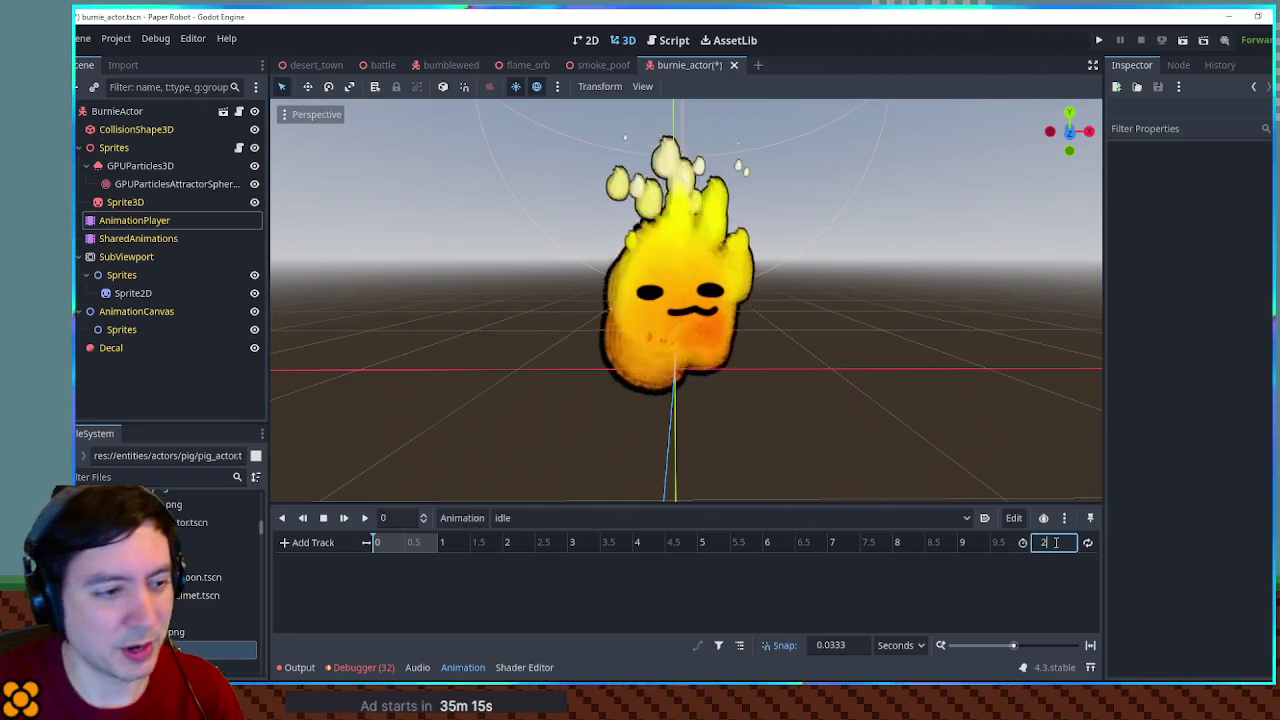
{"action": "left_click", "coordinate": [330, 542]}
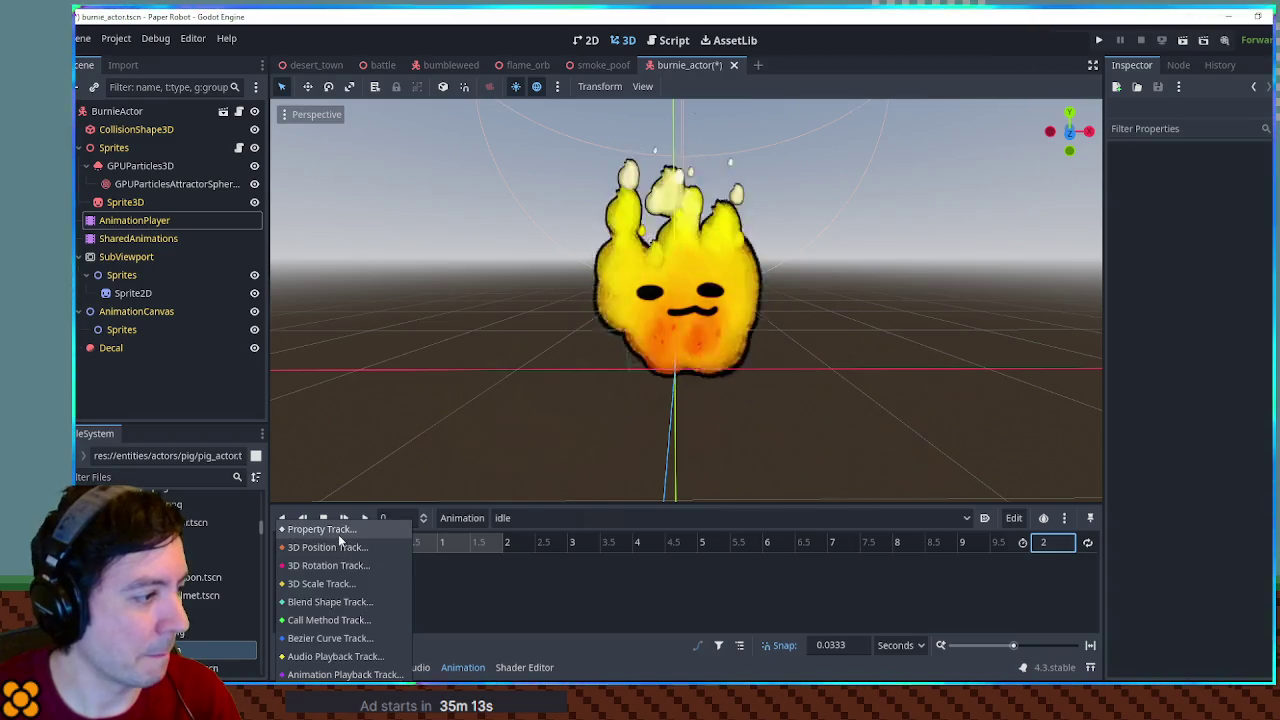
{"action": "left_click", "coordinate": [160, 284]}
{"action": "left_click", "coordinate": [140, 293]}
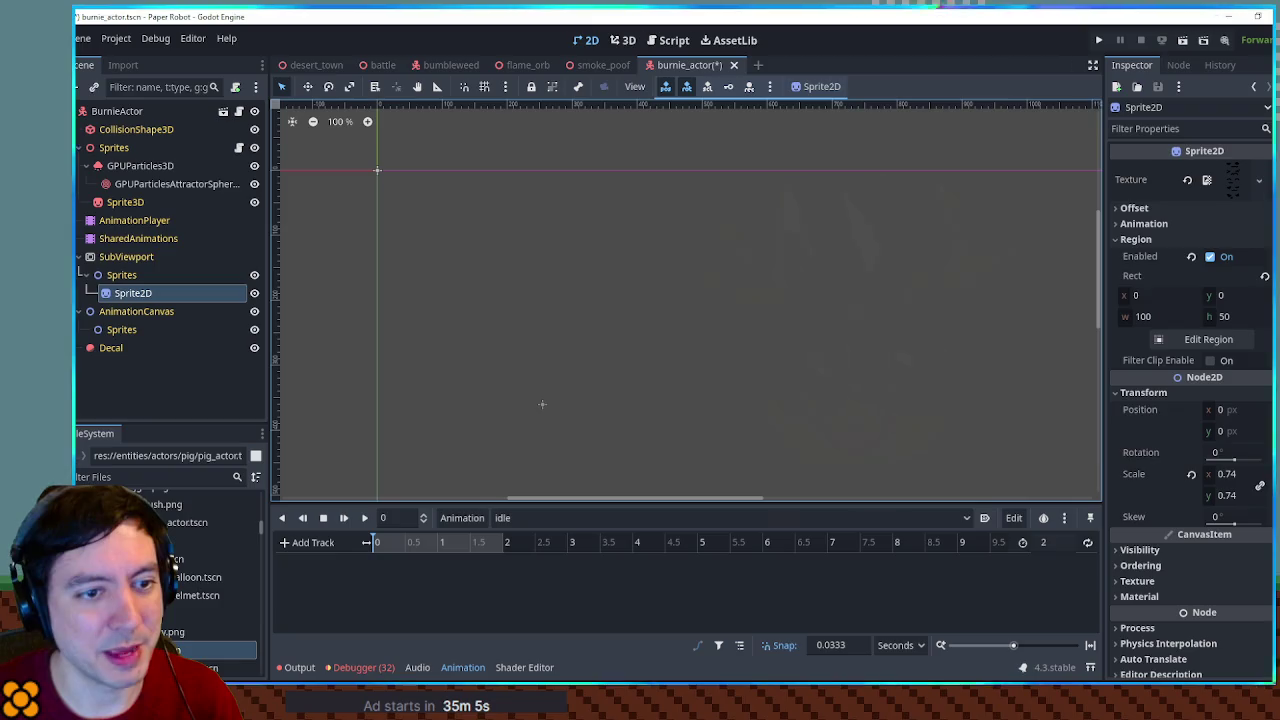
{"action": "left_click", "coordinate": [1263, 410]}
Add a second position key near 1 s, change its interpolation, and make the animation loop
{"action": "left_click", "coordinate": [623, 40]}
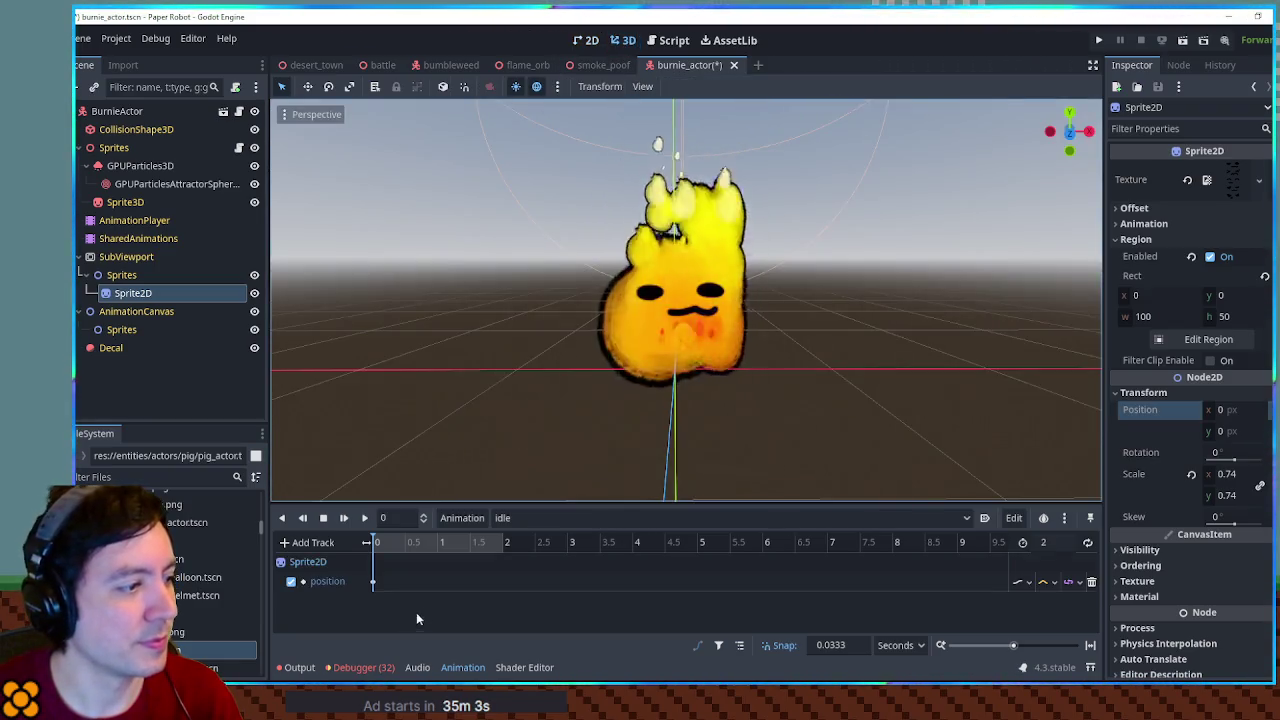
{"action": "double_click", "coordinate": [437, 584]}
{"action": "left_click", "coordinate": [1046, 582]}
{"action": "left_click", "coordinate": [1060, 620]}
{"action": "left_click", "coordinate": [1087, 542]}
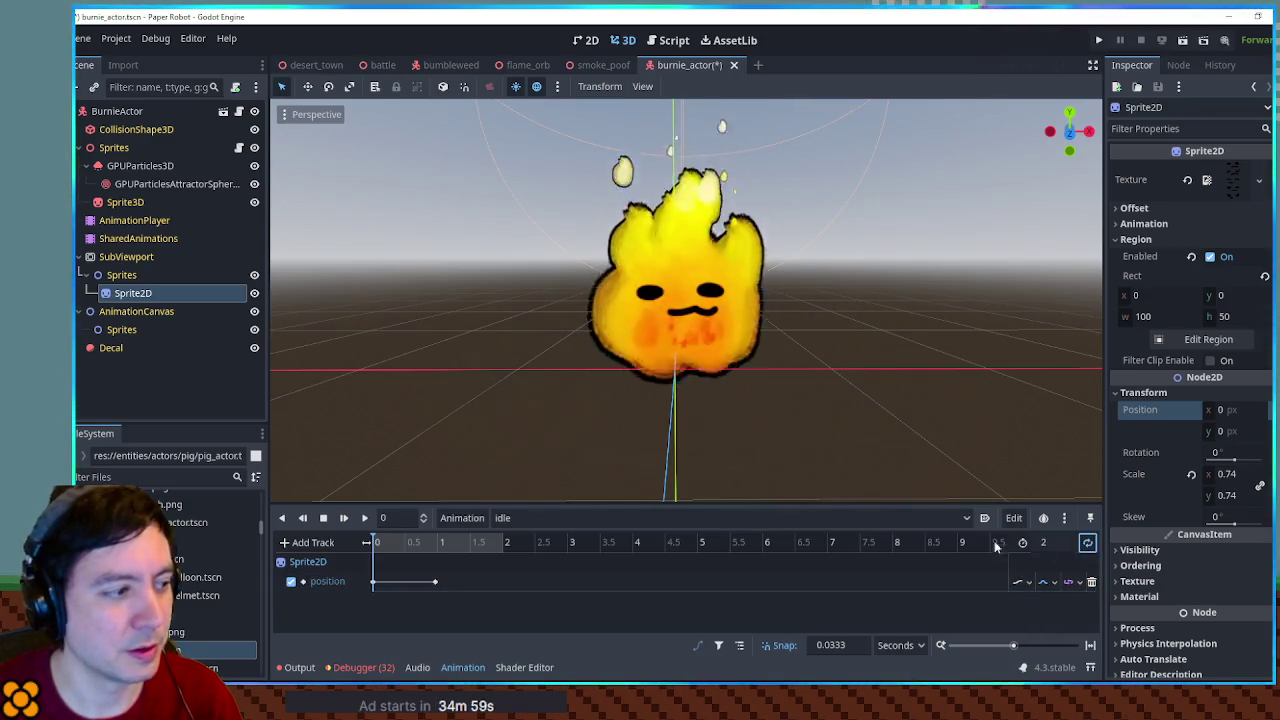
{"action": "left_click", "coordinate": [362, 518]}
{"action": "left_click", "coordinate": [435, 581]}
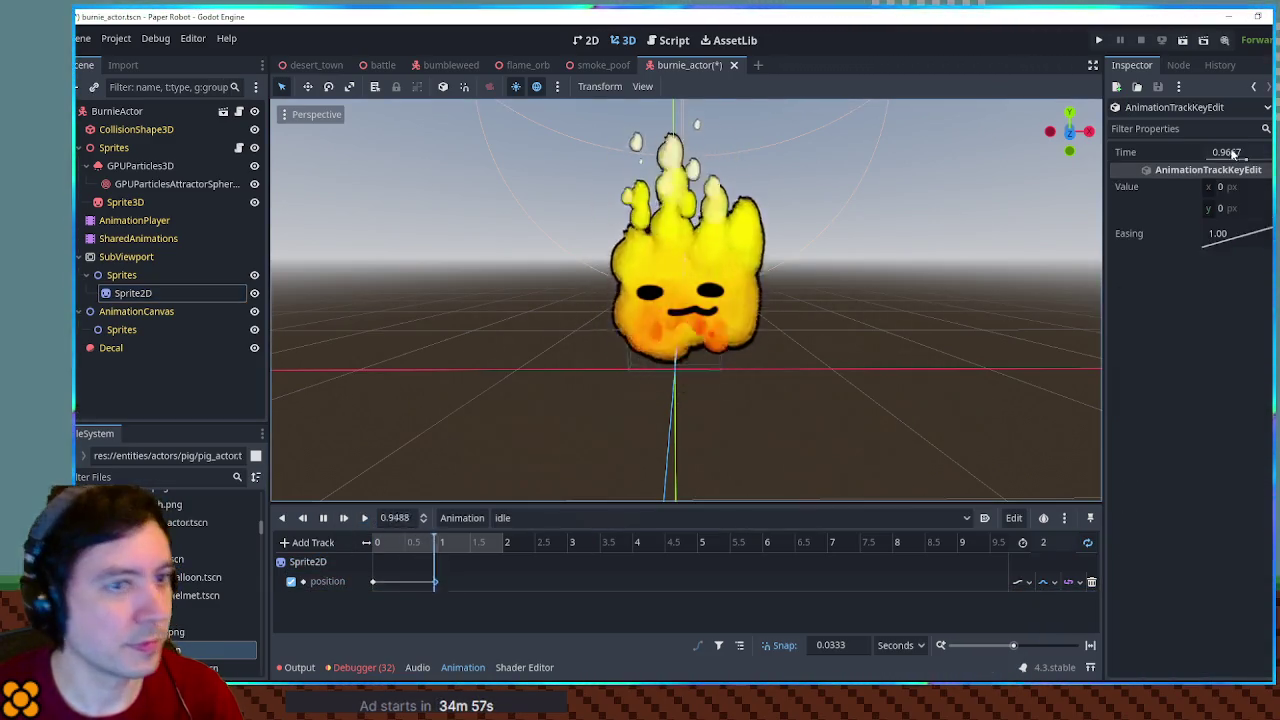
Give the second Sprite2D position key a y offset of 8 px
{"action": "left_click", "coordinate": [1246, 210]}
{"action": "type", "text": "5"}
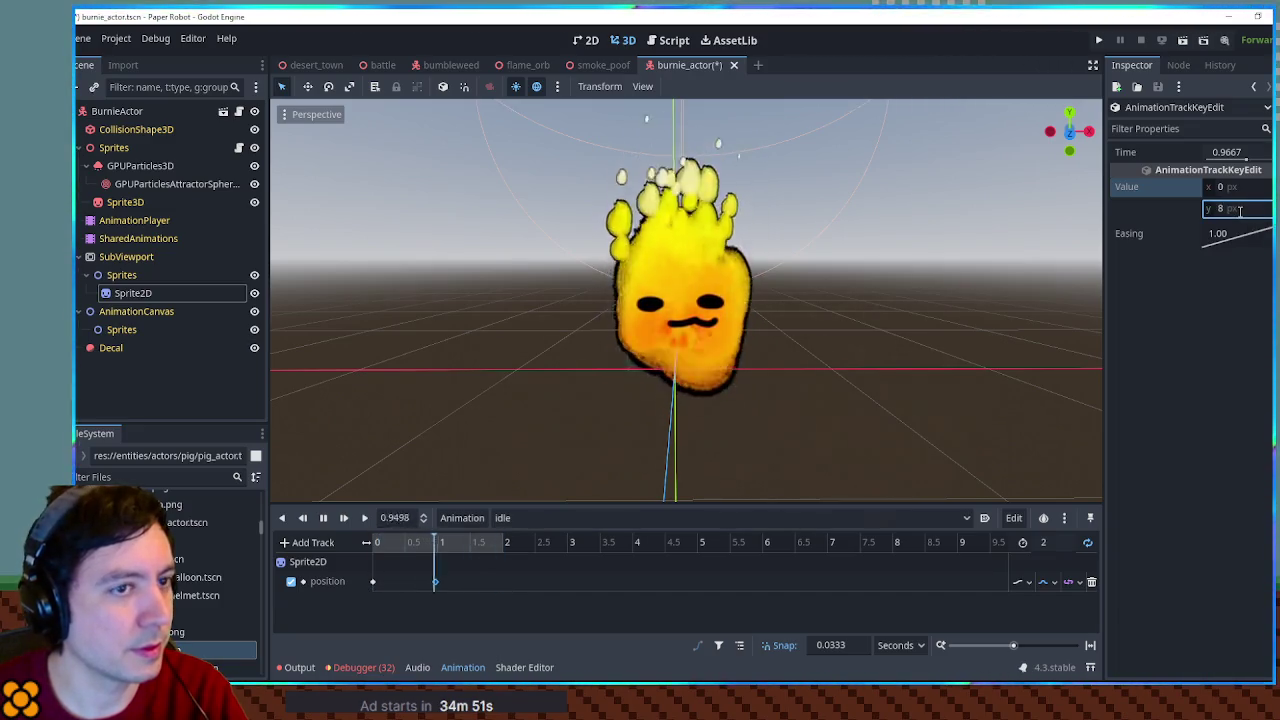
{"action": "scroll", "coordinate": [861, 386], "scroll_direction": "down", "scroll_amount": 3}
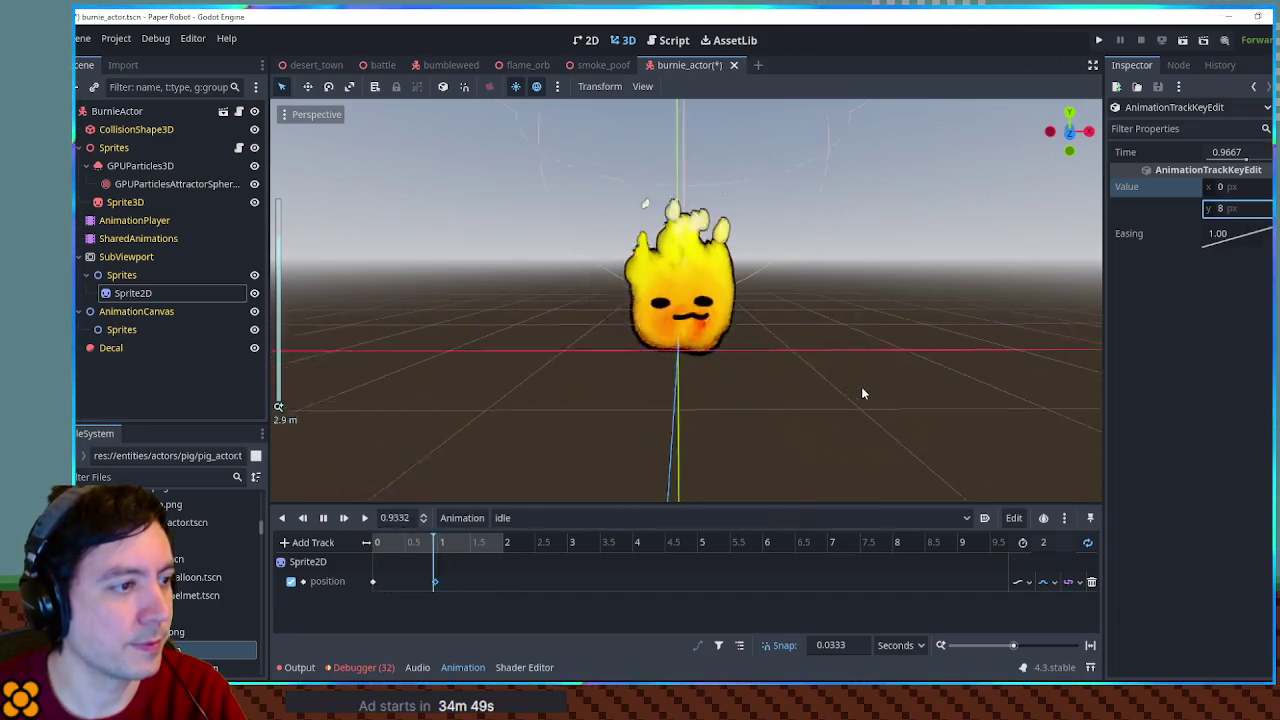
{"action": "scroll", "coordinate": [862, 385], "scroll_direction": "up", "scroll_amount": 1}
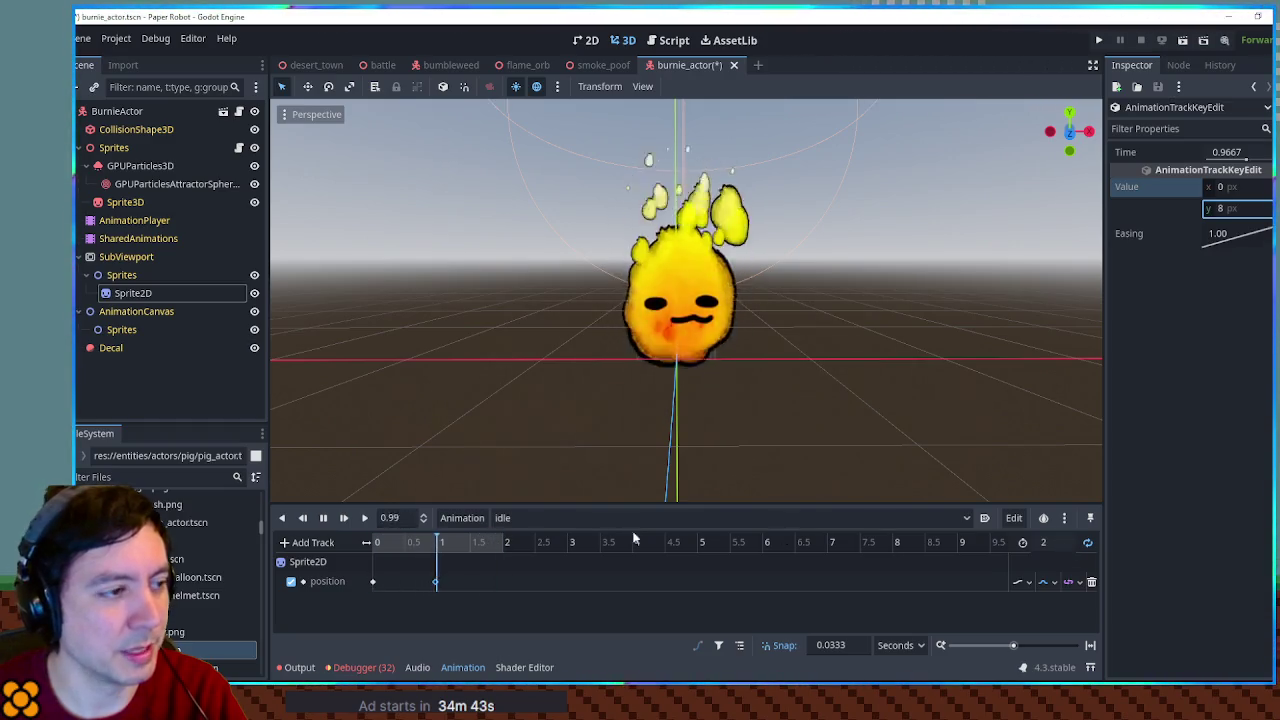
{"action": "left_click", "coordinate": [1048, 544]}
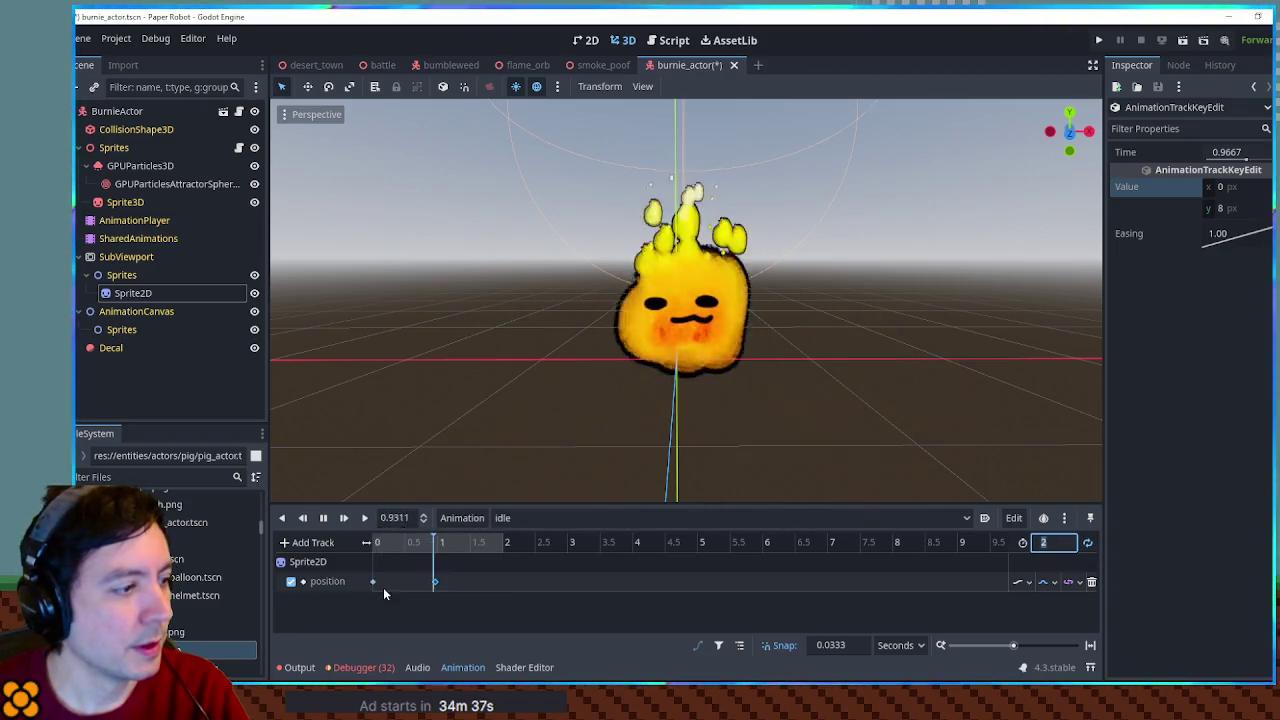
{"action": "left_click", "coordinate": [706, 592]}
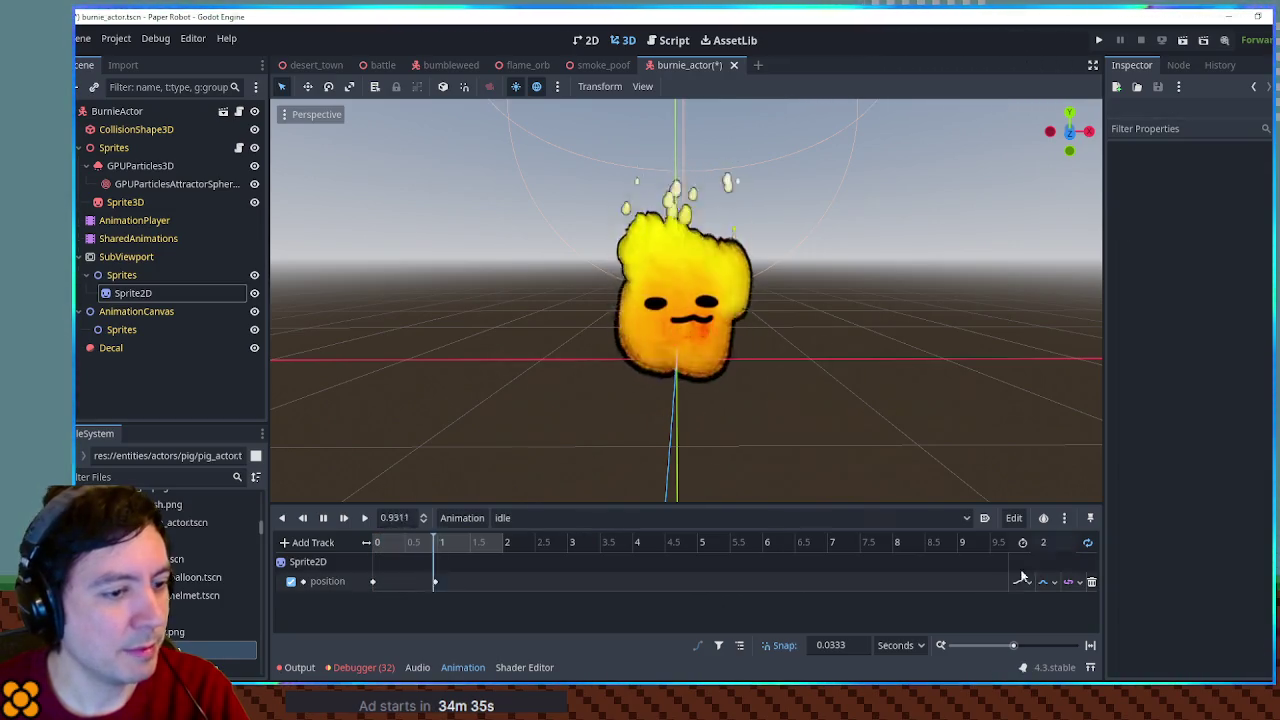
Insert two more position keys at about 0.47 s and 1.43 s
{"action": "right_click", "coordinate": [404, 579]}
{"action": "left_click", "coordinate": [411, 587]}
{"action": "right_click", "coordinate": [466, 587]}
{"action": "left_click", "coordinate": [468, 589]}
{"action": "left_click", "coordinate": [405, 585]}
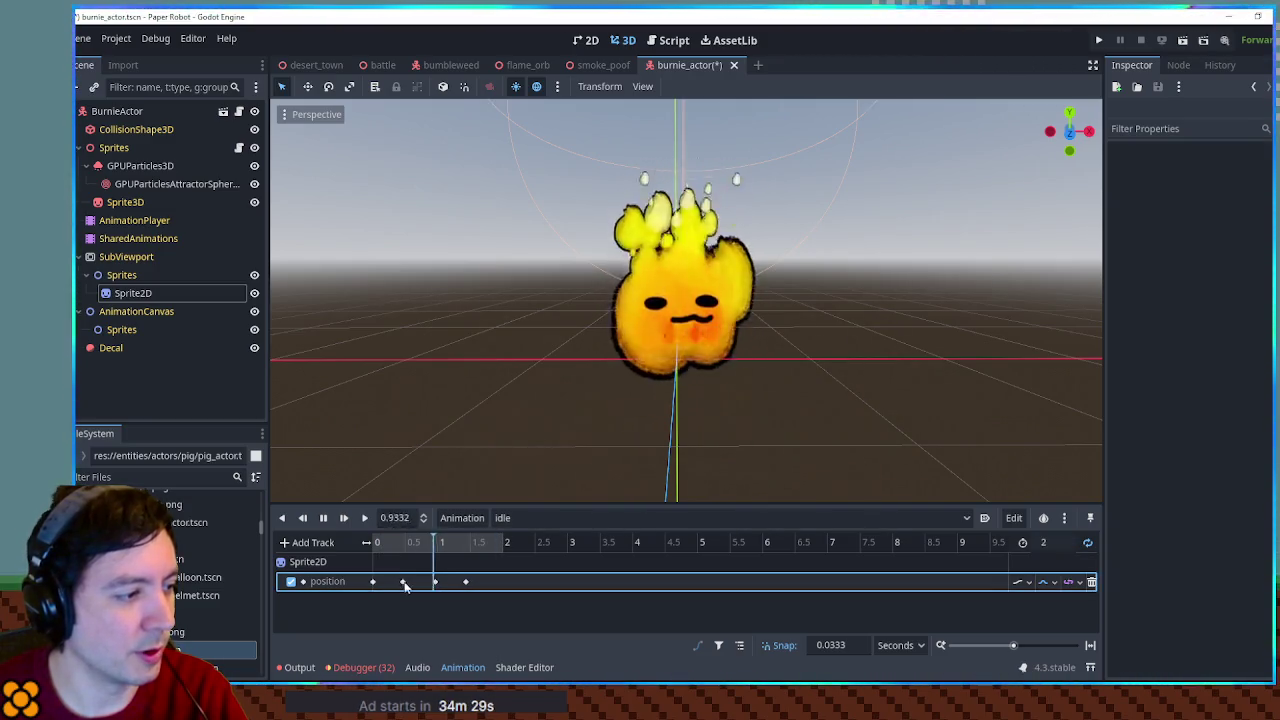
Set the 0.4667 s position key to x -5, y 4
{"action": "left_click", "coordinate": [403, 582]}
{"action": "left_click", "coordinate": [1247, 188]}
{"action": "type", "text": "-5"}
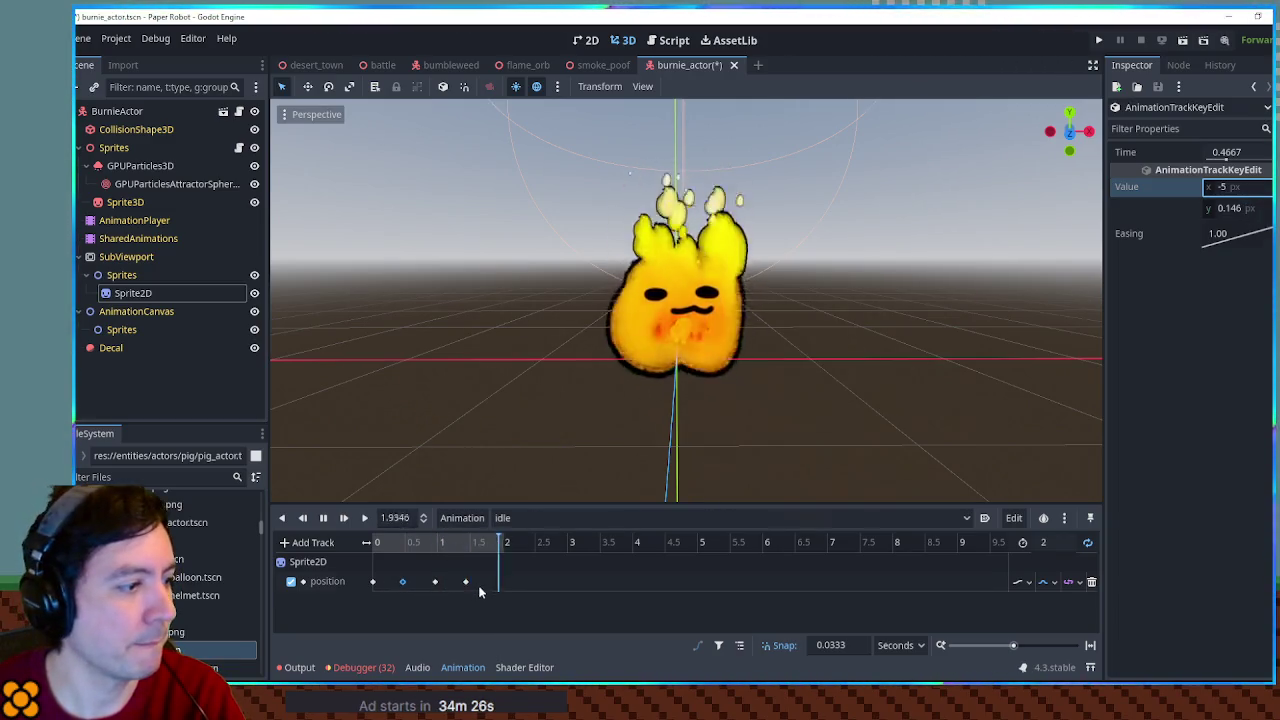
{"action": "left_click", "coordinate": [464, 584]}
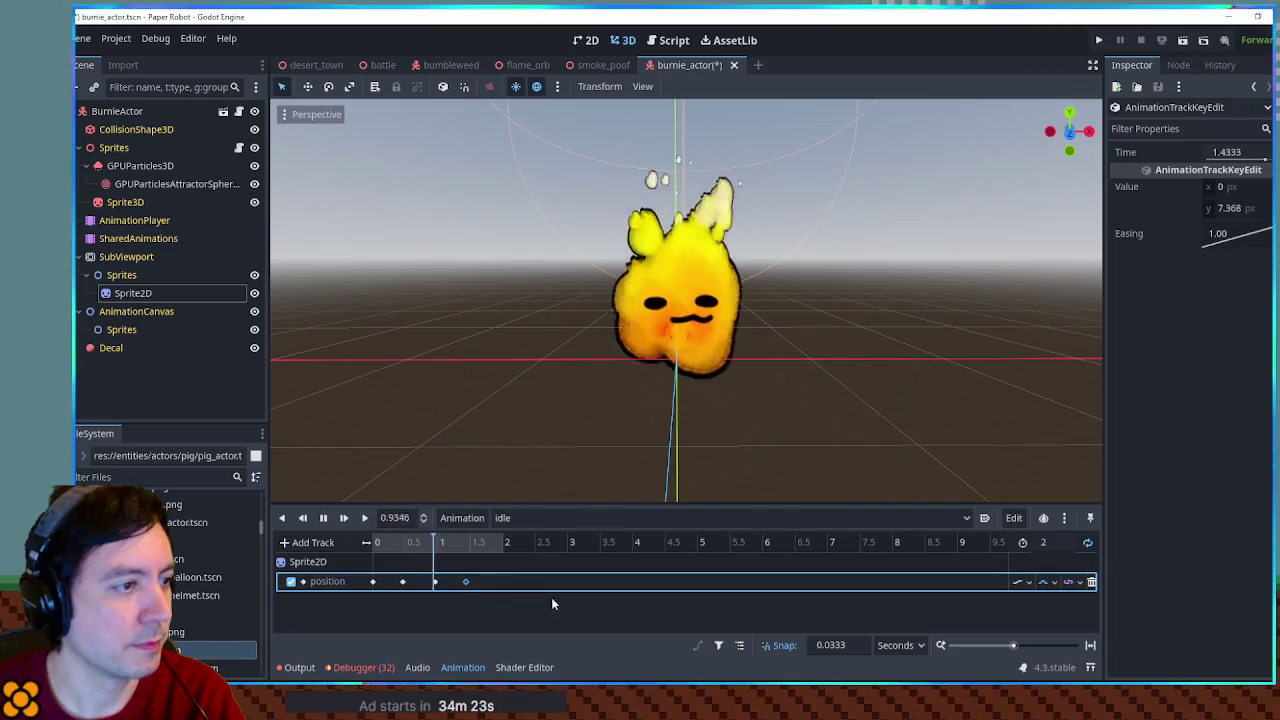
{"action": "left_click", "coordinate": [405, 583]}
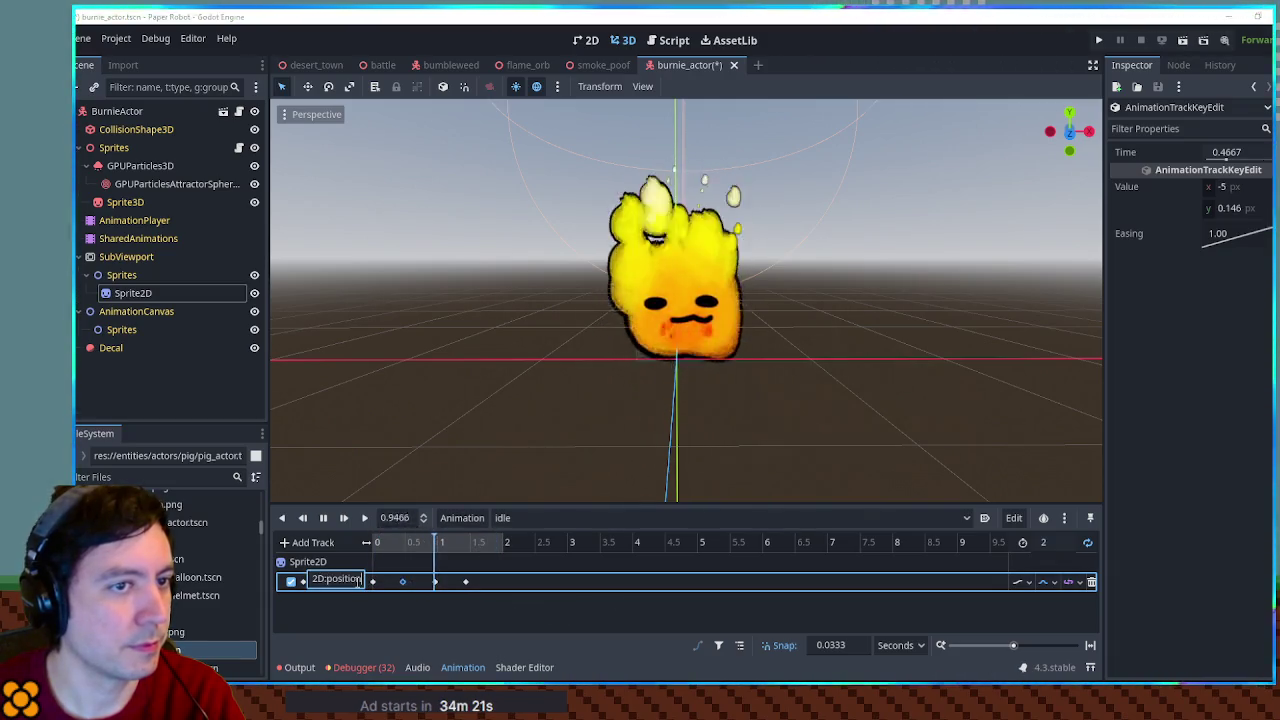
{"action": "left_click", "coordinate": [372, 582]}
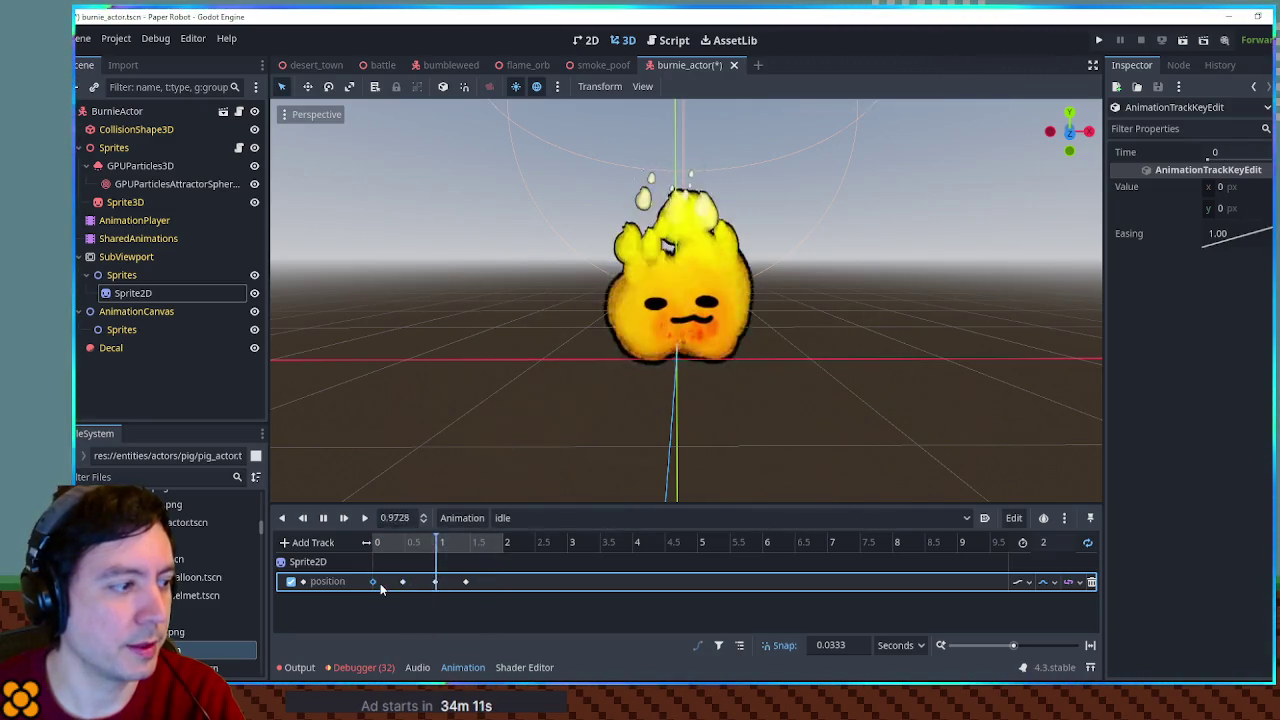
{"action": "left_click", "coordinate": [402, 581]}
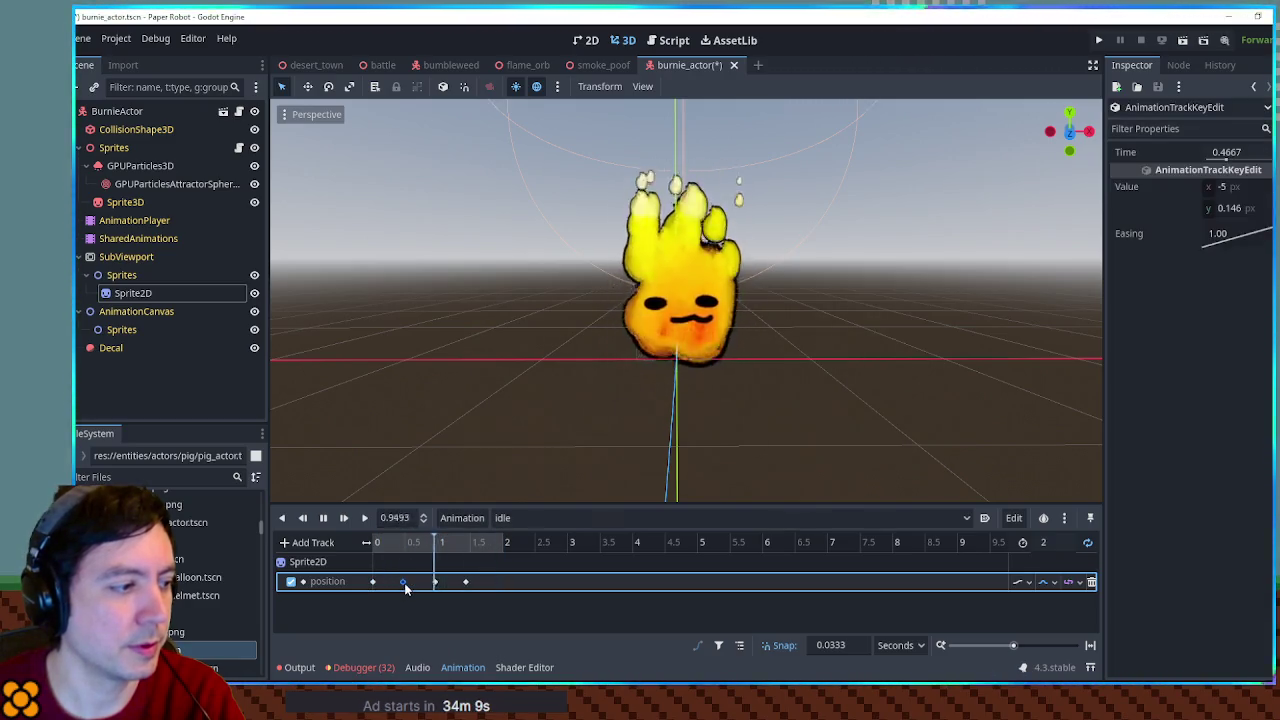
{"action": "left_click", "coordinate": [1246, 208]}
{"action": "type", "text": "4"}
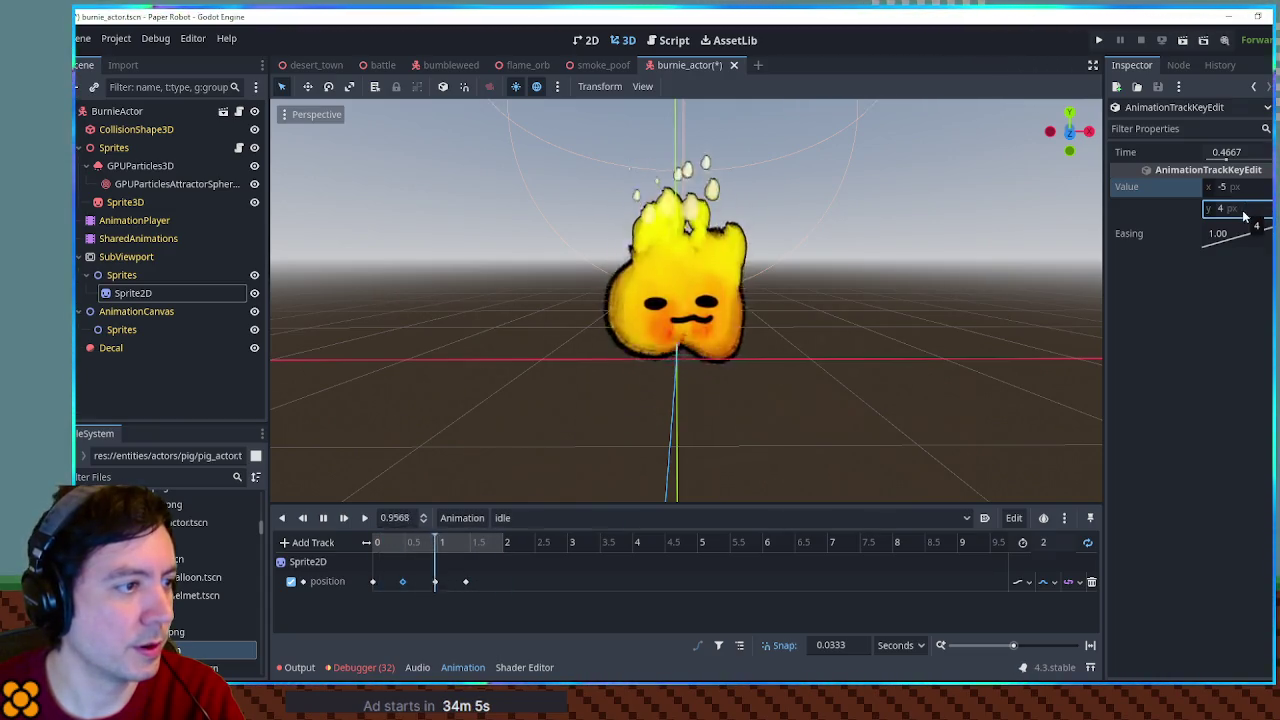
Set the 1.4333 s position key to x 5, y 4, then key Sprite2D's rotation
{"action": "left_click", "coordinate": [465, 581]}
{"action": "left_click", "coordinate": [1247, 187]}
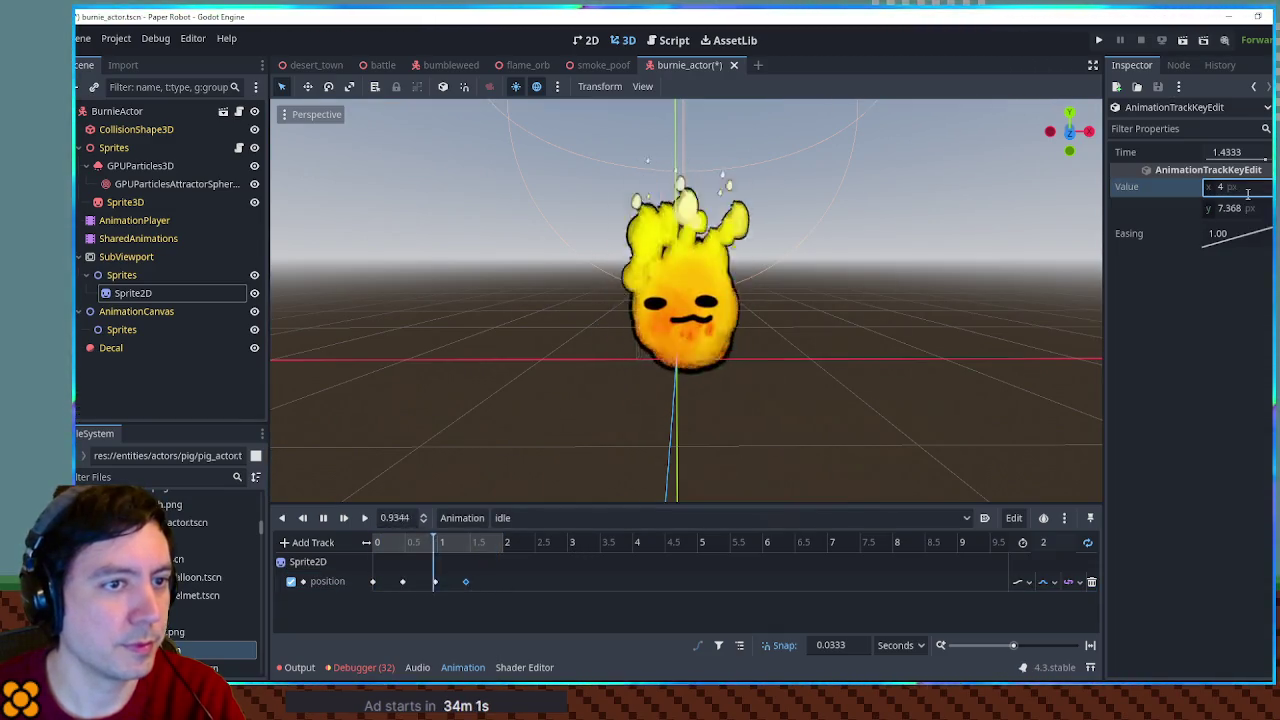
{"action": "left_click", "coordinate": [402, 581]}
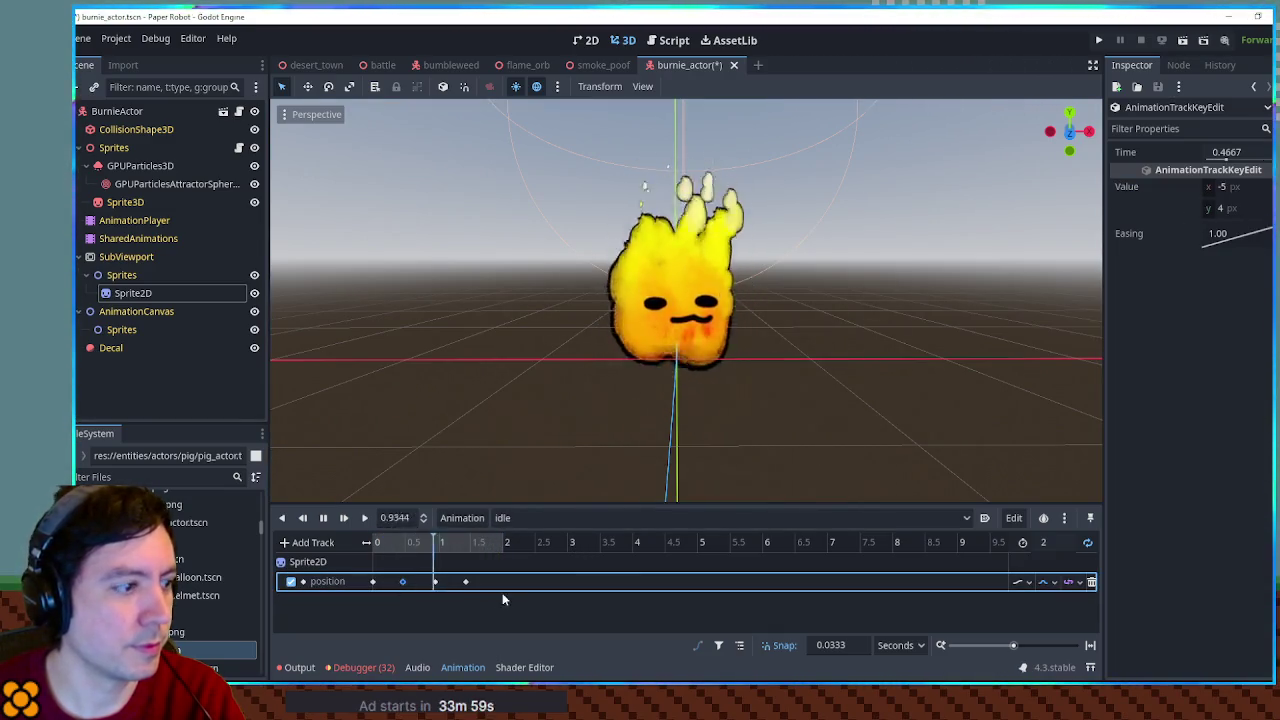
{"action": "left_click", "coordinate": [1238, 187]}
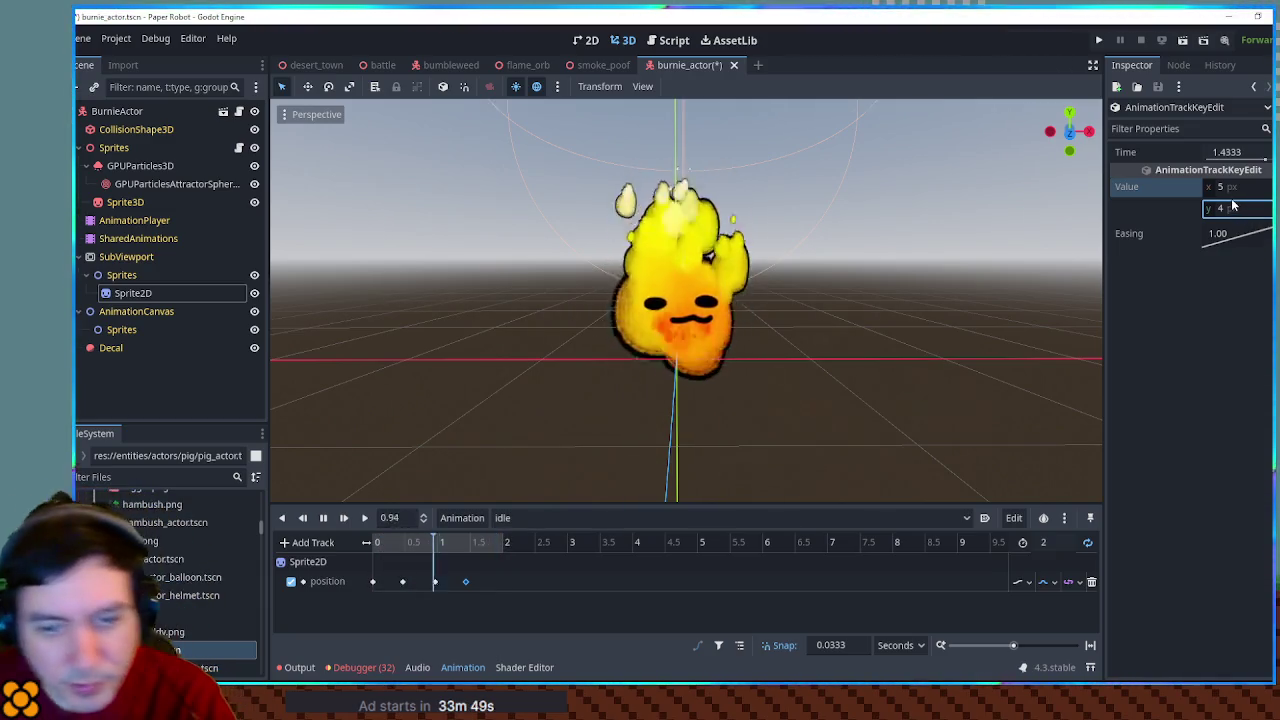
{"action": "left_click", "coordinate": [158, 299]}
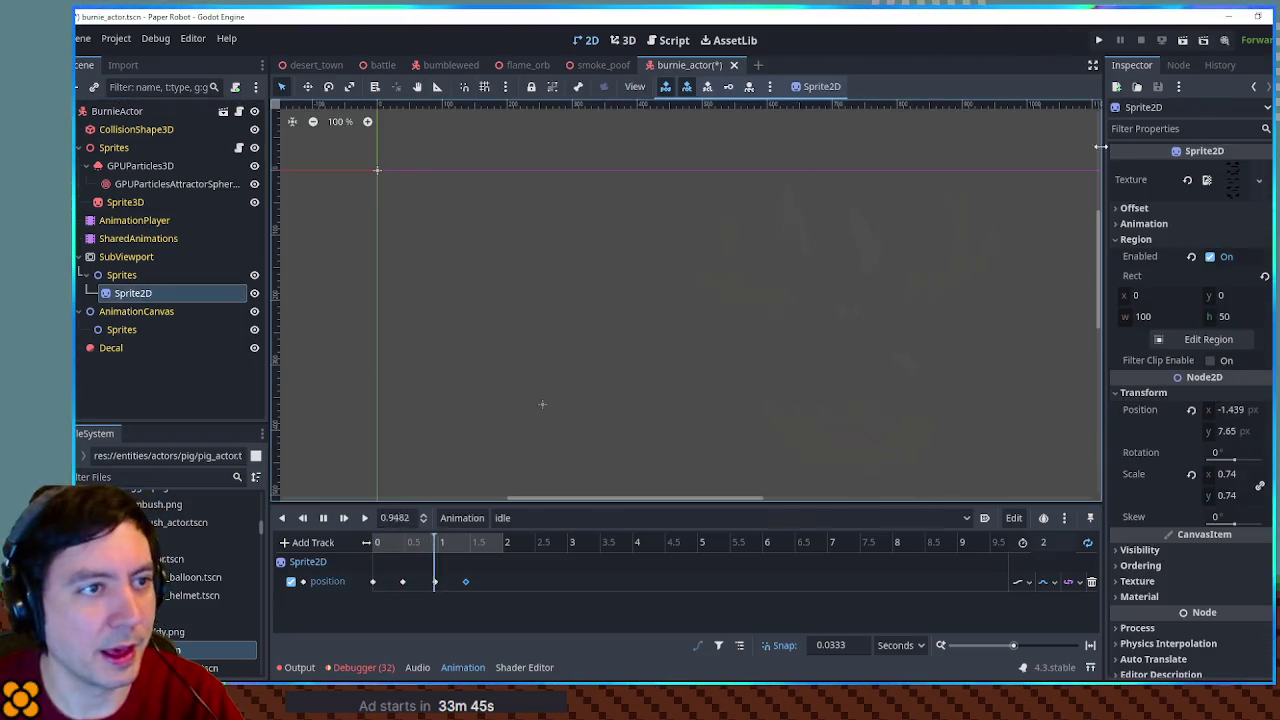
{"action": "left_click", "coordinate": [1265, 452]}
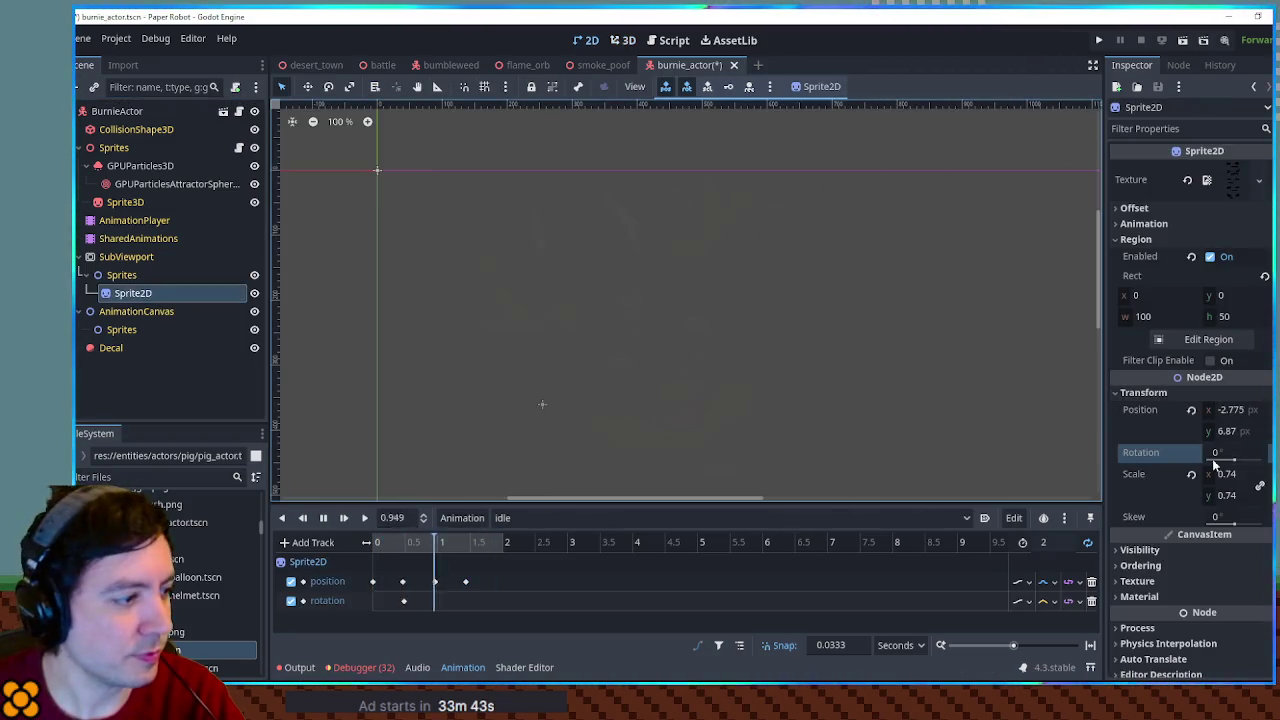
Insert a second rotation key at 1.4 s and set its angle to 5°
{"action": "right_click", "coordinate": [465, 605]}
{"action": "left_click", "coordinate": [470, 608]}
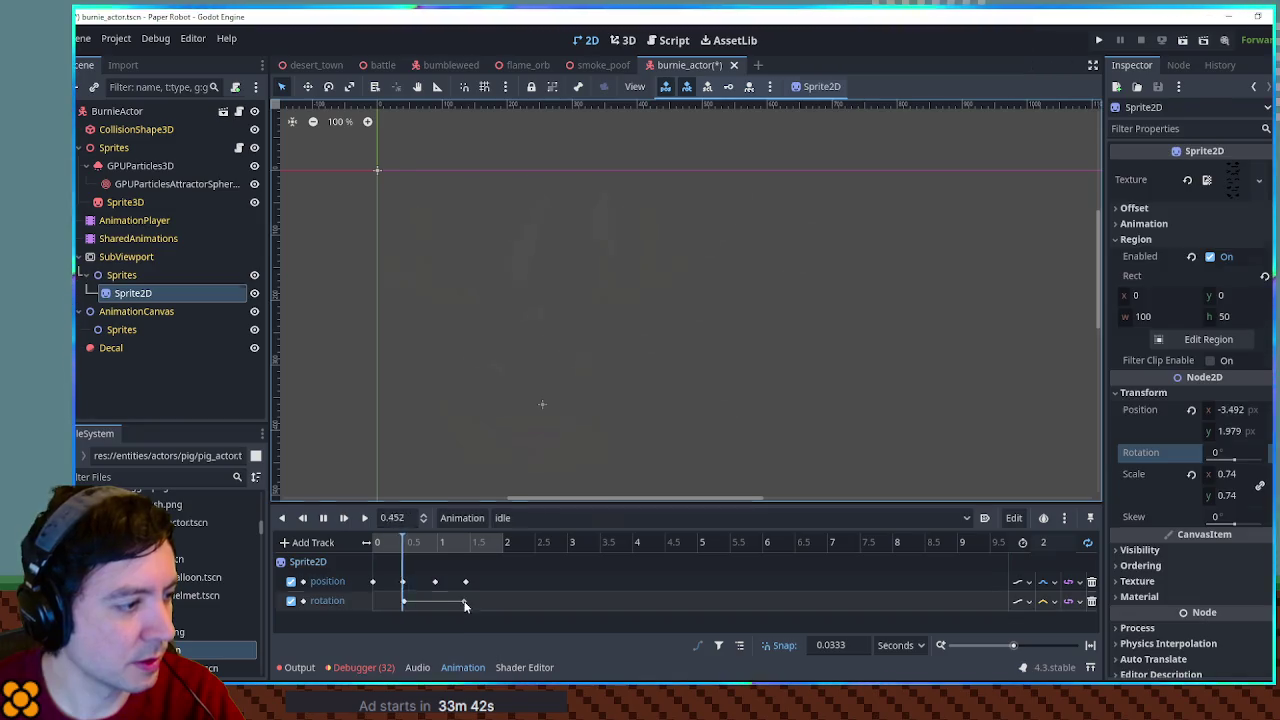
{"action": "left_click", "coordinate": [1043, 601]}
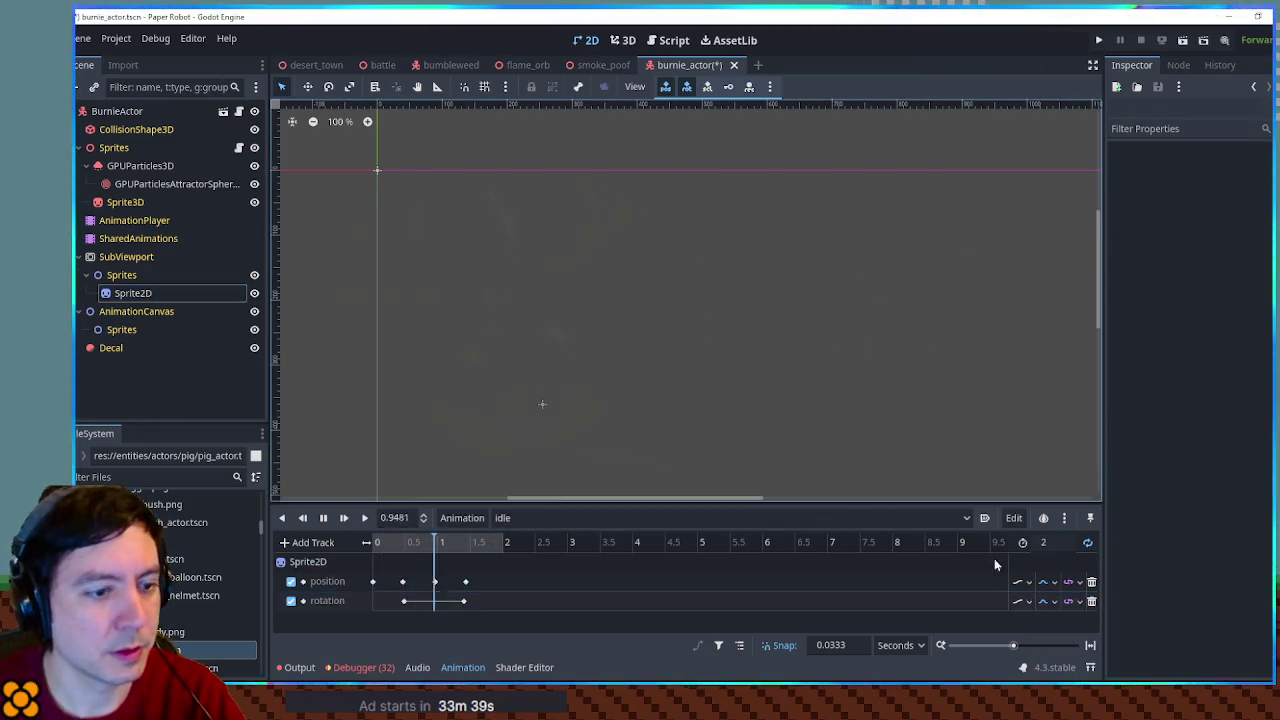
{"action": "left_click", "coordinate": [464, 601]}
{"action": "left_click", "coordinate": [1232, 187]}
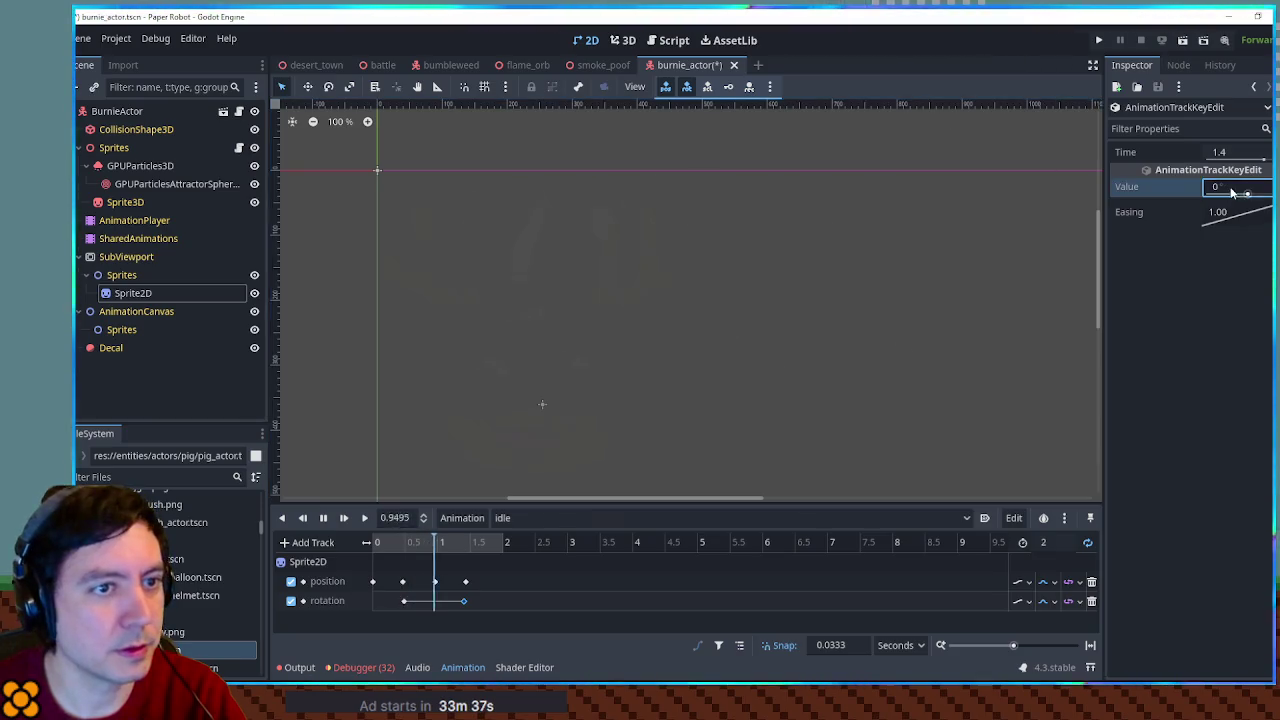
{"action": "type", "text": "3"}
{"action": "left_click", "coordinate": [624, 44]}
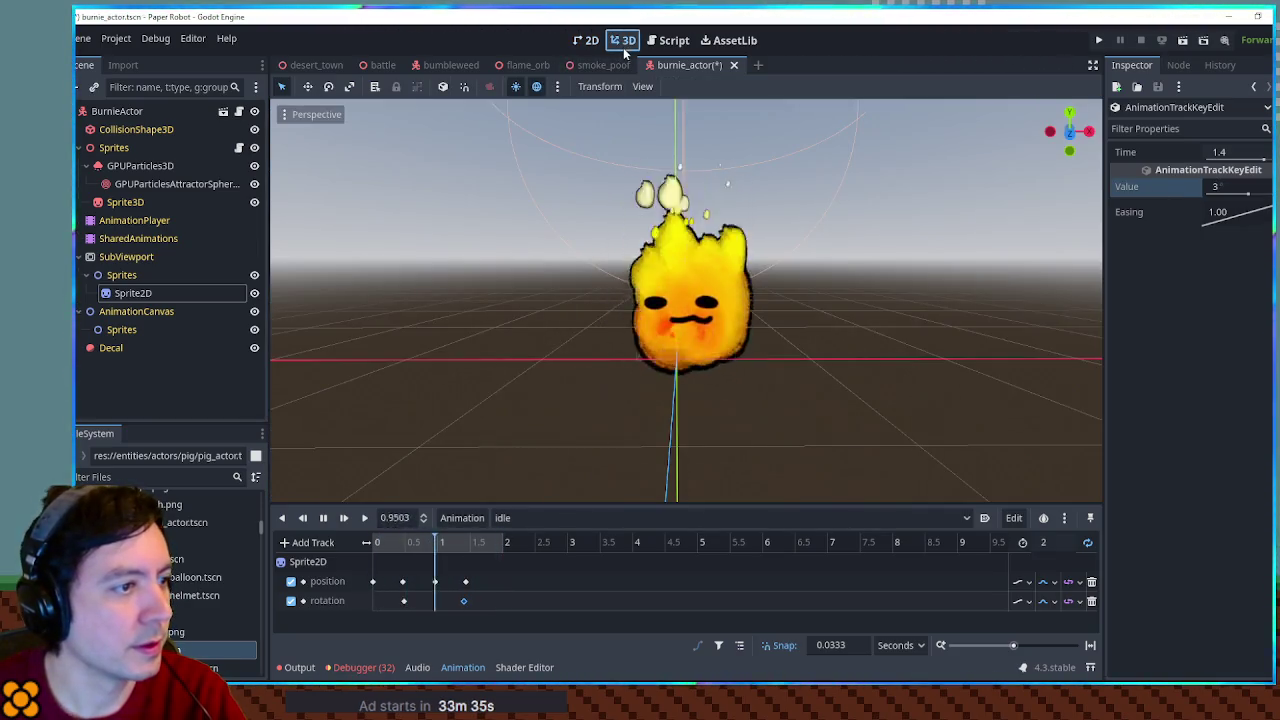
{"action": "left_click_drag", "start_coordinate": [1232, 187], "coordinate": [1231, 200]}
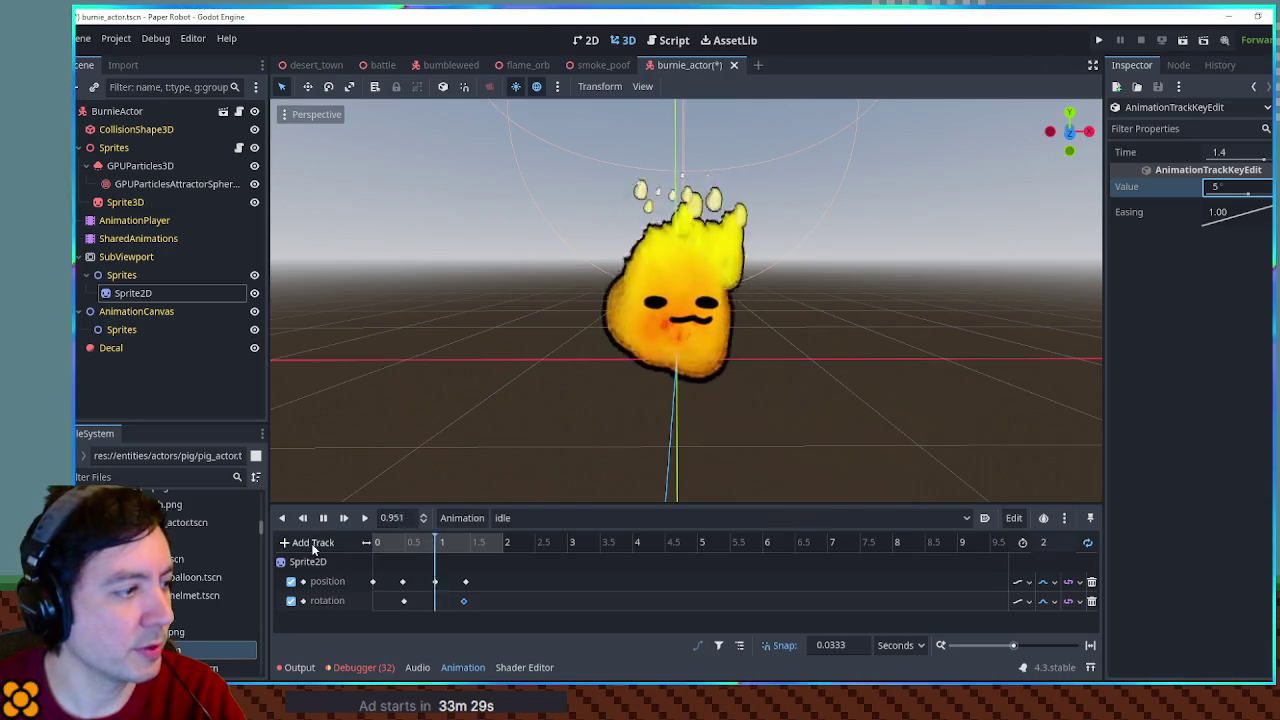
Add a Sprite2D scale track by keying the sprite's current scale
{"action": "left_click", "coordinate": [134, 295]}
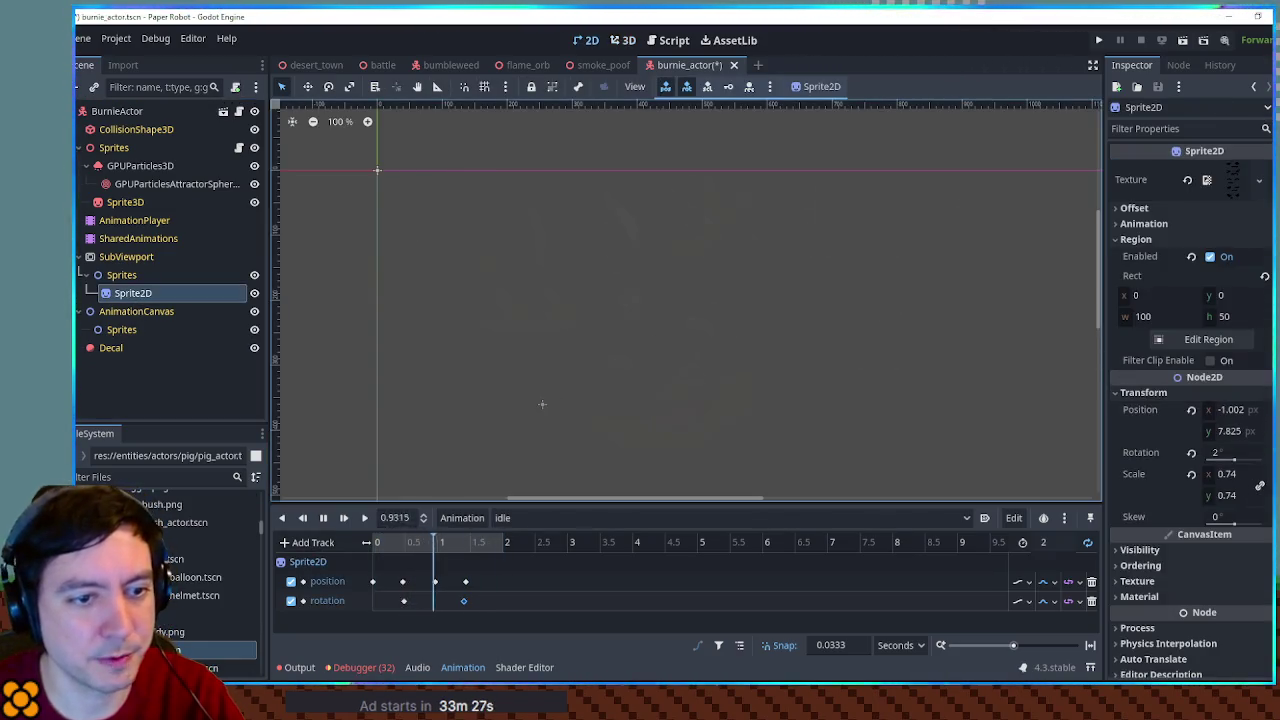
{"action": "left_click", "coordinate": [1259, 485]}
{"action": "left_click", "coordinate": [623, 40]}
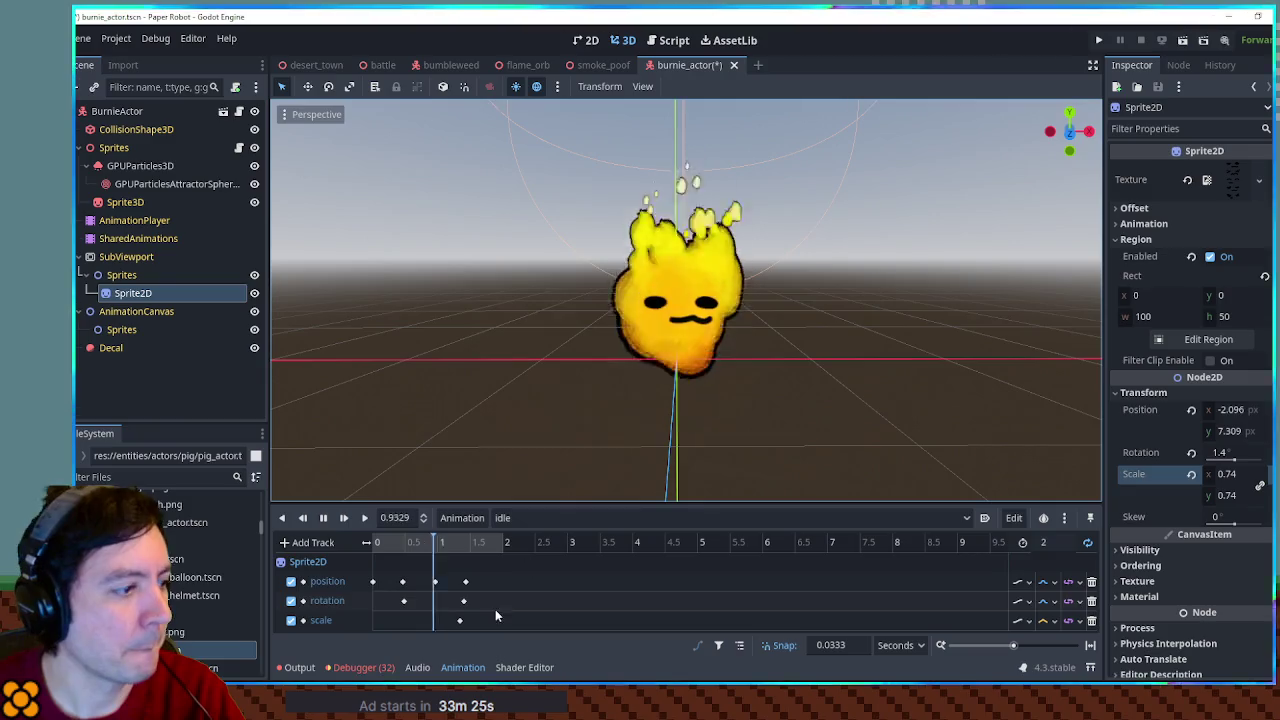
Move the scale key to 0.13 s, add another, and set scale to 0.795 × 0.675
{"action": "left_click_drag", "start_coordinate": [460, 620], "coordinate": [383, 622]}
{"action": "right_click", "coordinate": [457, 621]}
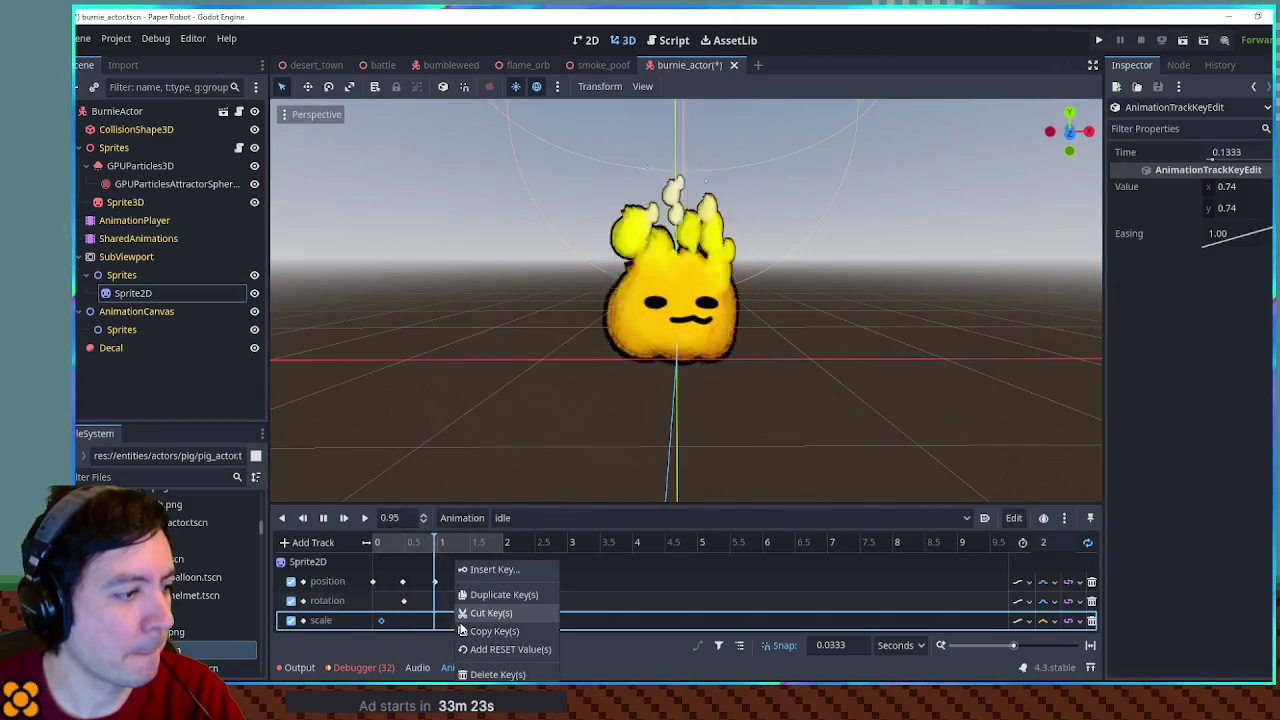
{"action": "left_click", "coordinate": [495, 566]}
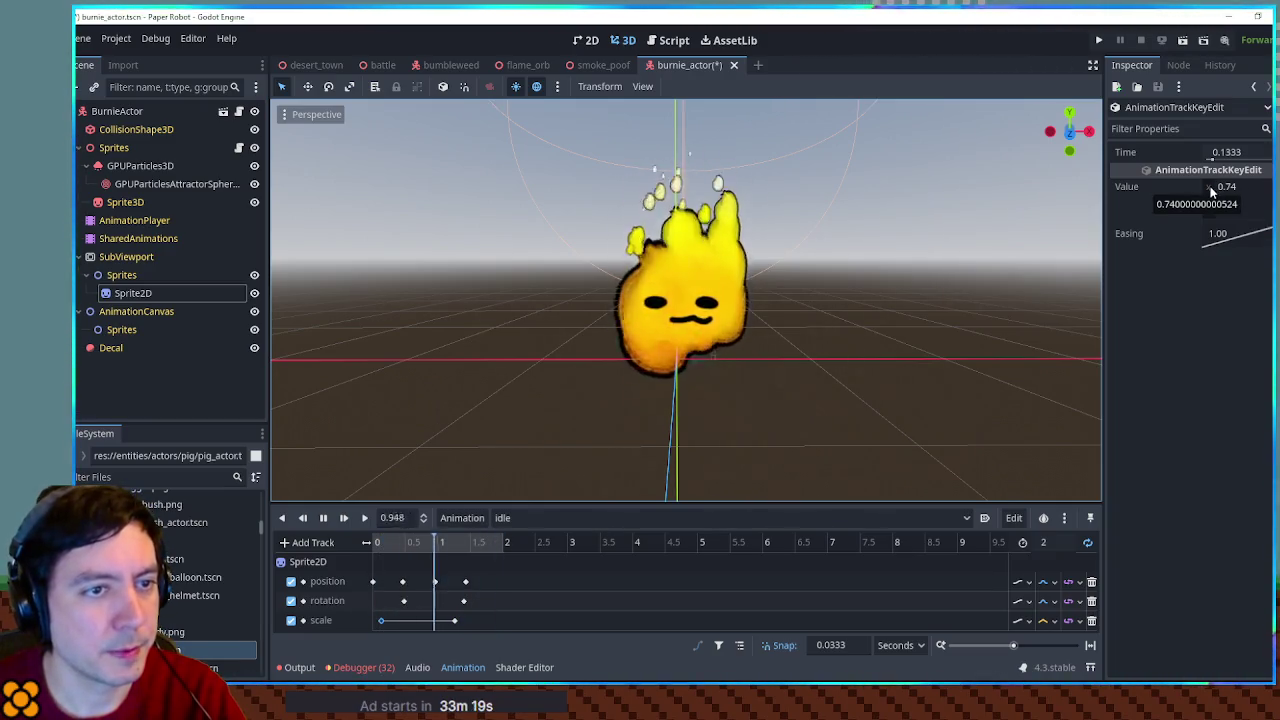
{"action": "left_click_drag", "start_coordinate": [1213, 193], "coordinate": [1237, 193]}
{"action": "type", "text": "0.795"}
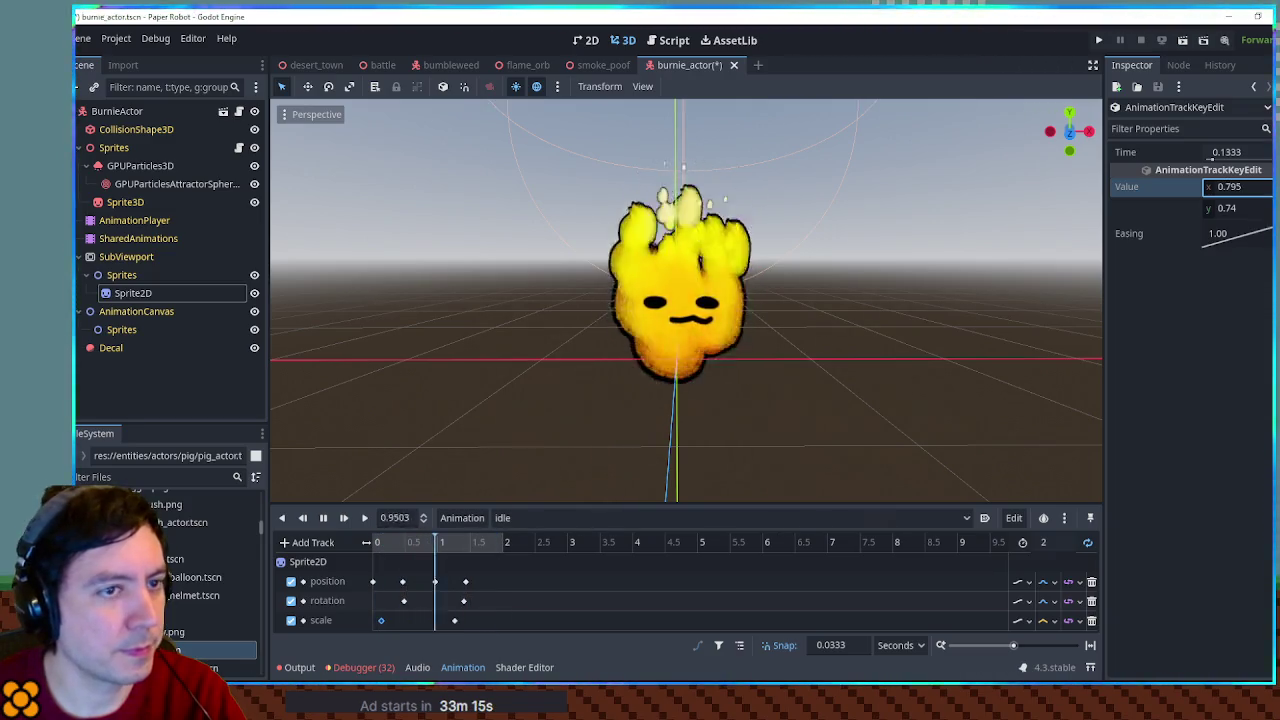
{"action": "key", "text": "Tab"}
{"action": "type", "text": "0.675"}
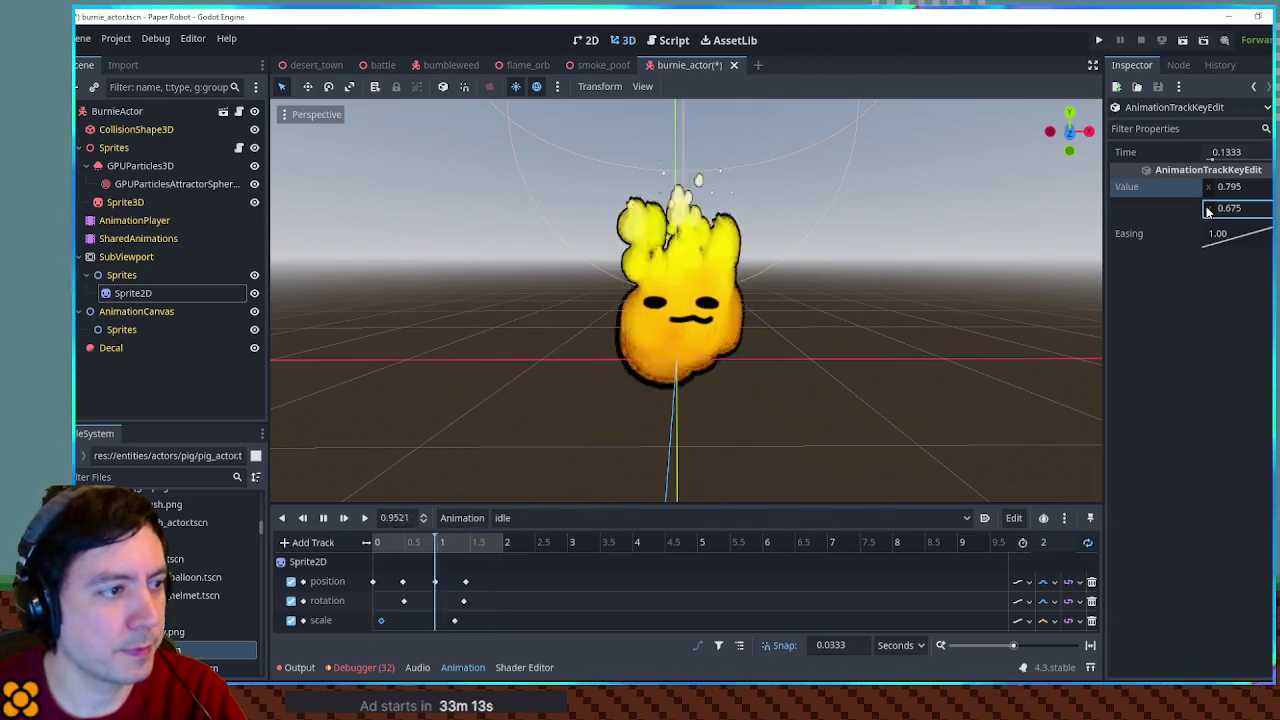
{"action": "key", "text": "Return"}
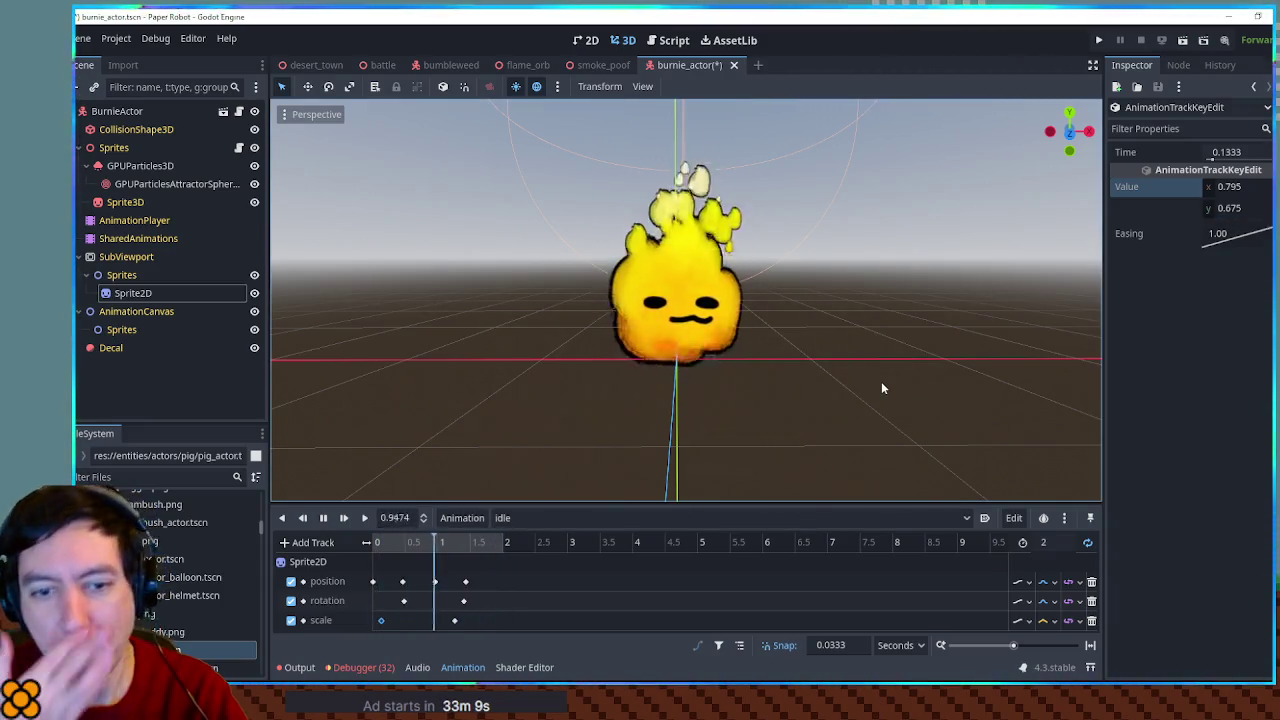
Start duplicating the idle animation as idle_2
{"action": "left_click", "coordinate": [1000, 620]}
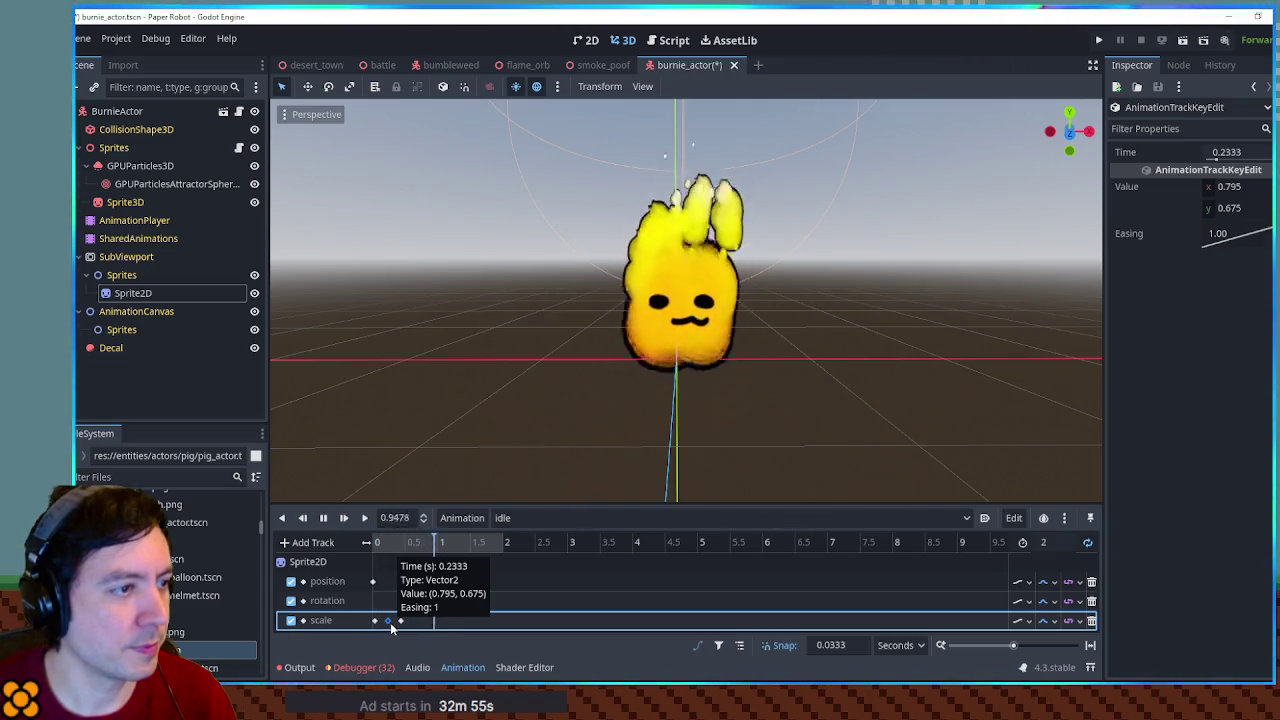
{"action": "left_click", "coordinate": [399, 621]}
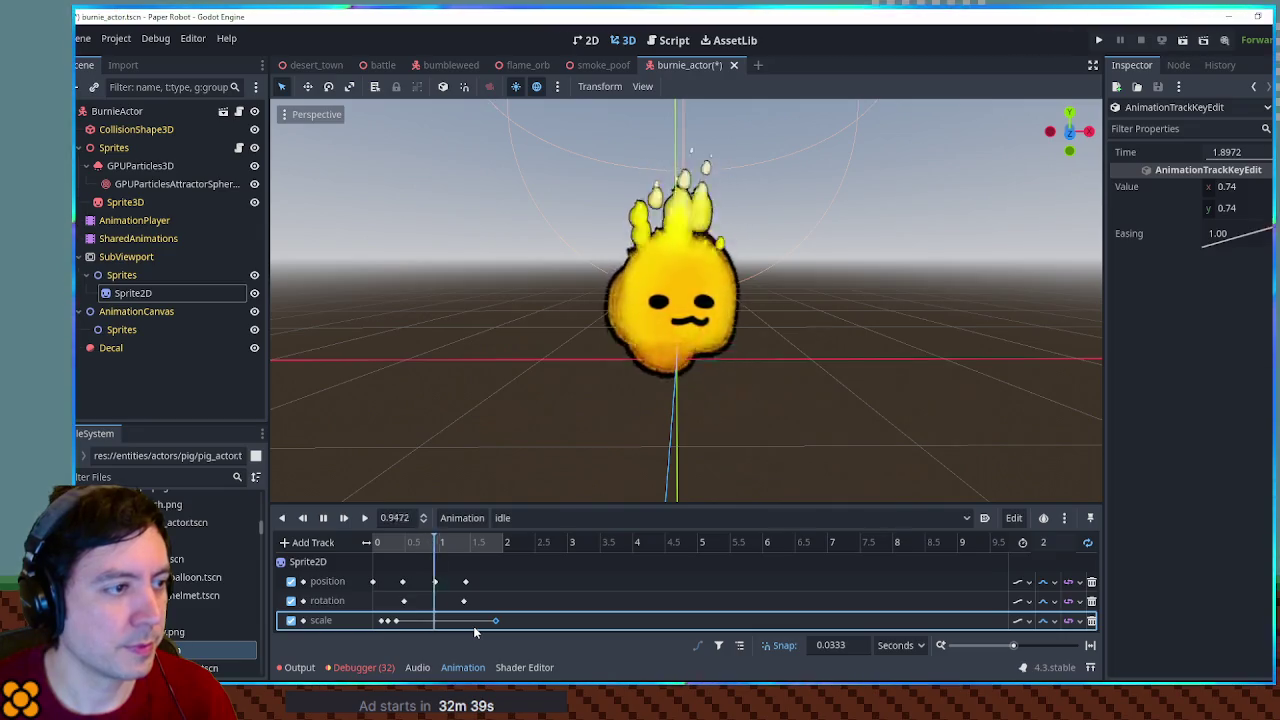
{"action": "left_click", "coordinate": [468, 518]}
{"action": "left_click", "coordinate": [492, 581]}
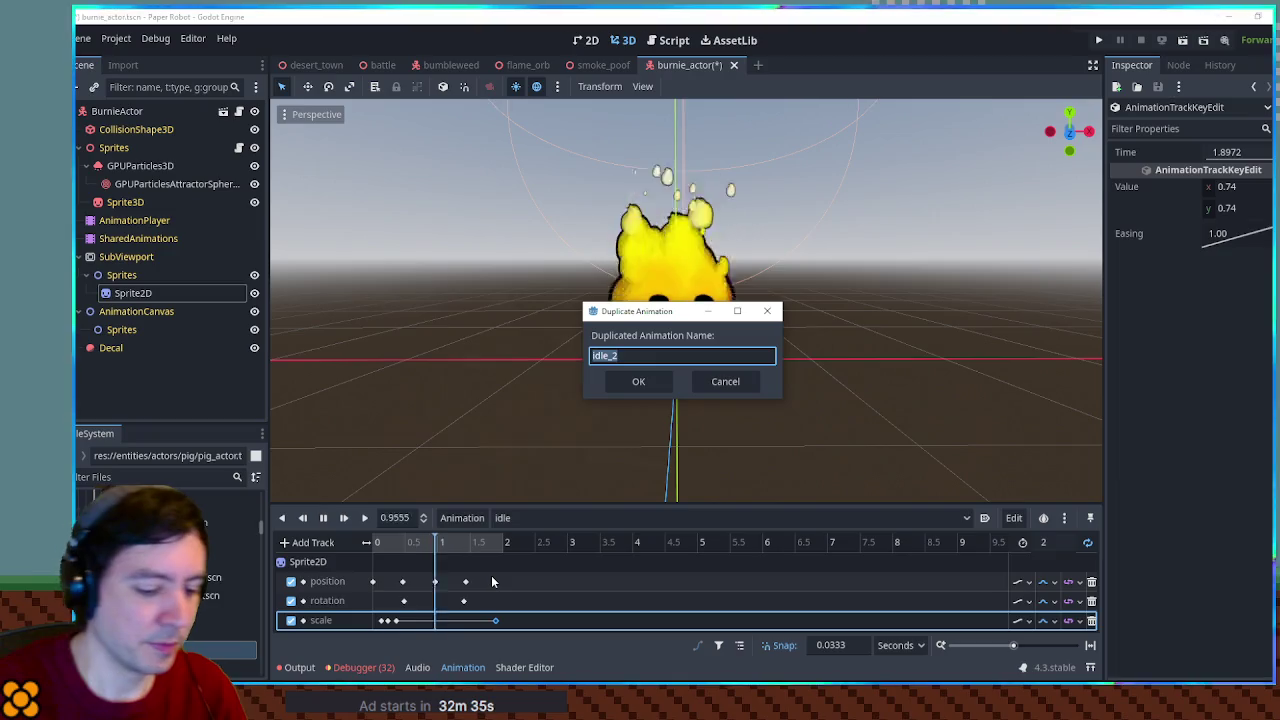
Create the duplicate, set its length to 0.2 s, and delete the surplus scale keys
{"action": "key", "text": "Return"}
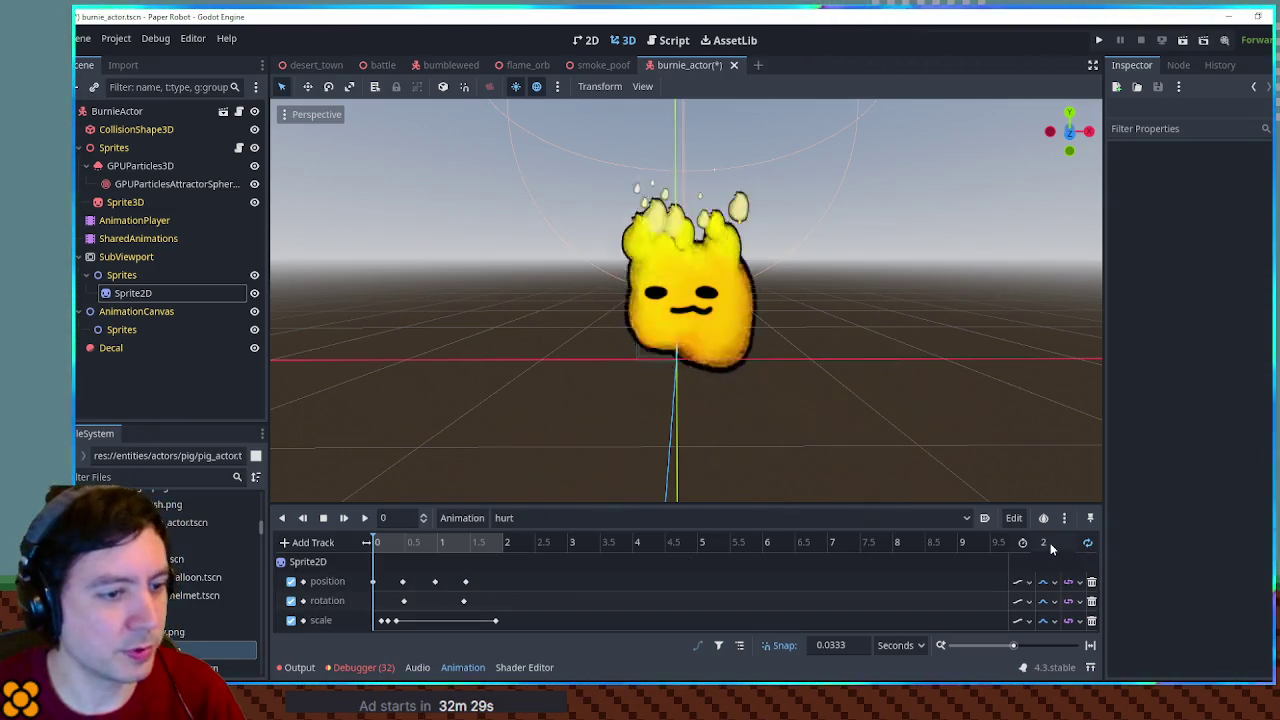
{"action": "type", "text": "0.2"}
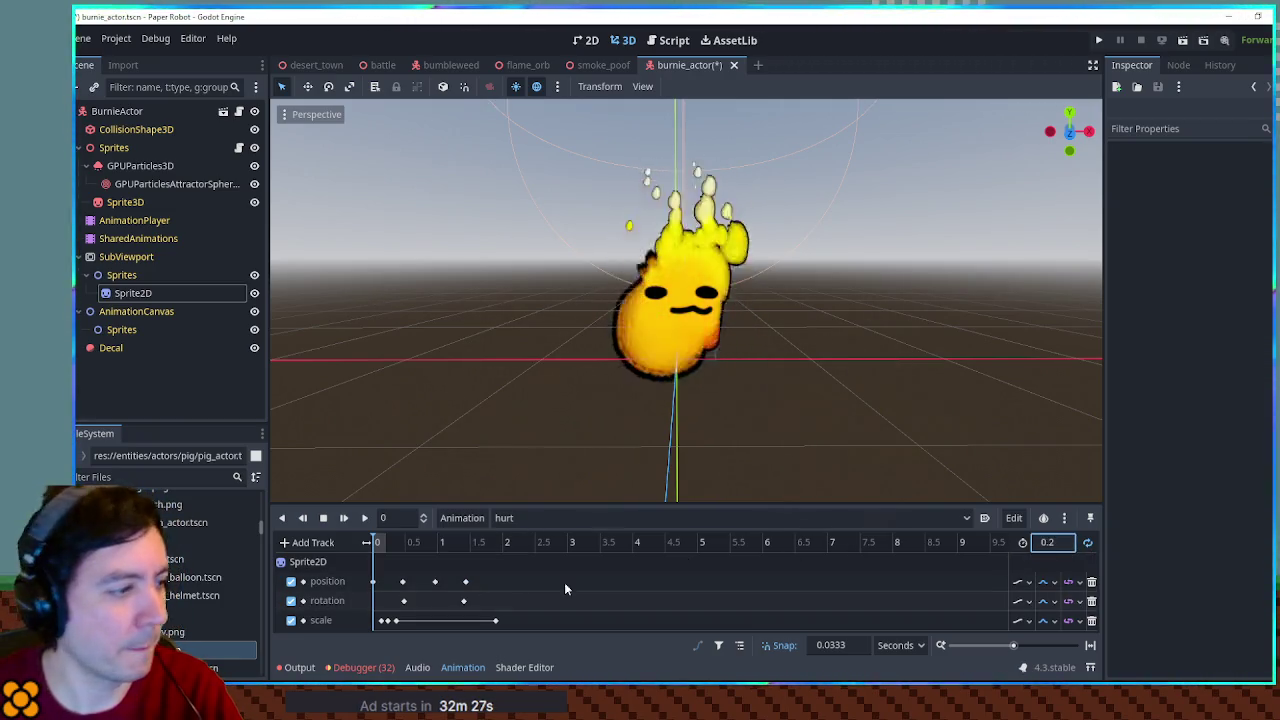
{"action": "left_click", "coordinate": [494, 621]}
{"action": "key", "text": "Delete"}
{"action": "left_click", "coordinate": [396, 621]}
{"action": "key", "text": "Delete"}
Pack the position and rotation keys into the first 0.2 s, around 0.1–0.17 s, and preview
{"action": "left_click", "coordinate": [402, 581]}
{"action": "left_click_drag", "start_coordinate": [402, 581], "coordinate": [380, 584]}
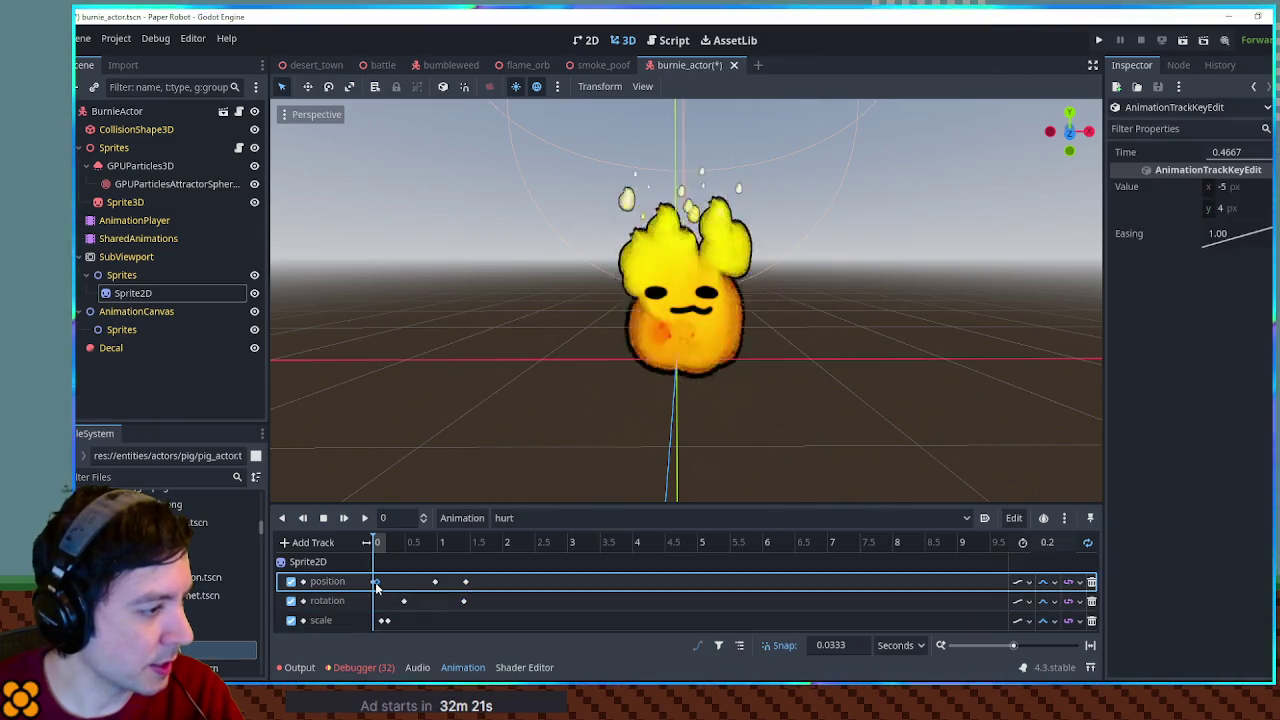
{"action": "scroll", "coordinate": [639, 624], "scroll_direction": "up", "scroll_amount": 5, "text": "ctrl"}
{"action": "left_click_drag", "start_coordinate": [663, 581], "coordinate": [388, 583]}
{"action": "left_click_drag", "start_coordinate": [812, 581], "coordinate": [409, 581]}
{"action": "left_click_drag", "start_coordinate": [509, 600], "coordinate": [386, 604]}
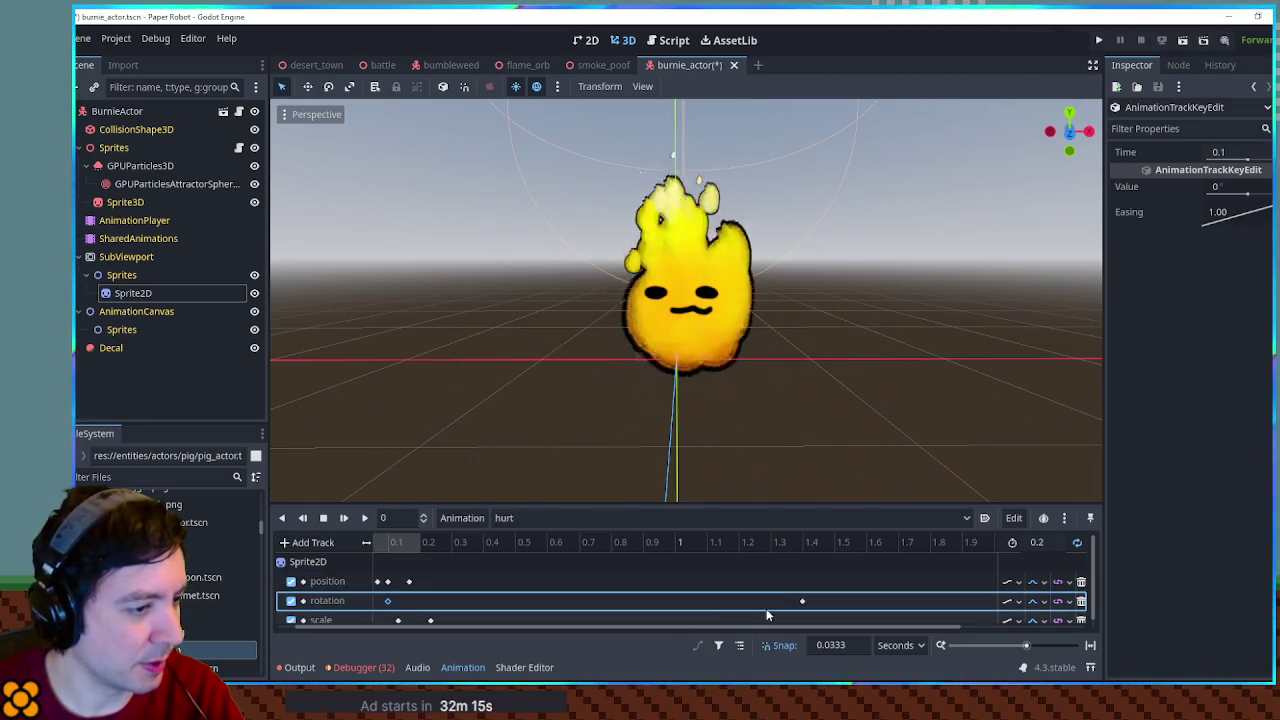
{"action": "left_click_drag", "start_coordinate": [802, 600], "coordinate": [417, 600]}
{"action": "key", "text": "shift+d"}
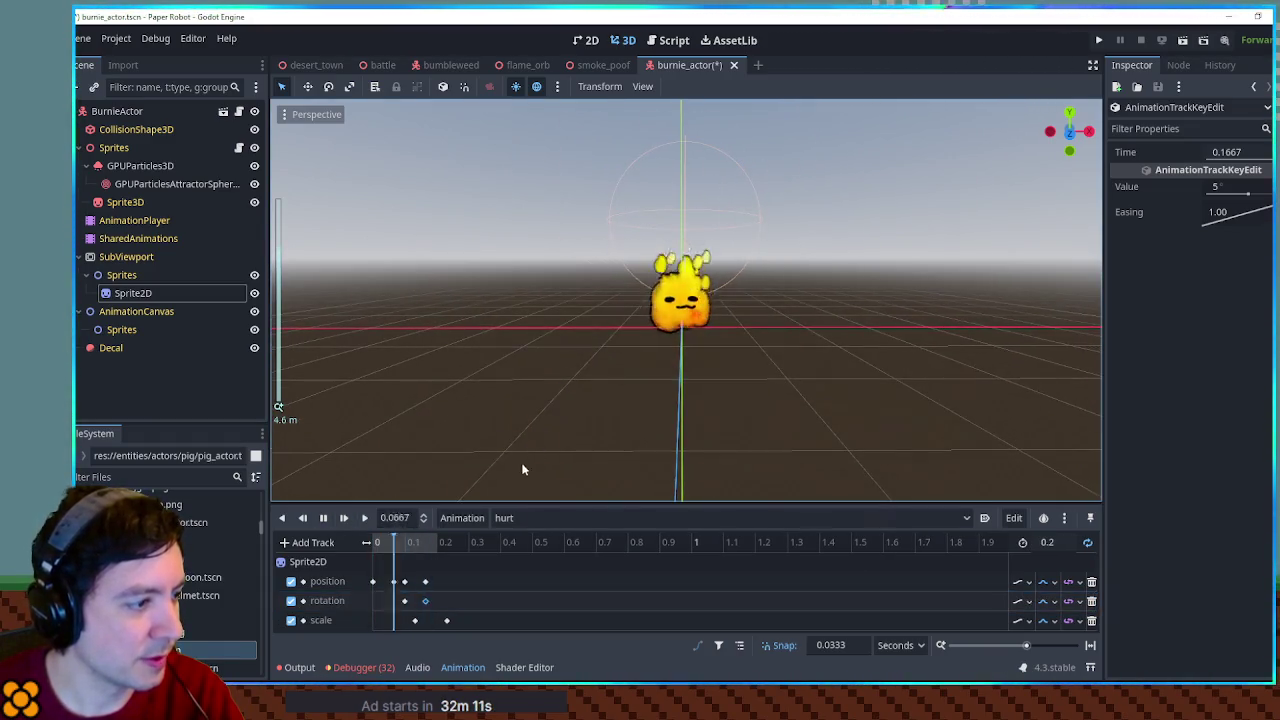
Enlarge the timeline and add a Region Rect key for Sprite2D
{"action": "scroll", "coordinate": [721, 336], "scroll_direction": "up", "scroll_amount": 5}
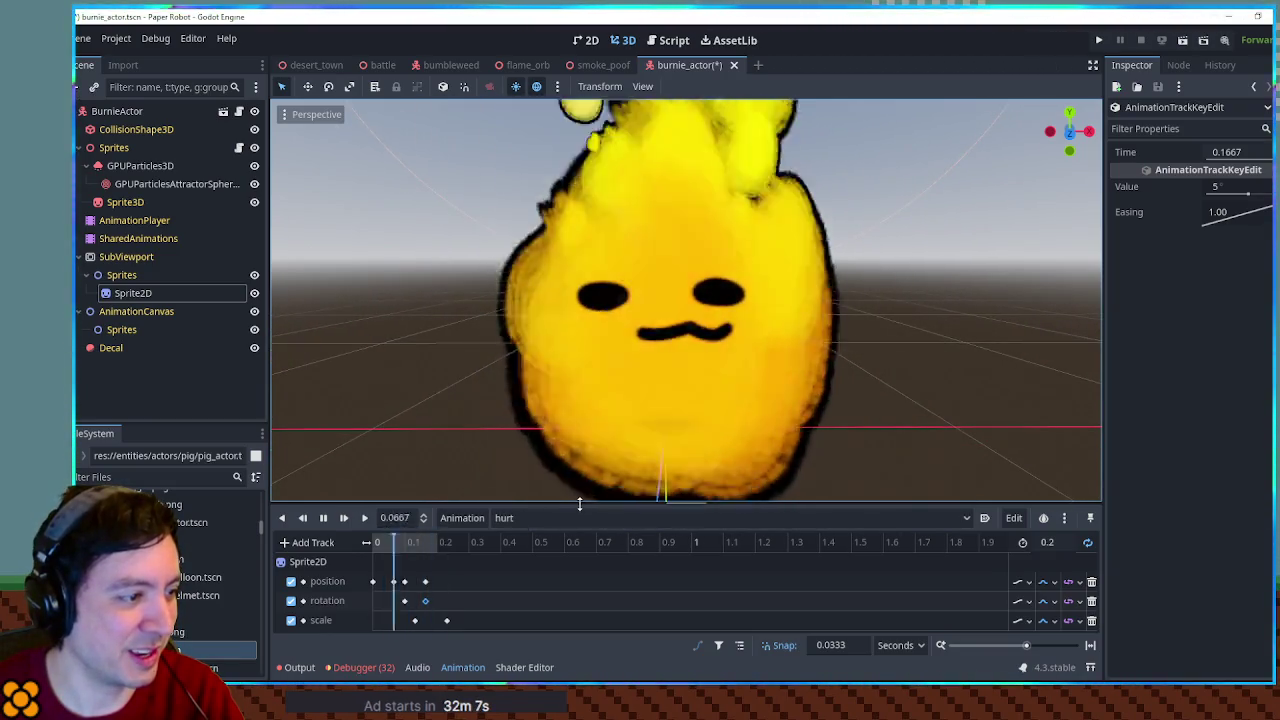
{"action": "left_click_drag", "start_coordinate": [579, 504], "coordinate": [580, 453]}
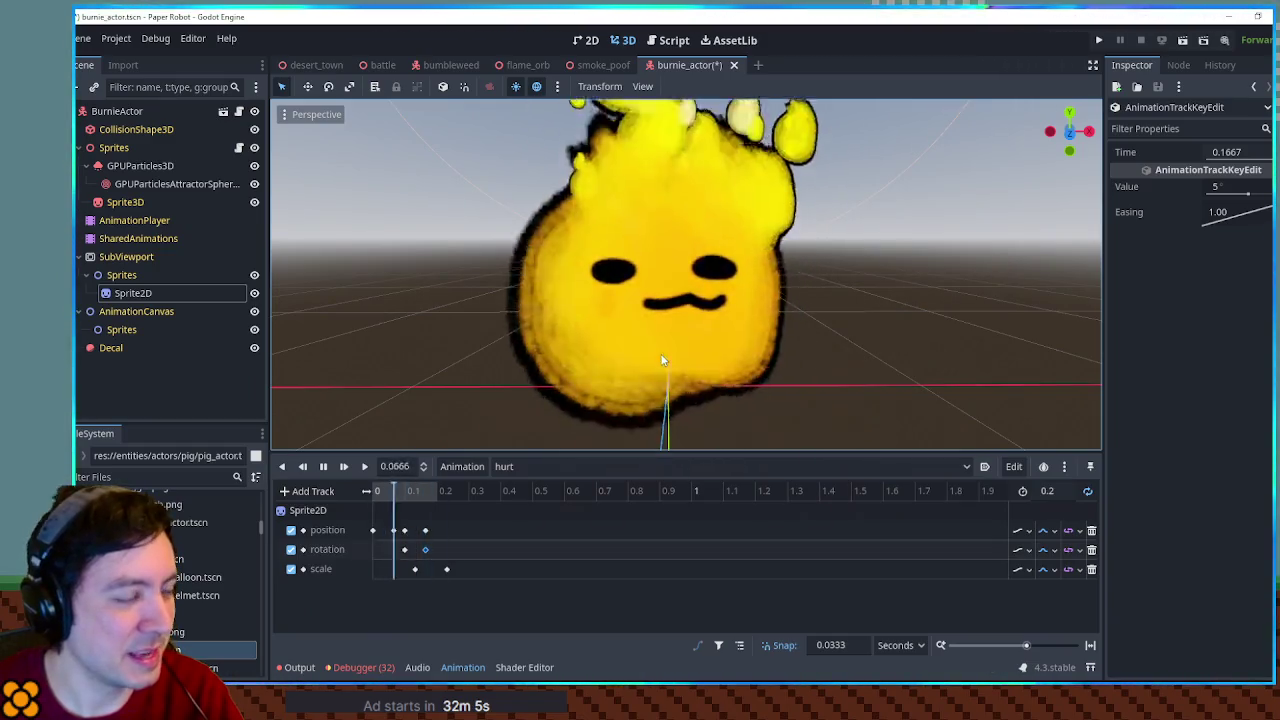
{"action": "left_click_drag", "start_coordinate": [447, 453], "coordinate": [447, 424]}
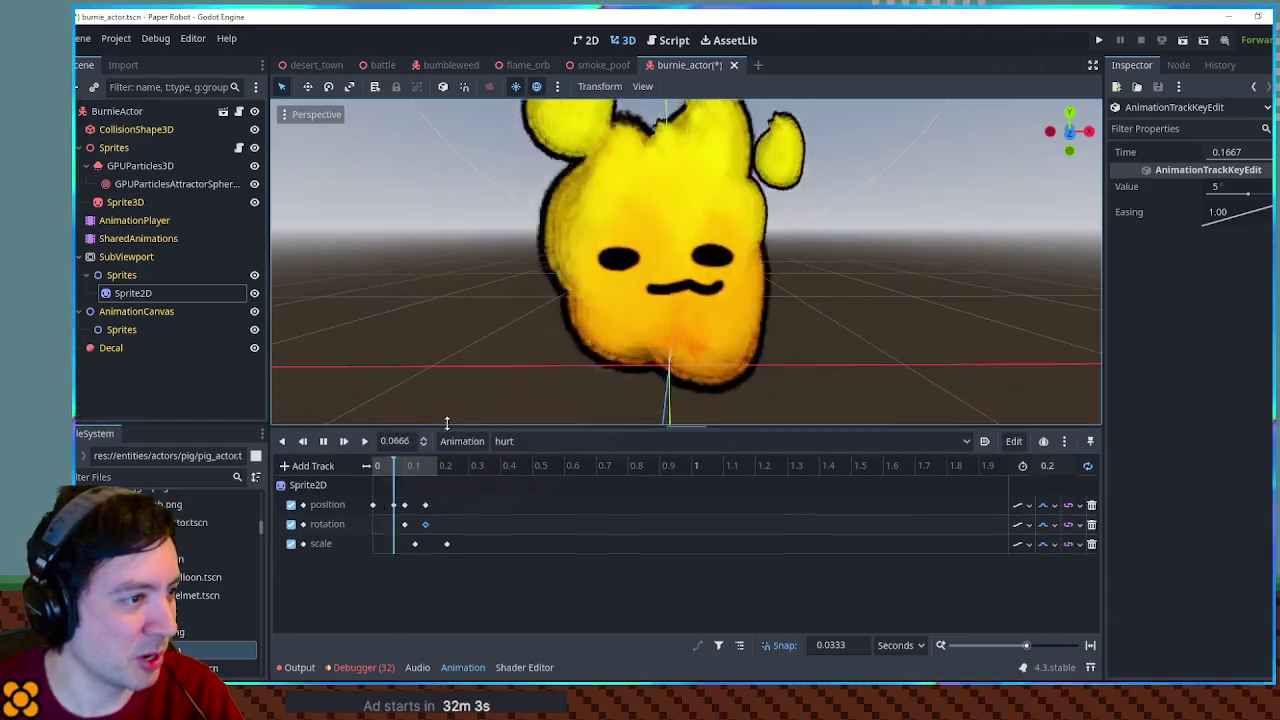
{"action": "left_click", "coordinate": [120, 292]}
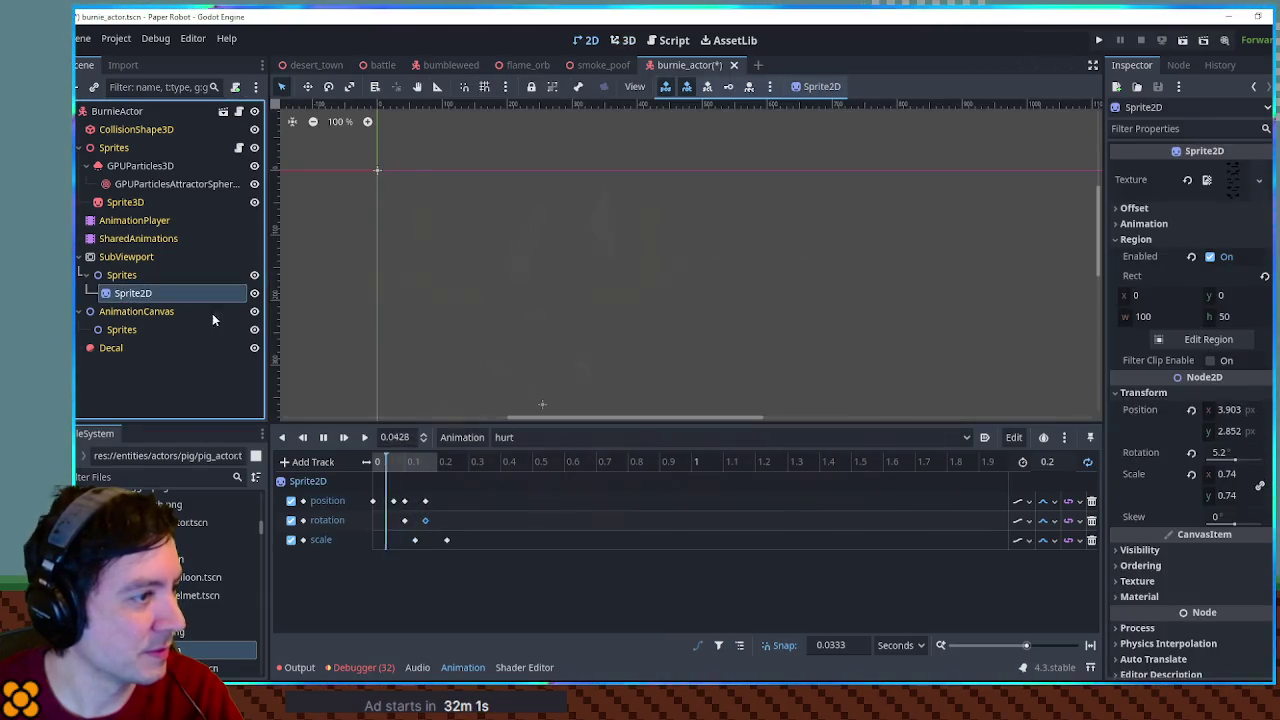
{"action": "left_click", "coordinate": [1208, 339]}
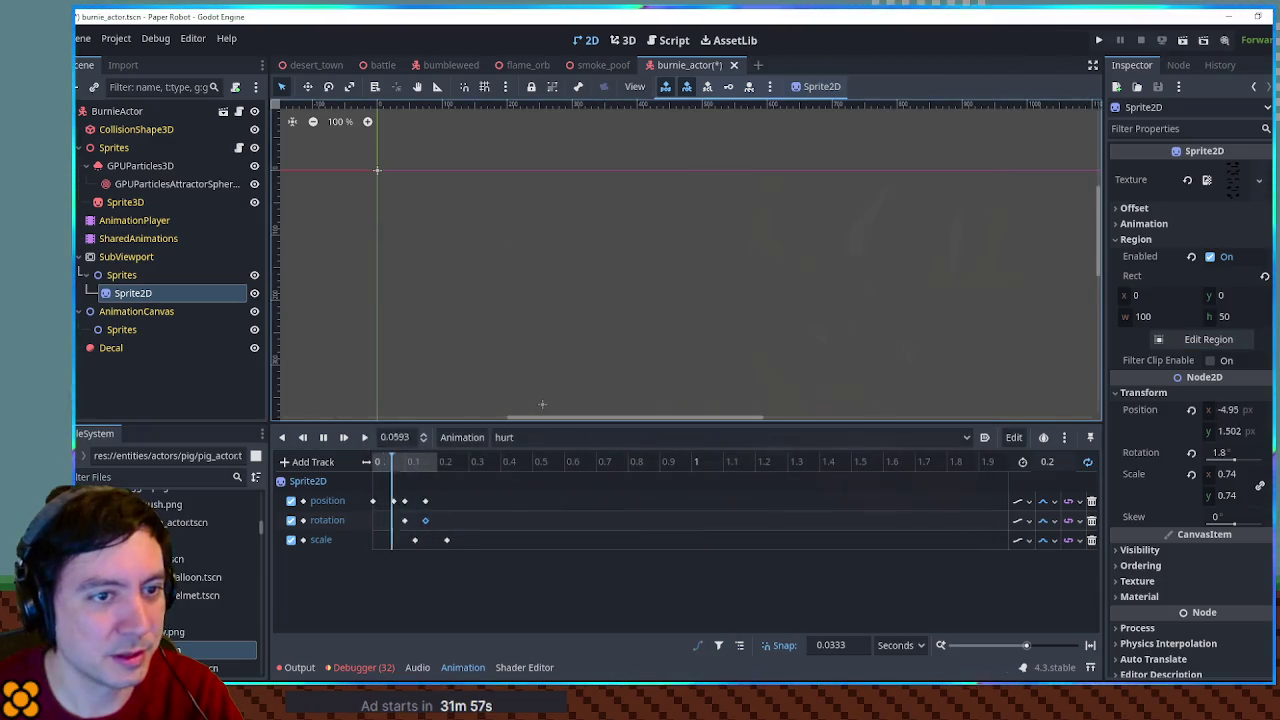
{"action": "left_click", "coordinate": [1264, 276]}
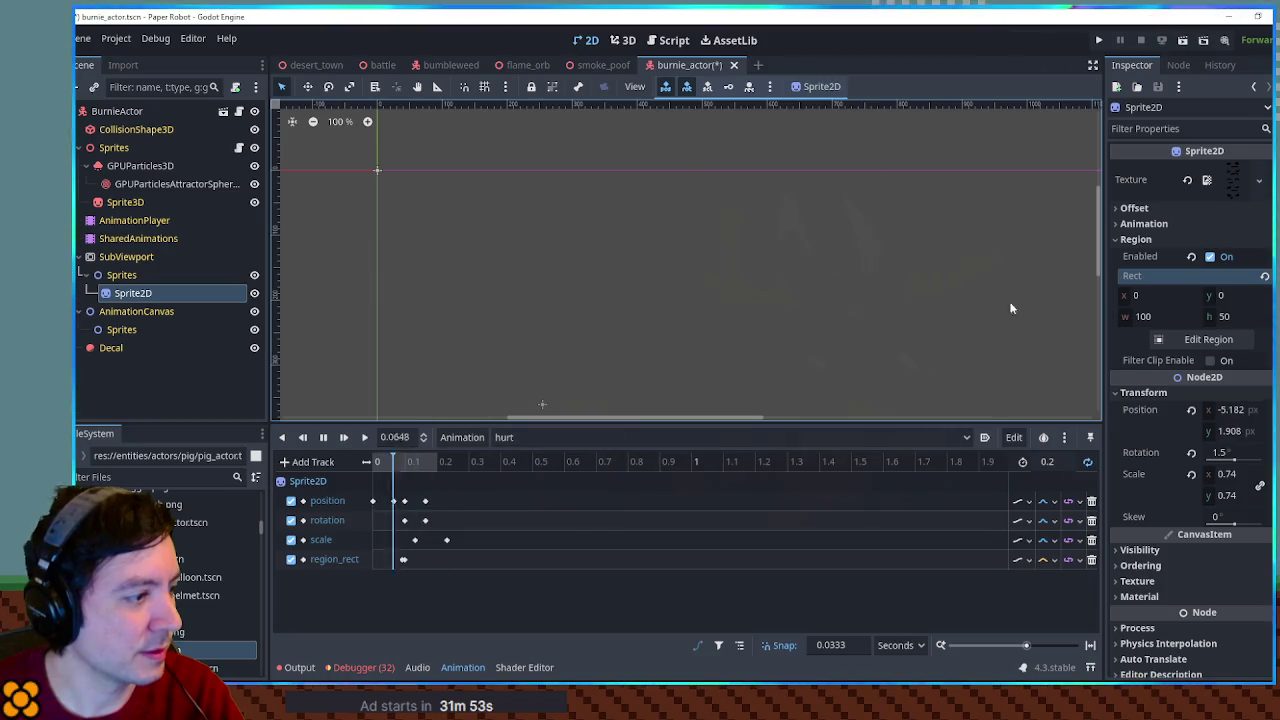
Set snap to 1, move the region_rect key to 0, and set its y to 50
{"action": "left_click", "coordinate": [402, 560]}
{"action": "left_click_drag", "start_coordinate": [394, 565], "coordinate": [374, 562]}
{"action": "left_click", "coordinate": [835, 645]}
{"action": "type", "text": "1"}
{"action": "key", "text": "ctrl+F2"}
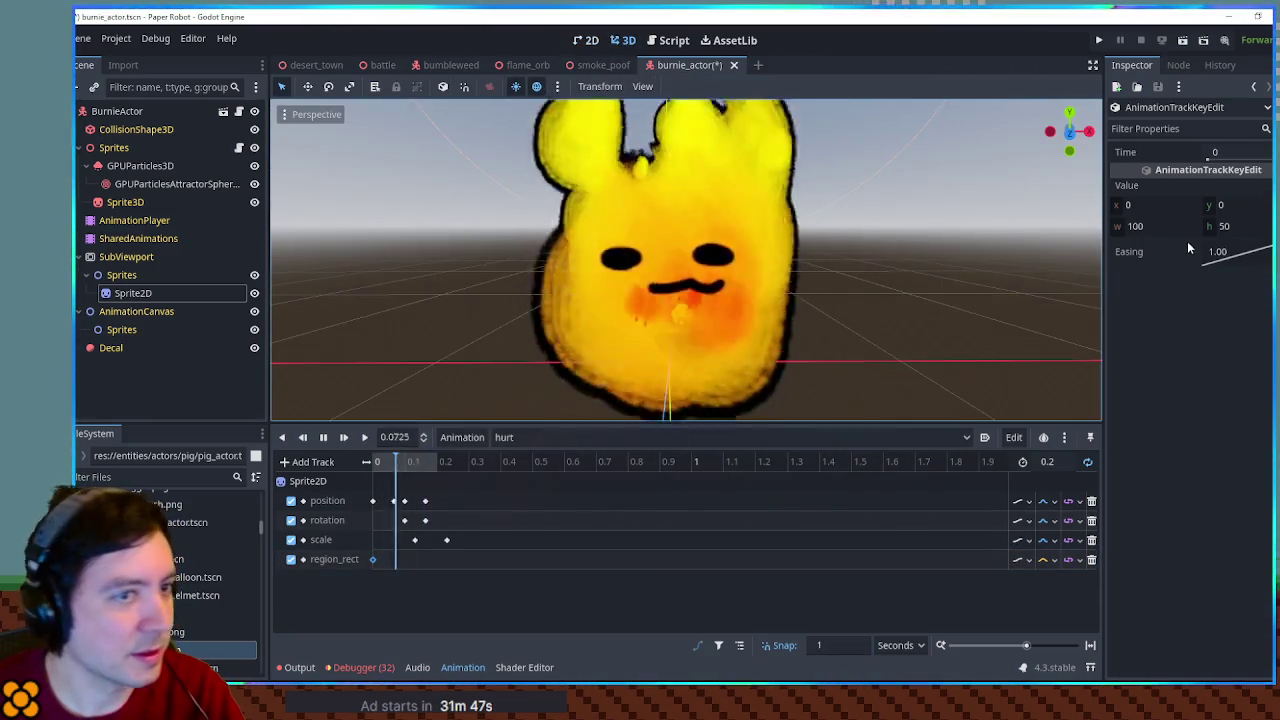
{"action": "left_click", "coordinate": [1225, 205]}
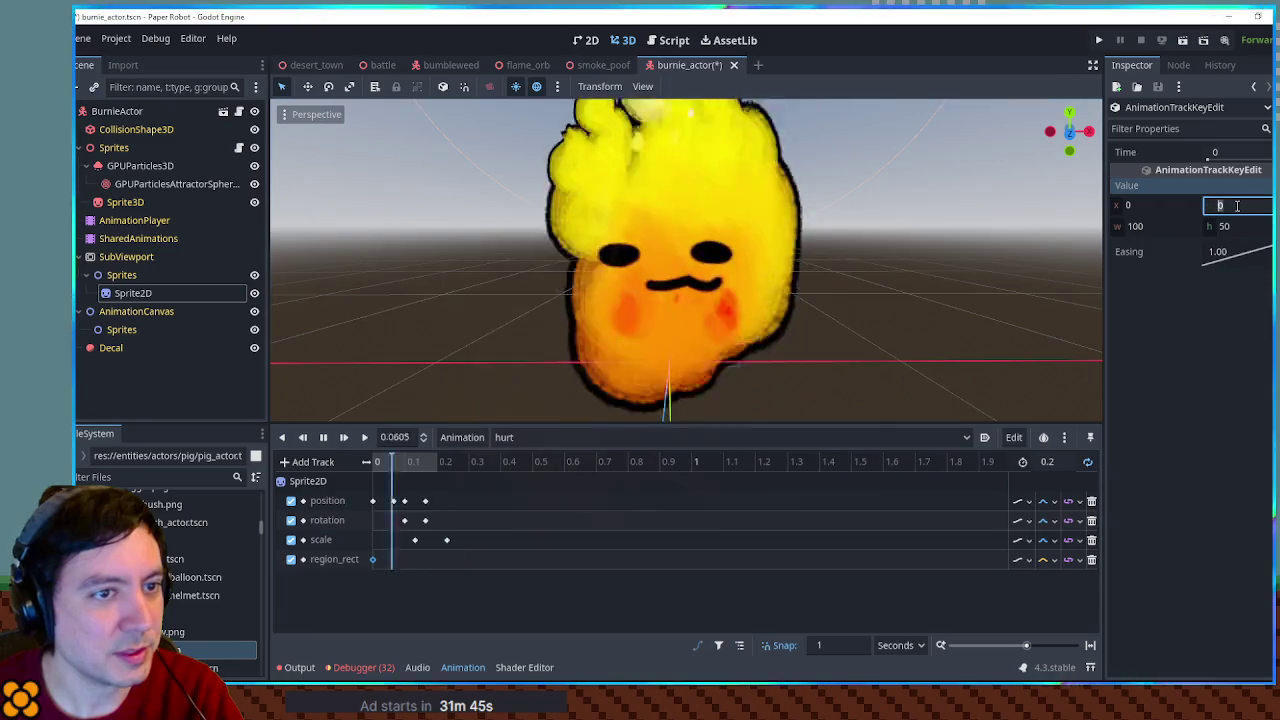
{"action": "type", "text": "50"}
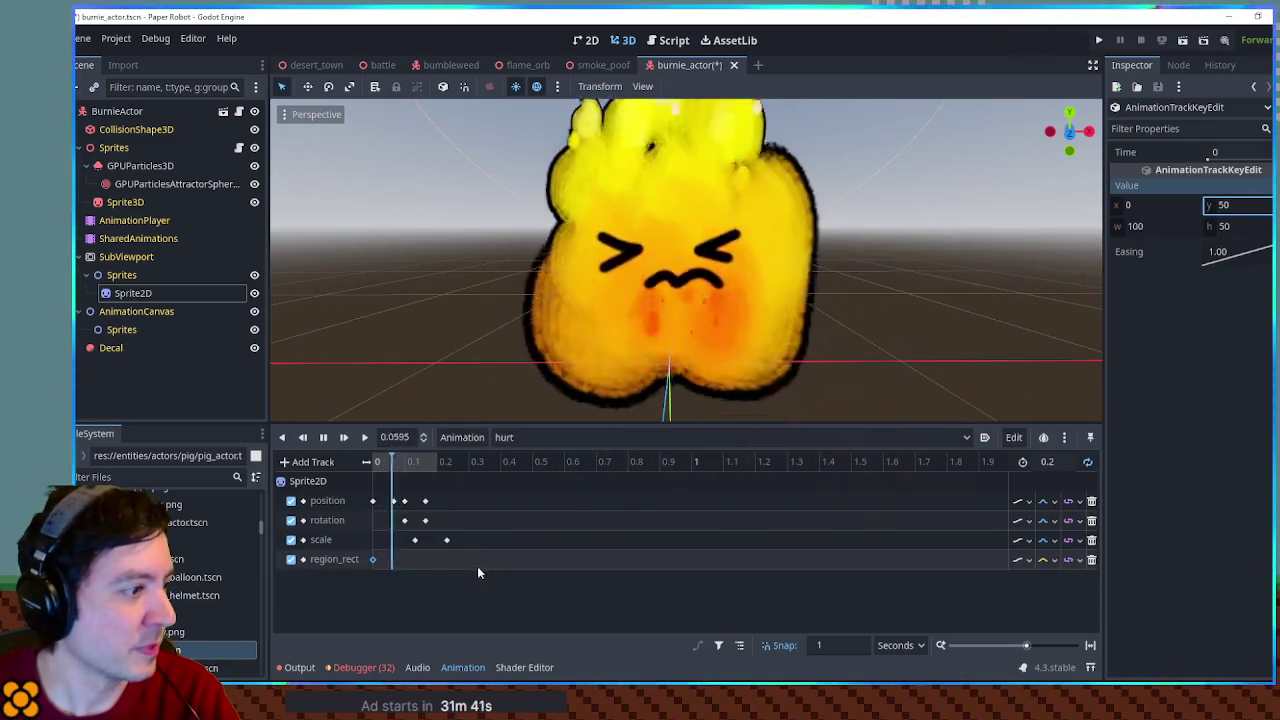
Delete the 0.1 s position key and save burnie_actor
{"action": "left_click", "coordinate": [402, 501]}
{"action": "key", "text": "Delete"}
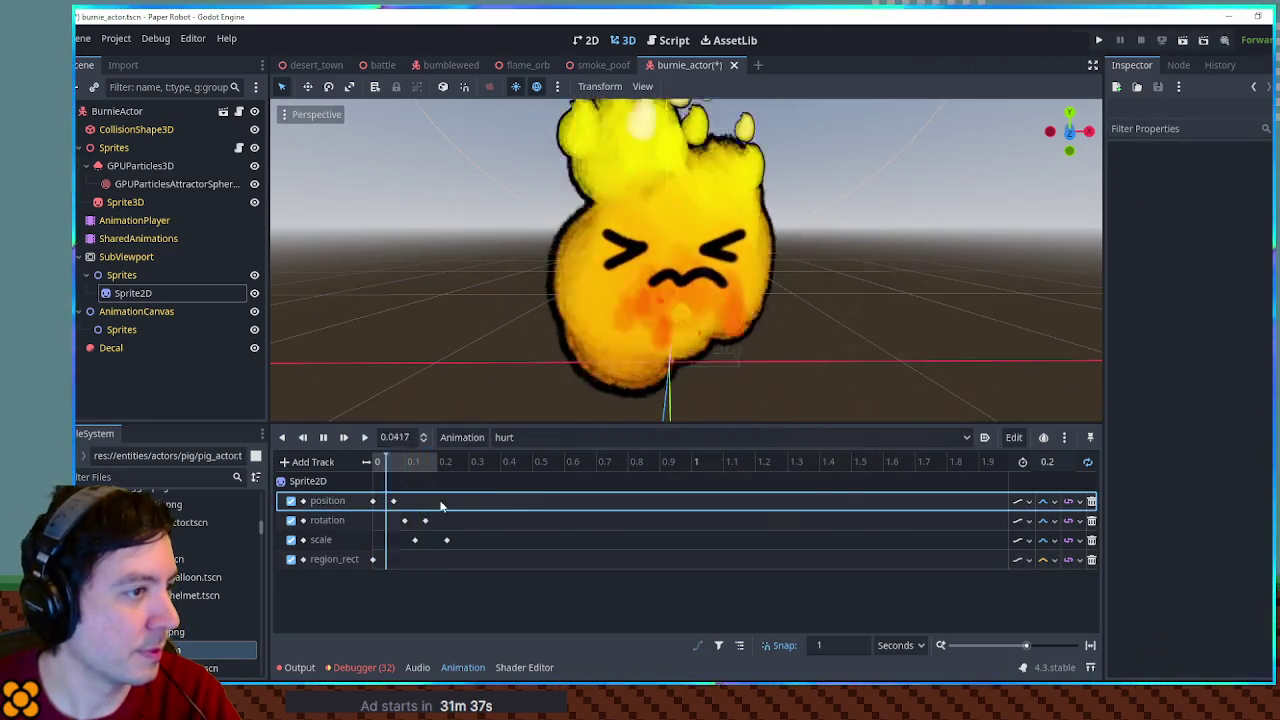
{"action": "scroll", "coordinate": [832, 347], "scroll_direction": "down", "scroll_amount": 5}
{"action": "scroll", "coordinate": [826, 344], "scroll_direction": "up", "scroll_amount": 3}
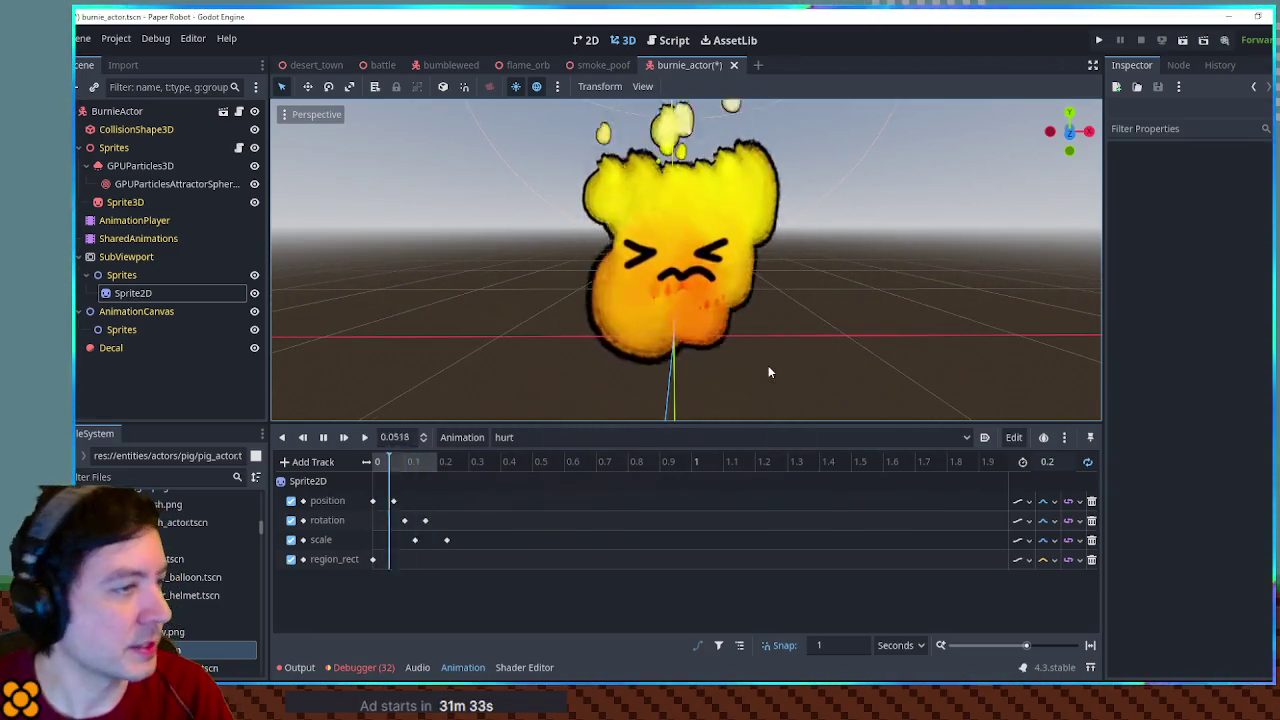
{"action": "key", "text": "ctrl+s"}
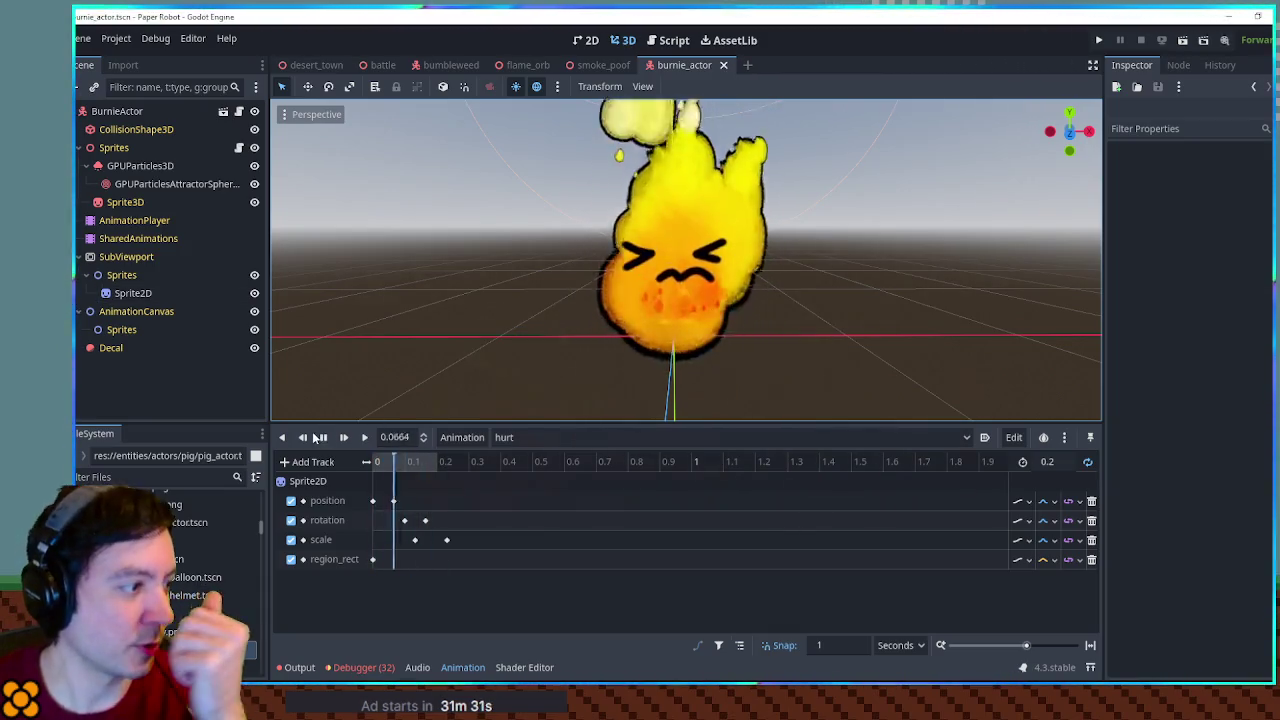
Replay the hurt animation and check the GPUParticles3D node's process material settings
{"action": "left_click", "coordinate": [324, 441]}
{"action": "left_click", "coordinate": [364, 437]}
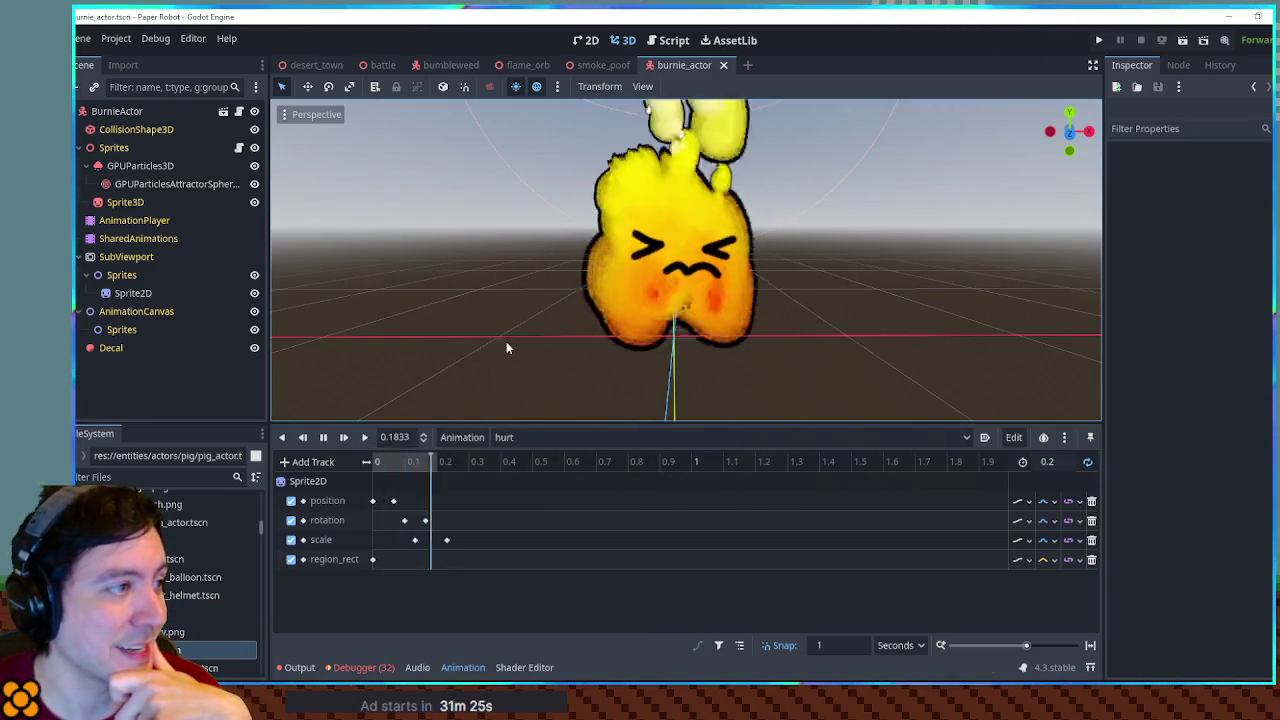
{"action": "left_click", "coordinate": [174, 166]}
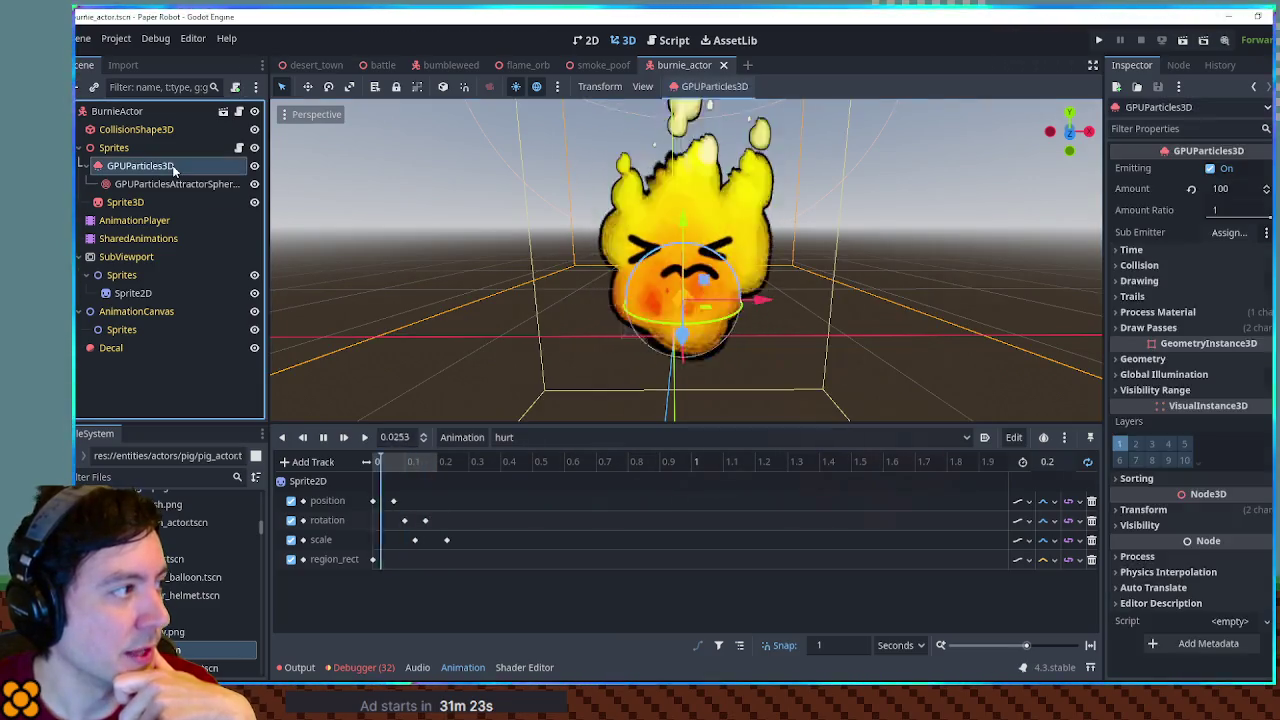
{"action": "left_click", "coordinate": [1208, 312]}
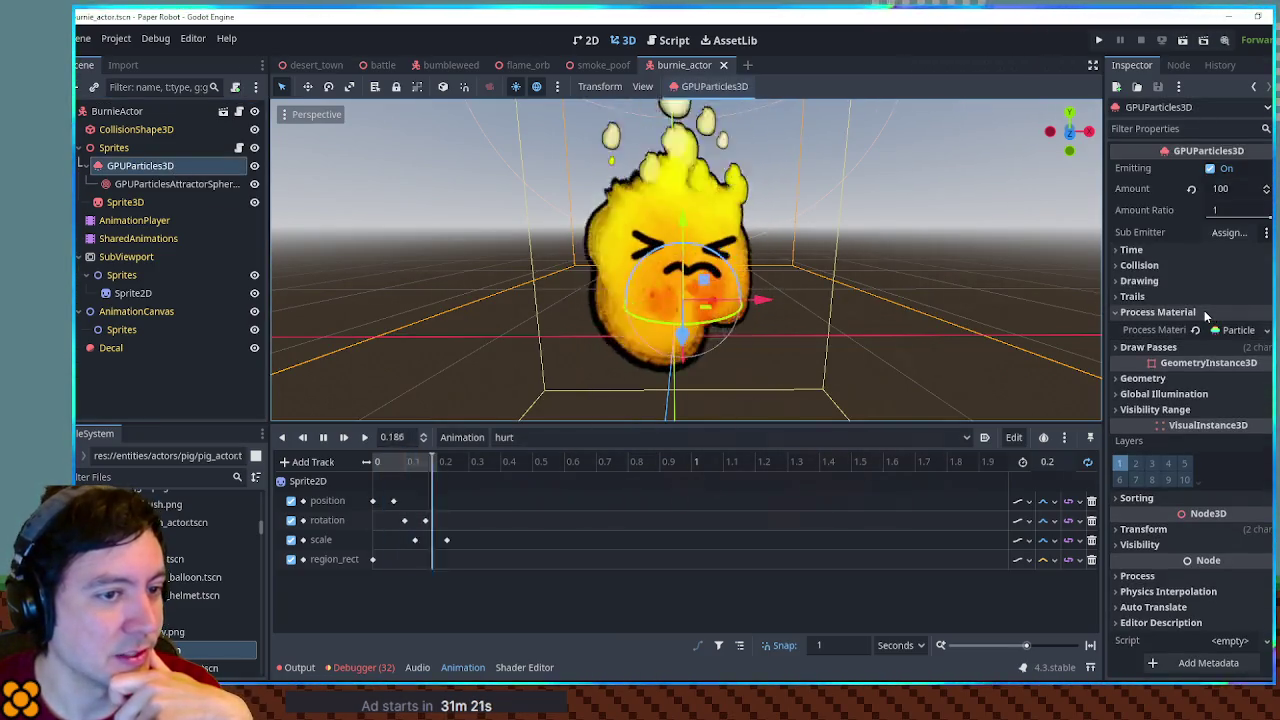
{"action": "left_click", "coordinate": [1140, 312]}
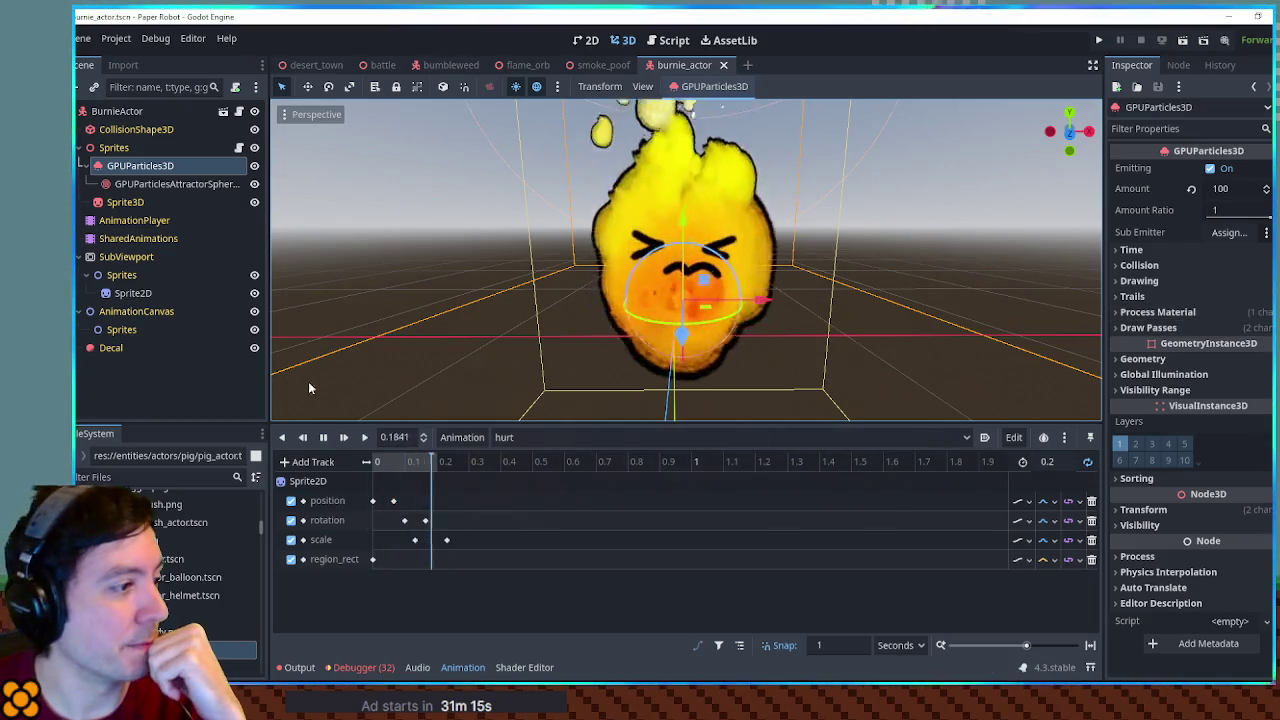
Duplicate the idle animation as a new animation named sleep
{"action": "left_click", "coordinate": [488, 437]}
{"action": "left_click", "coordinate": [551, 436]}
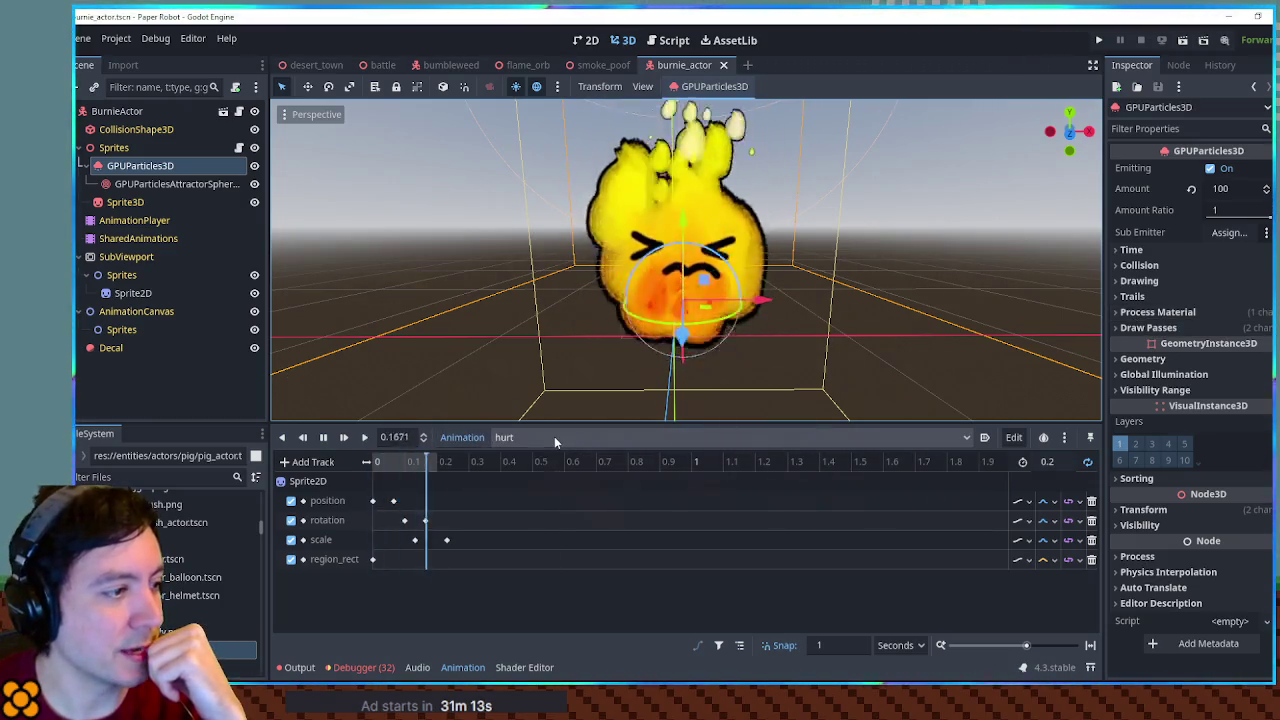
{"action": "left_click", "coordinate": [551, 436]}
{"action": "left_click", "coordinate": [530, 457]}
{"action": "left_click", "coordinate": [530, 440]}
{"action": "left_click", "coordinate": [537, 492]}
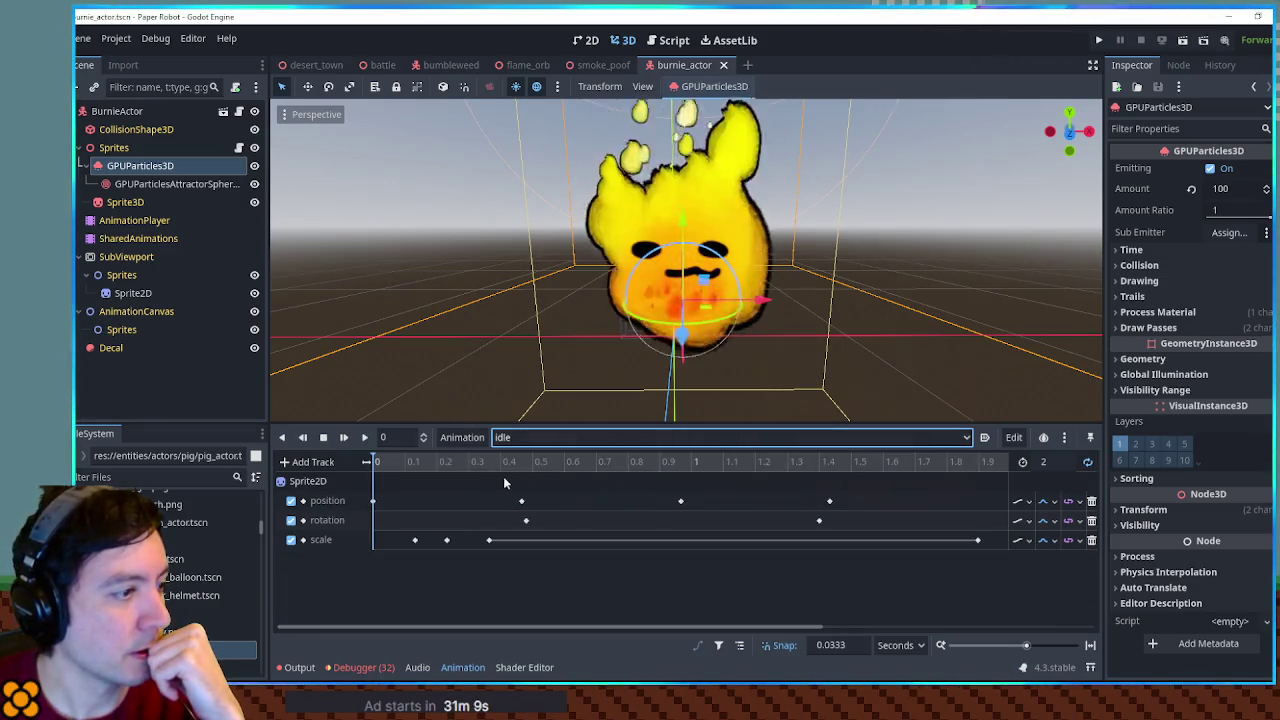
{"action": "left_click", "coordinate": [452, 437]}
{"action": "left_click", "coordinate": [478, 511]}
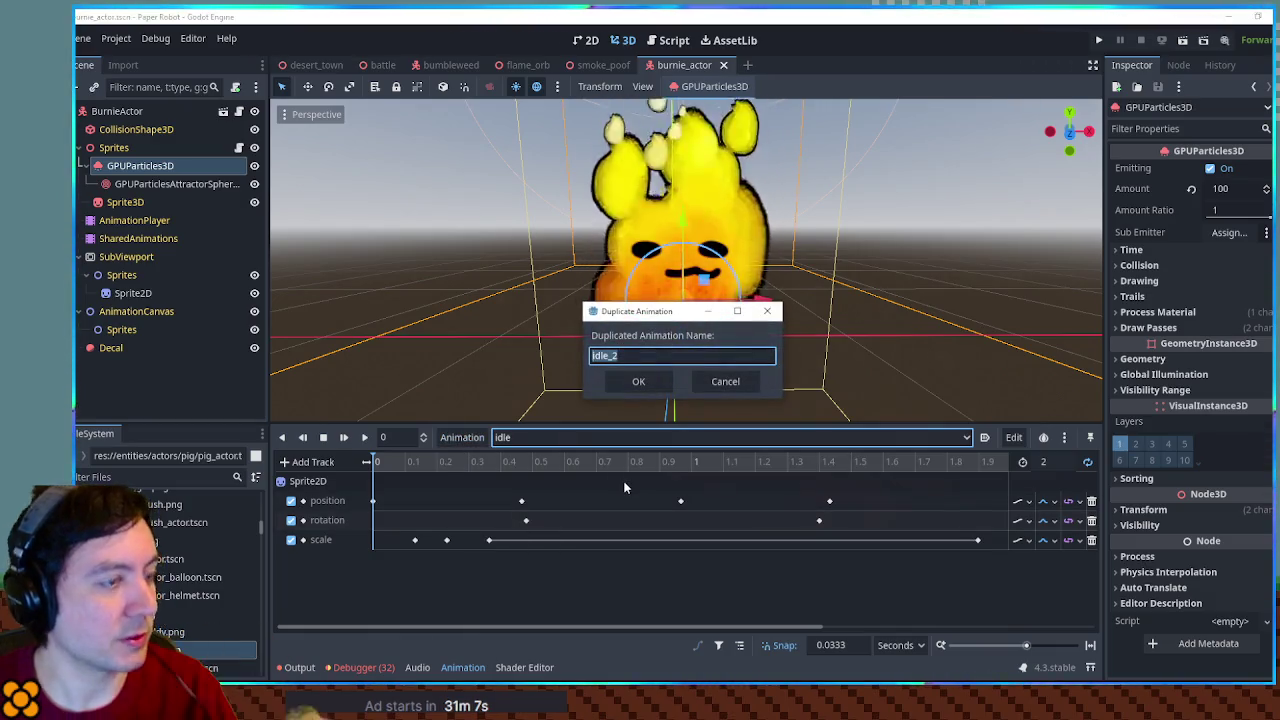
{"action": "type", "text": "sleep"}
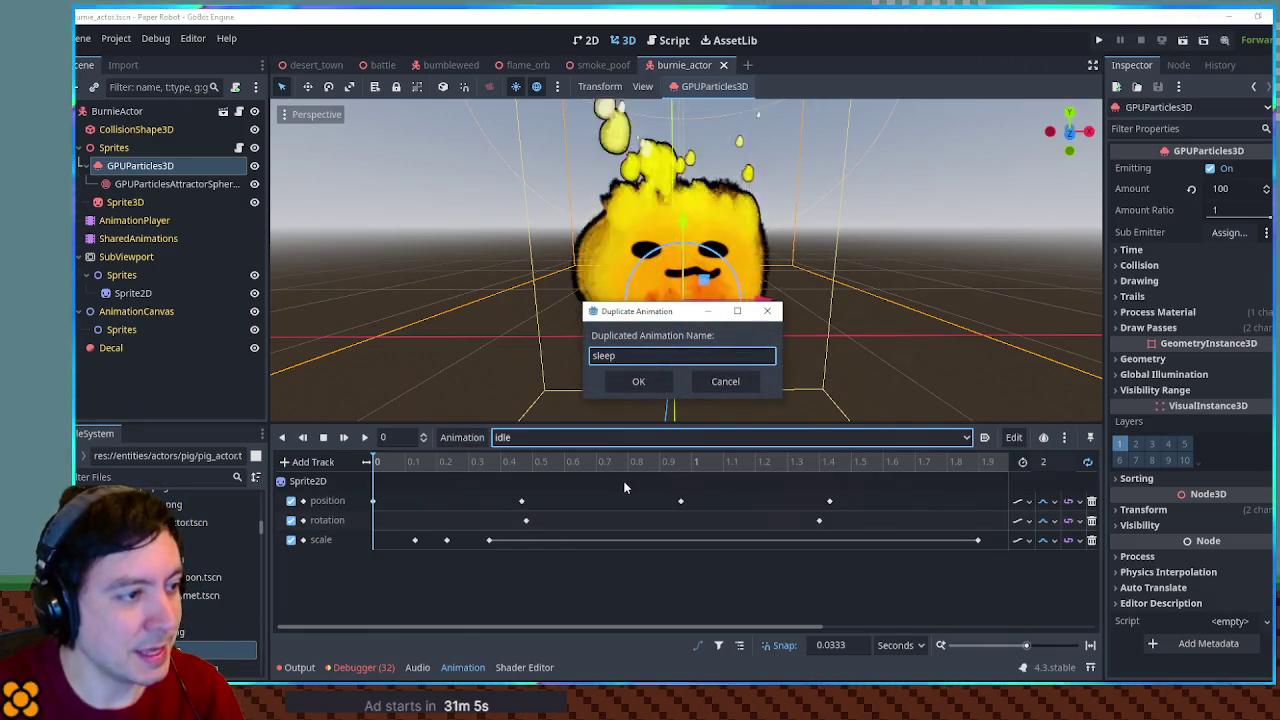
{"action": "key", "text": "Return"}
Set the sleep animation's length to 4 seconds
{"action": "double_click", "coordinate": [1050, 461]}
{"action": "type", "text": "4"}
{"action": "key", "text": "Return"}
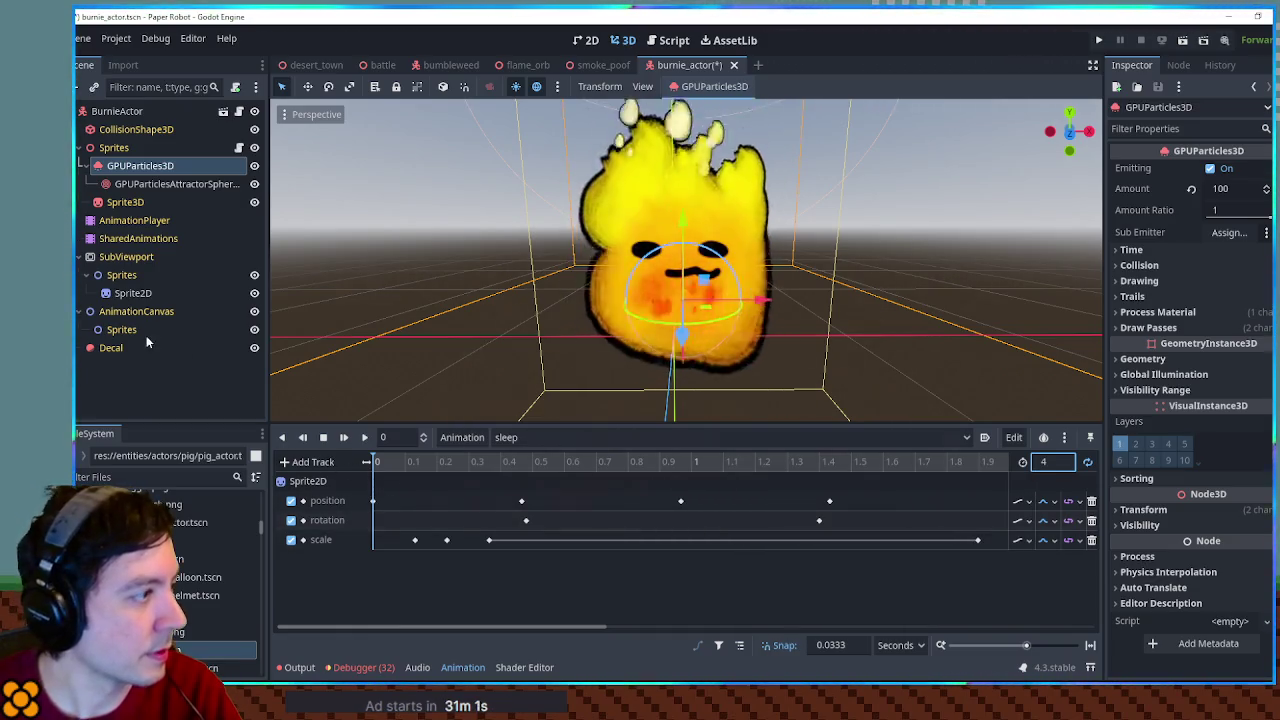
Add a Sprite2D region_rect key to sleep and set its y offset to 100
{"action": "left_click", "coordinate": [118, 293]}
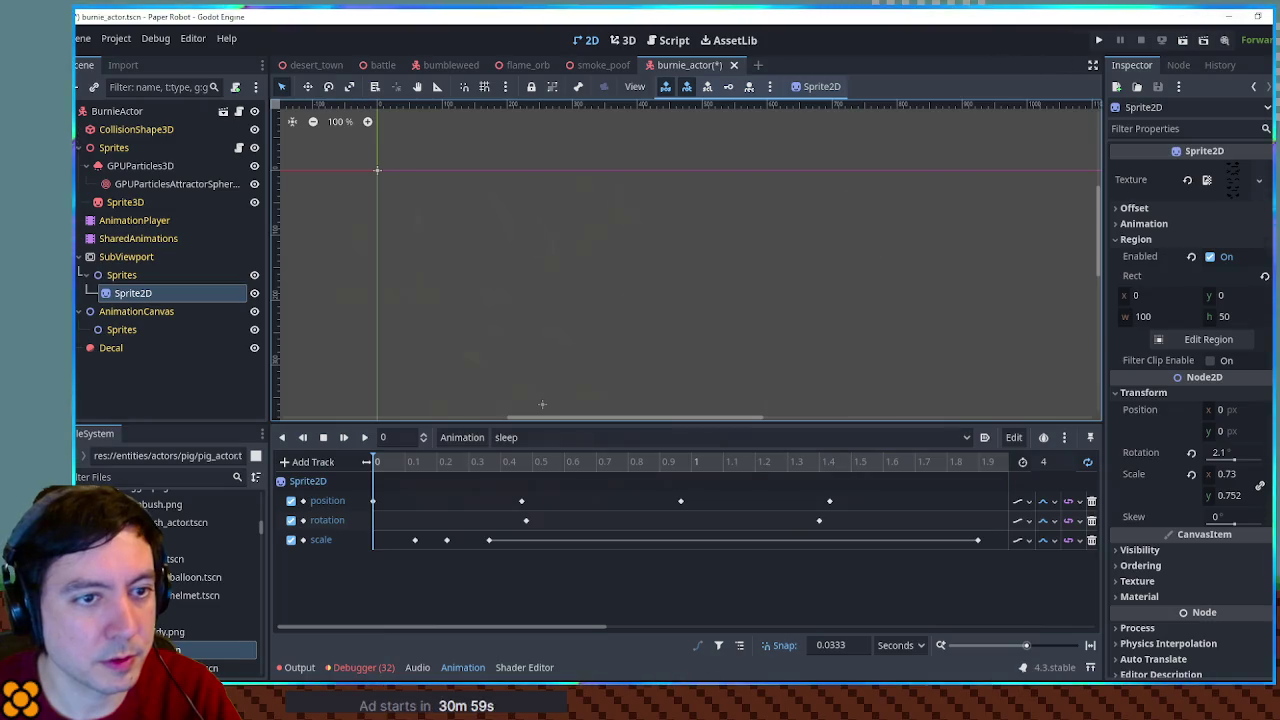
{"action": "left_click", "coordinate": [1264, 275]}
{"action": "left_click", "coordinate": [372, 559]}
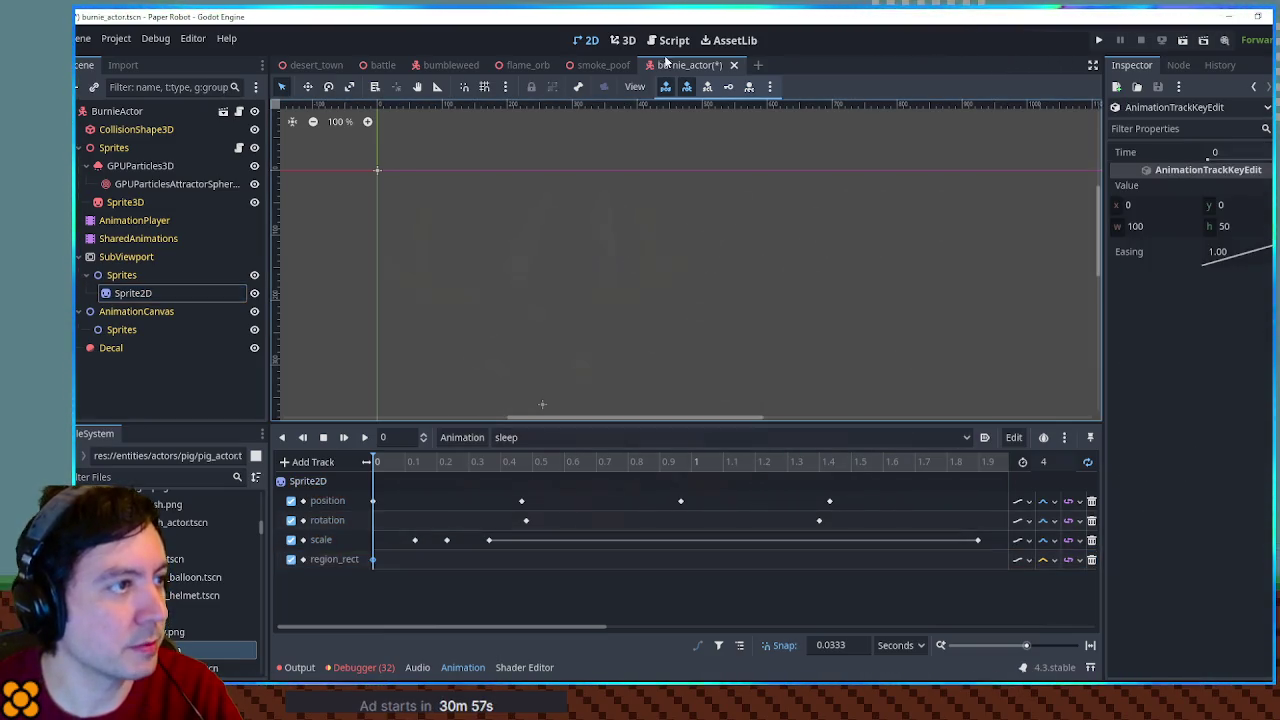
{"action": "left_click", "coordinate": [622, 40]}
{"action": "left_click", "coordinate": [363, 437]}
{"action": "left_click", "coordinate": [1240, 206]}
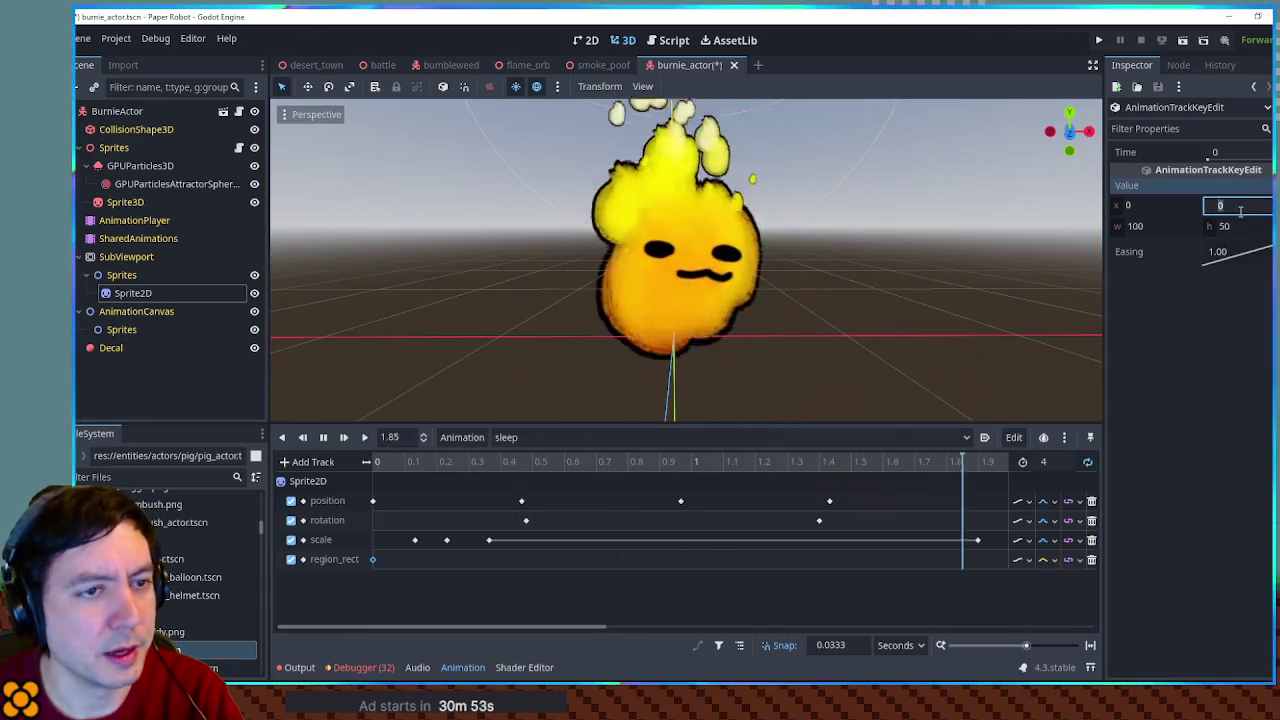
{"action": "type", "text": "100150"}
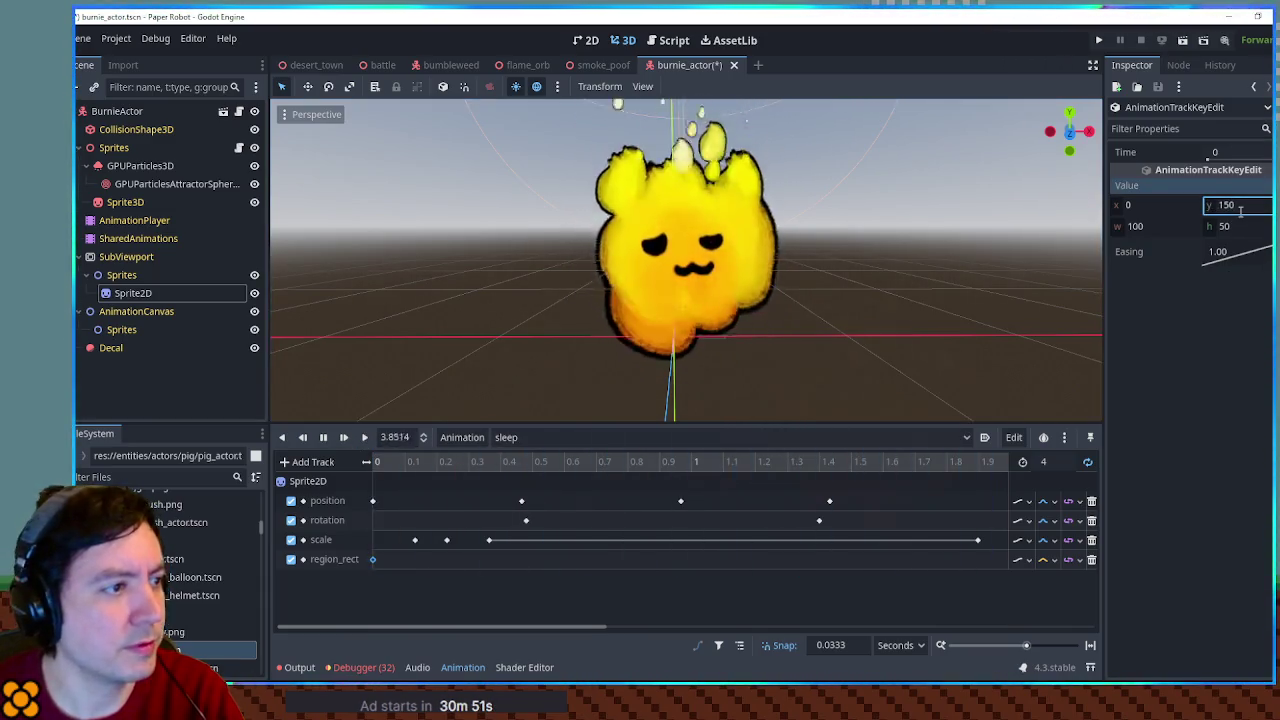
{"action": "double_click", "coordinate": [1240, 206]}
{"action": "type", "text": "10"}
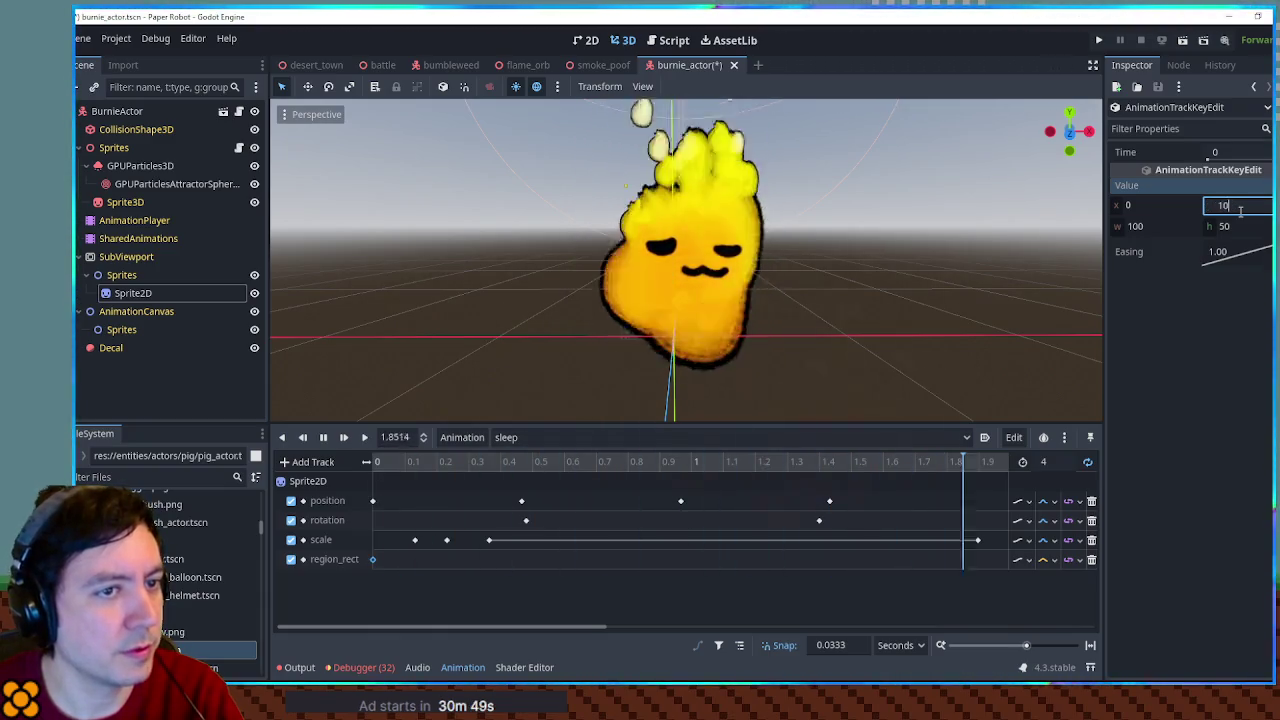
{"action": "type", "text": "0"}
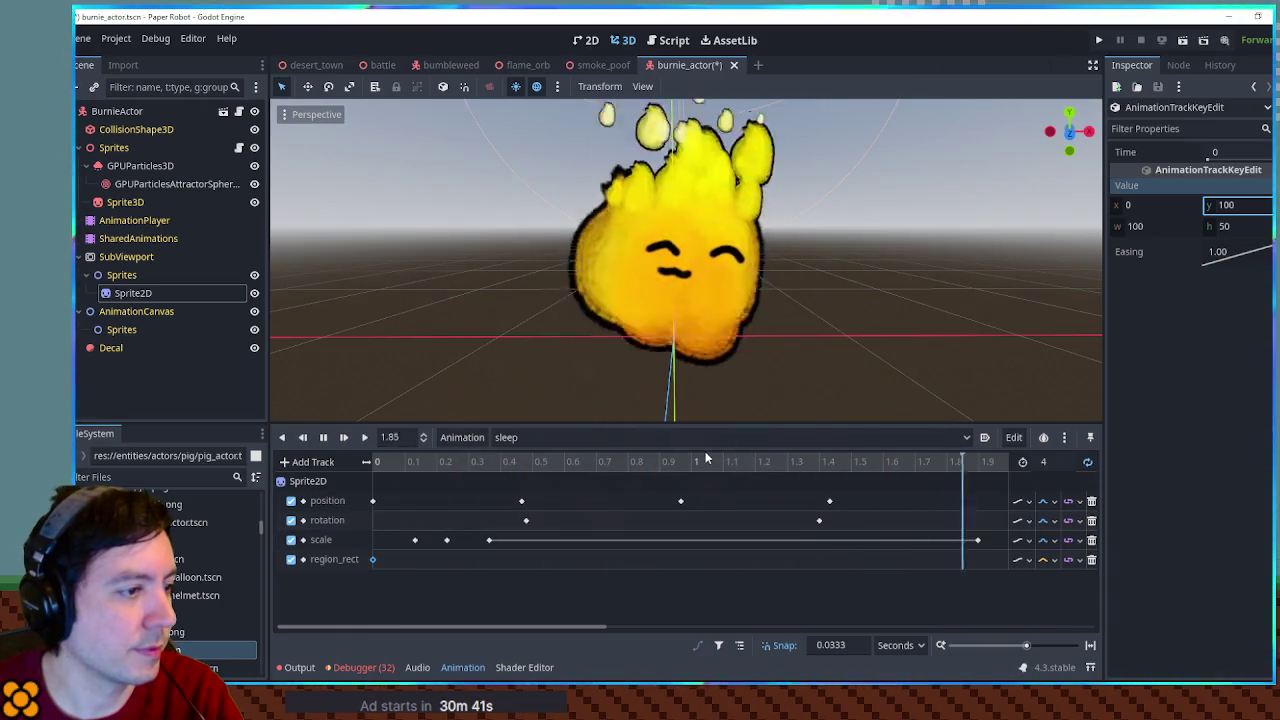
Drag the position, rotation and scale keys later, out to about 3.2 s, and save
{"action": "scroll", "coordinate": [690, 540], "scroll_direction": "down", "scroll_amount": 5}
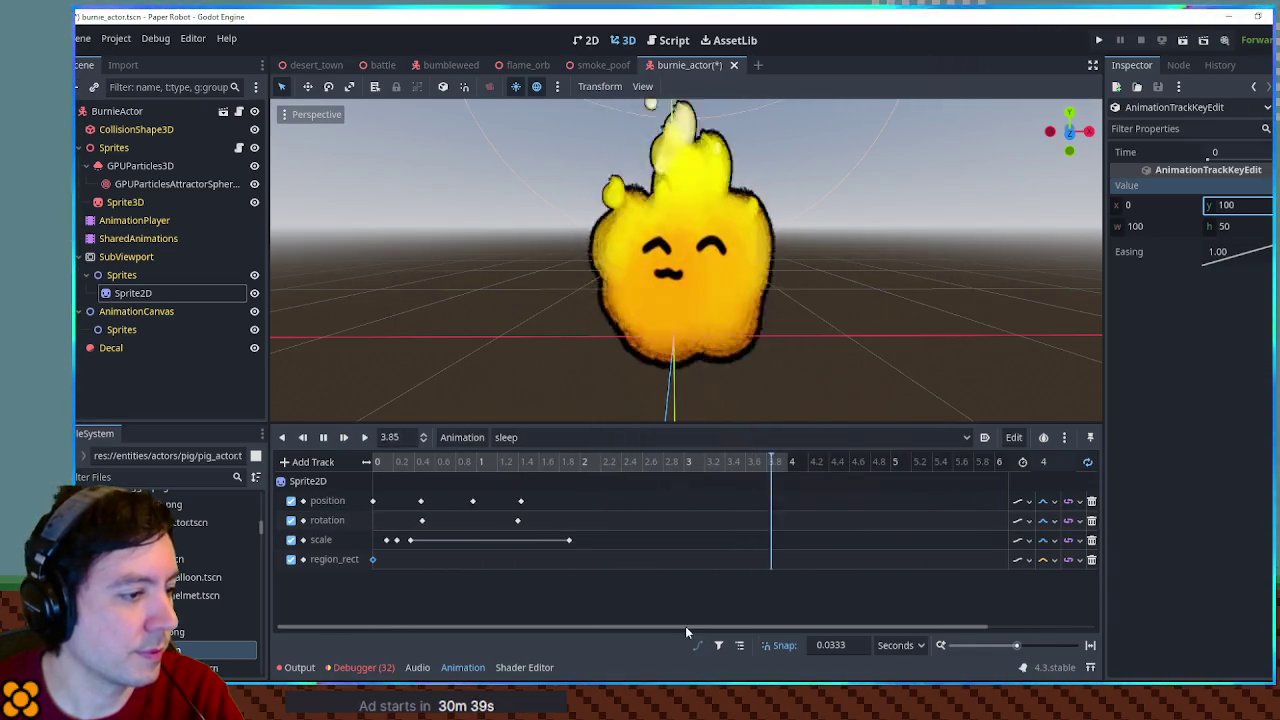
{"action": "mouse_move", "coordinate": [575, 578]}
{"action": "left_mouse_down"}
{"action": "mouse_move", "coordinate": [500, 492]}
{"action": "mouse_move", "coordinate": [702, 523]}
{"action": "left_mouse_up"}
{"action": "mouse_move", "coordinate": [473, 501]}
{"action": "left_mouse_down"}
{"action": "mouse_move", "coordinate": [464, 507]}
{"action": "mouse_move", "coordinate": [583, 501]}
{"action": "left_mouse_up"}
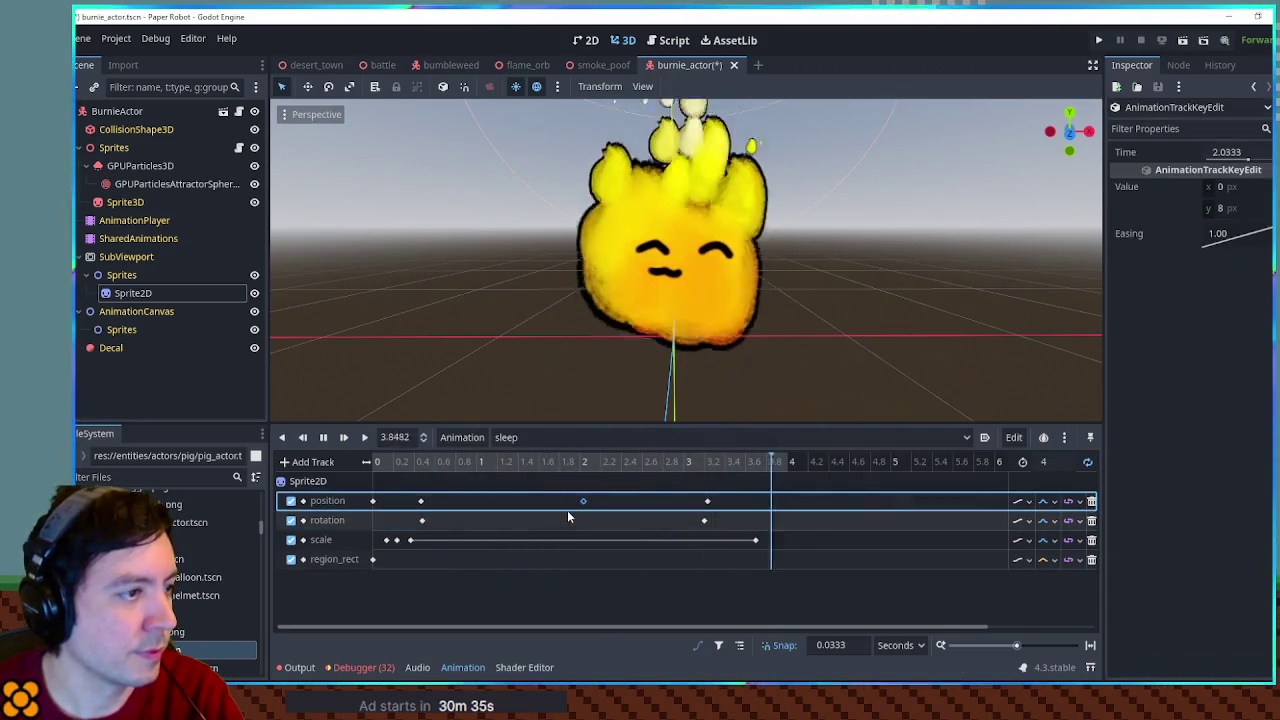
{"action": "mouse_move", "coordinate": [477, 495]}
{"action": "left_mouse_down"}
{"action": "mouse_move", "coordinate": [414, 527]}
{"action": "mouse_move", "coordinate": [594, 540]}
{"action": "left_mouse_up"}
{"action": "left_click_drag", "start_coordinate": [396, 540], "coordinate": [469, 540]}
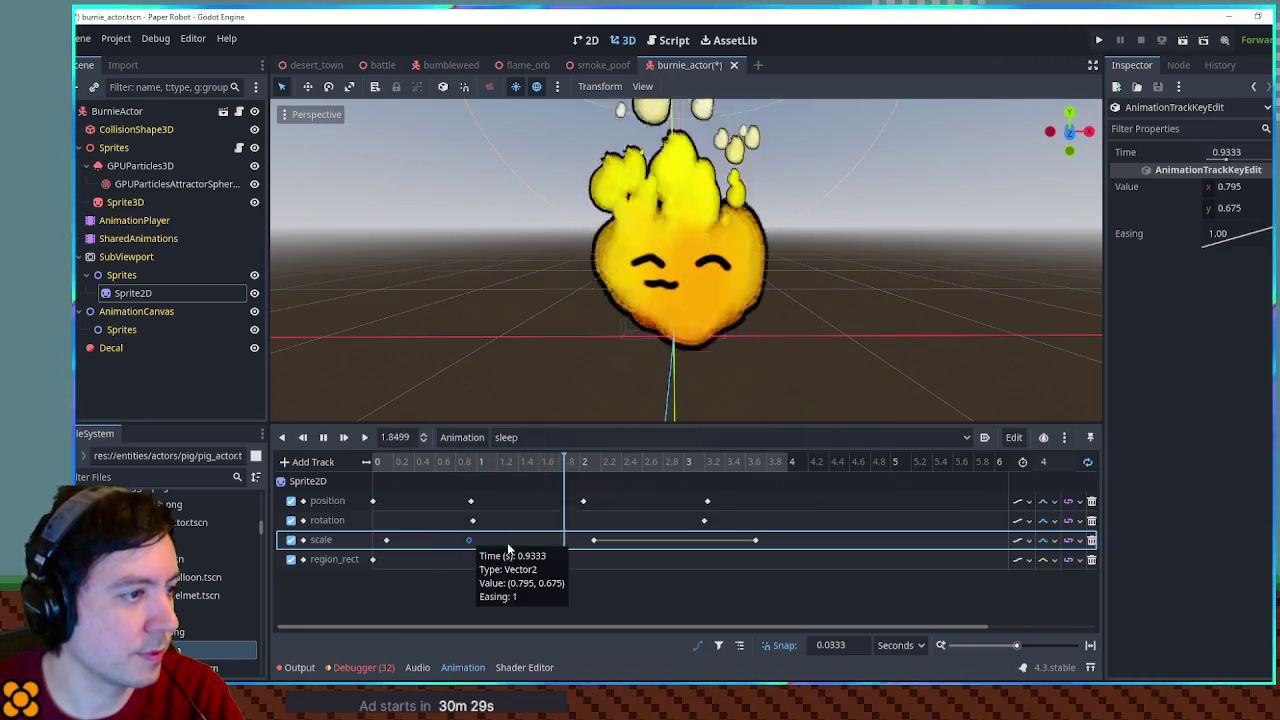
{"action": "left_click_drag", "start_coordinate": [594, 540], "coordinate": [707, 540]}
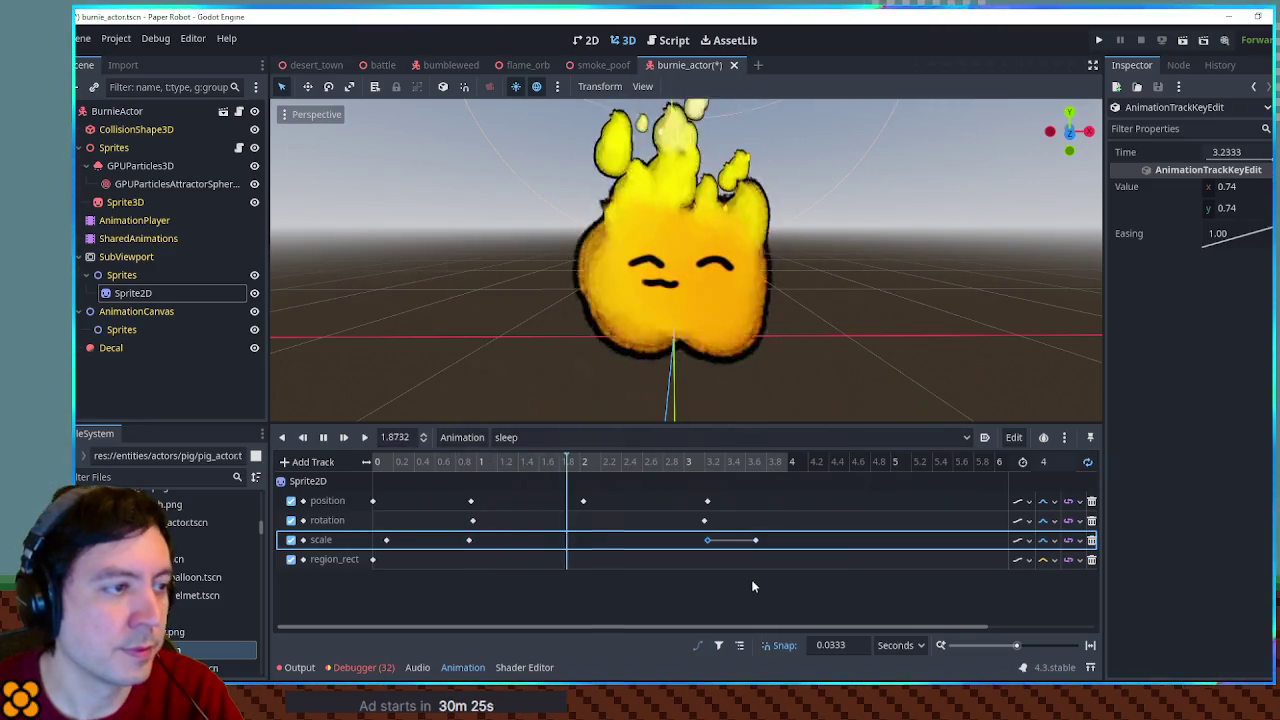
{"action": "left_click", "coordinate": [753, 587]}
{"action": "key", "text": "ctrl+s"}
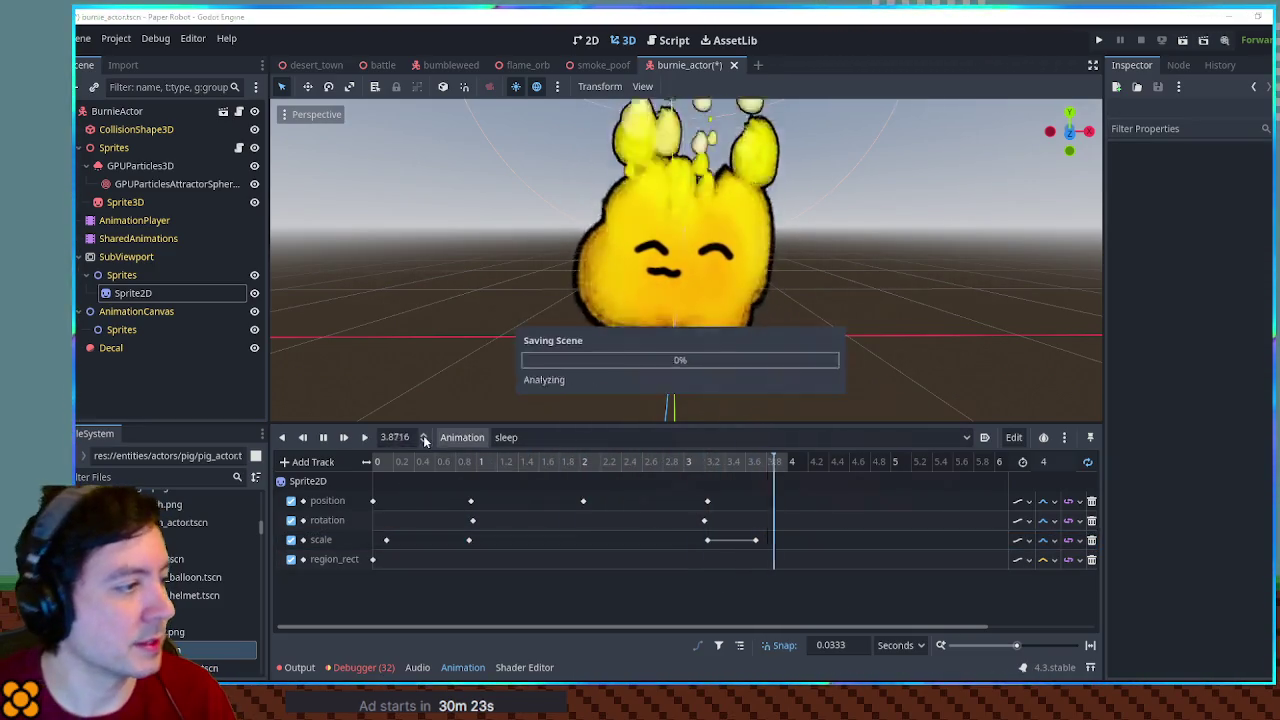
Duplicate the sleep animation as a new animation named tired
{"action": "left_click", "coordinate": [455, 436]}
{"action": "left_click", "coordinate": [485, 508]}
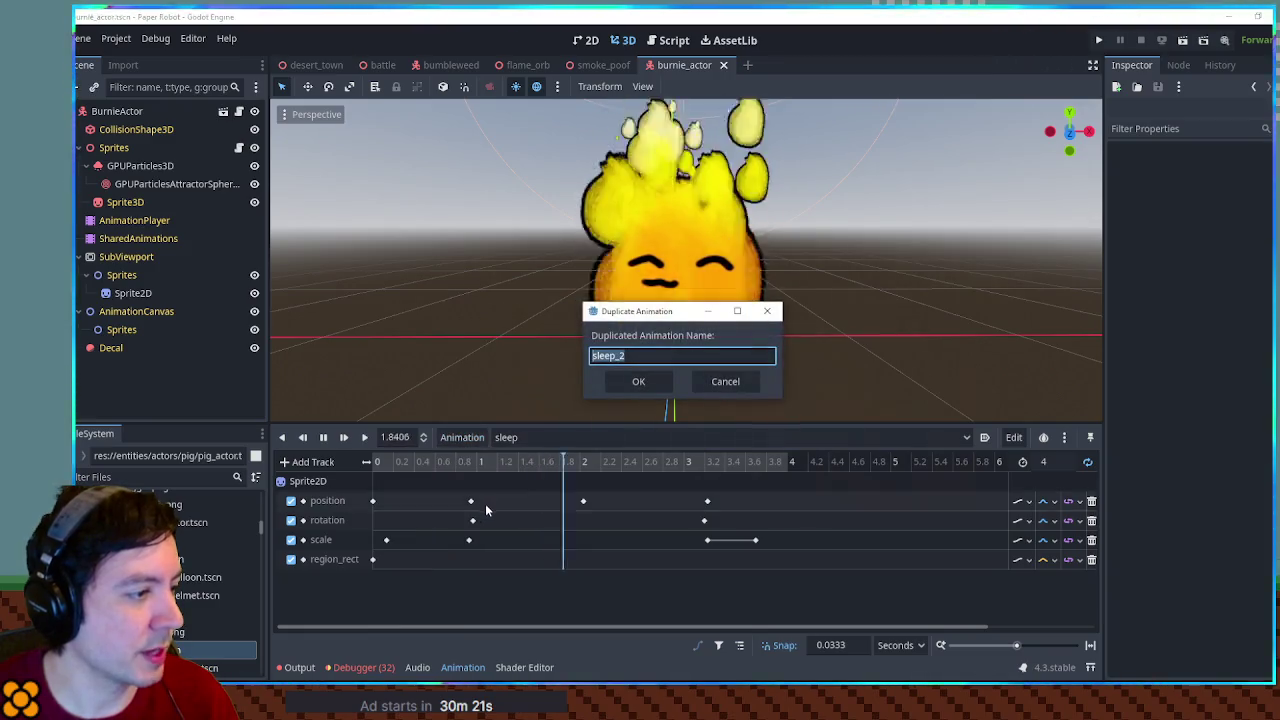
{"action": "type", "text": "tired"}
{"action": "key", "text": "Return"}
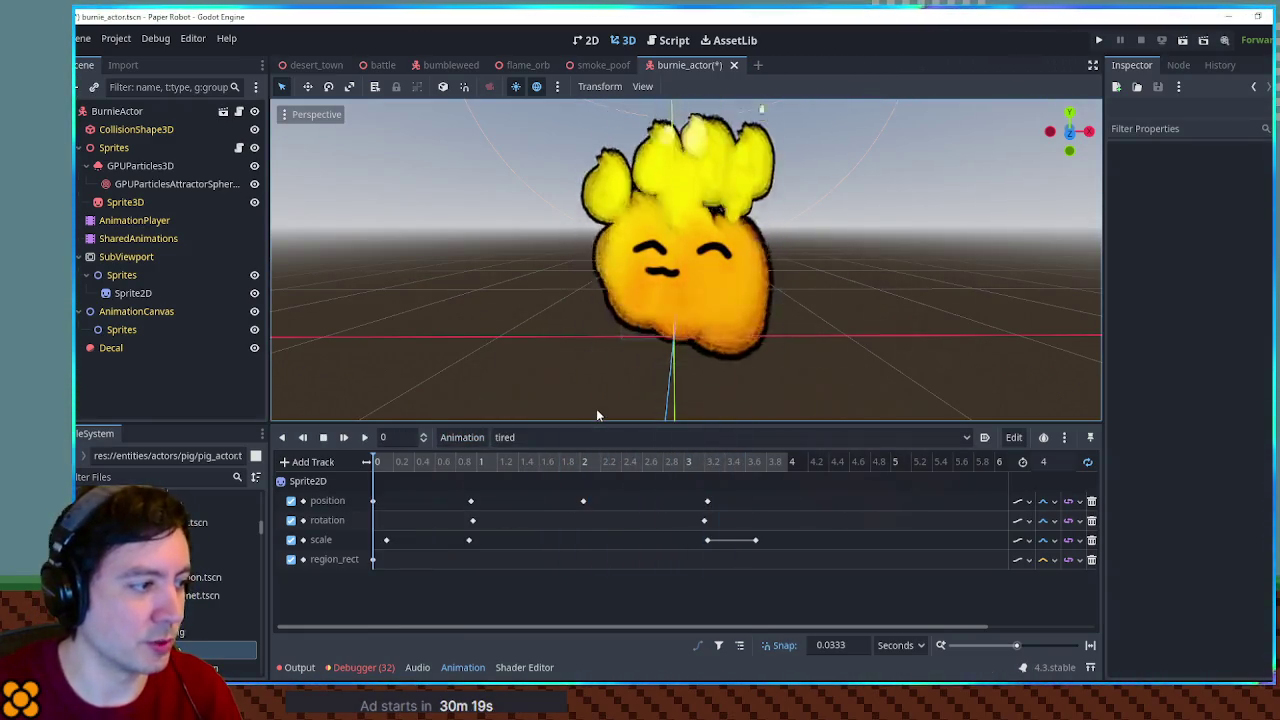
Set tired's region_rect key y to 150, preview it and save the scene
{"action": "left_click", "coordinate": [372, 559]}
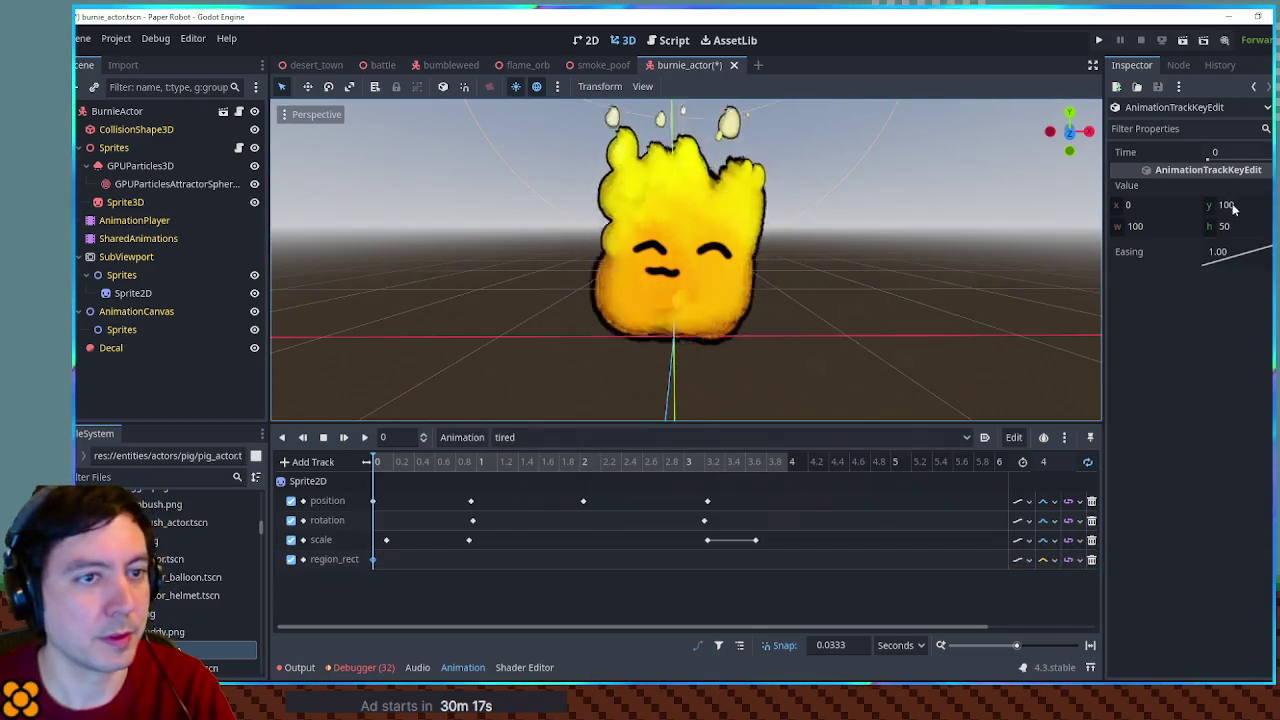
{"action": "type", "text": "150"}
{"action": "key", "text": "Return"}
{"action": "left_click", "coordinate": [364, 437]}
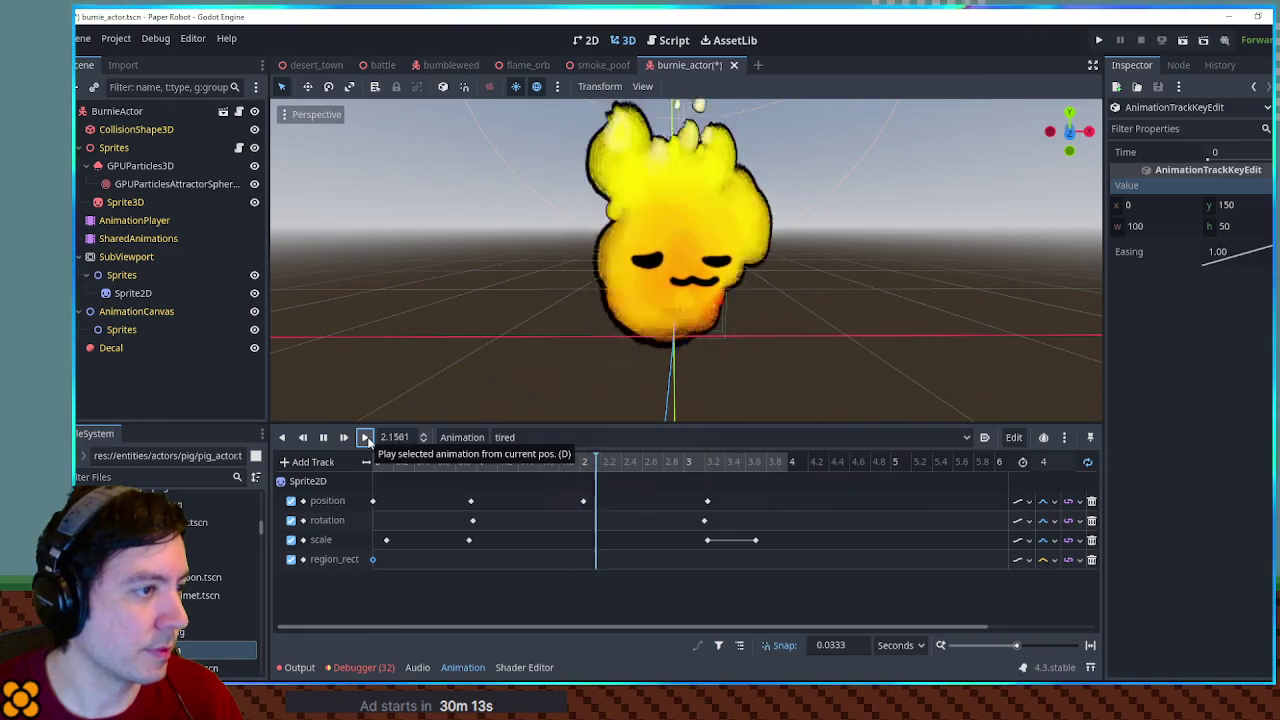
{"action": "key", "text": "ctrl+s"}
Look through the RESET and hurt animations, ending on RESET
{"action": "left_click", "coordinate": [519, 440]}
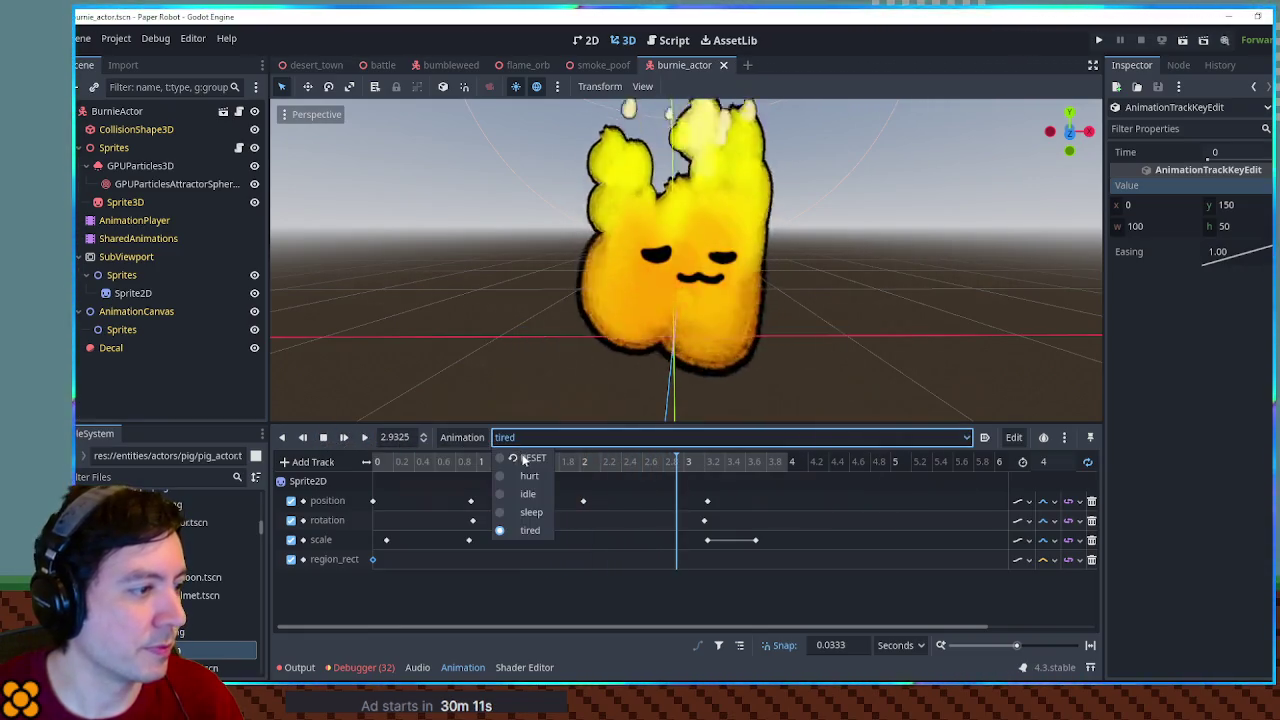
{"action": "left_click", "coordinate": [527, 458]}
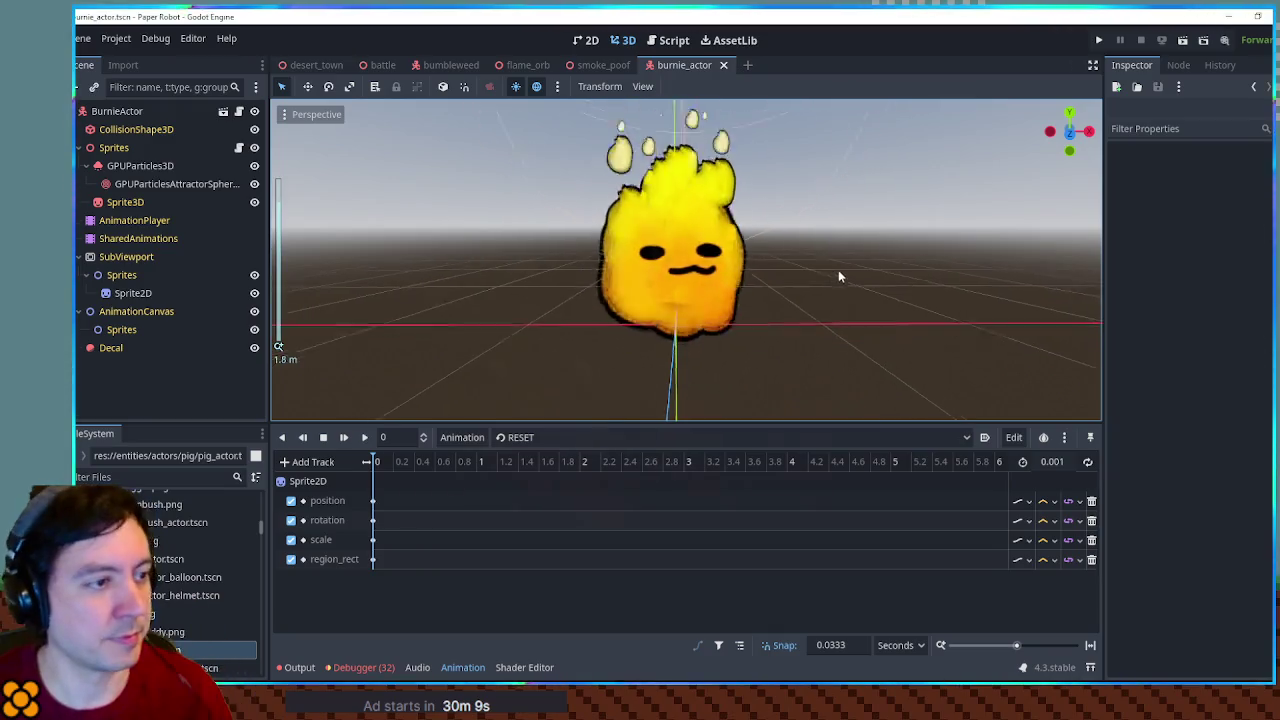
{"action": "left_click", "coordinate": [500, 437]}
{"action": "left_click", "coordinate": [526, 477]}
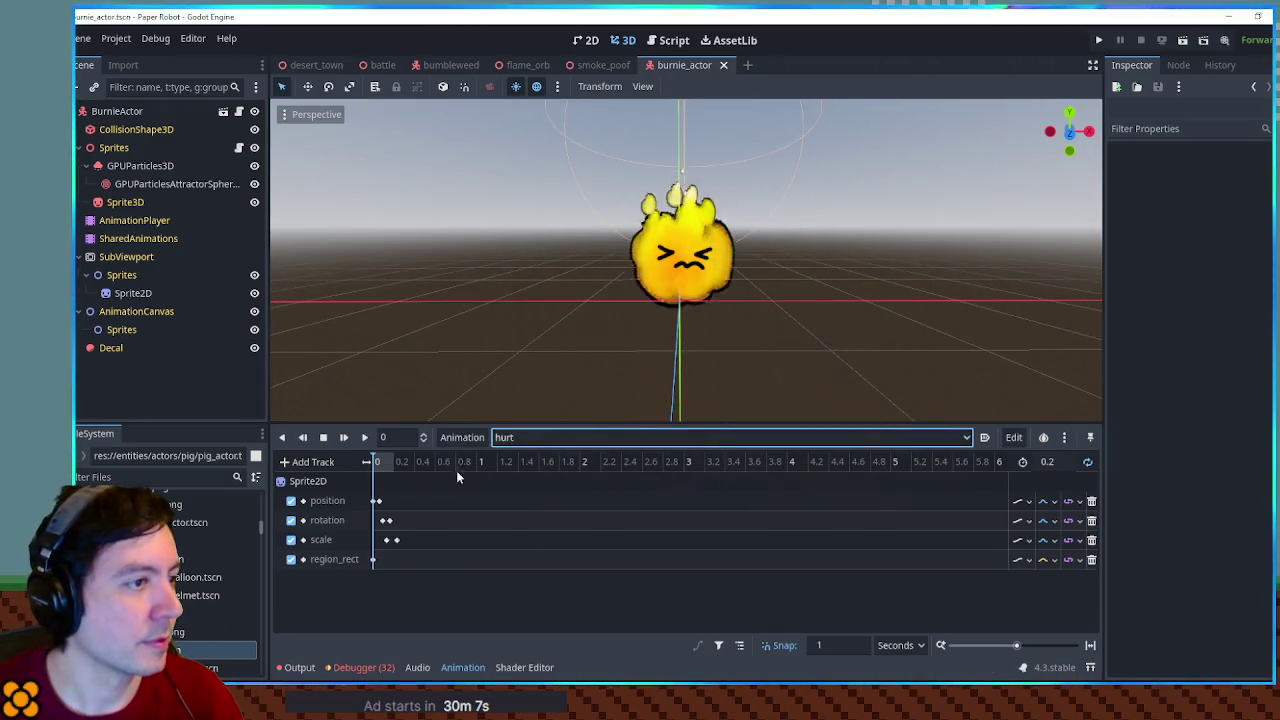
{"action": "left_click", "coordinate": [525, 438]}
{"action": "left_click", "coordinate": [531, 455]}
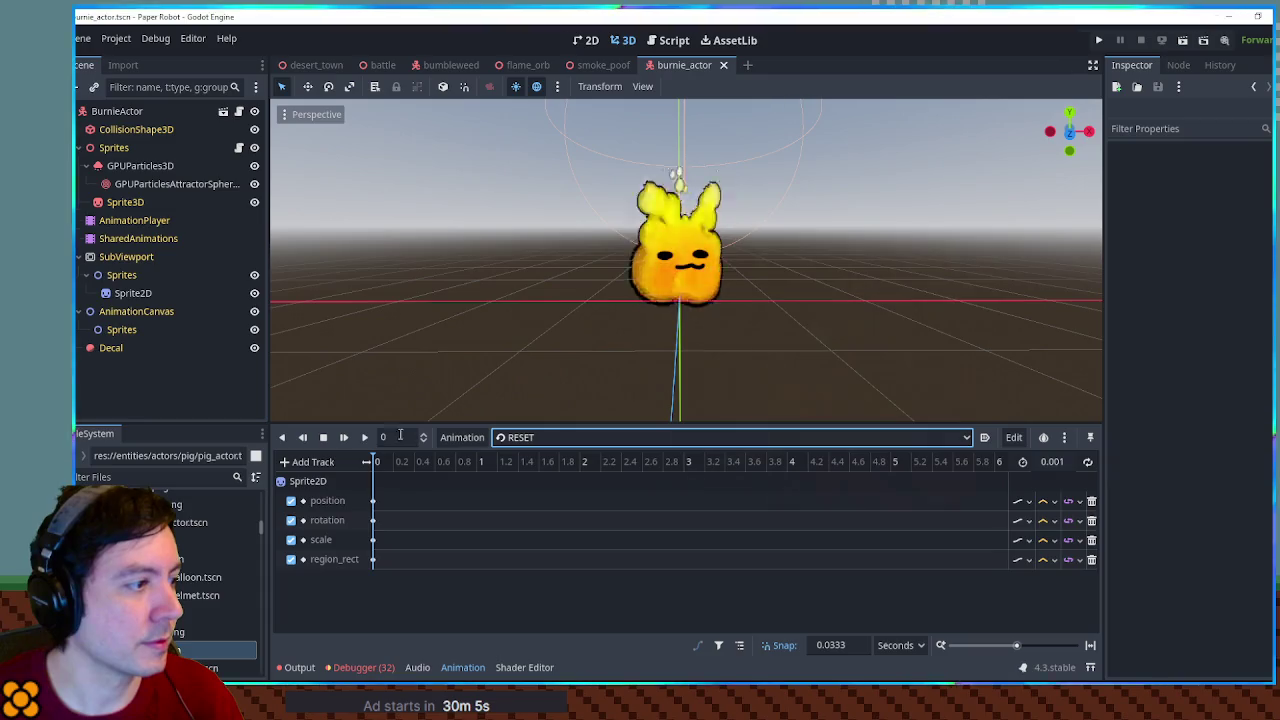
{"action": "left_click", "coordinate": [551, 437]}
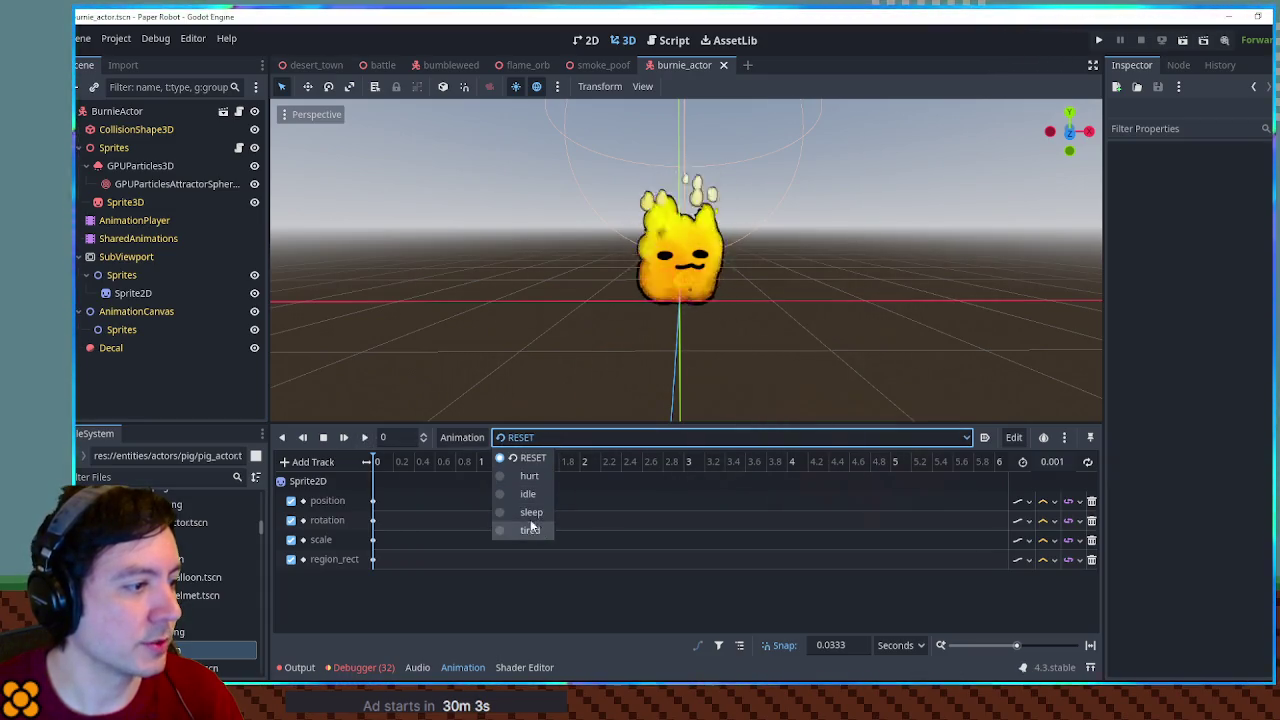
{"action": "left_click", "coordinate": [531, 457]}
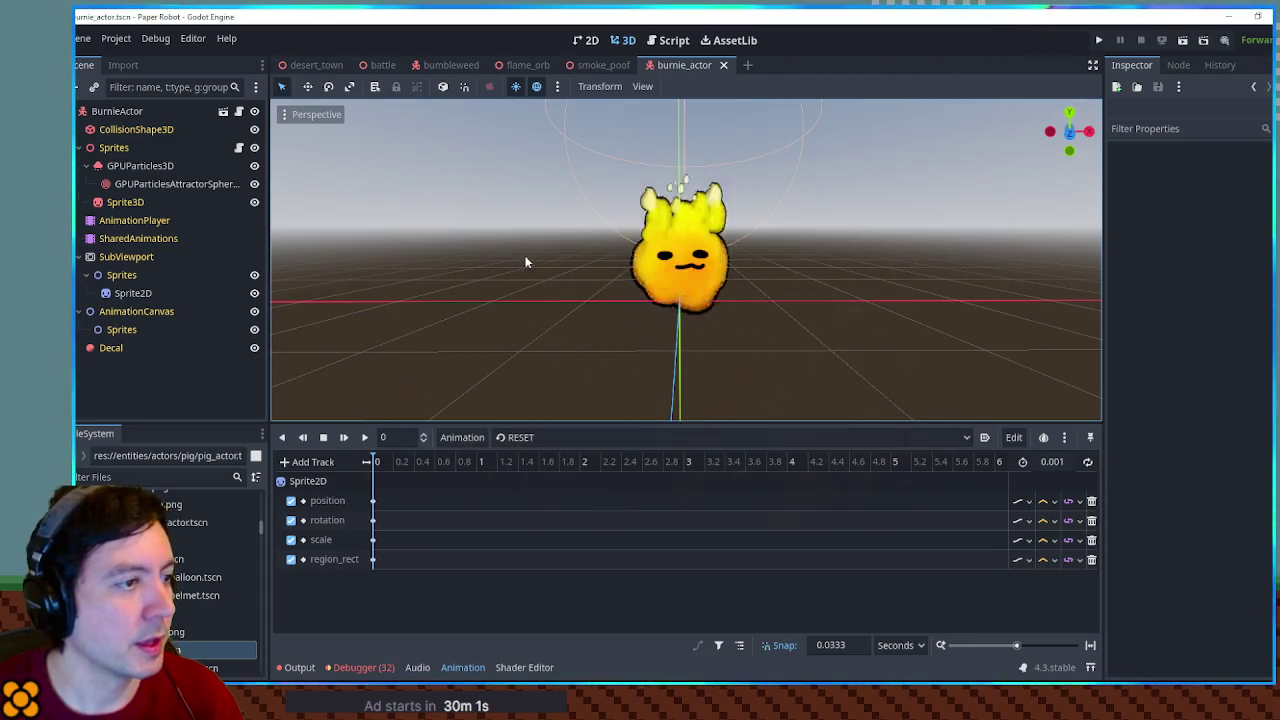
{"action": "scroll", "coordinate": [577, 309], "scroll_direction": "down", "scroll_amount": 5}
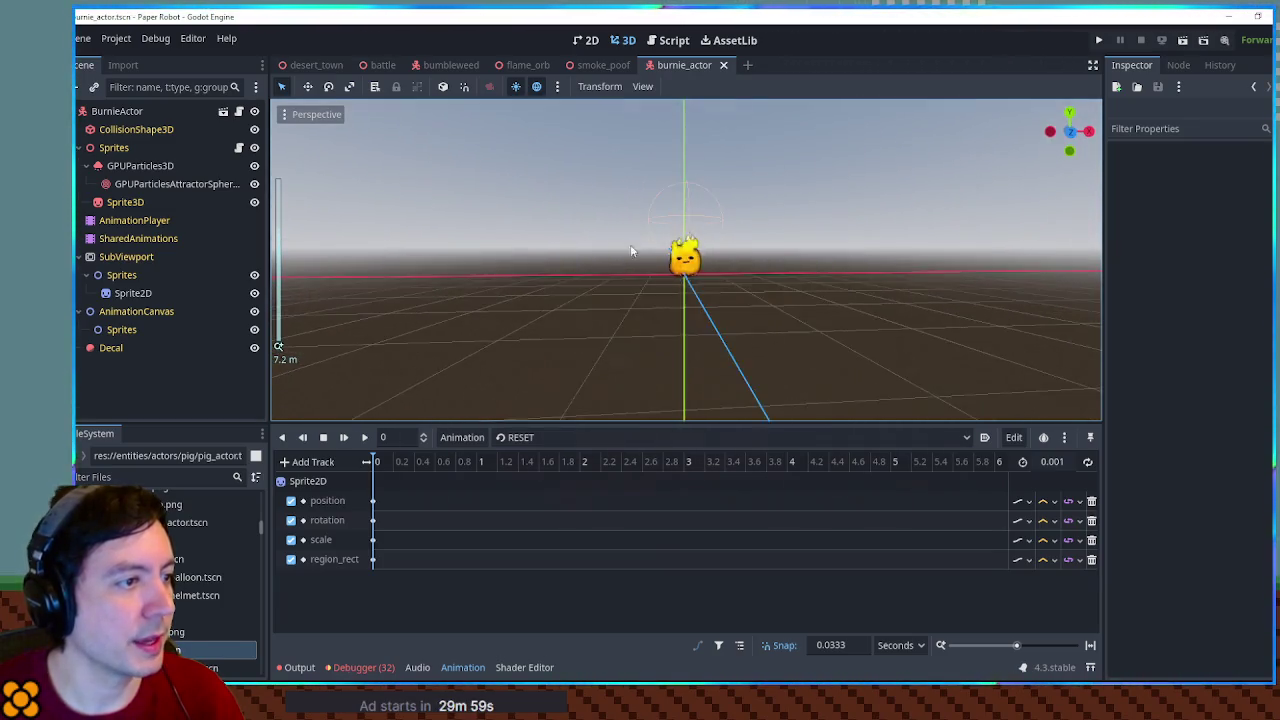
{"action": "scroll", "coordinate": [631, 251], "scroll_direction": "up", "scroll_amount": 5}
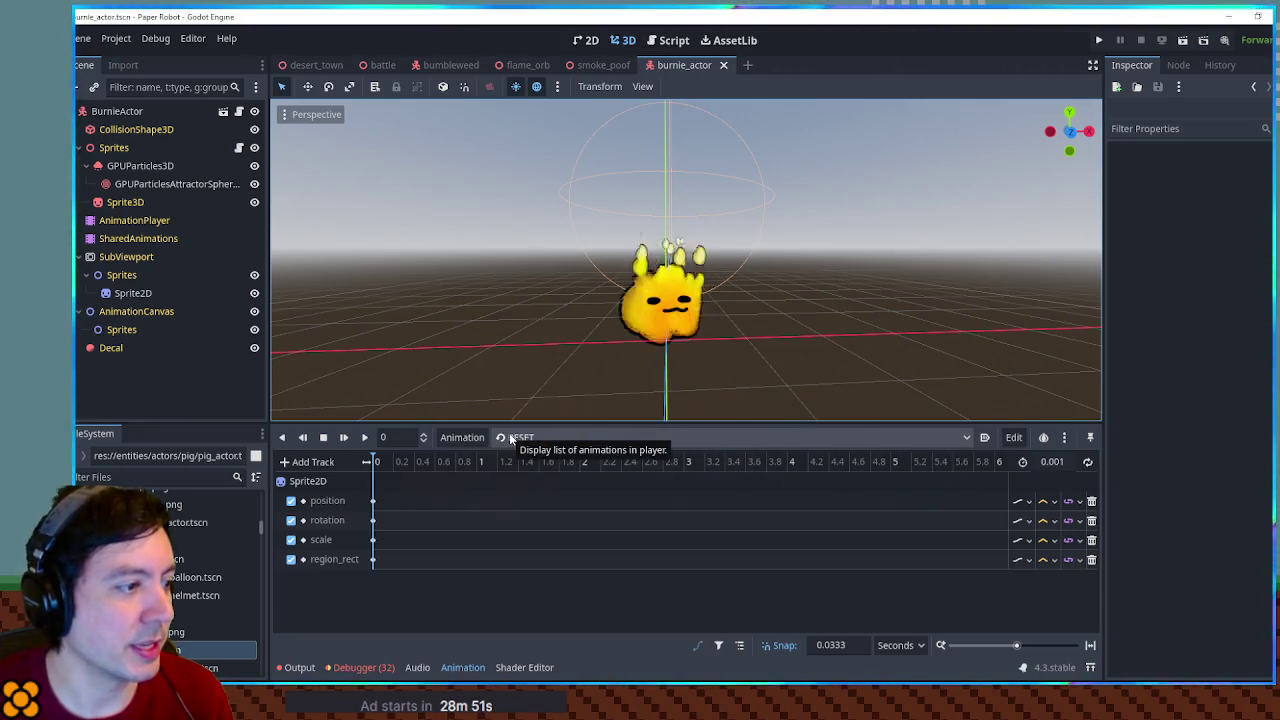
Select the face Sprite2D, preview its sprite-sheet texture, then return to the 3D view
{"action": "left_click", "coordinate": [133, 293]}
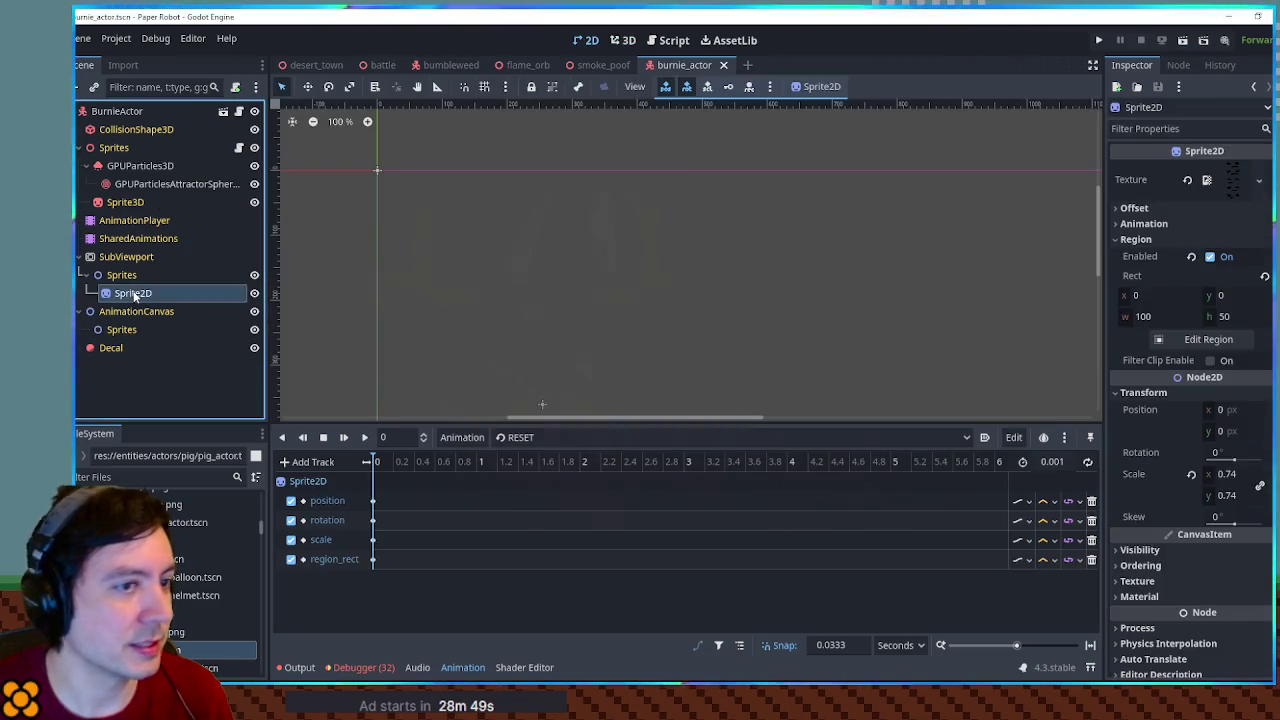
{"action": "left_click", "coordinate": [1241, 188]}
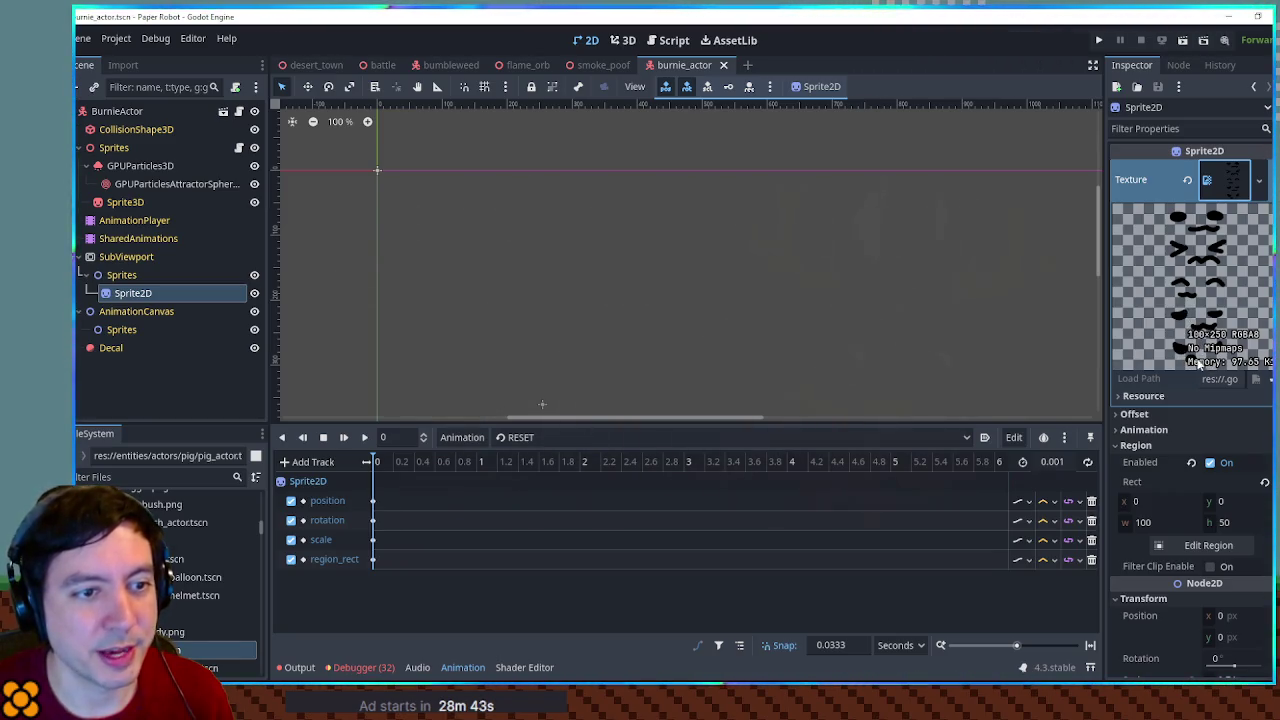
{"action": "left_click", "coordinate": [1233, 180]}
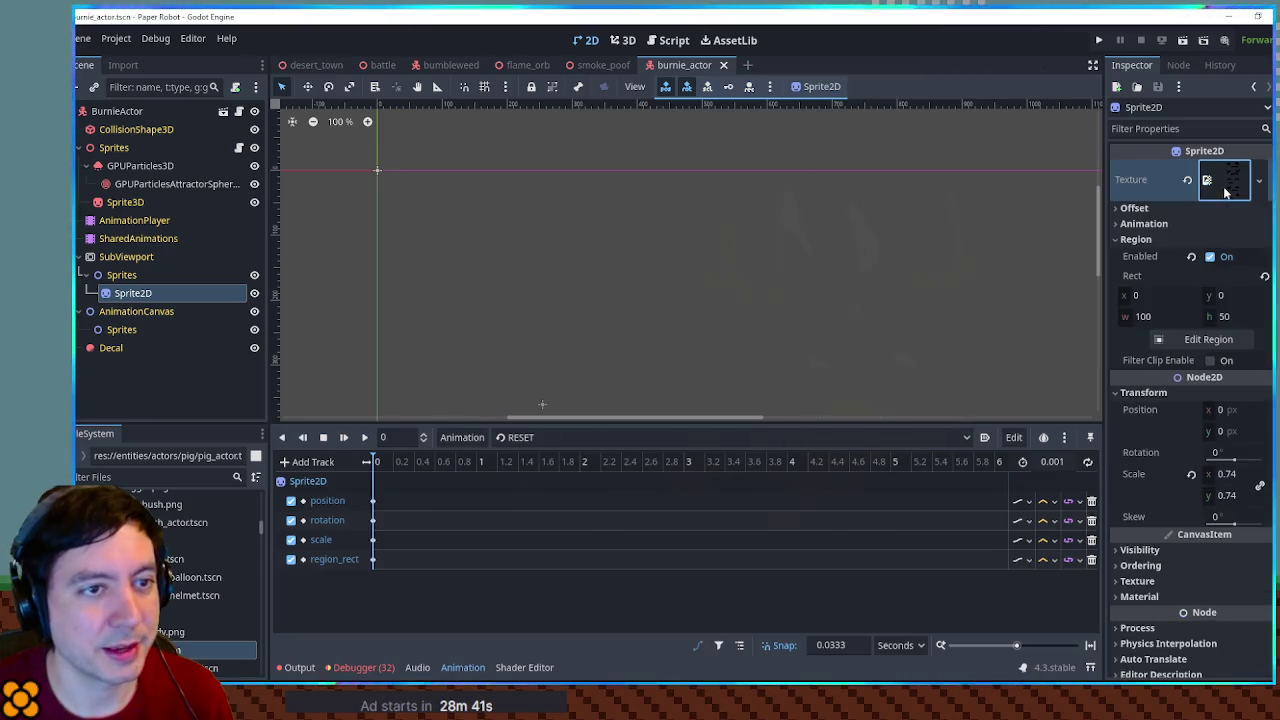
{"action": "left_click", "coordinate": [629, 42]}
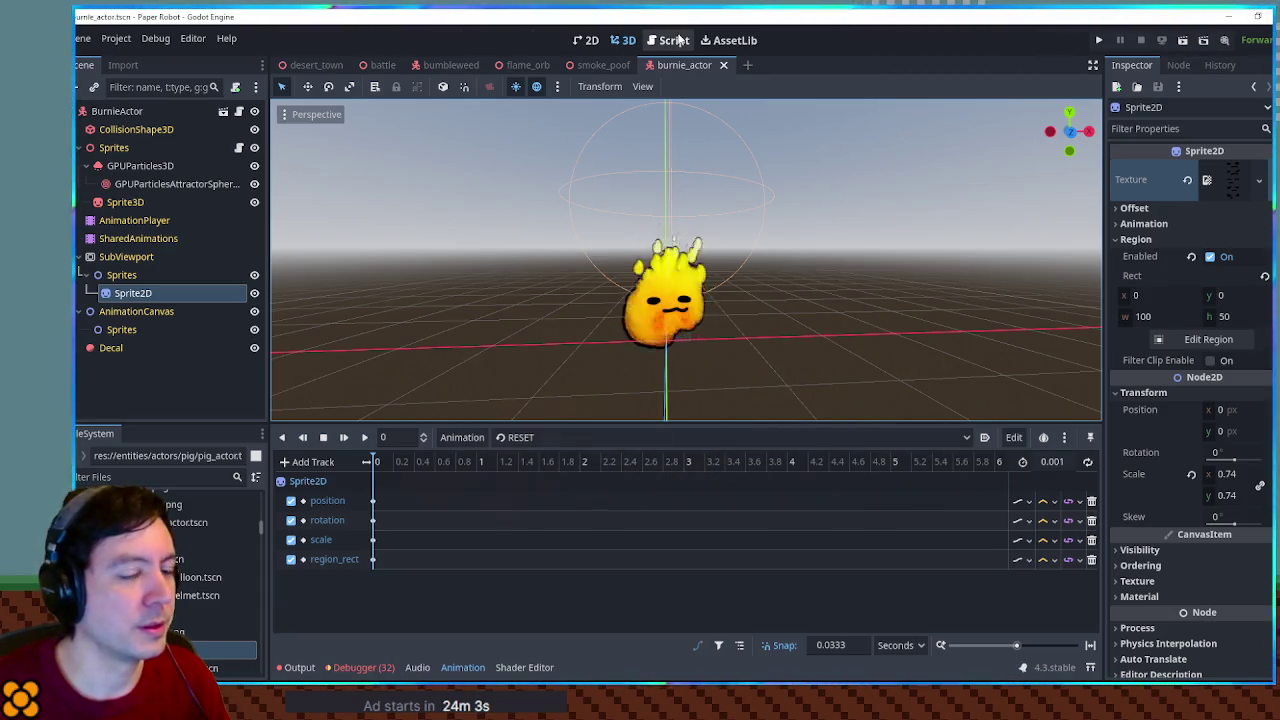
Switch to the Script workspace to edit ch3_moves.gd
{"action": "left_click", "coordinate": [678, 40]}
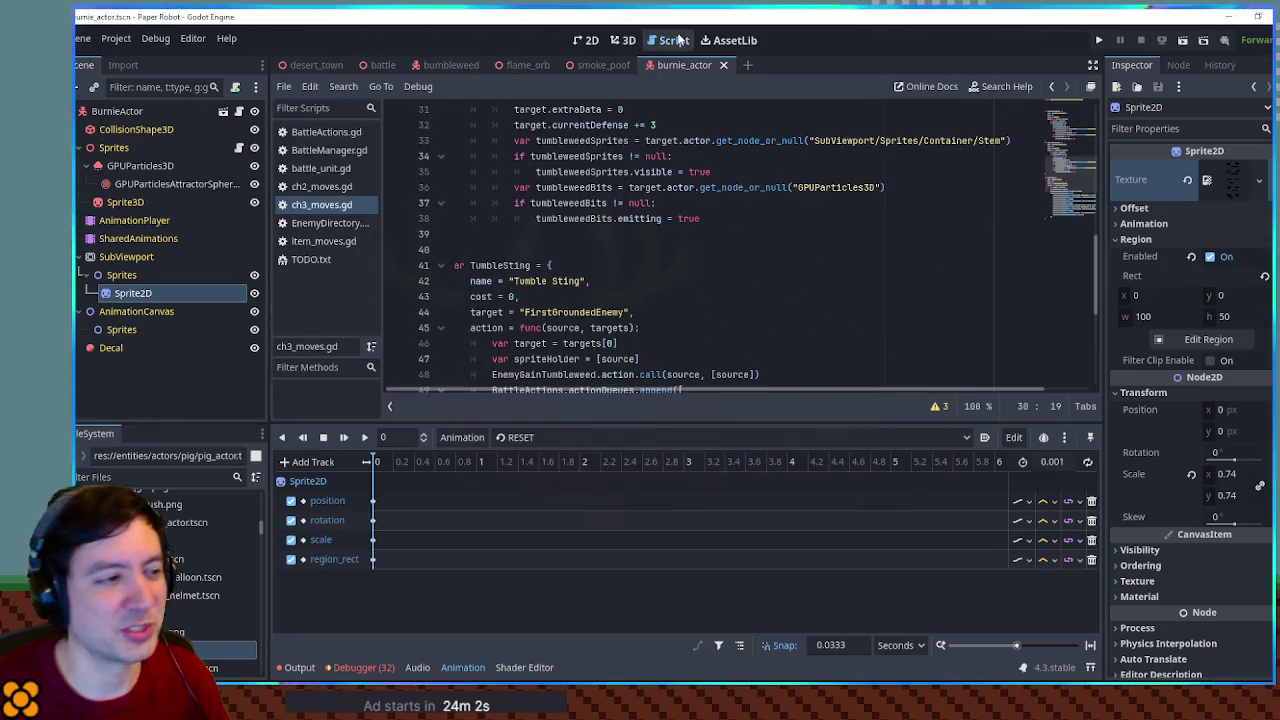
Open EnemyDirectory.gd via the 'enemy dir' filter and duplicate the Bumbleweed enemy block
{"action": "left_click", "coordinate": [158, 477]}
{"action": "type", "text": "enemy dire"}
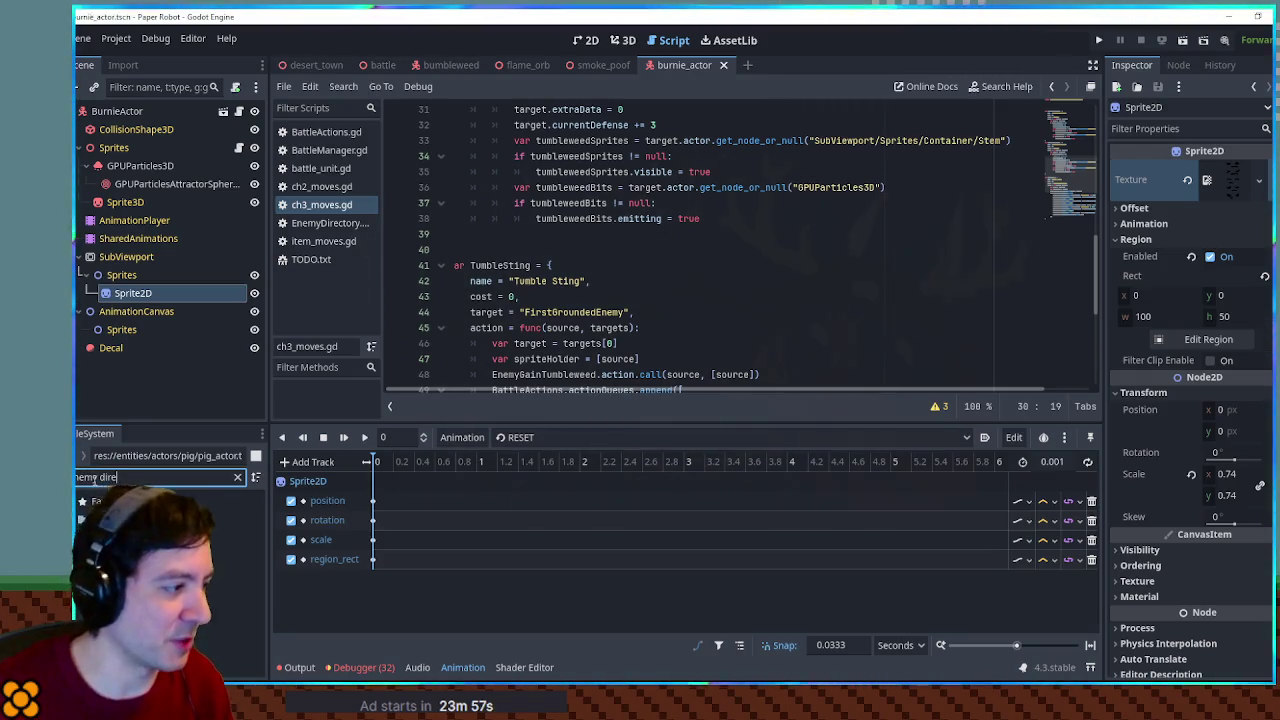
{"action": "double_click", "coordinate": [193, 573]}
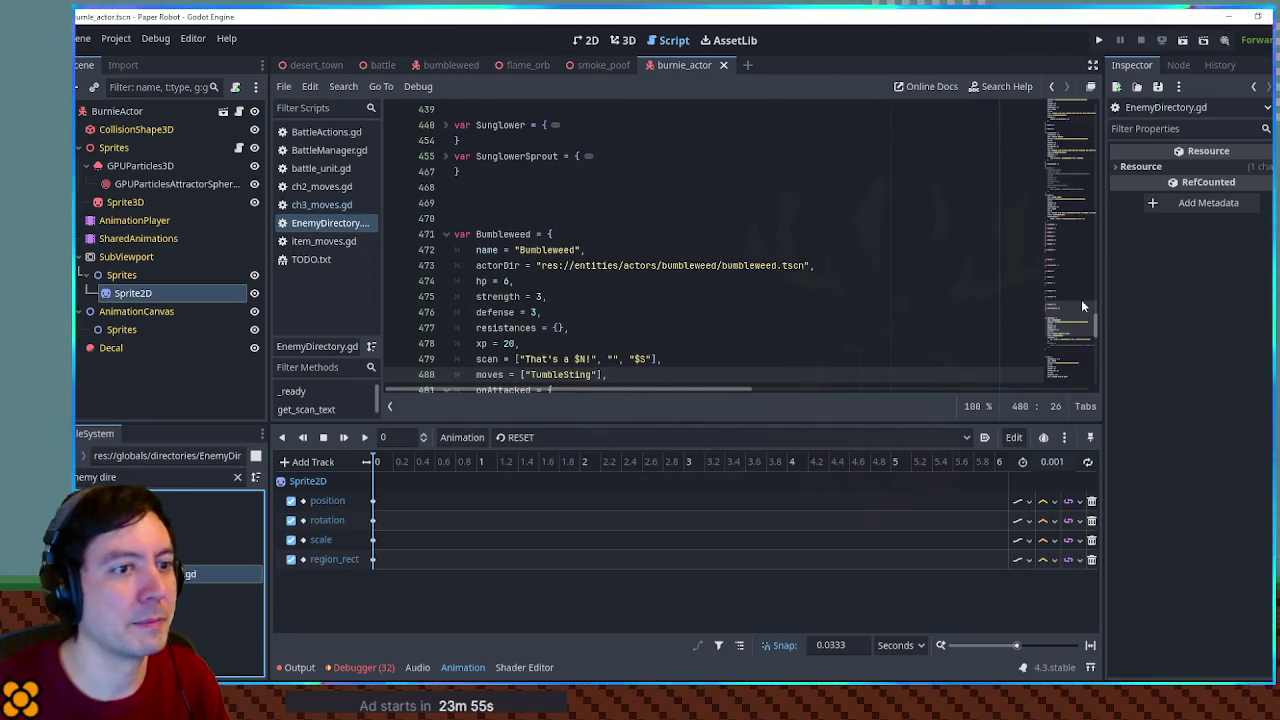
{"action": "scroll", "coordinate": [708, 243], "scroll_direction": "down", "scroll_amount": 4}
{"action": "scroll", "coordinate": [666, 247], "scroll_direction": "up", "scroll_amount": 1}
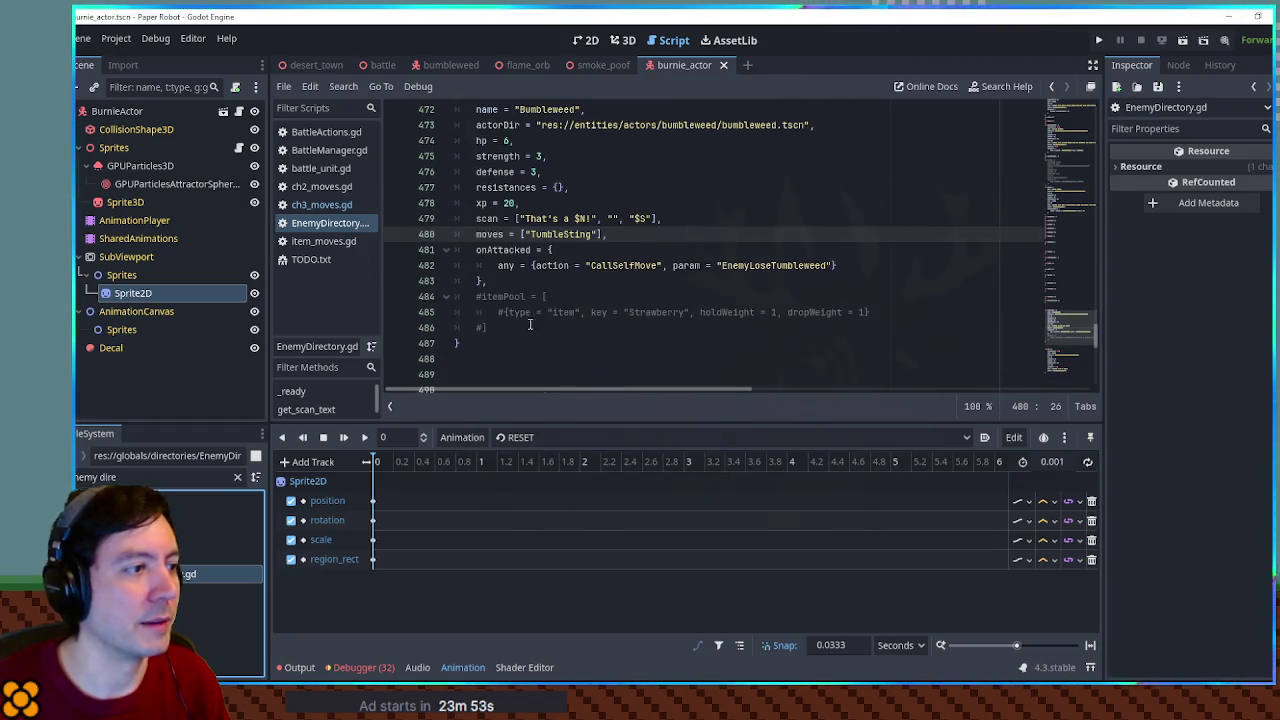
{"action": "left_click", "coordinate": [480, 342]}
{"action": "scroll", "coordinate": [500, 250], "scroll_direction": "up", "scroll_amount": 2}
{"action": "left_click", "coordinate": [486, 171], "text": "shift"}
{"action": "key", "text": "ctrl+shift+d"}
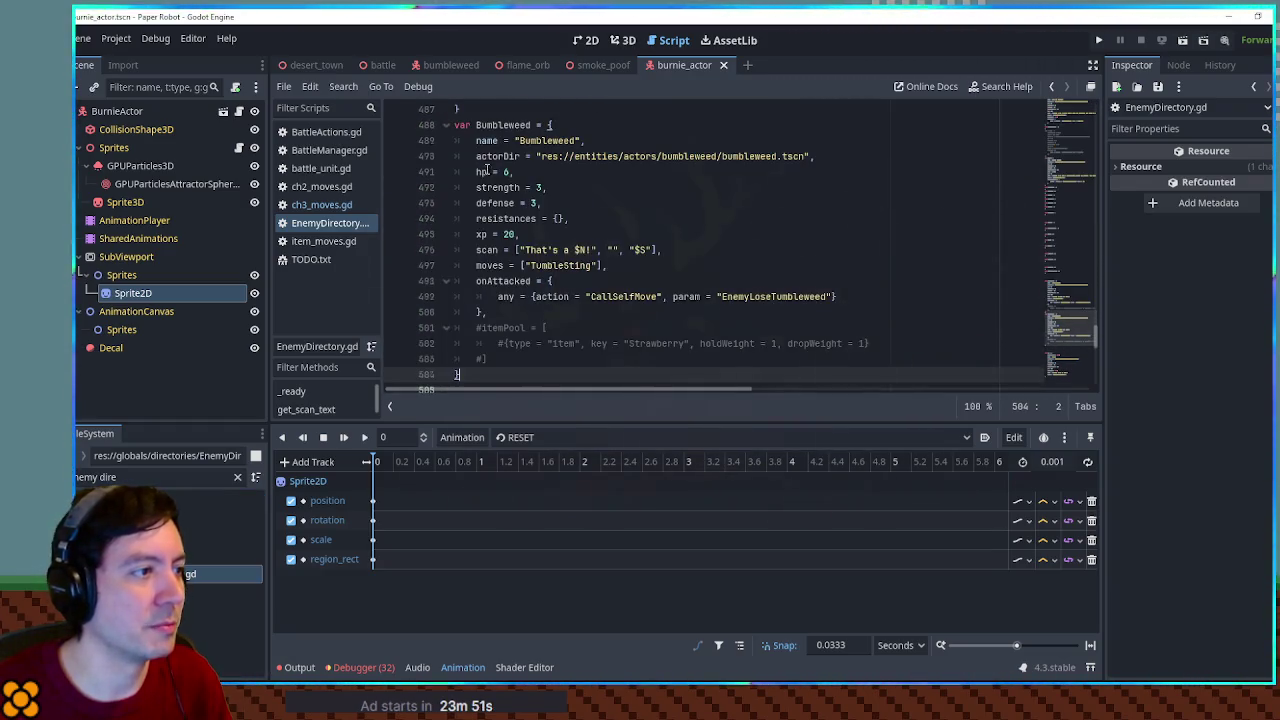
Rename the copy's variable and display name to Burnie and trim the scan text
{"action": "double_click", "coordinate": [504, 125]}
{"action": "type", "text": "Burnie"}
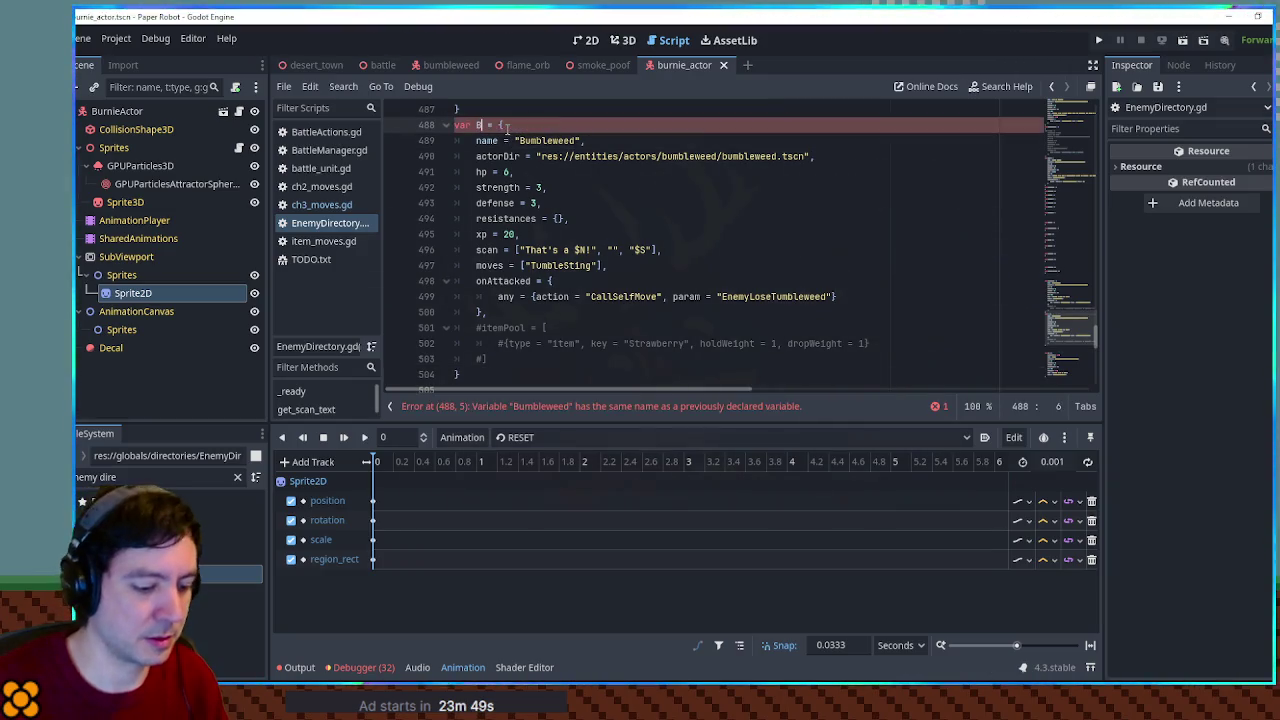
{"action": "double_click", "coordinate": [493, 125]}
{"action": "key", "text": "ctrl+c"}
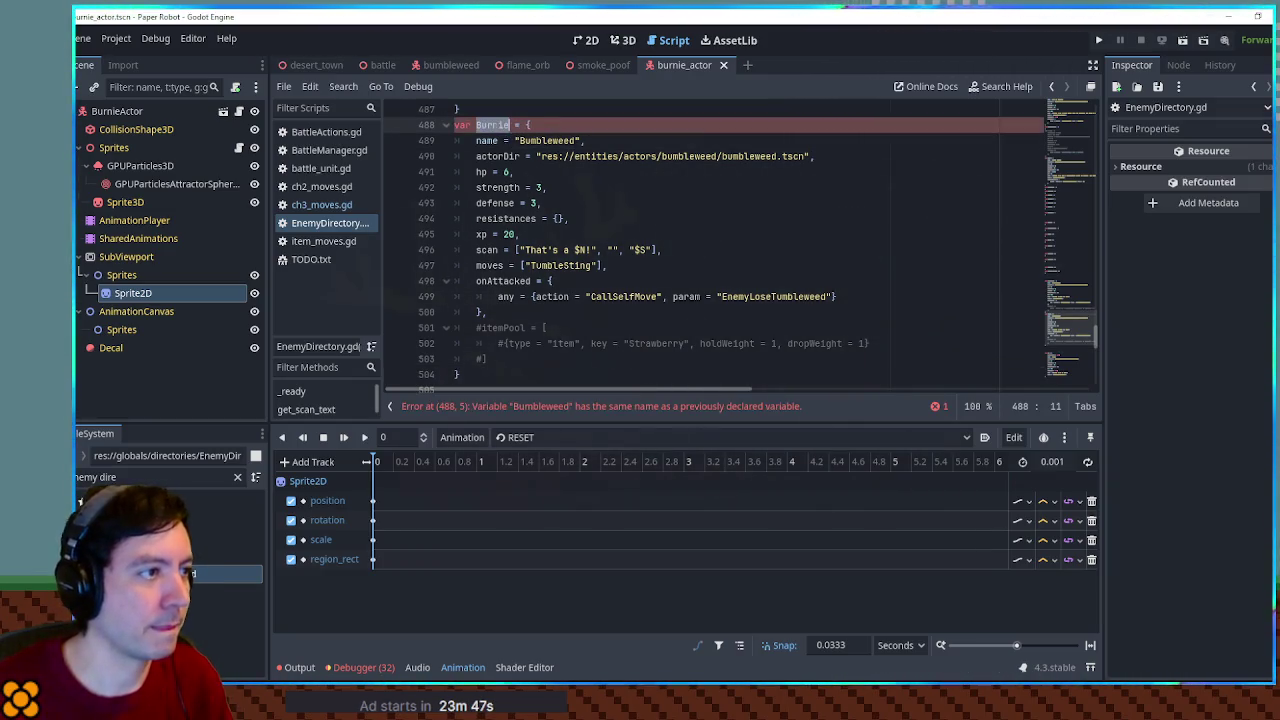
{"action": "double_click", "coordinate": [550, 141]}
{"action": "key", "text": "ctrl+v"}
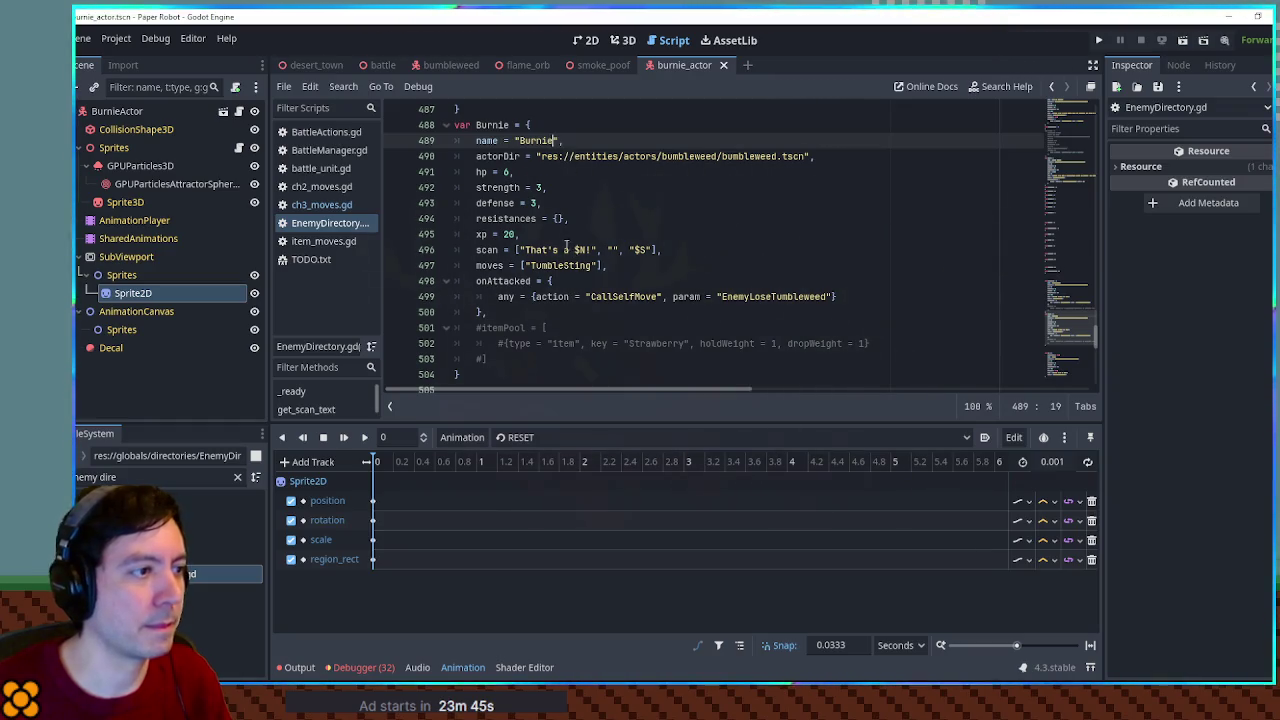
{"action": "left_click", "coordinate": [573, 249]}
{"action": "key", "text": "BackSpace"}
{"action": "key", "text": "BackSpace"}
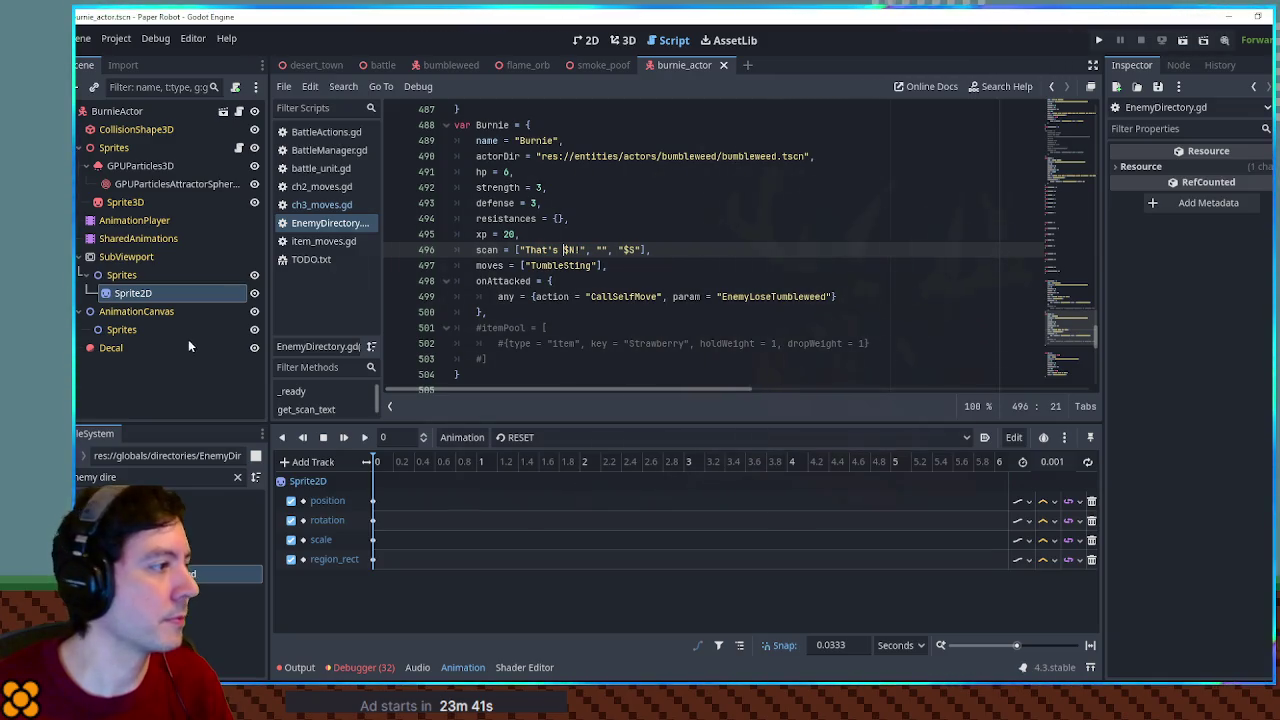
Replace the actorDir path with the burnie_actor.tscn path
{"action": "triple_click", "coordinate": [93, 478]}
{"action": "type", "text": "burnie"}
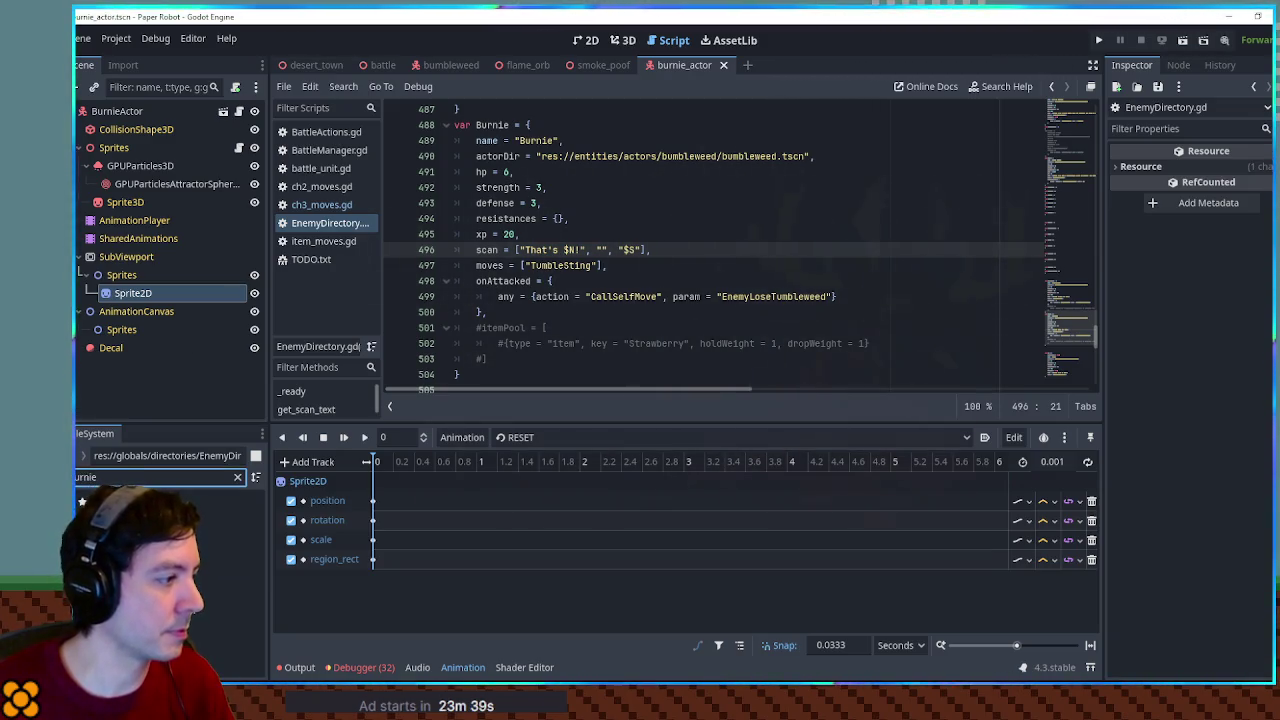
{"action": "left_click", "coordinate": [541, 156]}
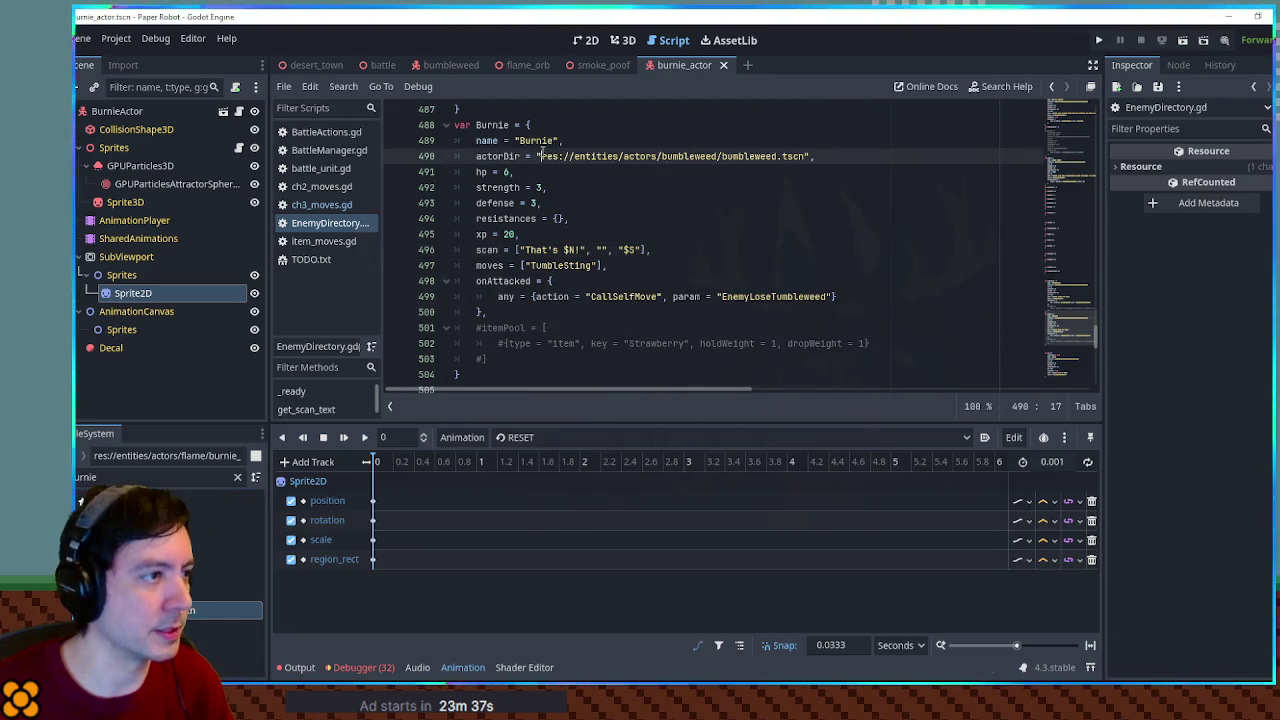
{"action": "left_click", "coordinate": [807, 156], "text": "shift"}
{"action": "key", "text": "ctrl+v"}
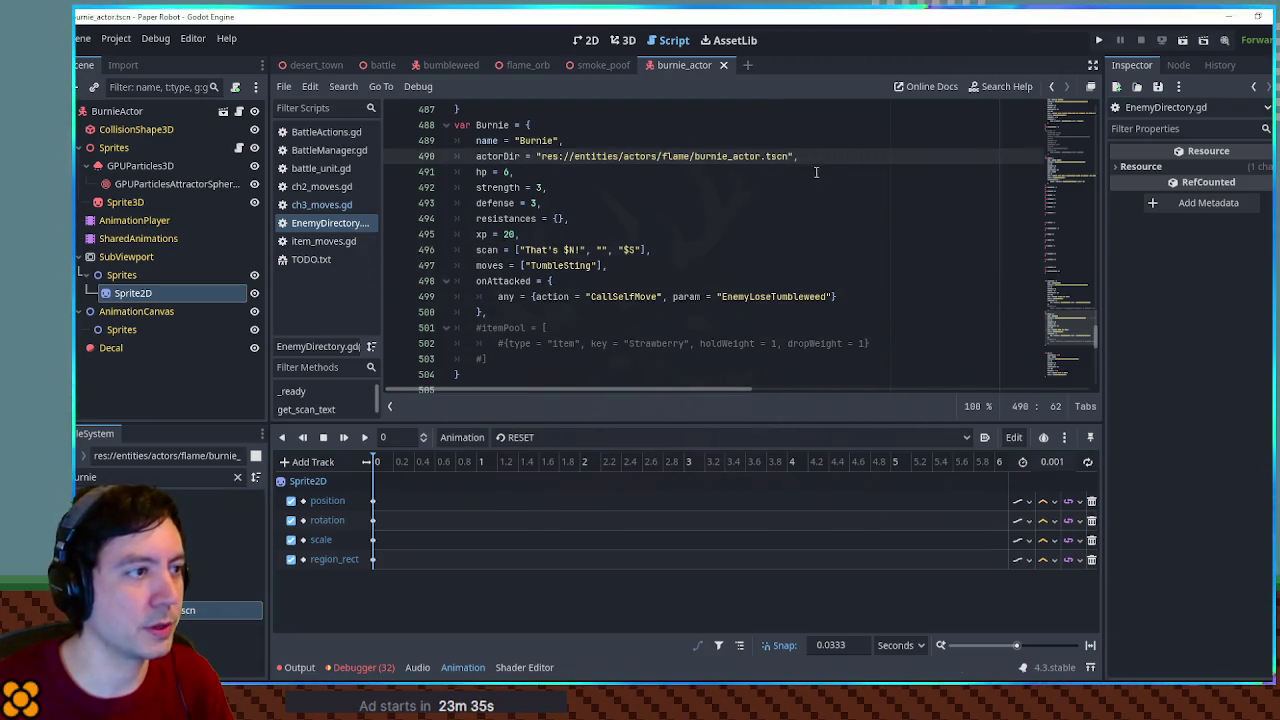
Set Burnie's strength to 2 and defense to 0, and remove TumbleSting from moves
{"action": "double_click", "coordinate": [537, 187]}
{"action": "type", "text": "2"}
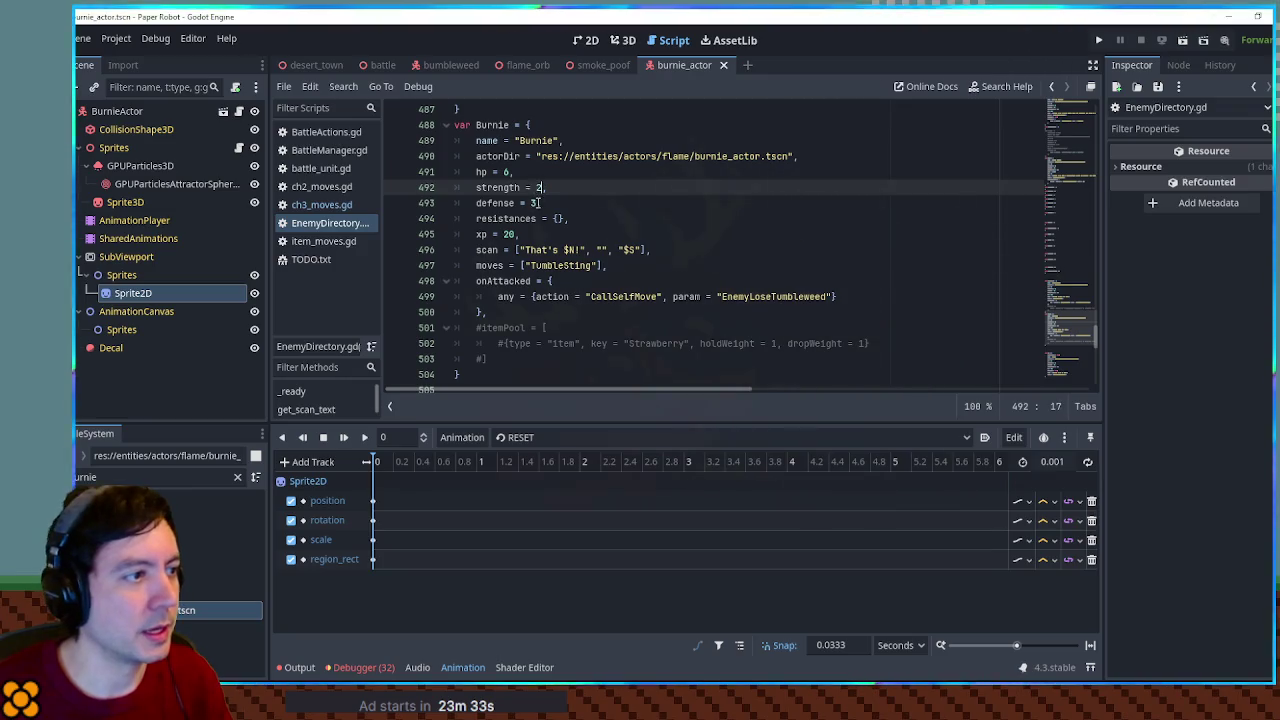
{"action": "double_click", "coordinate": [533, 203]}
{"action": "type", "text": "0"}
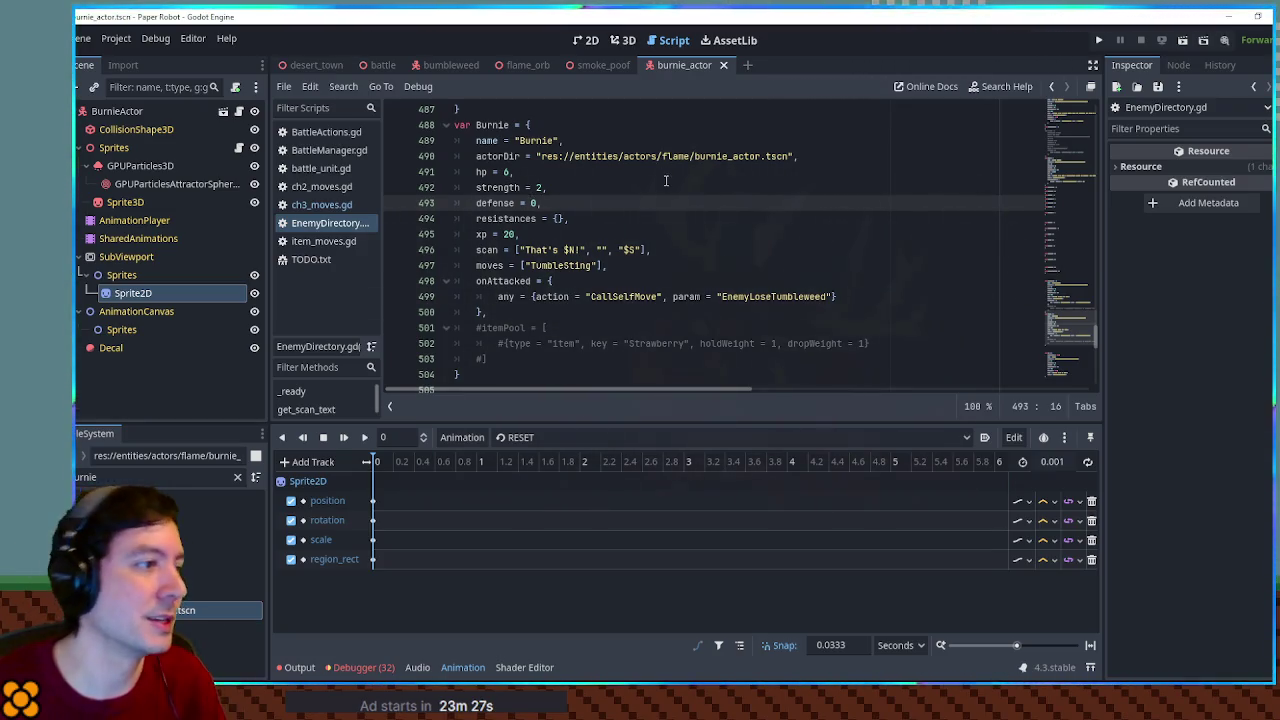
{"action": "double_click", "coordinate": [568, 266]}
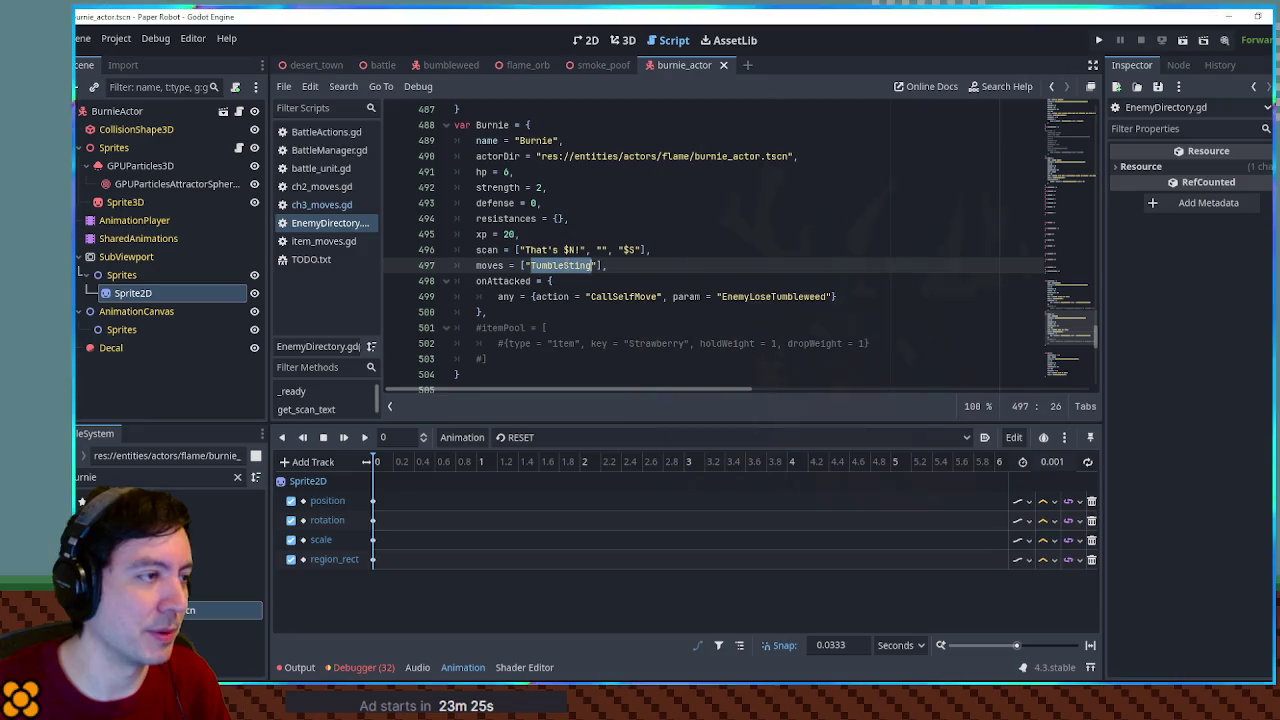
{"action": "key", "text": "BackSpace"}
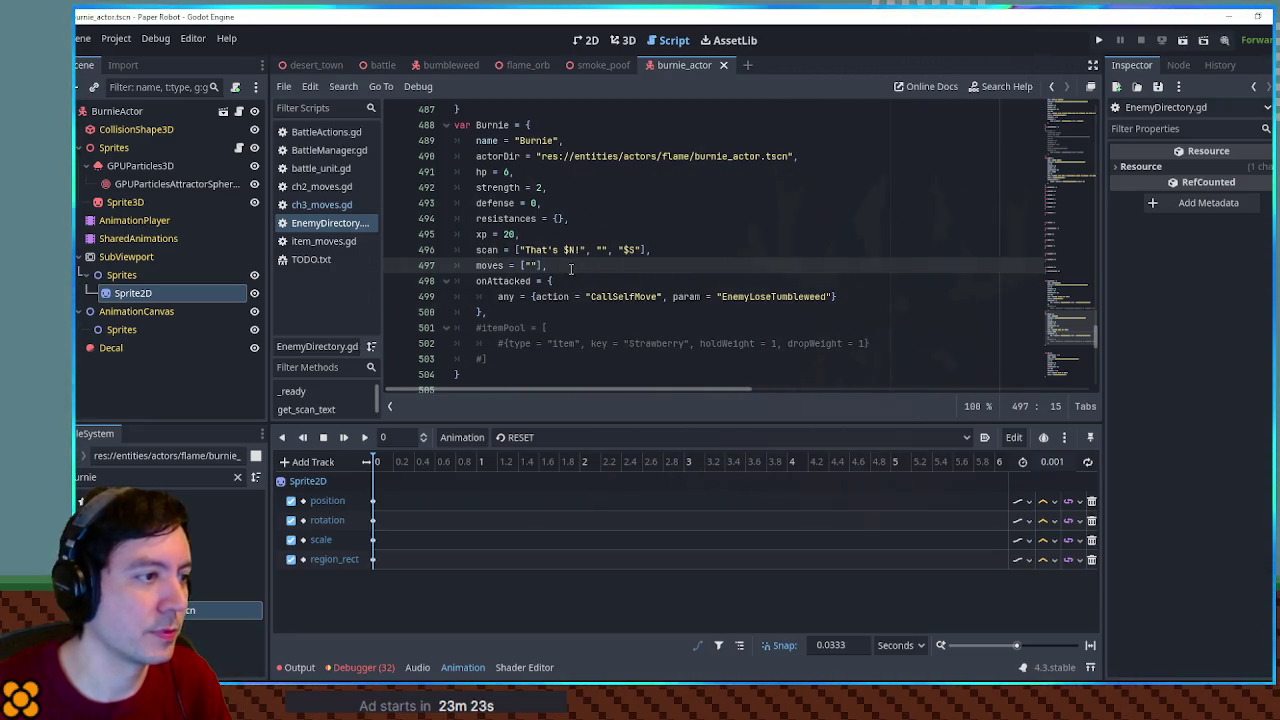
Rename the onAttacked 'any' key to close
{"action": "double_click", "coordinate": [503, 281]}
{"action": "double_click", "coordinate": [506, 296]}
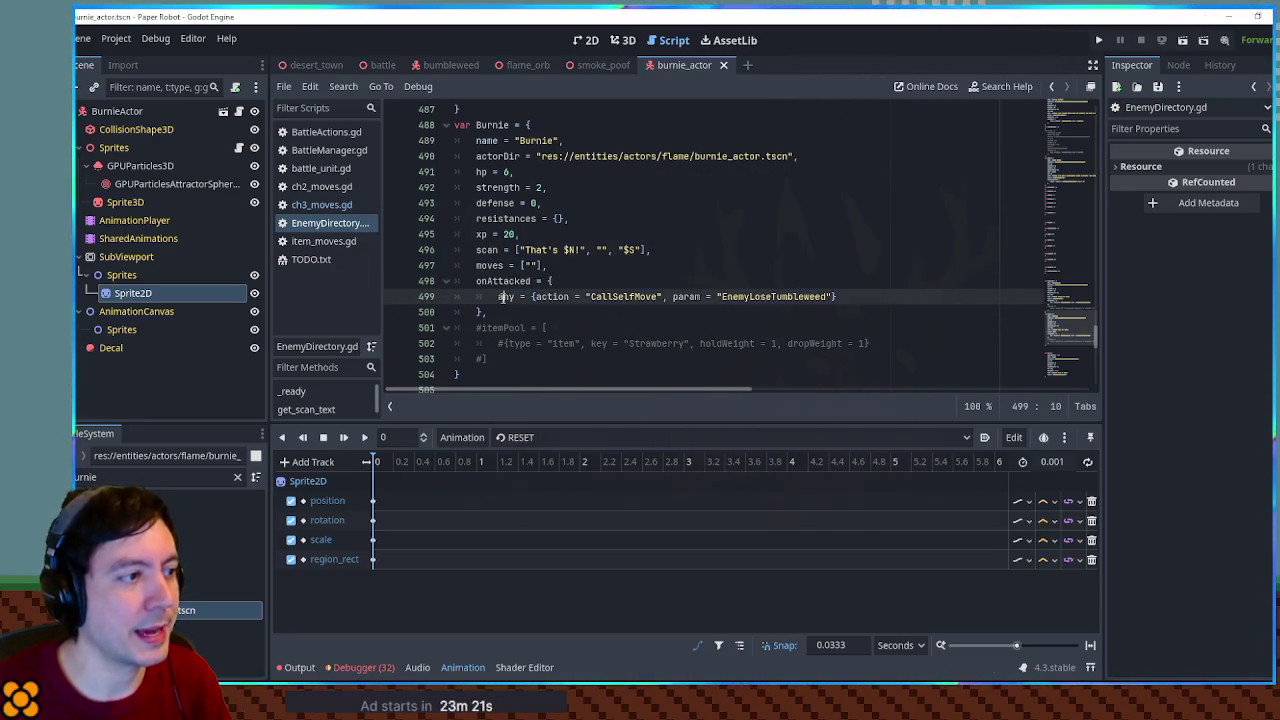
{"action": "type", "text": "close"}
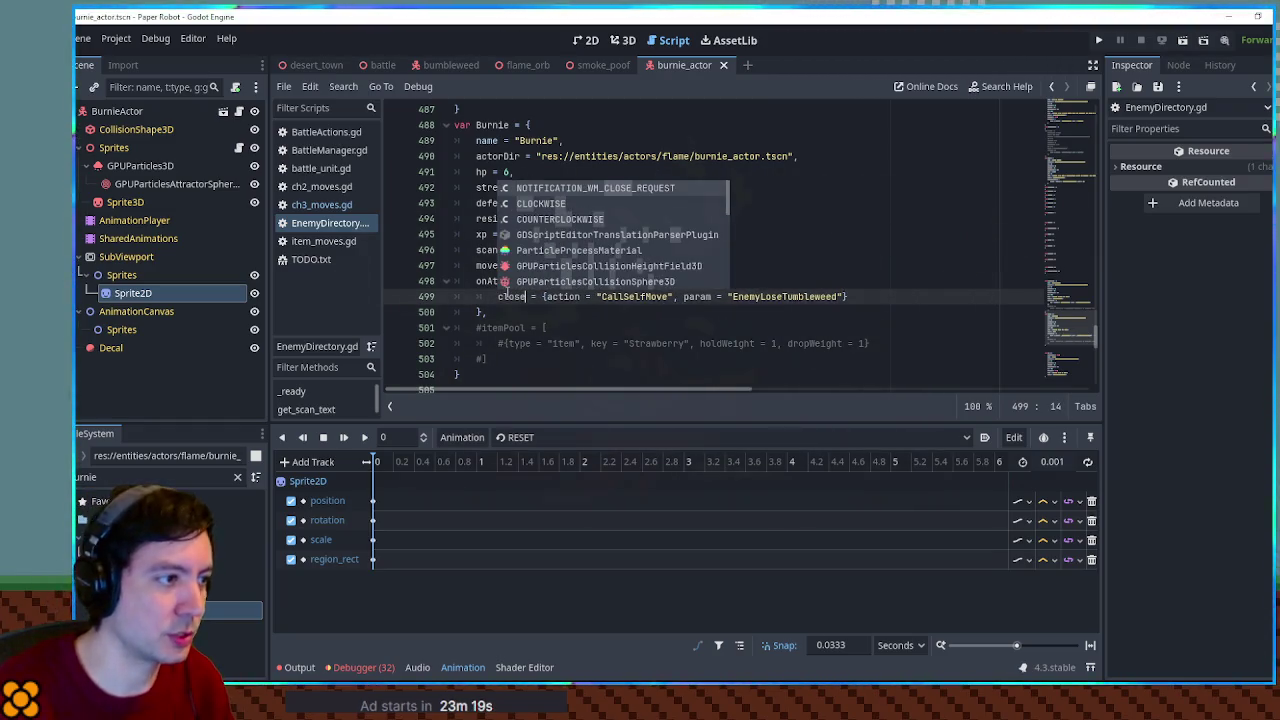
{"action": "left_click", "coordinate": [597, 296]}
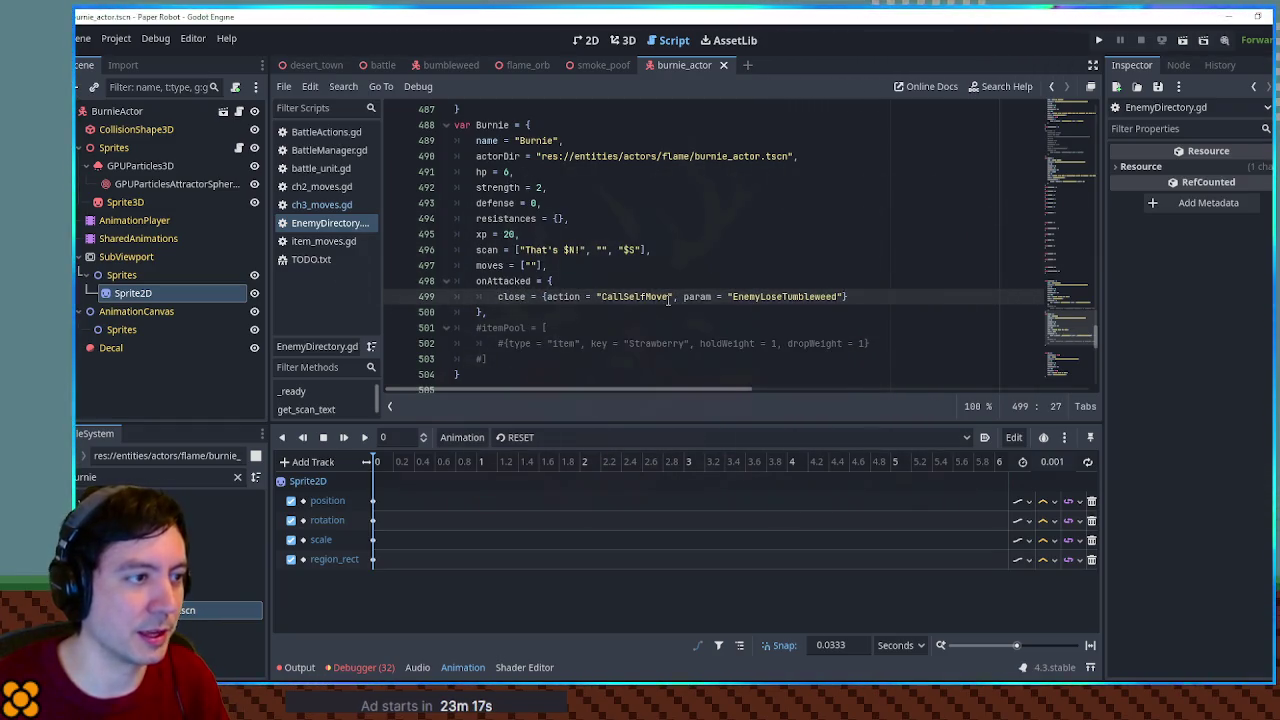
{"action": "double_click", "coordinate": [512, 296]}
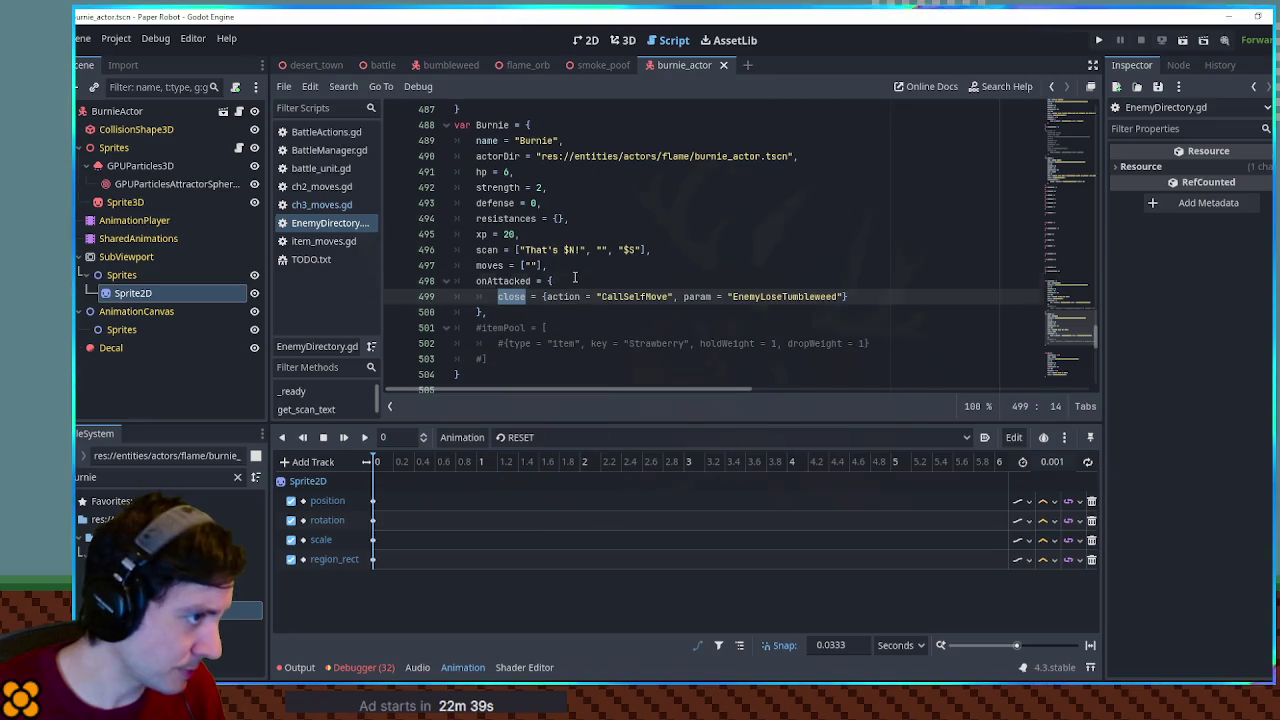
{"action": "key", "text": "Up"}
{"action": "key", "text": "ctrl+d"}
{"action": "key", "text": "Down"}
{"action": "key", "text": "ctrl+d"}
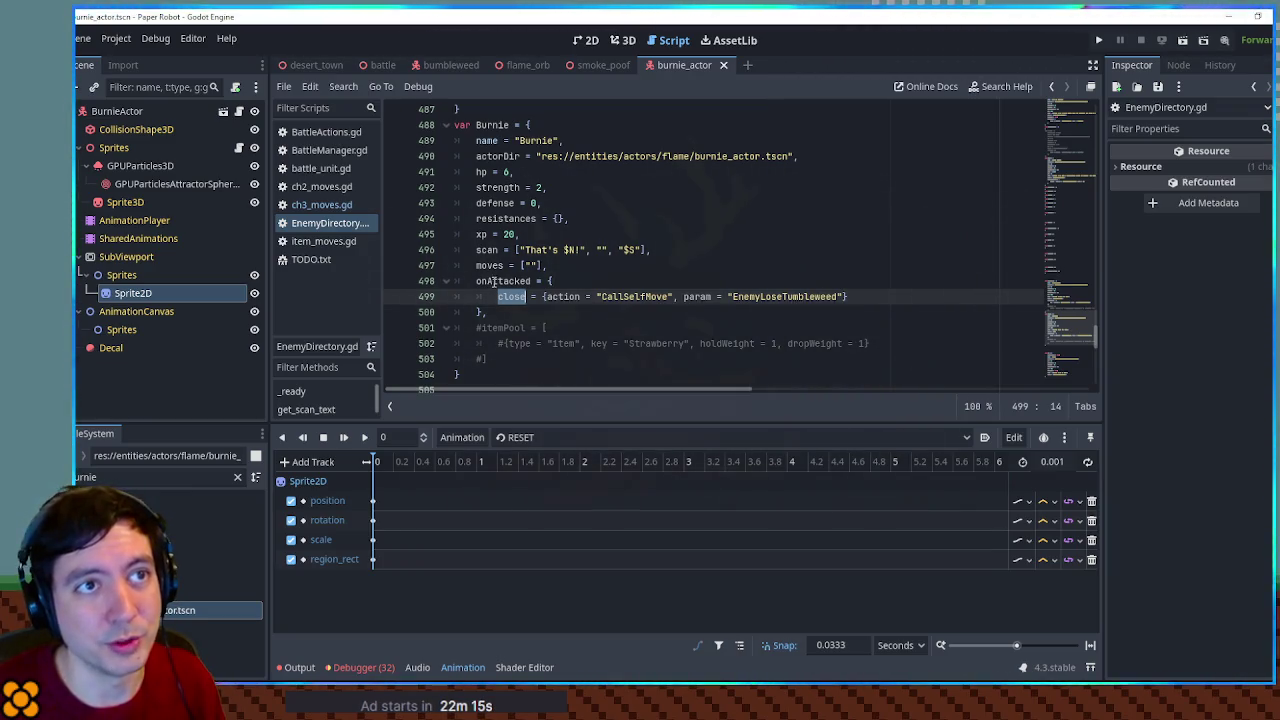
{"action": "left_click", "coordinate": [677, 216]}
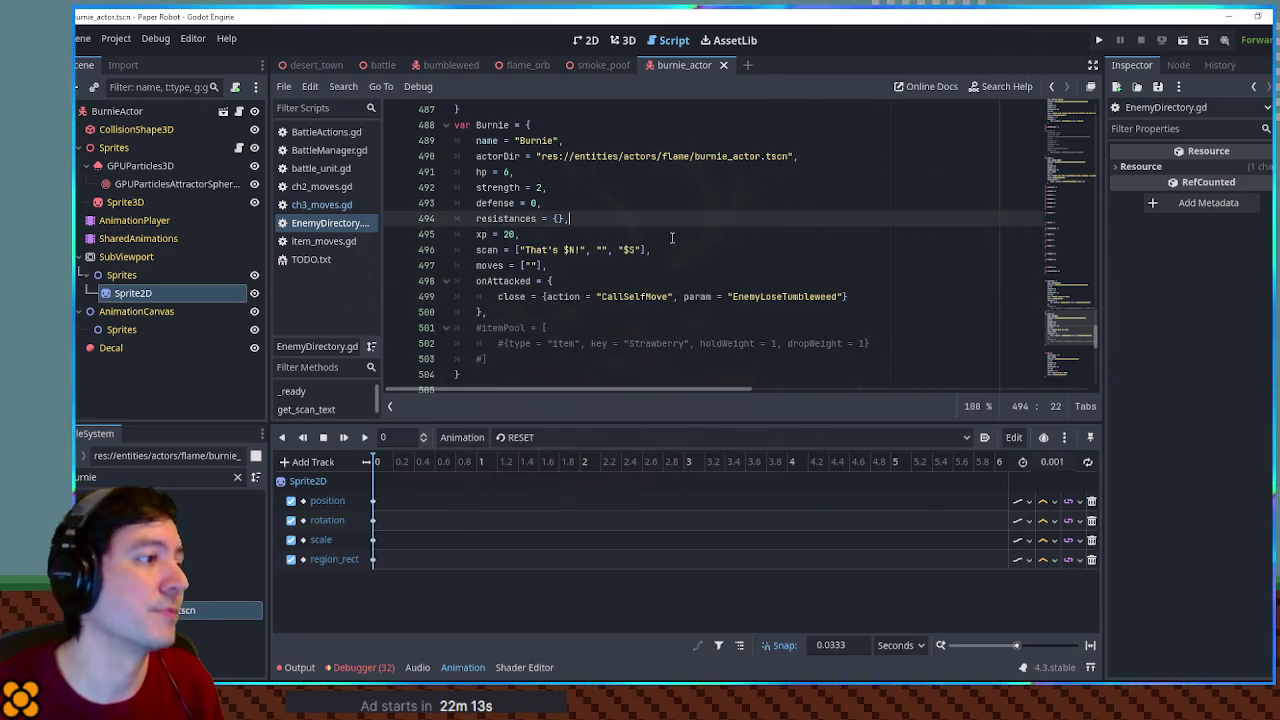
{"action": "left_click", "coordinate": [671, 239]}
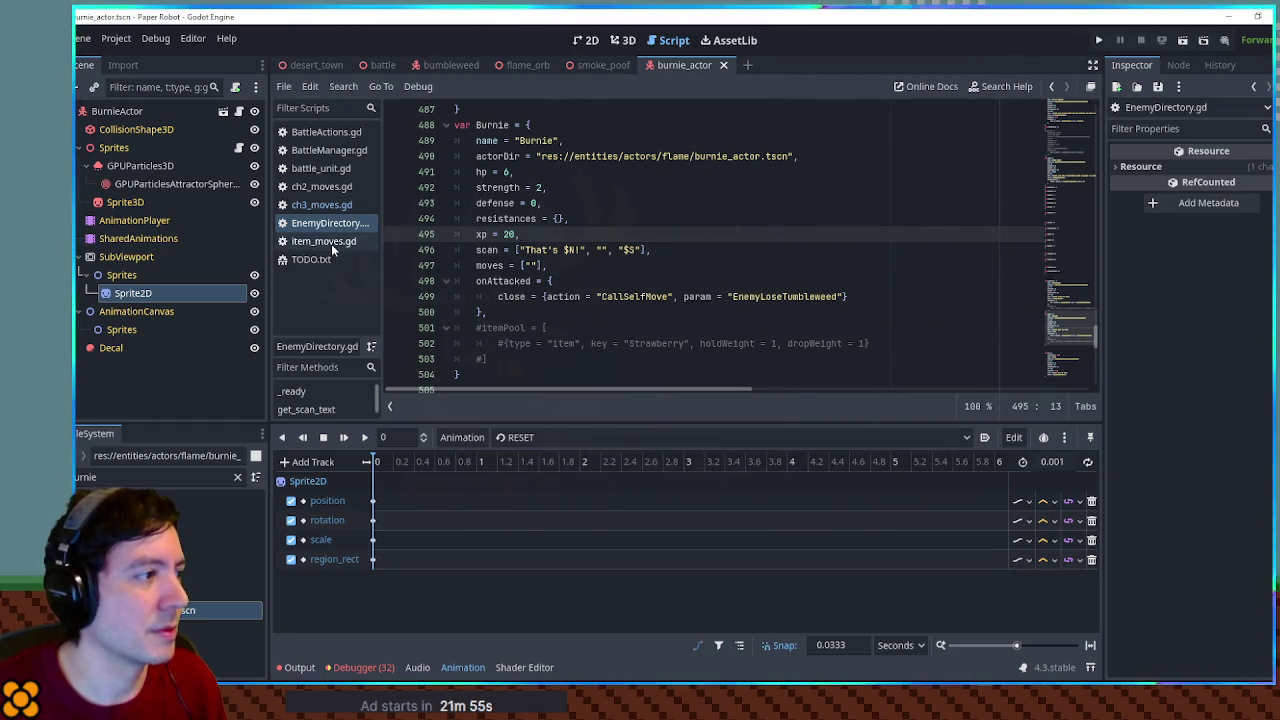
{"action": "left_click", "coordinate": [326, 204]}
Copy the TumbleSting block in ch3_moves.gd, then undo the misplaced paste
{"action": "scroll", "coordinate": [480, 300], "scroll_direction": "down", "scroll_amount": 5}
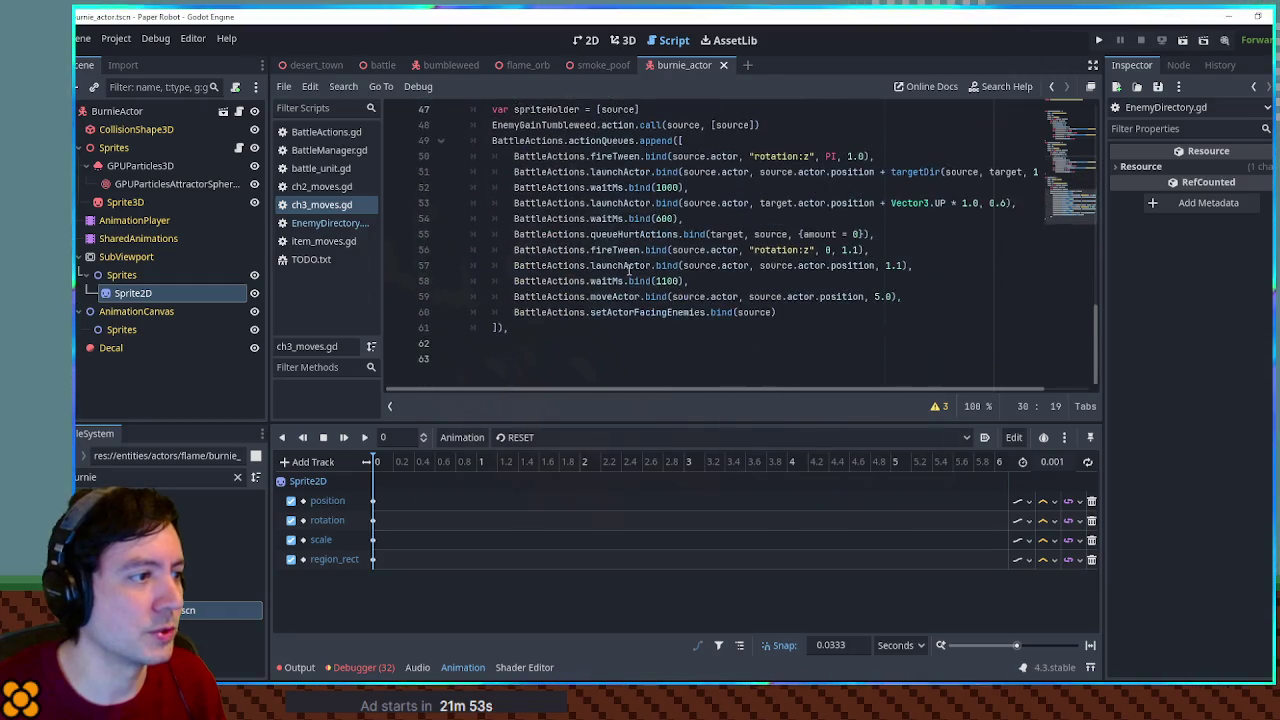
{"action": "left_click", "coordinate": [462, 667]}
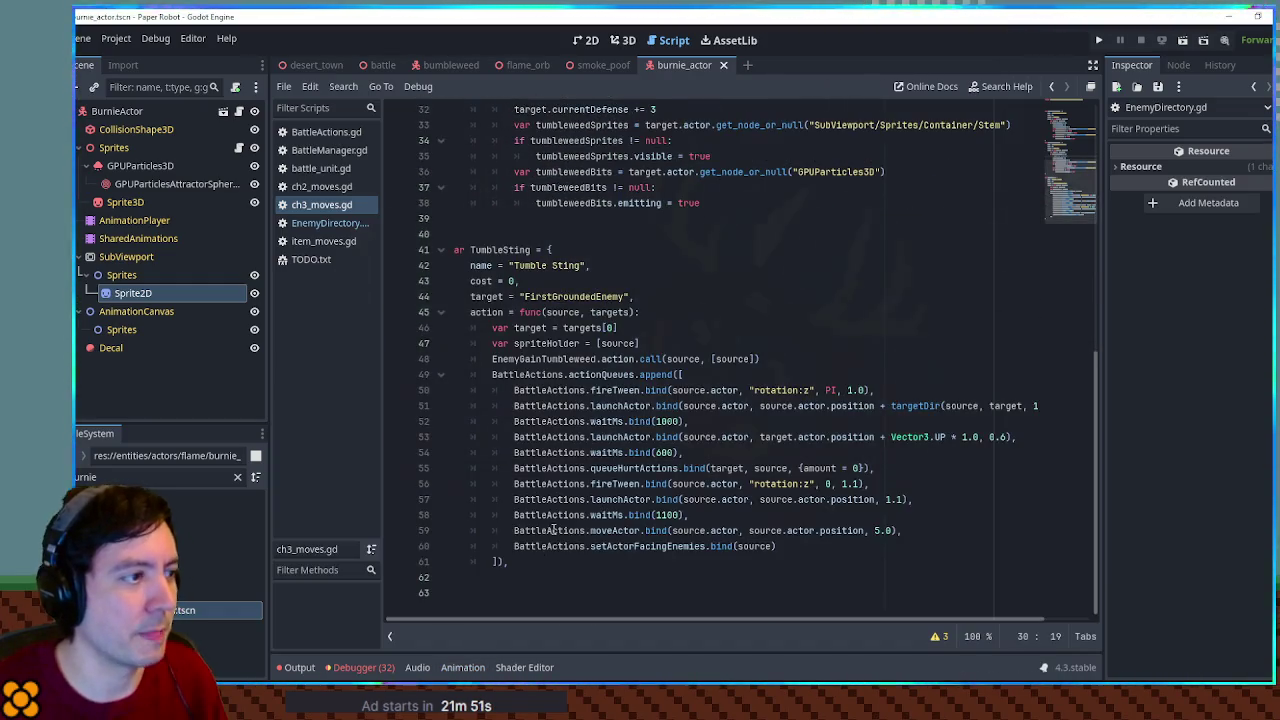
{"action": "scroll", "coordinate": [530, 570], "scroll_direction": "down", "scroll_amount": 2}
{"action": "left_click_drag", "start_coordinate": [456, 577], "coordinate": [491, 220]}
{"action": "key", "text": "ctrl+c"}
{"action": "left_click", "coordinate": [460, 577]}
{"action": "key", "text": "ctrl+v"}
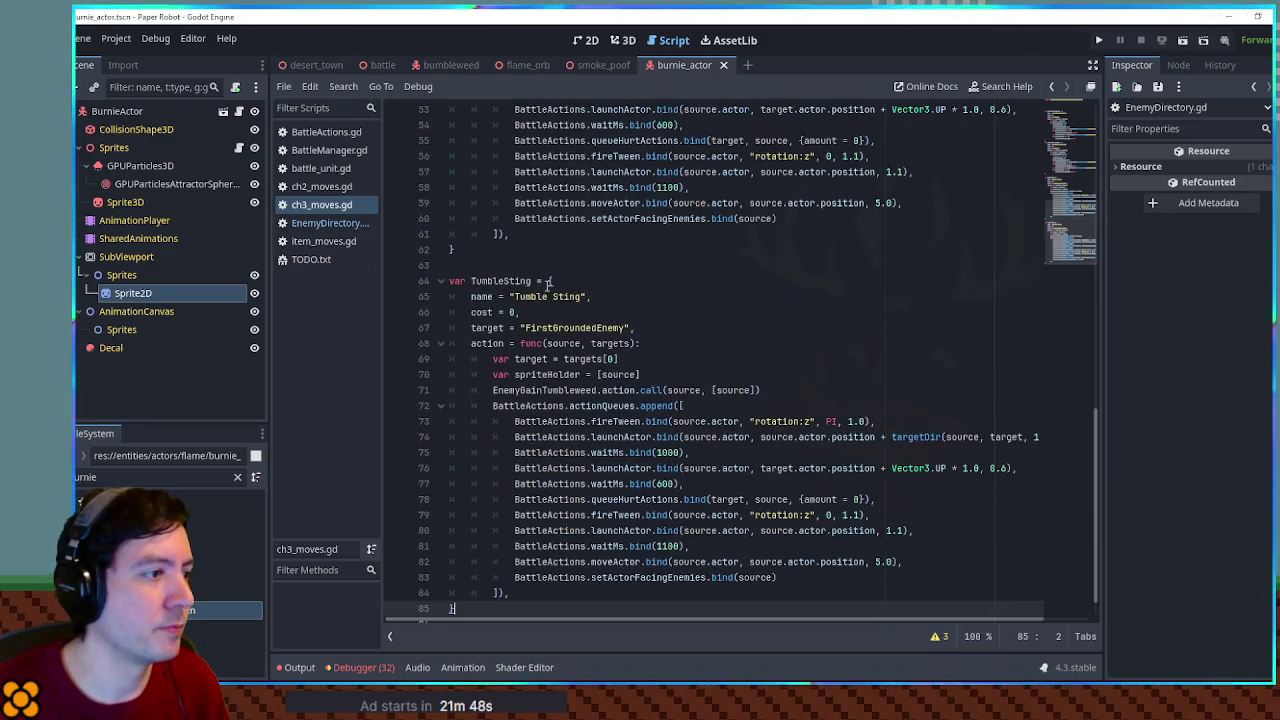
{"action": "left_click", "coordinate": [530, 265]}
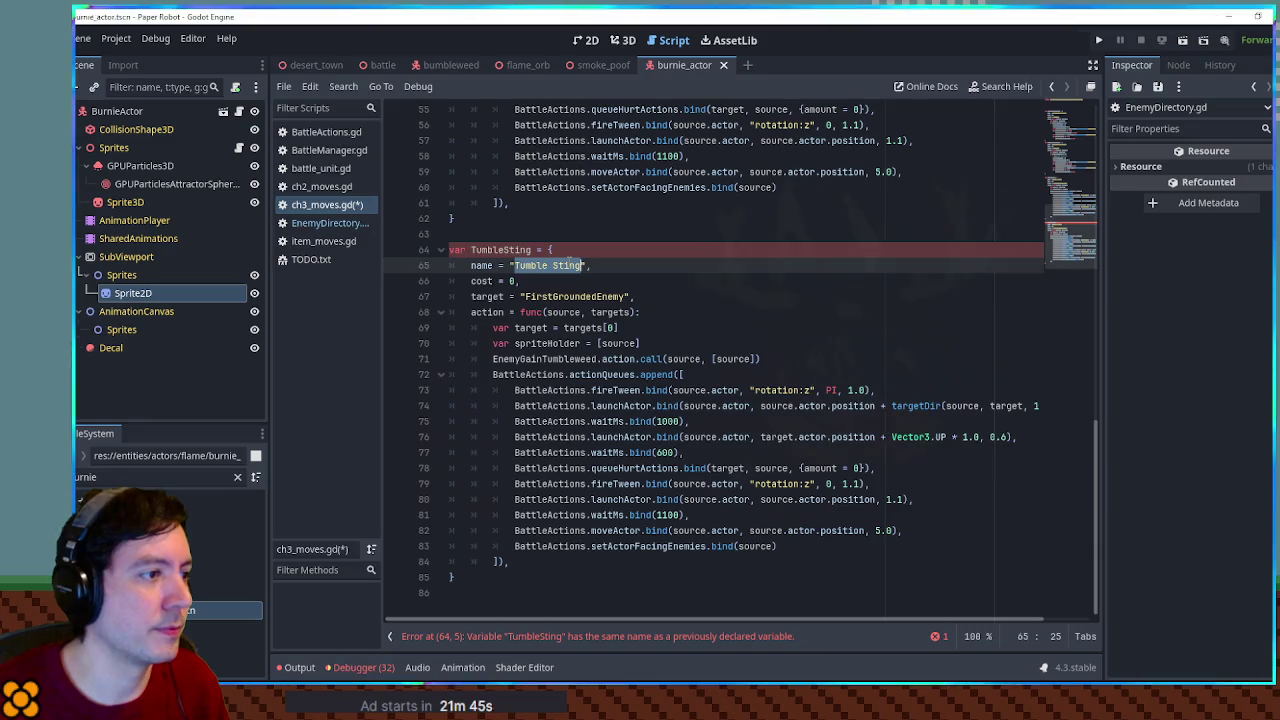
{"action": "key", "text": "ctrl+z"}
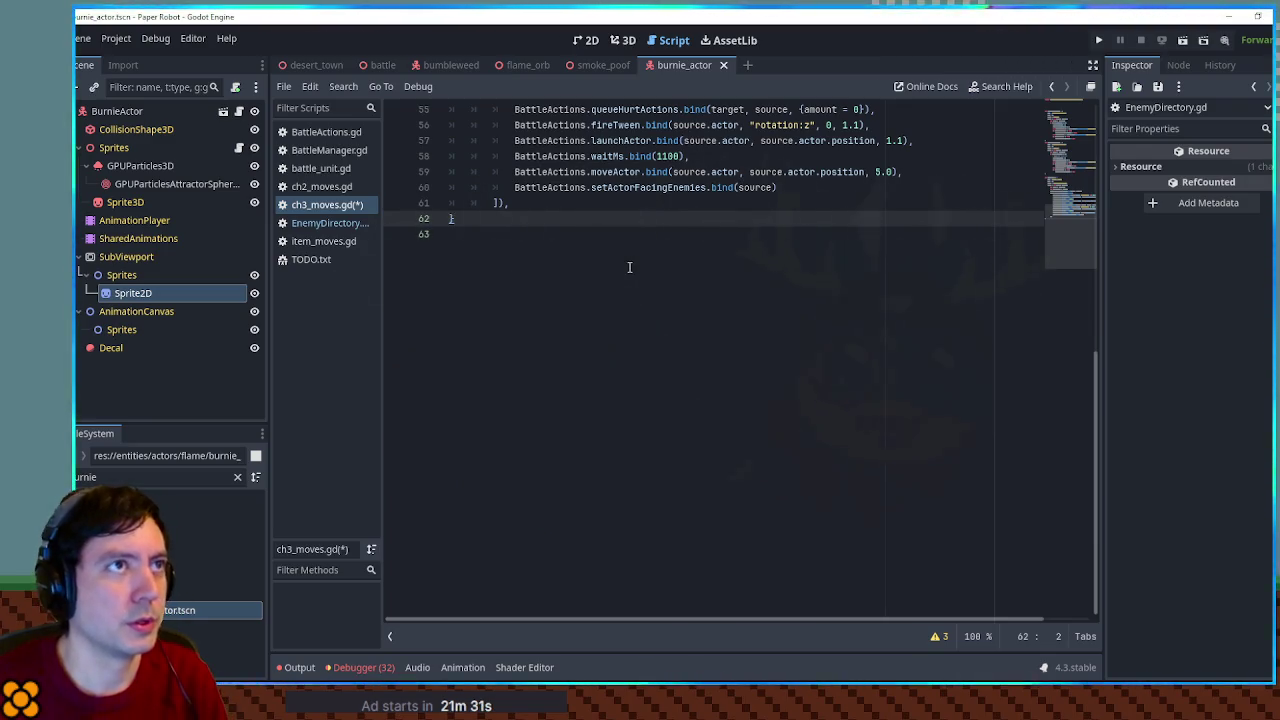
Paste a duplicate of the TumbleSting block at the end of ch3_moves.gd
{"action": "scroll", "coordinate": [629, 267], "scroll_direction": "up", "scroll_amount": 8}
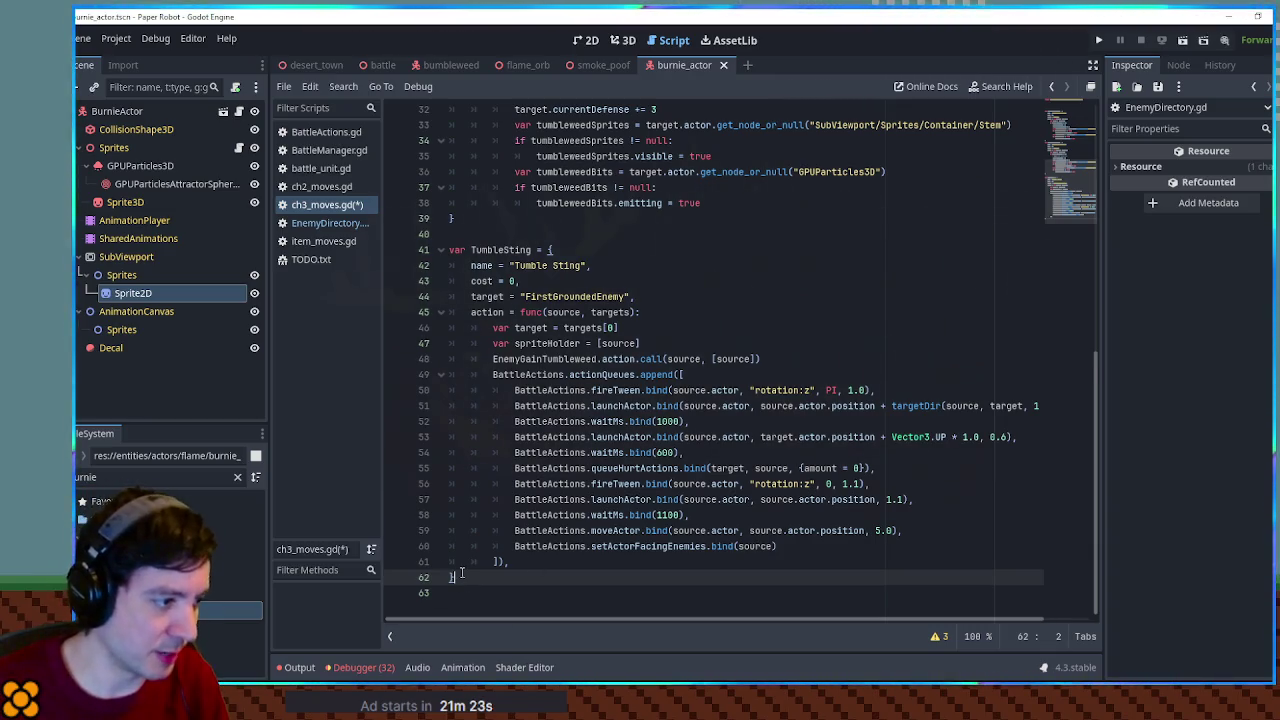
{"action": "left_click", "coordinate": [507, 220], "text": "shift"}
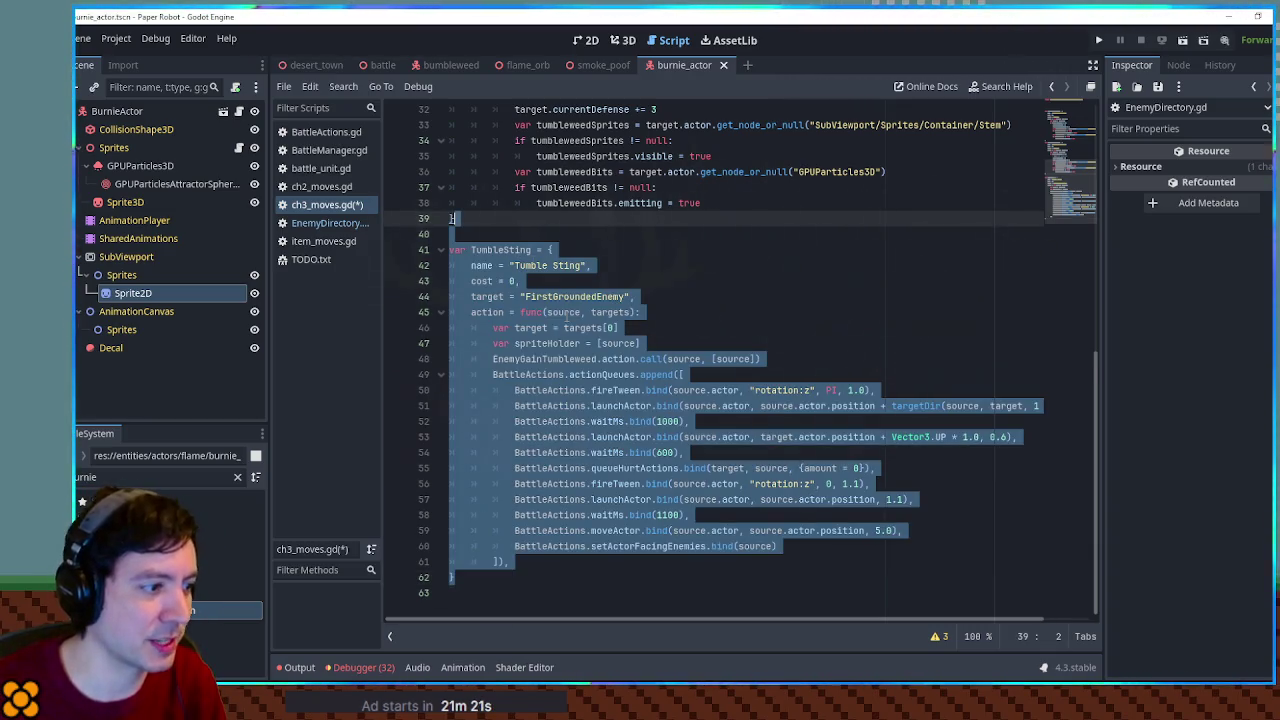
{"action": "key", "text": "ctrl+c"}
{"action": "left_click", "coordinate": [470, 593]}
{"action": "key", "text": "ctrl+v"}
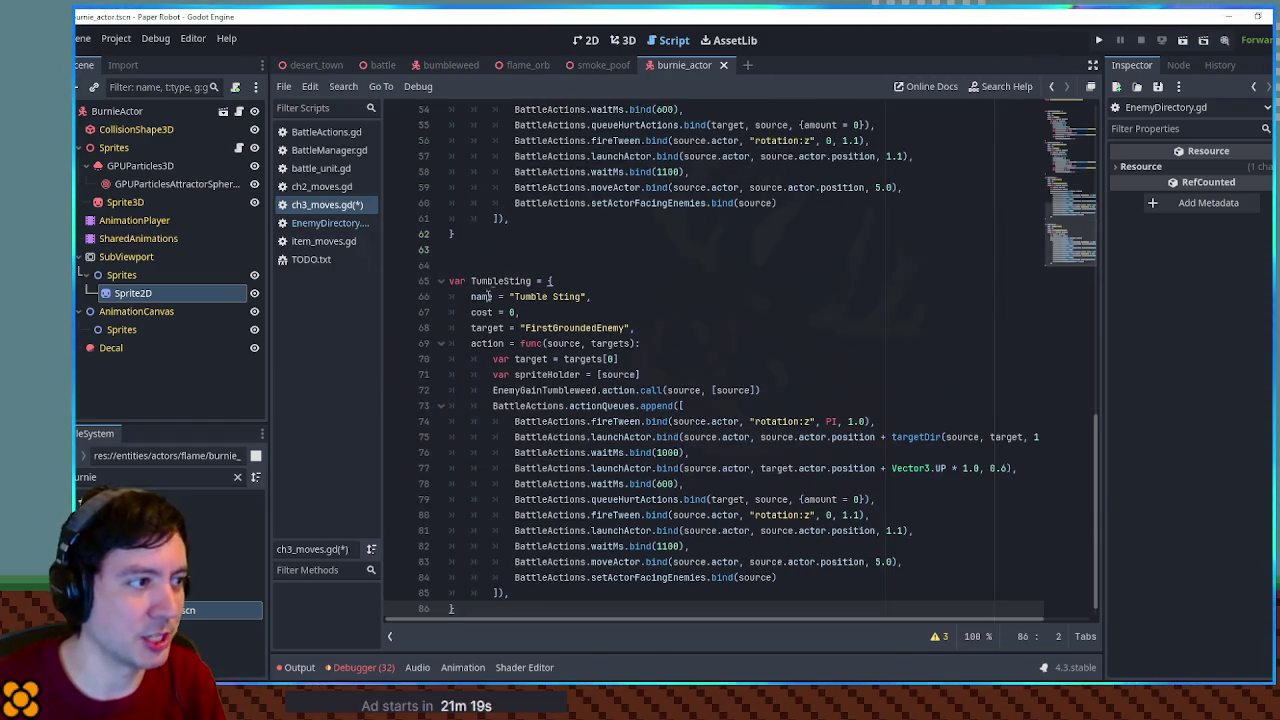
Rename the duplicated move to Hotshot in both its variable and display name
{"action": "double_click", "coordinate": [500, 281]}
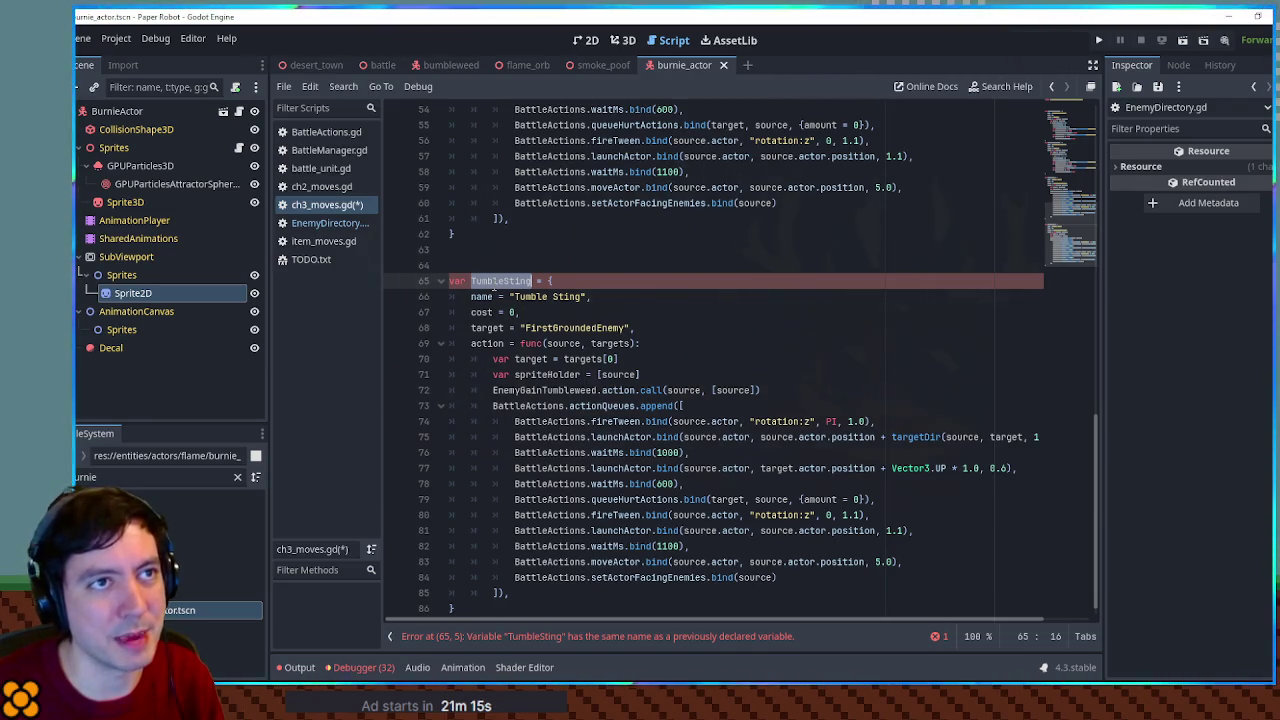
{"action": "left_click", "coordinate": [503, 281]}
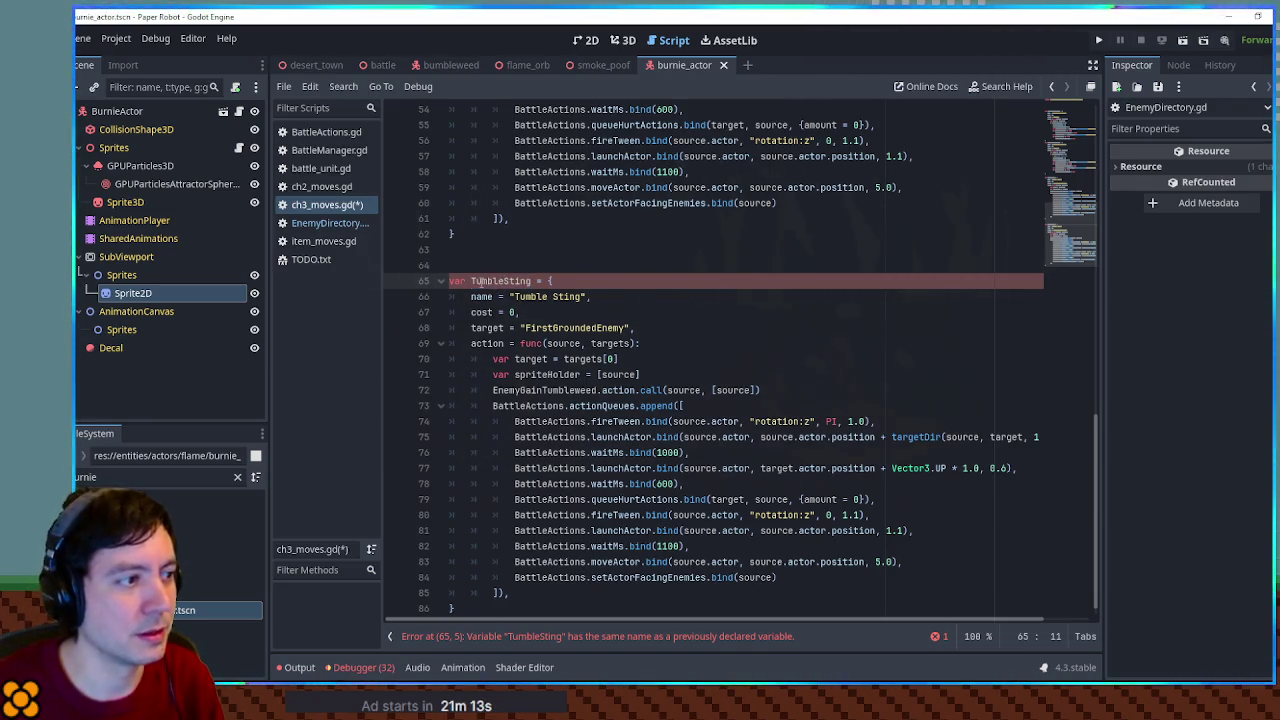
{"action": "double_click", "coordinate": [519, 281]}
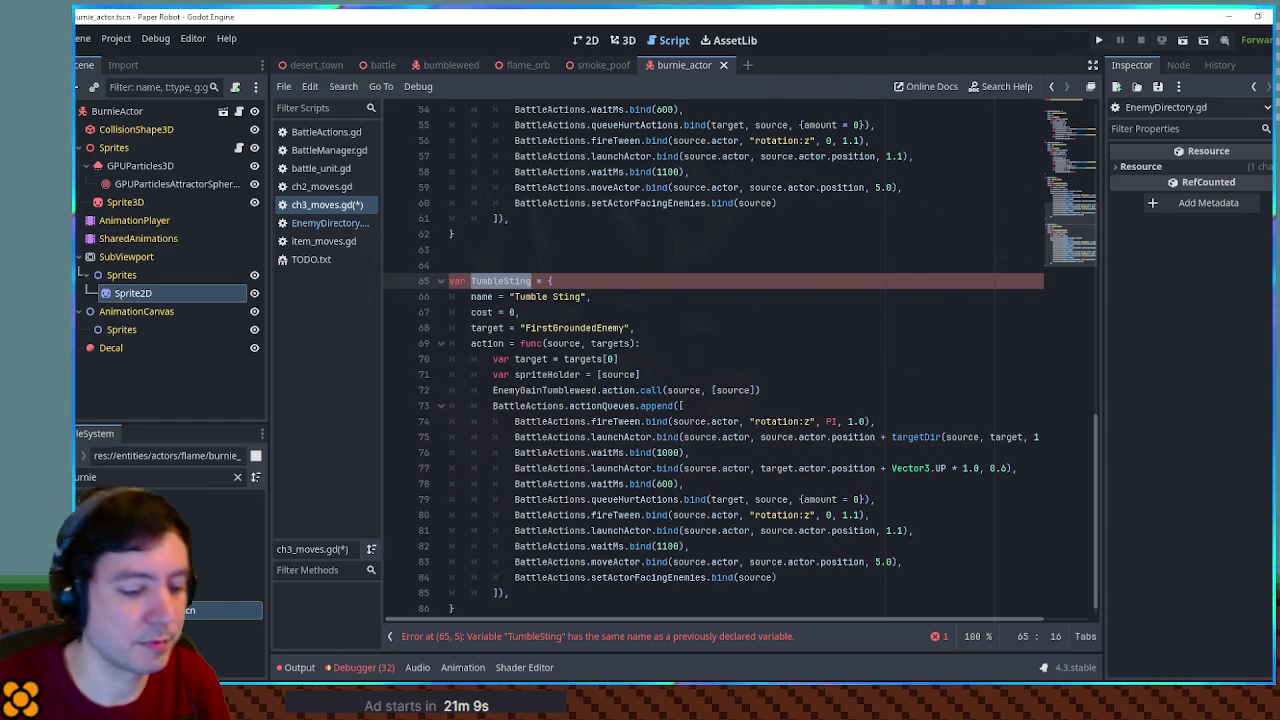
{"action": "type", "text": "Hotshot"}
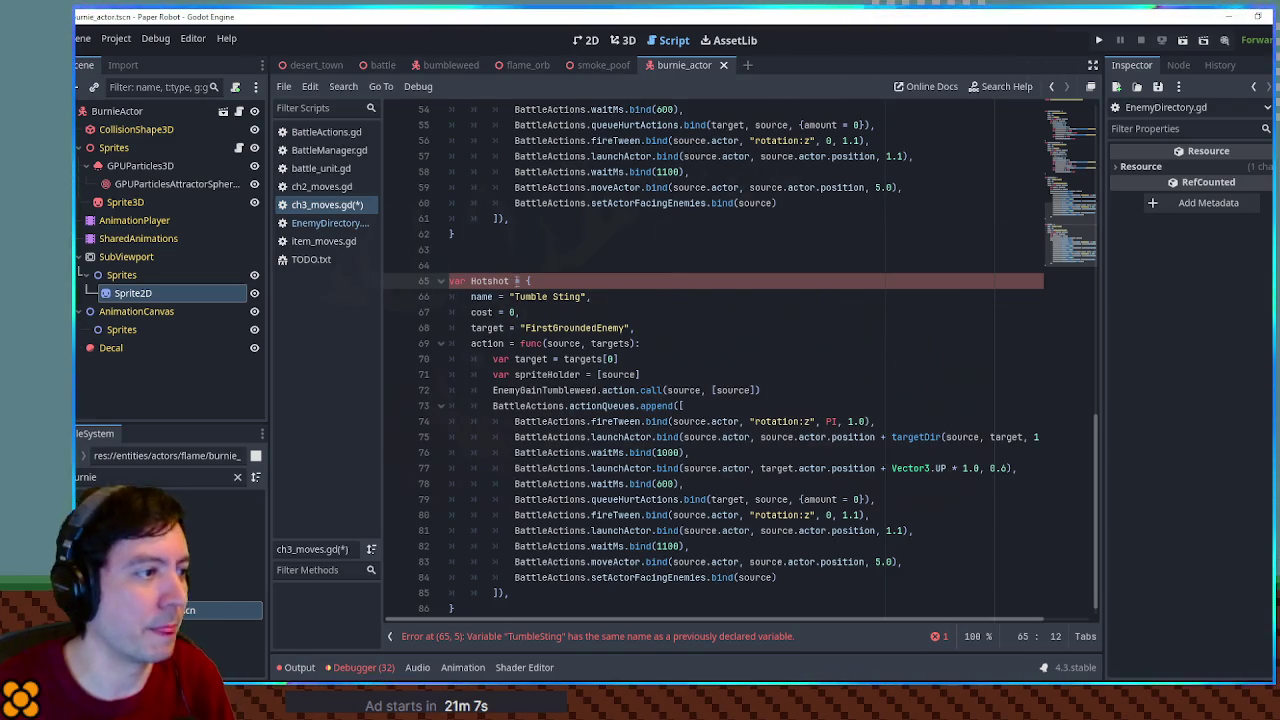
{"action": "key", "text": "Down"}
{"action": "key", "text": "Right"}
{"action": "key", "text": "ctrl+shift+Right"}
{"action": "key", "text": "ctrl+shift+Right"}
{"action": "type", "text": "Hotshot"}
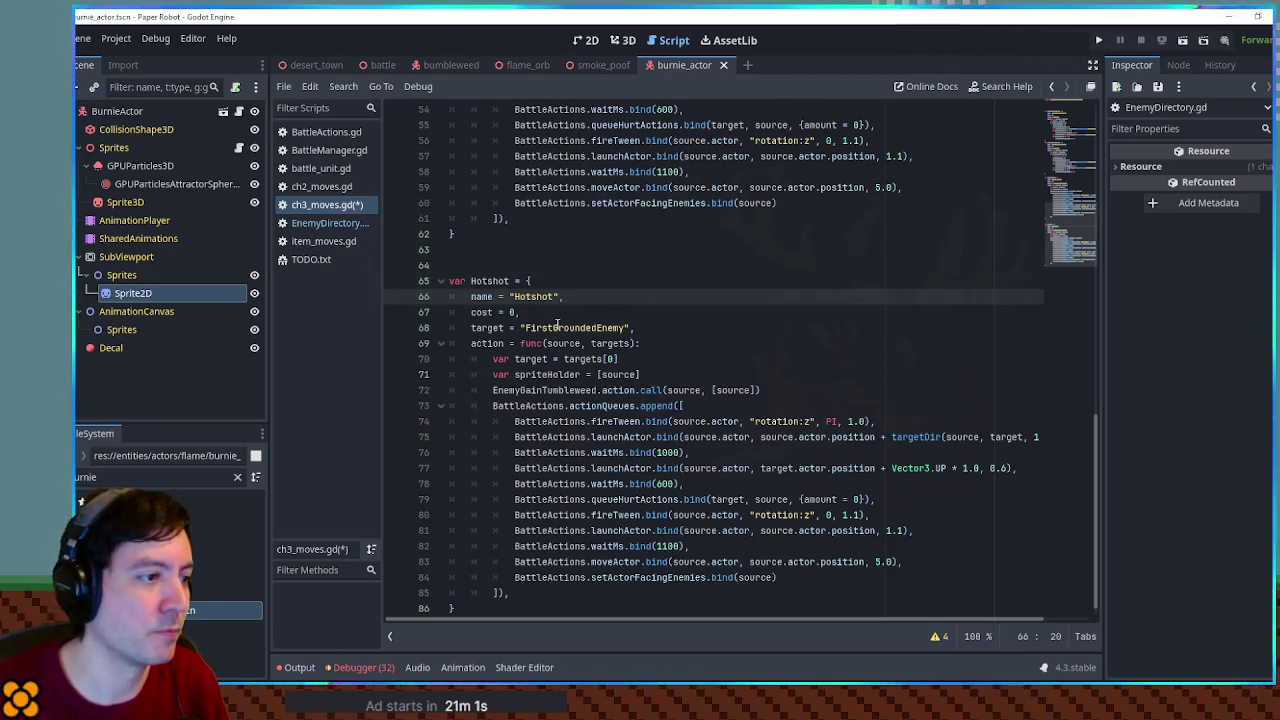
Delete the EnemyGainTumbleweed call line from Hotshot's action, then bring up ch2_moves.gd
{"action": "scroll", "coordinate": [557, 325], "scroll_direction": "down", "scroll_amount": 1}
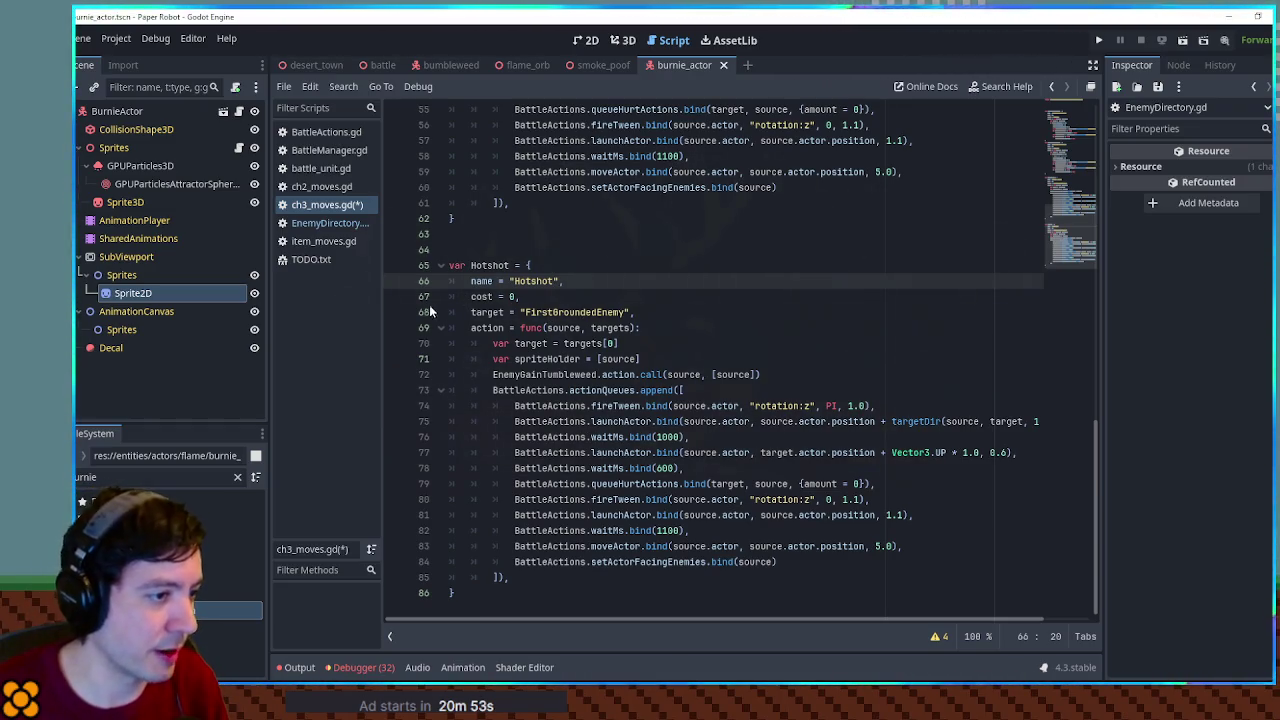
{"action": "left_click", "coordinate": [557, 374]}
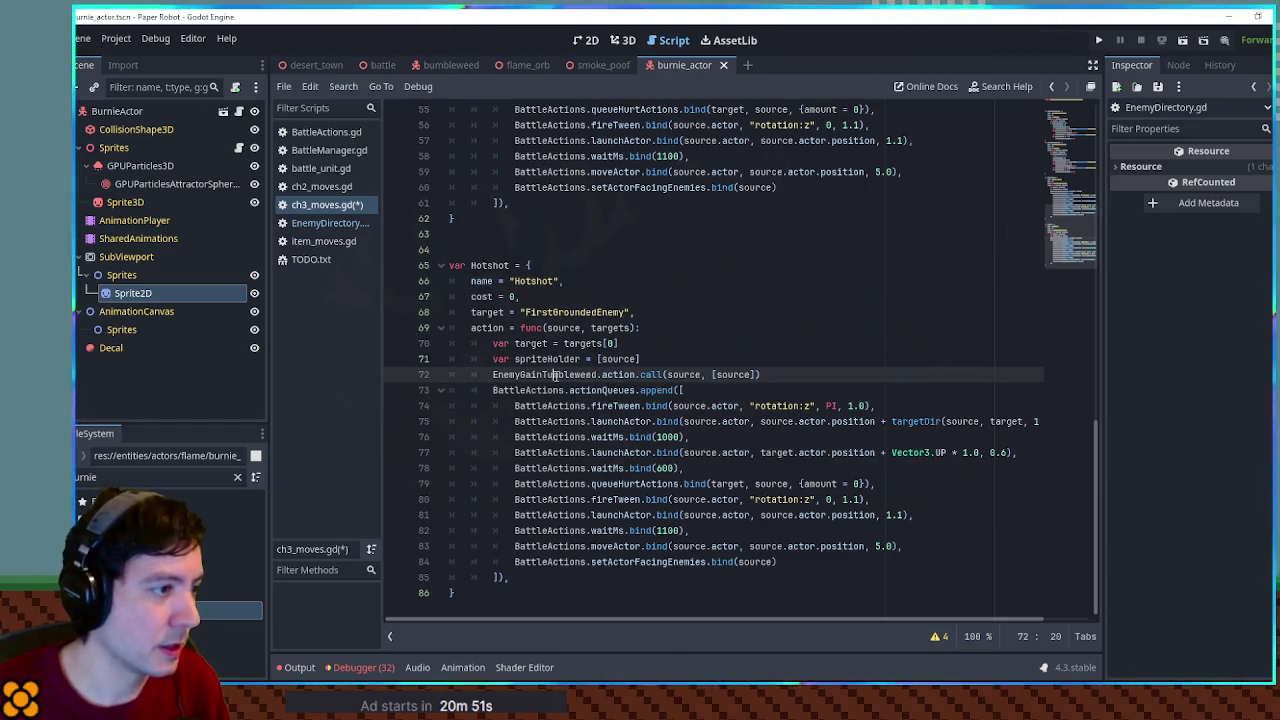
{"action": "key", "text": "ctrl+shift+k"}
{"action": "double_click", "coordinate": [547, 358]}
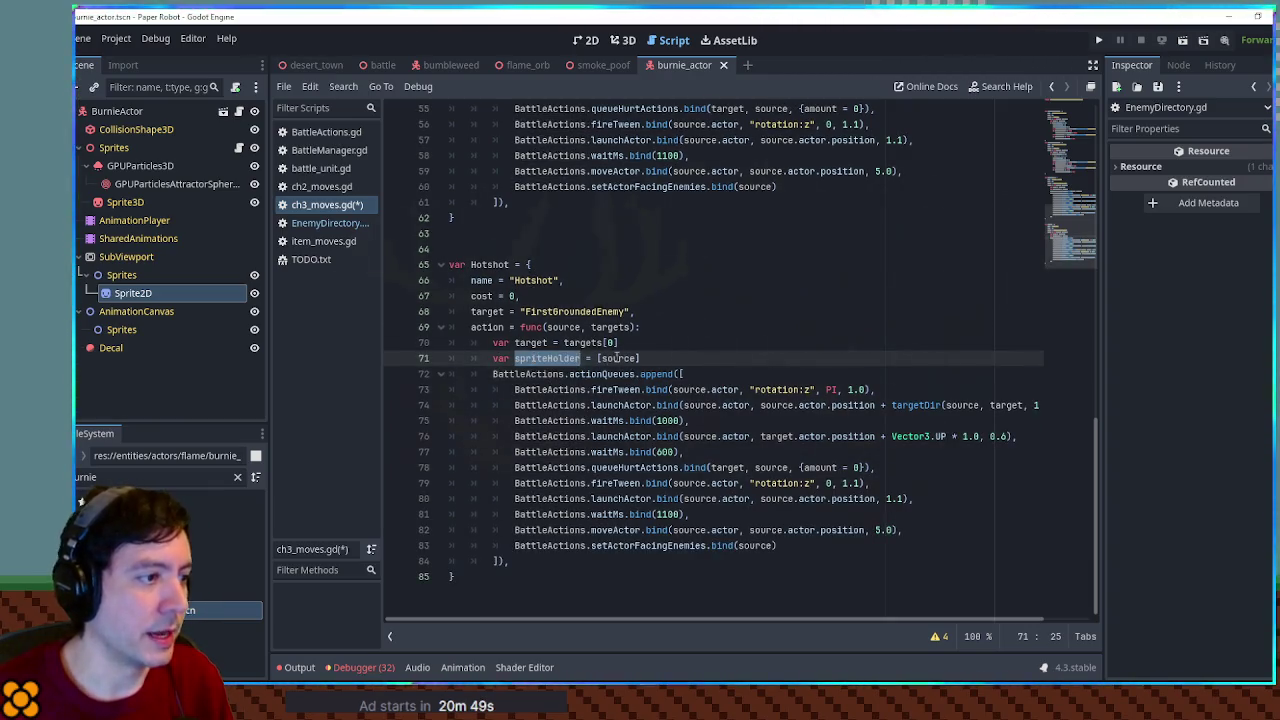
{"action": "left_click", "coordinate": [611, 358]}
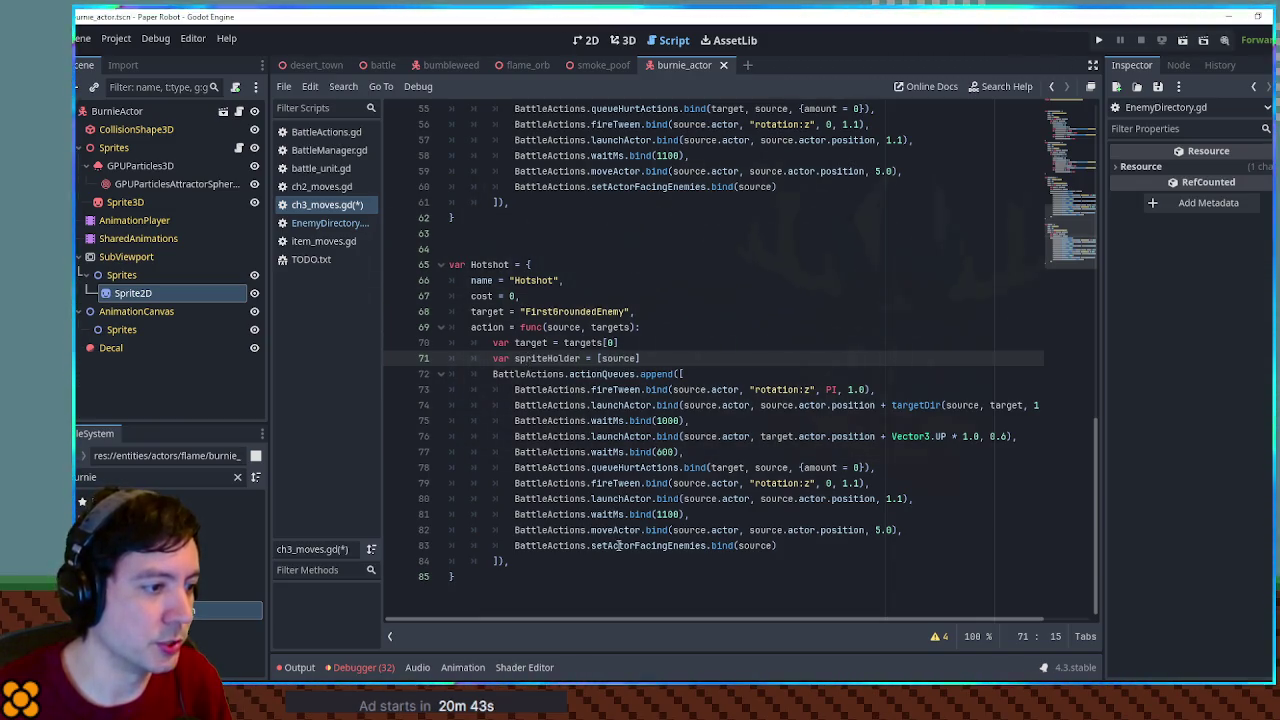
{"action": "double_click", "coordinate": [635, 467]}
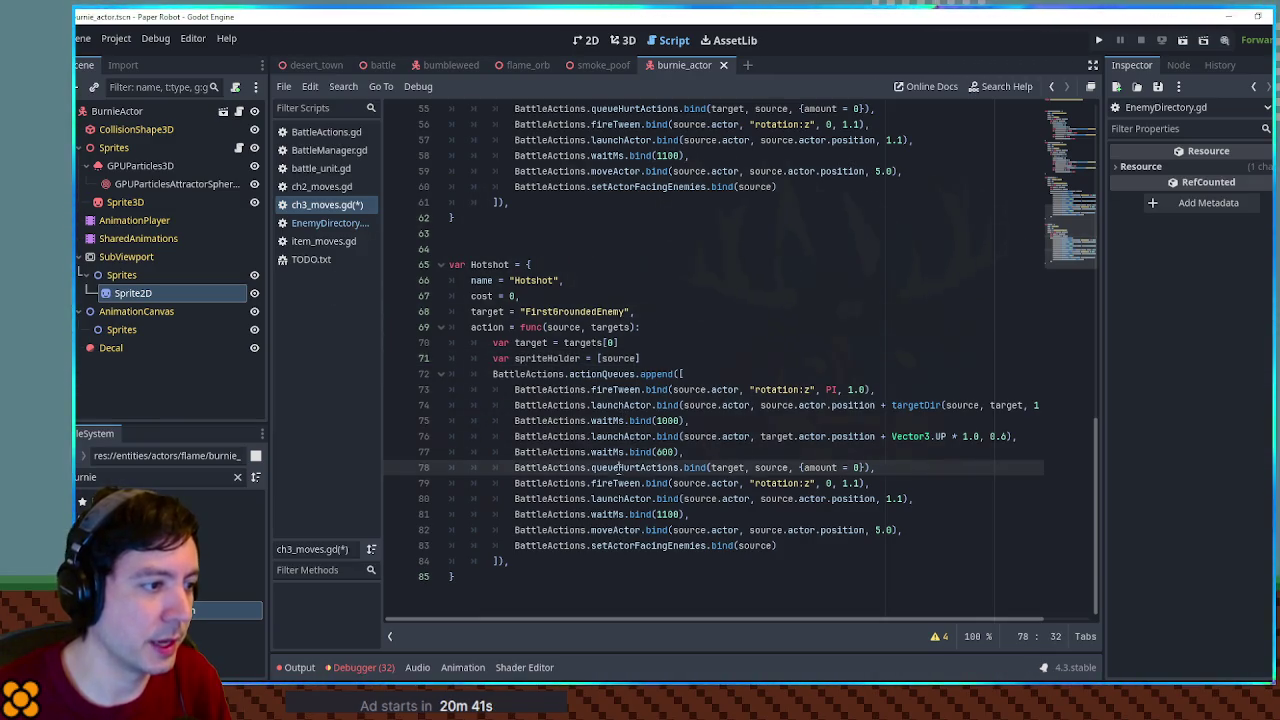
{"action": "left_click", "coordinate": [322, 187]}
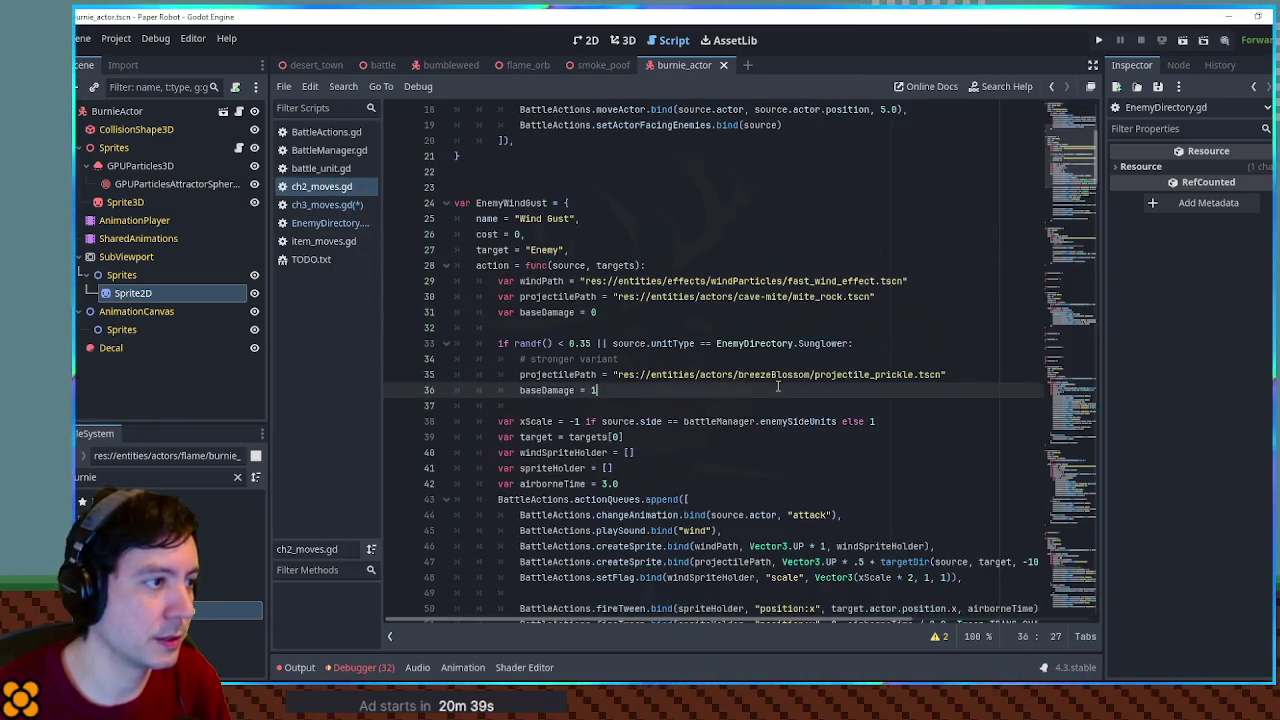
Find the changeAnimation line via 'anima' in ch2_moves.gd and paste it under Hotshot's line 72
{"action": "key", "text": "ctrl+f"}
{"action": "type", "text": "anima"}
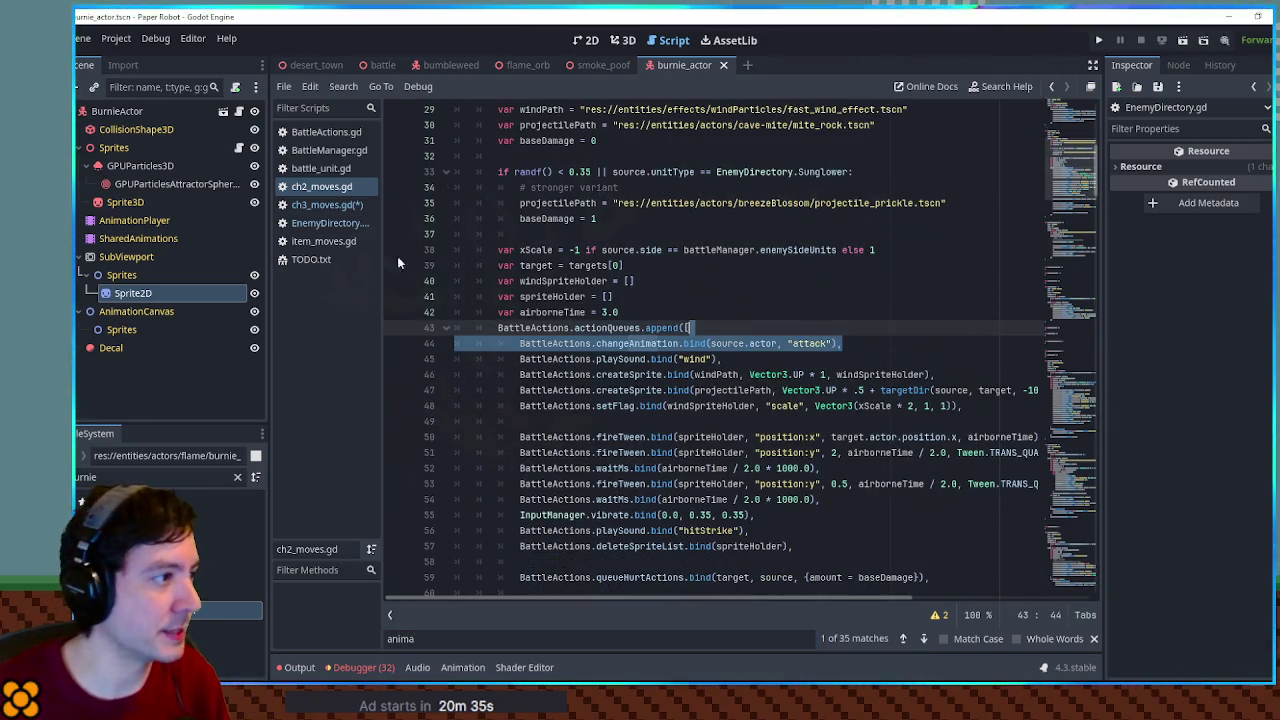
{"action": "left_click", "coordinate": [315, 205]}
{"action": "left_click", "coordinate": [708, 374]}
{"action": "key", "text": "Return"}
{"action": "type", "text": "BattleActions.changeAnimation.bind(source.actor, \"attack\"),"}
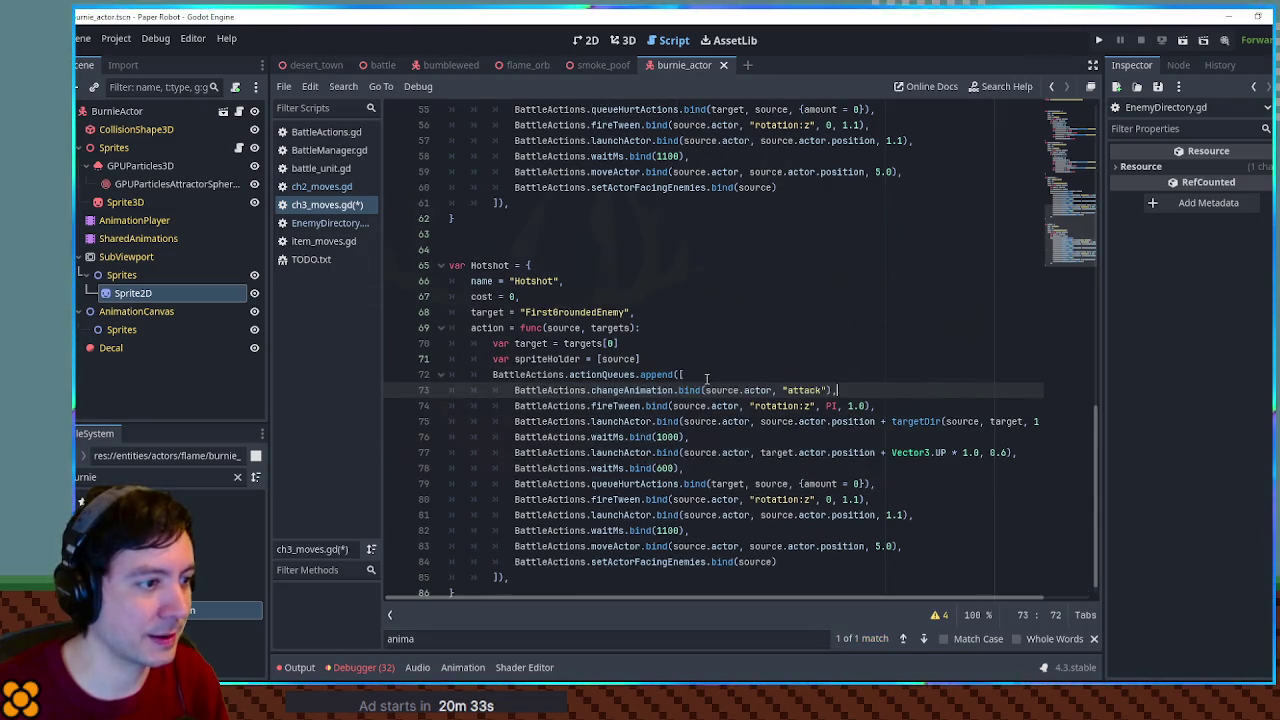
{"action": "left_click", "coordinate": [624, 40]}
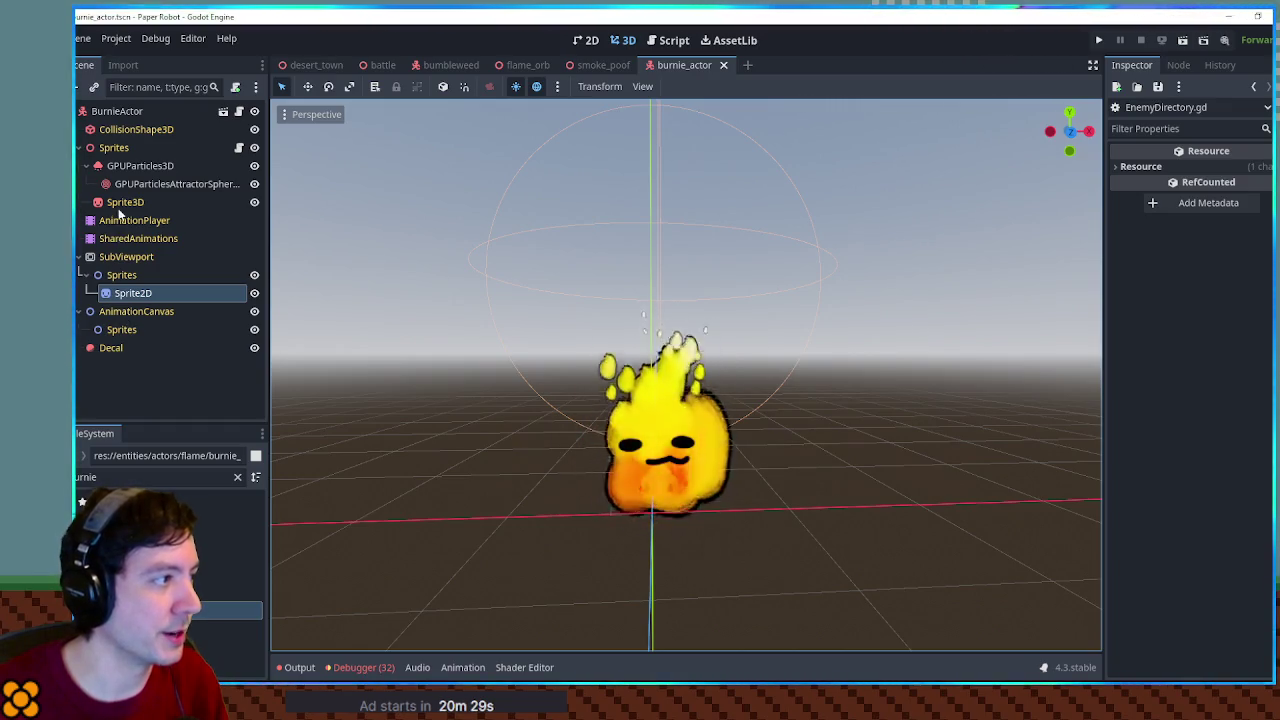
Duplicate Burnie's idle animation as a new animation named 'attack'
{"action": "left_click", "coordinate": [118, 220]}
{"action": "left_click", "coordinate": [540, 440]}
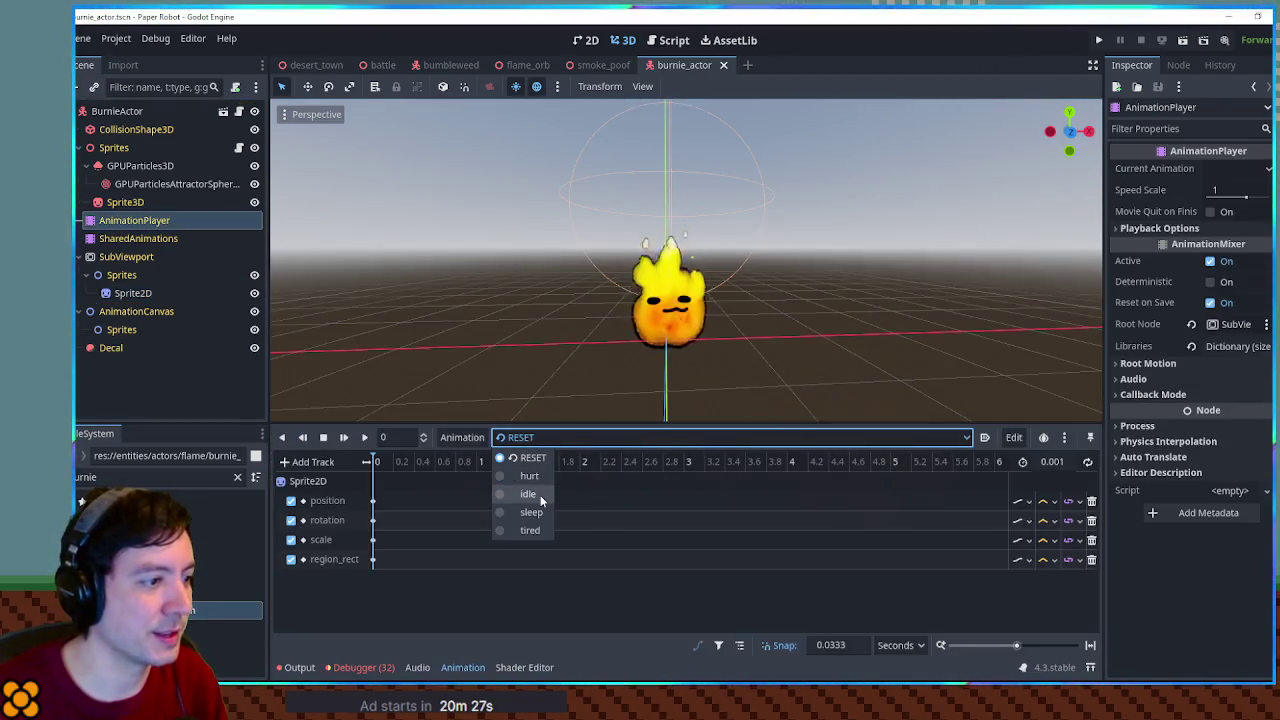
{"action": "left_click", "coordinate": [535, 492]}
{"action": "left_click", "coordinate": [462, 437]}
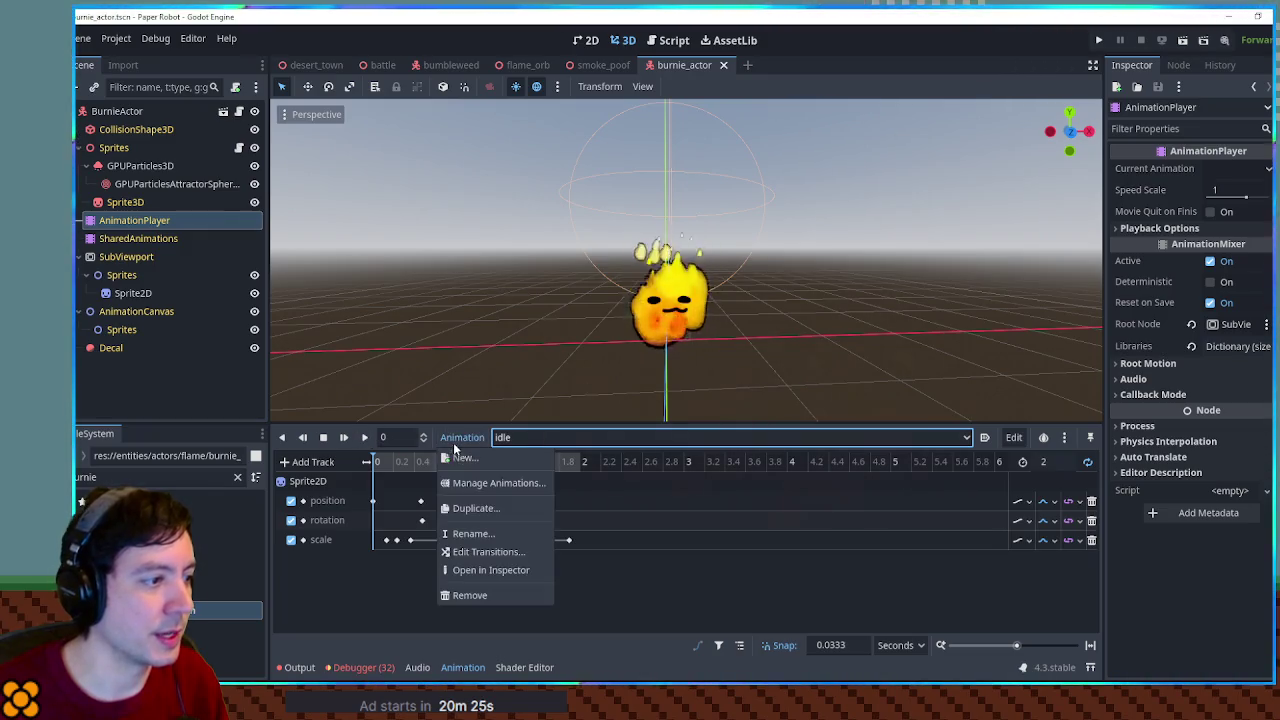
{"action": "left_click", "coordinate": [486, 508]}
{"action": "type", "text": "attack"}
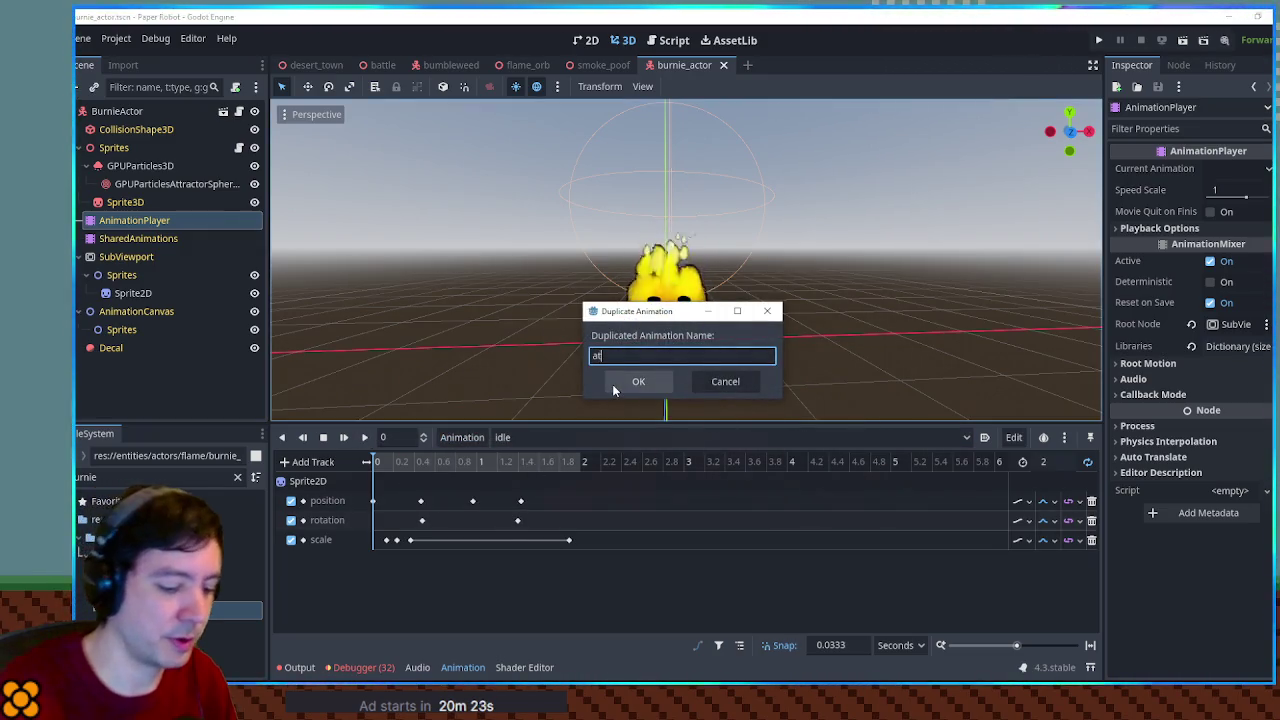
{"action": "left_click", "coordinate": [613, 388]}
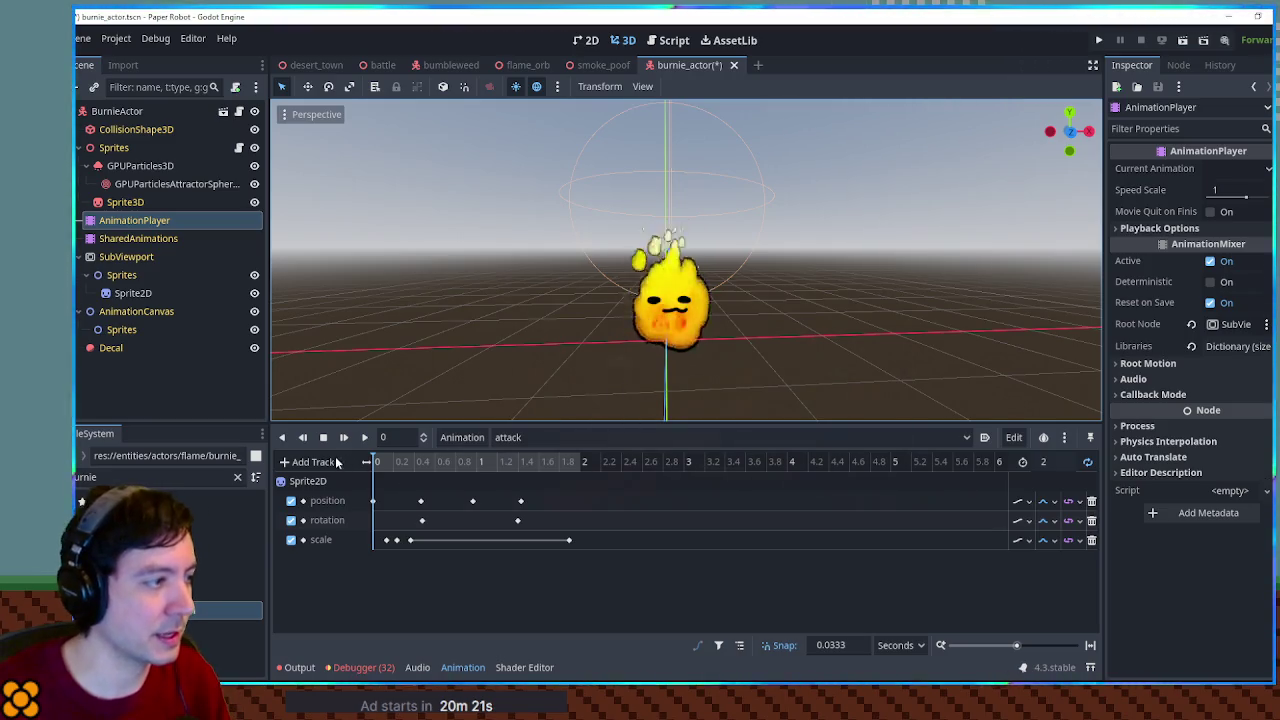
Key the Sprite2D region_rect into the attack animation with region y set to 200
{"action": "left_click", "coordinate": [133, 293]}
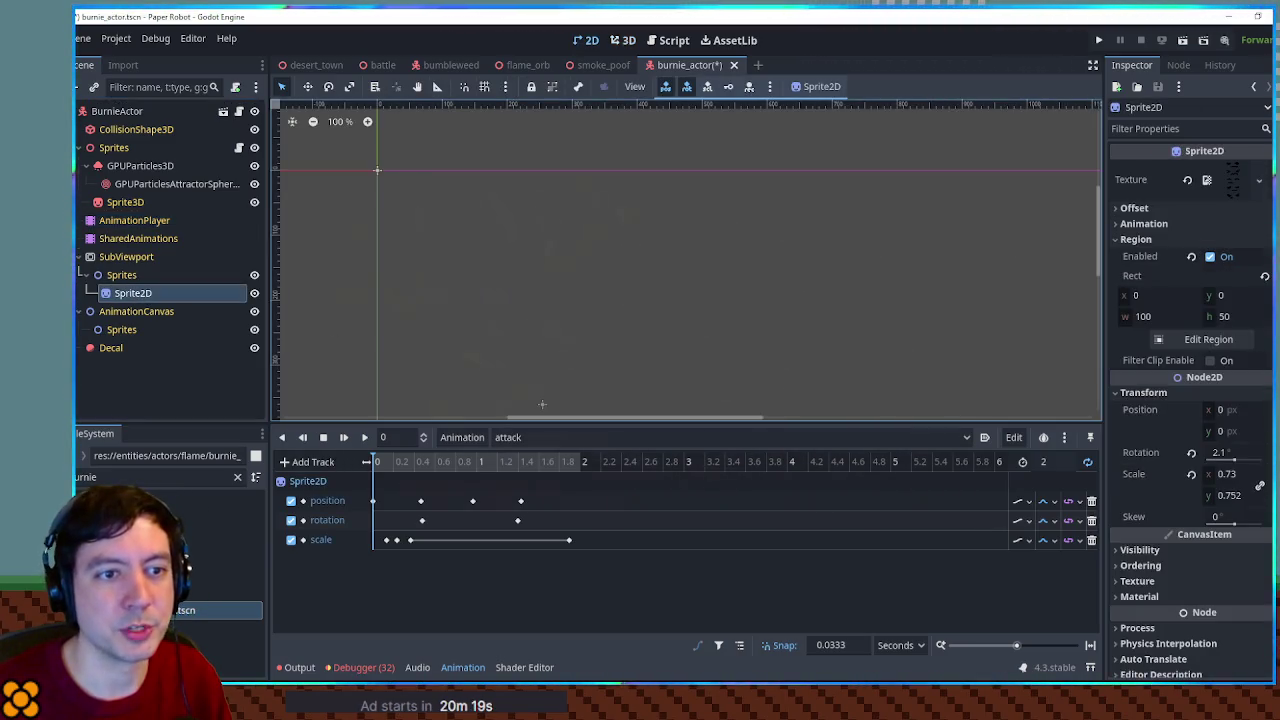
{"action": "left_click", "coordinate": [1264, 276]}
{"action": "left_click", "coordinate": [373, 559]}
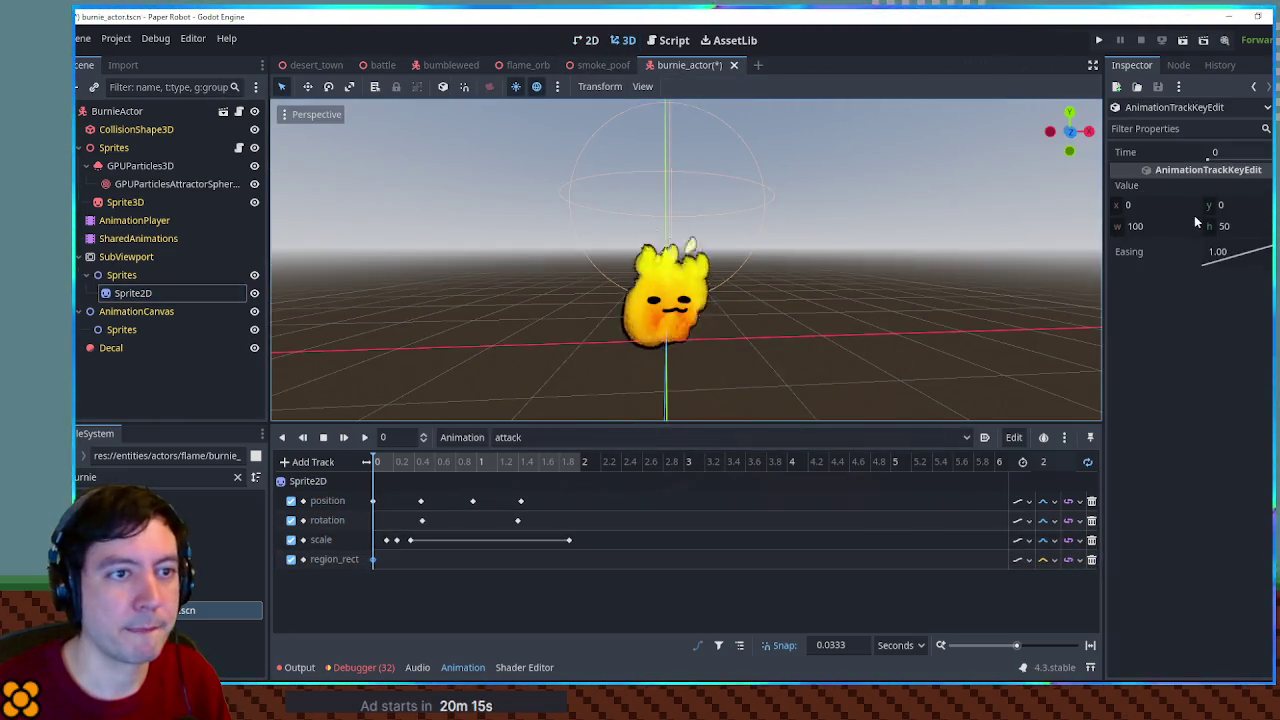
{"action": "left_click", "coordinate": [1235, 206]}
{"action": "type", "text": "200"}
{"action": "key", "text": "Return"}
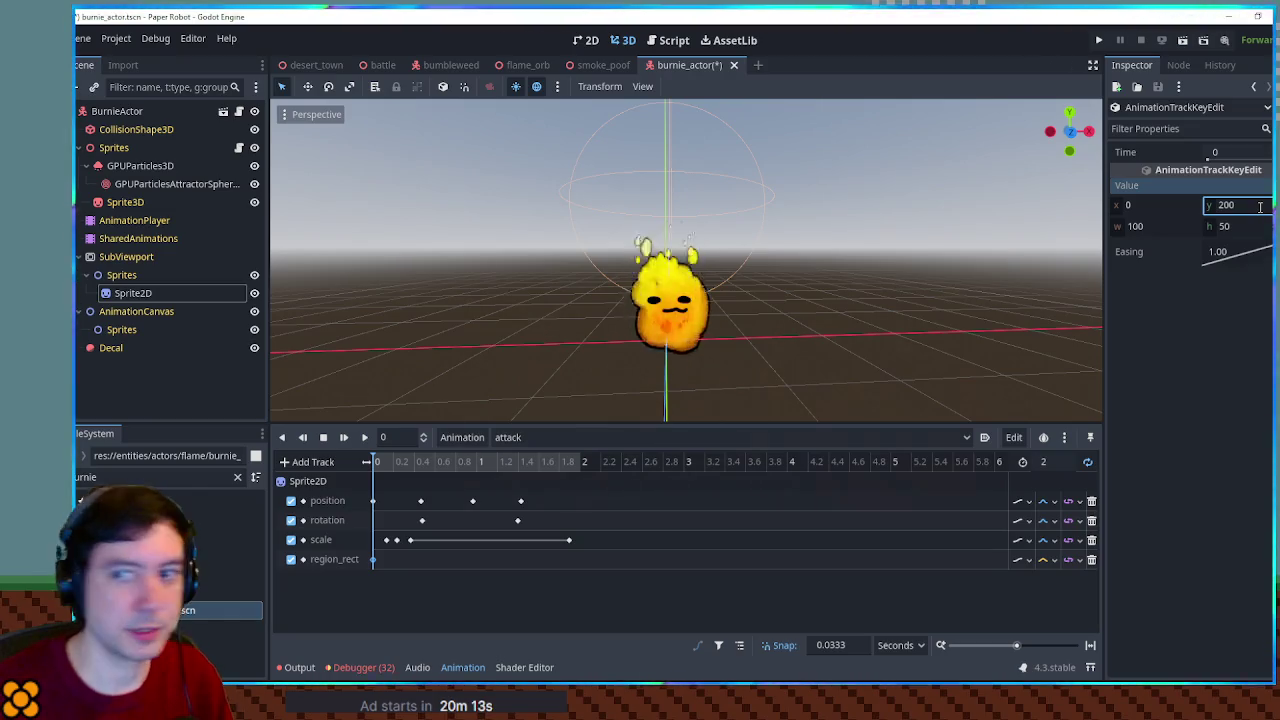
Set the attack animation length to 1 second
{"action": "left_click", "coordinate": [366, 437]}
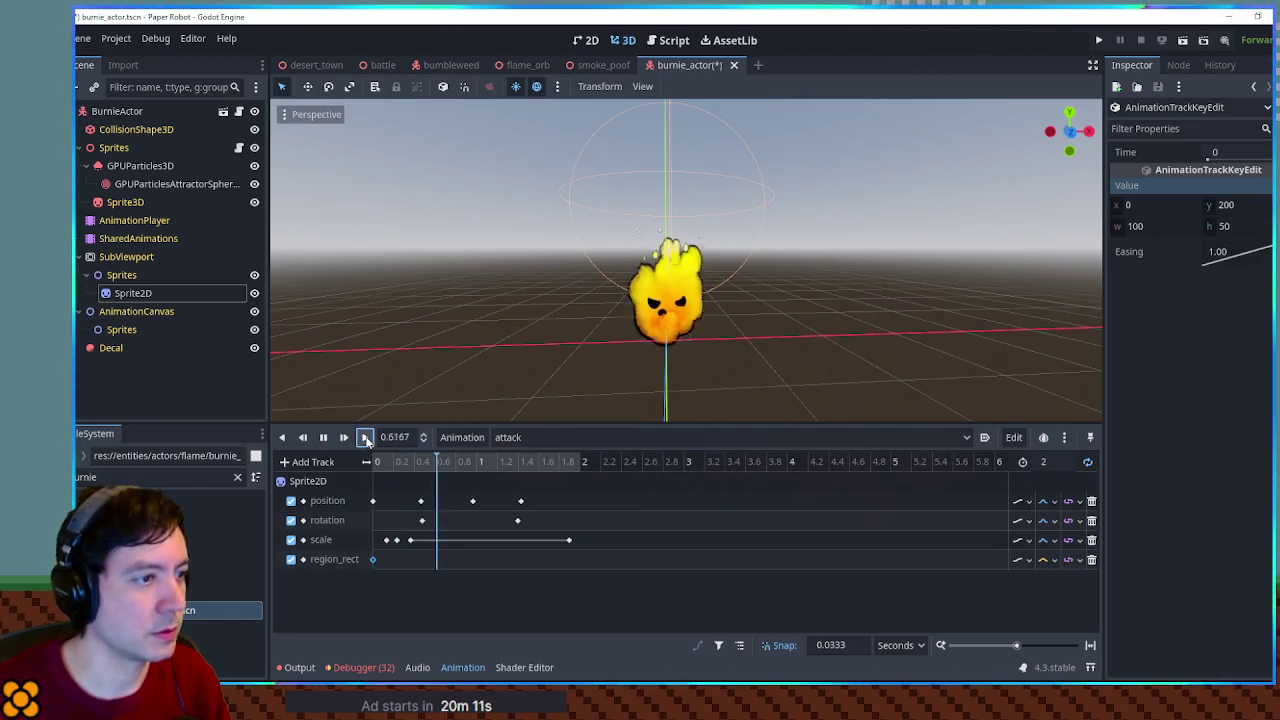
{"action": "left_click", "coordinate": [1045, 461]}
{"action": "type", "text": "1"}
{"action": "key", "text": "Return"}
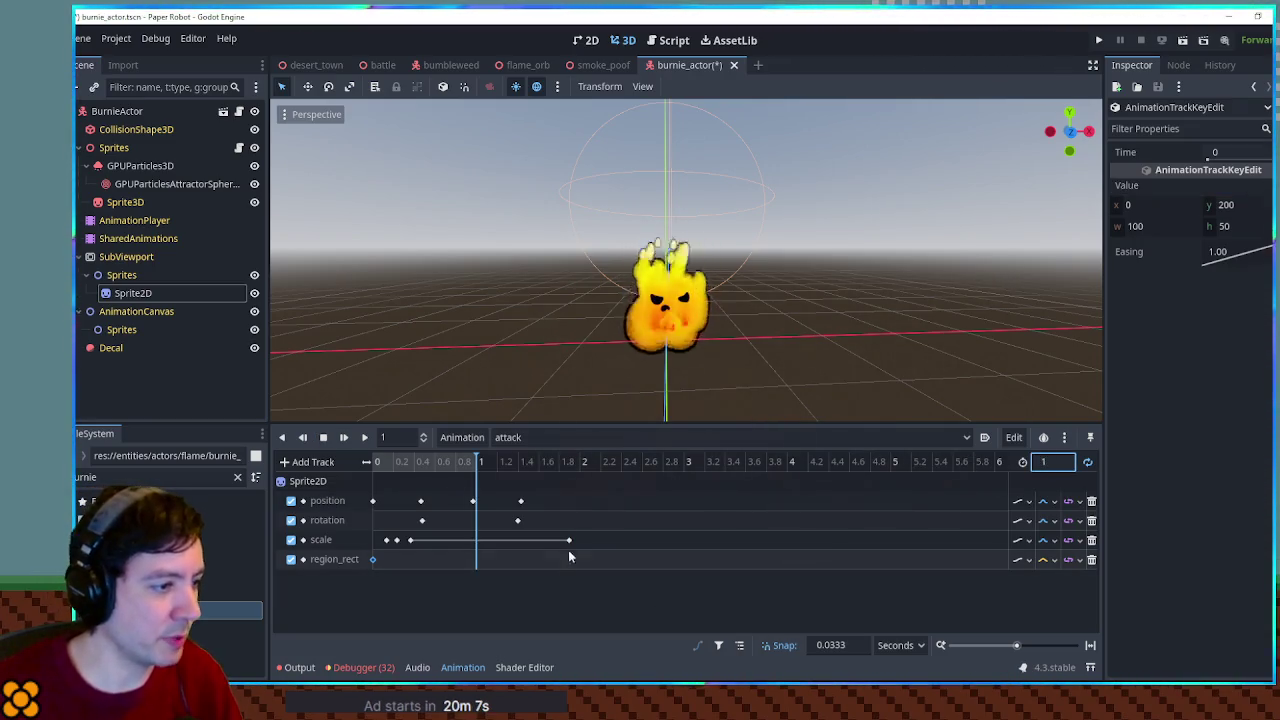
Retime the attack keys: last scale key near 0.7s, rotation key to 0.6s, scale keys slightly earlier
{"action": "mouse_move", "coordinate": [568, 540]}
{"action": "left_mouse_down"}
{"action": "mouse_move", "coordinate": [447, 541]}
{"action": "mouse_move", "coordinate": [396, 501]}
{"action": "mouse_move", "coordinate": [453, 505]}
{"action": "left_mouse_up"}
{"action": "left_click", "coordinate": [474, 506]}
{"action": "mouse_move", "coordinate": [522, 524]}
{"action": "left_mouse_down"}
{"action": "mouse_move", "coordinate": [401, 523]}
{"action": "mouse_move", "coordinate": [421, 540]}
{"action": "mouse_move", "coordinate": [397, 548]}
{"action": "left_mouse_up"}
{"action": "left_click", "coordinate": [427, 465]}
{"action": "left_click", "coordinate": [458, 467]}
{"action": "left_click_drag", "start_coordinate": [458, 540], "coordinate": [452, 541]}
{"action": "left_click", "coordinate": [364, 438]}
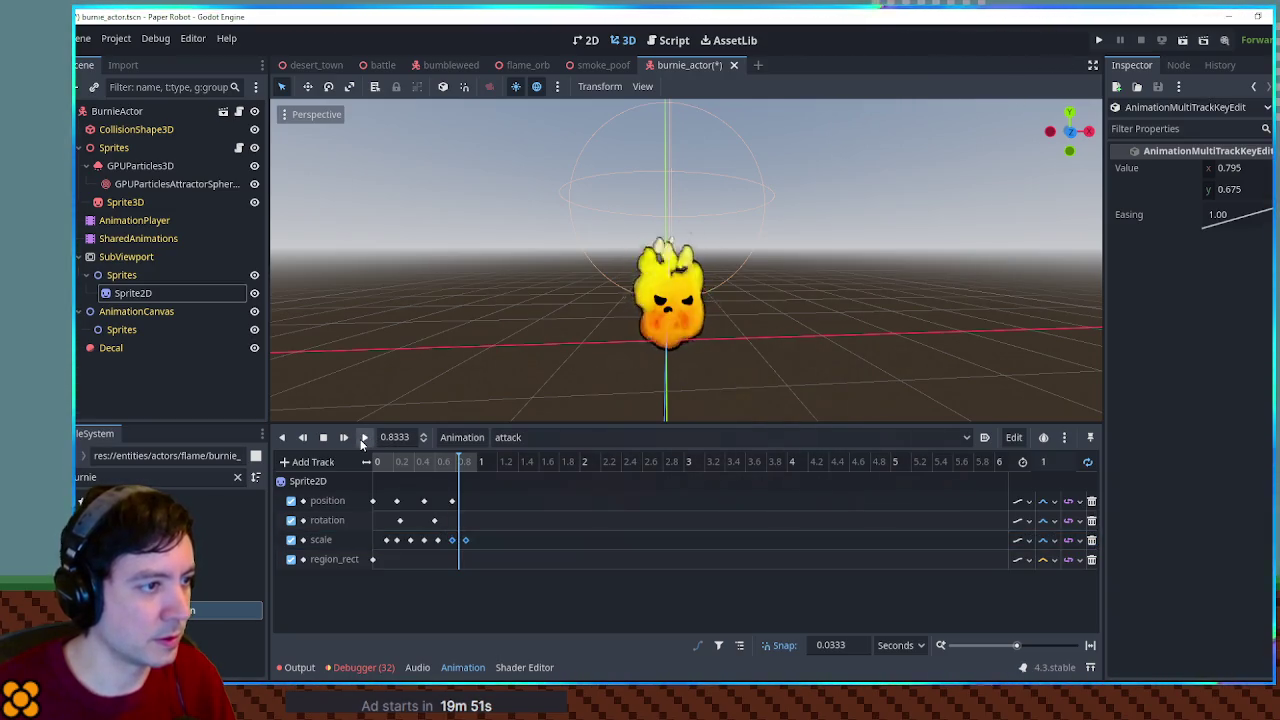
{"action": "left_click", "coordinate": [364, 440]}
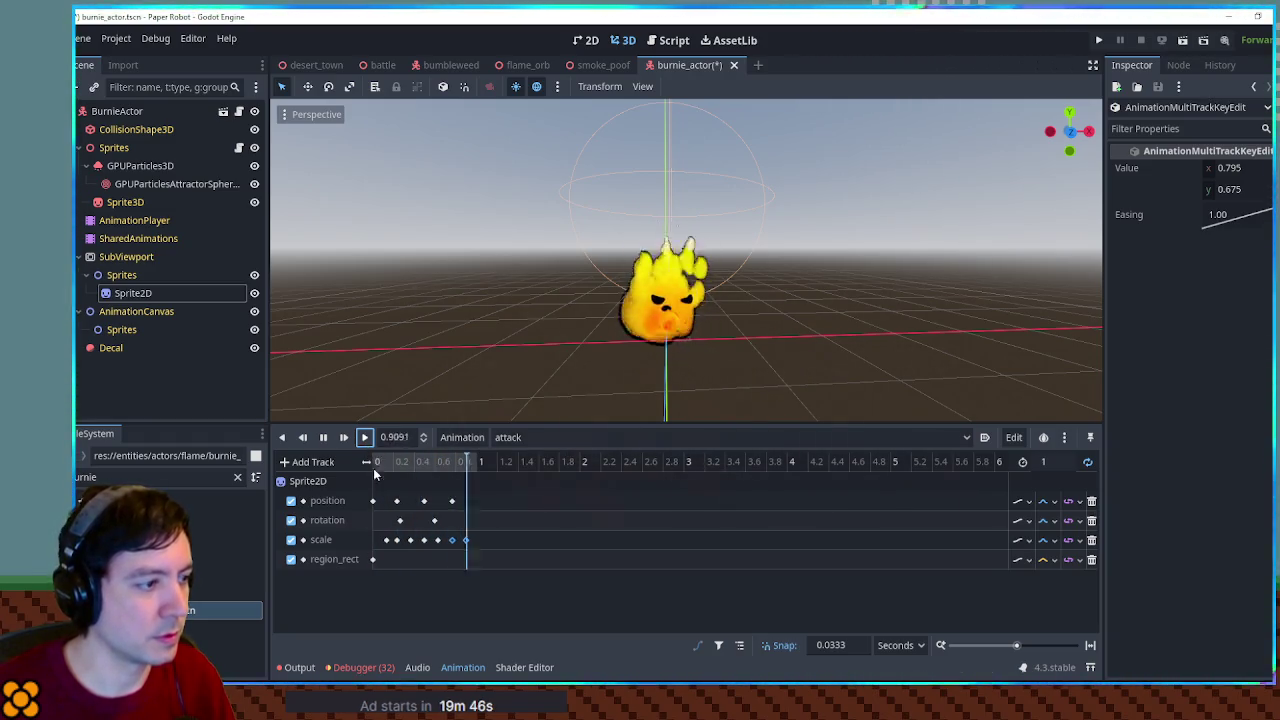
Delete the position keys at 0.2333 and 0.7667, the rotation key, and the rotation track
{"action": "left_click", "coordinate": [398, 502]}
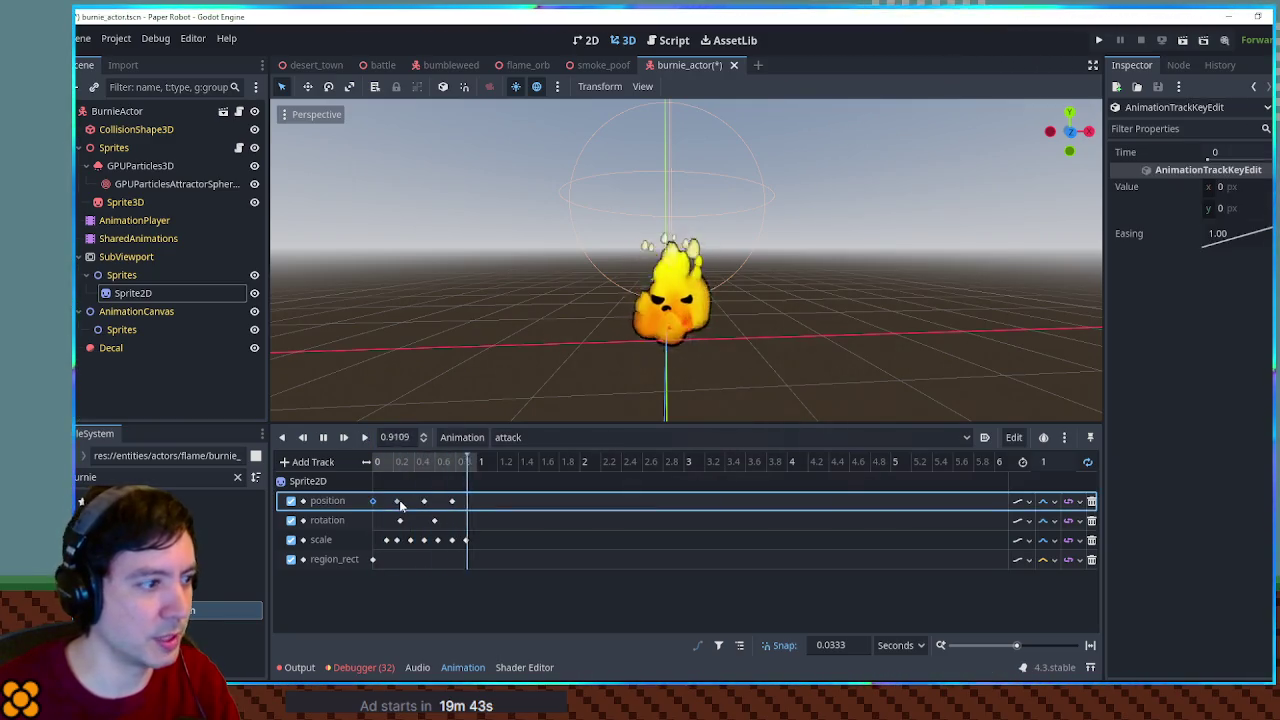
{"action": "key", "text": "Delete"}
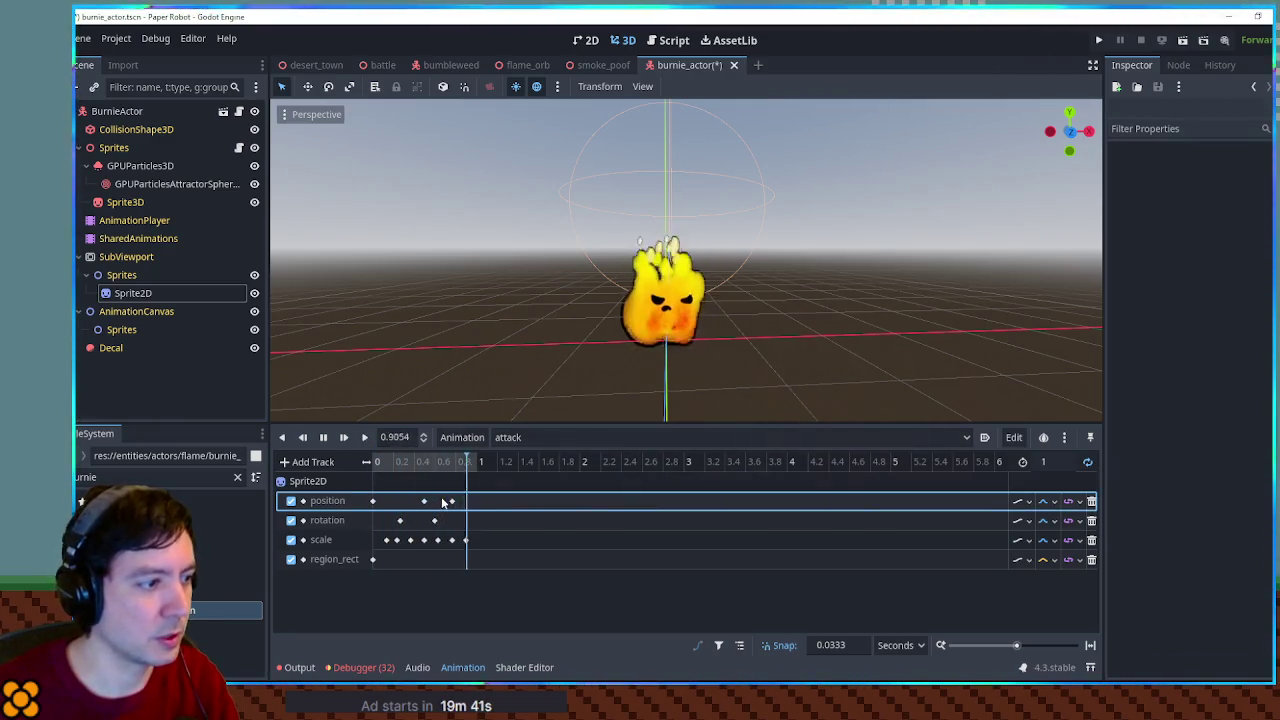
{"action": "left_click", "coordinate": [451, 501]}
{"action": "key", "text": "Delete"}
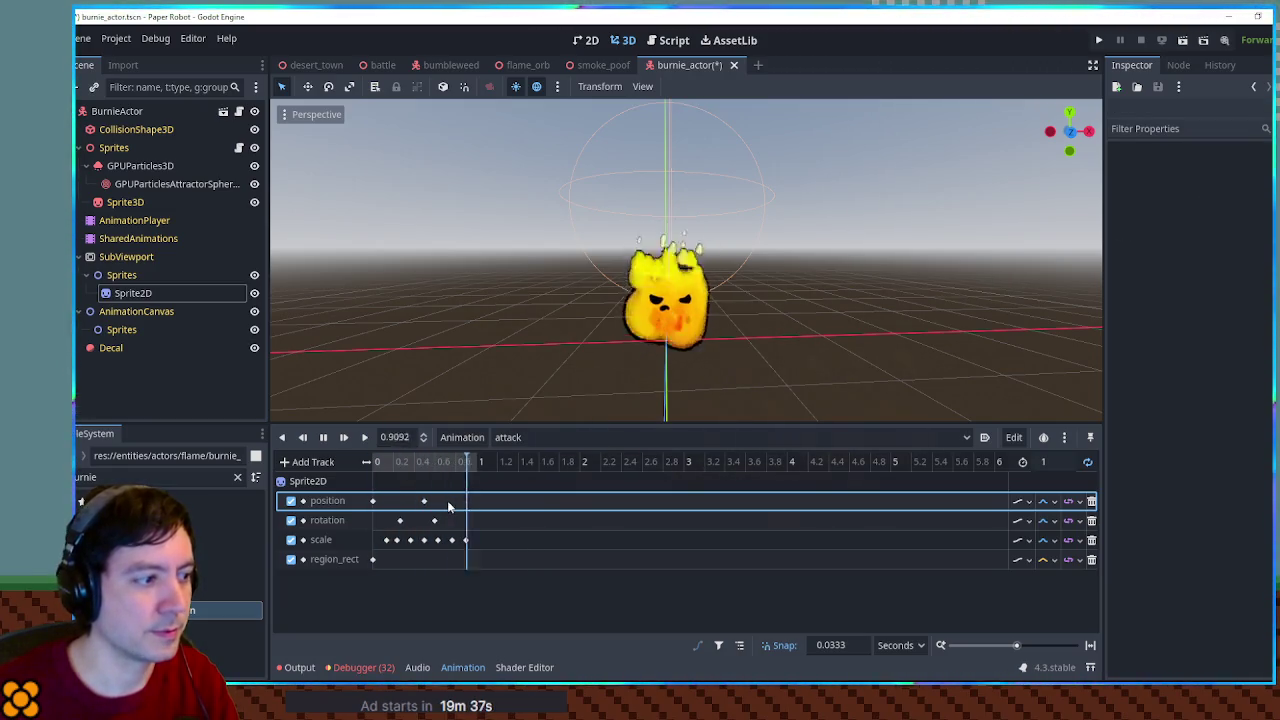
{"action": "left_click", "coordinate": [434, 520]}
{"action": "key", "text": "Delete"}
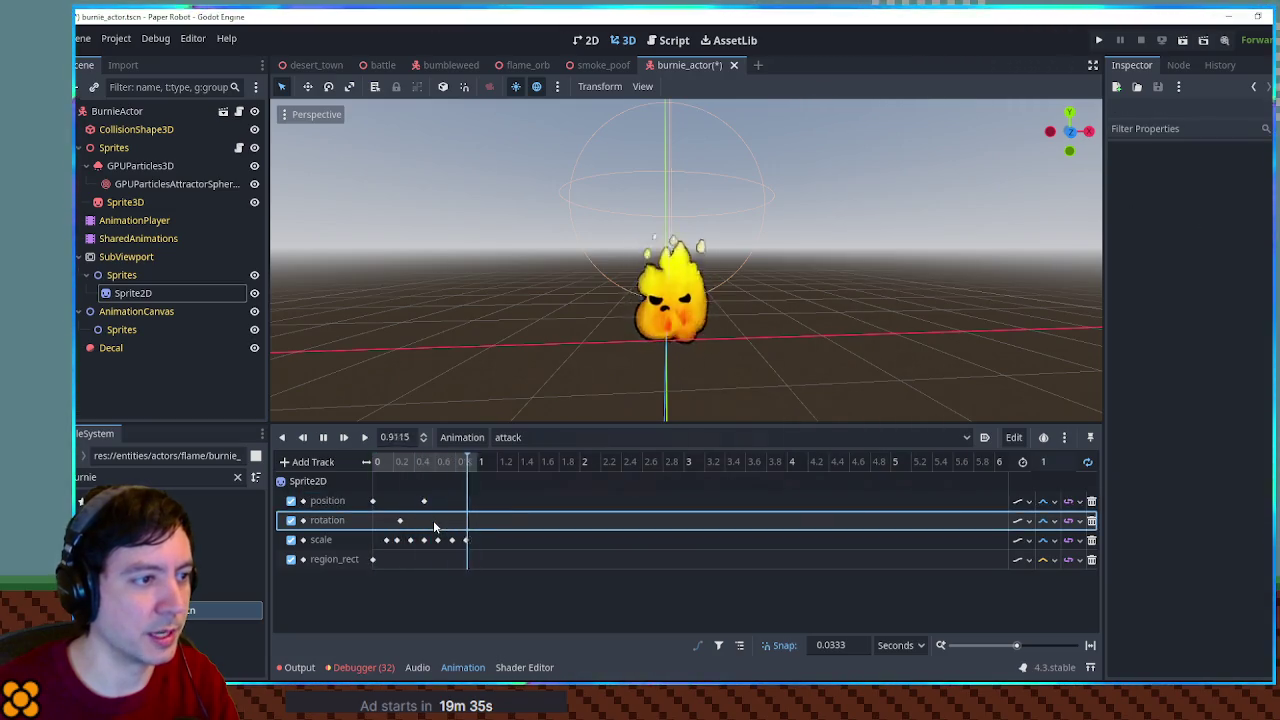
{"action": "left_click", "coordinate": [400, 520]}
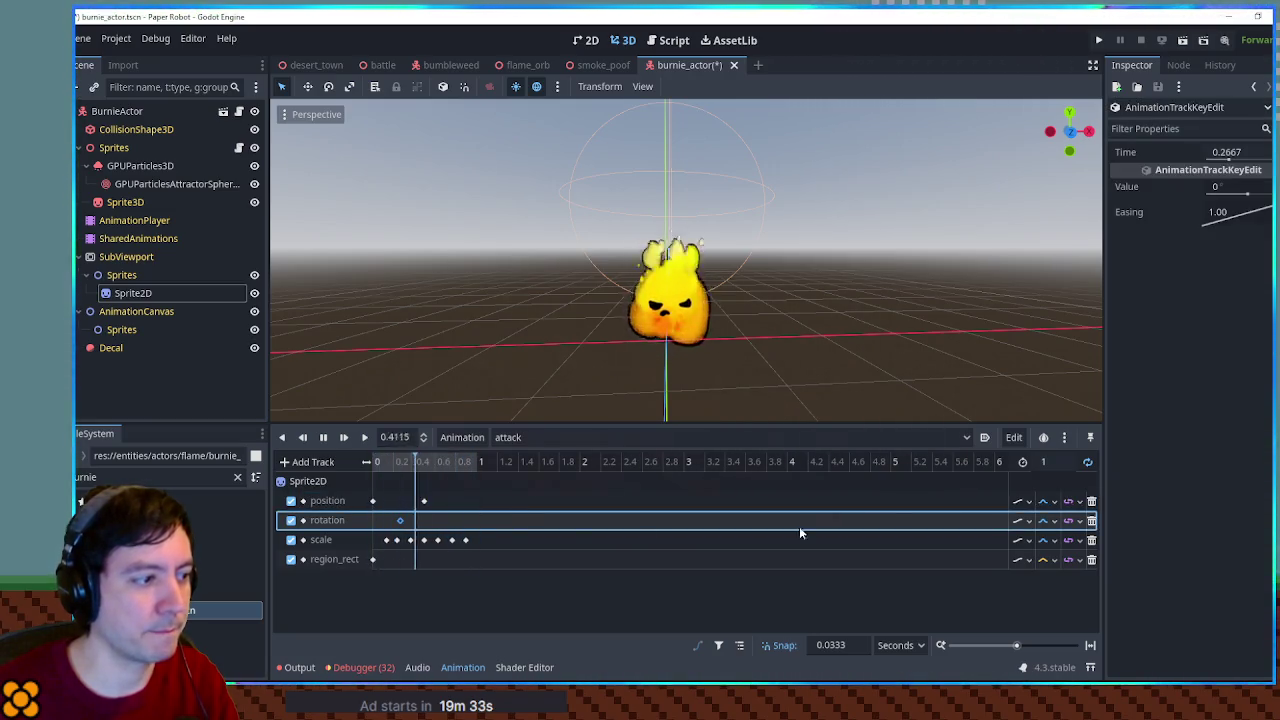
{"action": "left_click", "coordinate": [1091, 520]}
{"action": "left_click", "coordinate": [1046, 547]}
{"action": "left_click", "coordinate": [900, 577]}
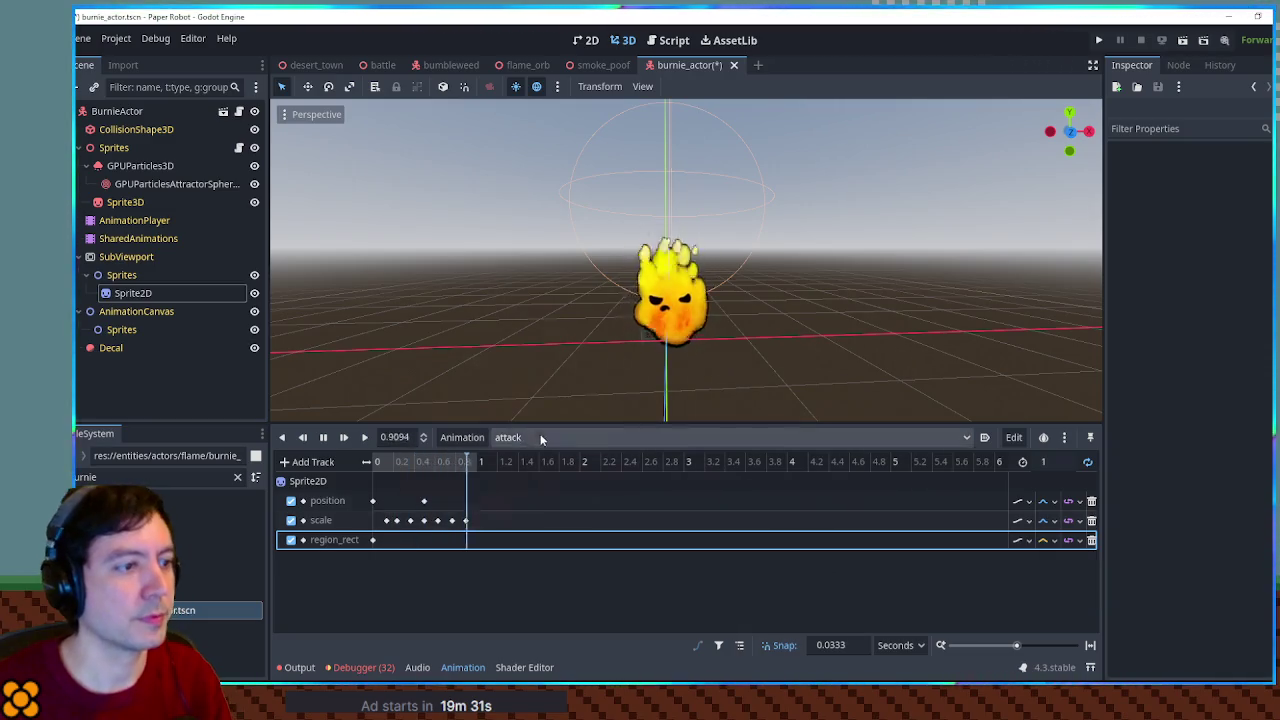
Set the remaining position key's y offset to 2, then remove the position track entirely
{"action": "left_click", "coordinate": [424, 500]}
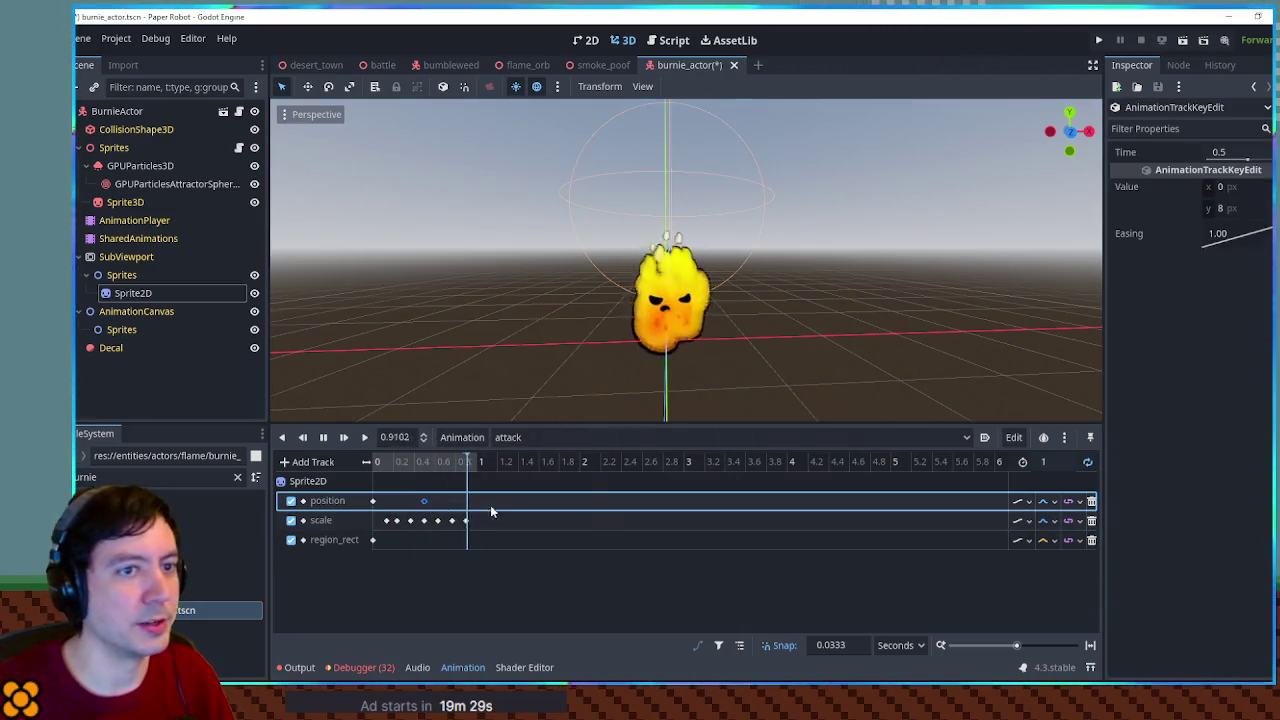
{"action": "left_click", "coordinate": [1230, 208]}
{"action": "type", "text": "2"}
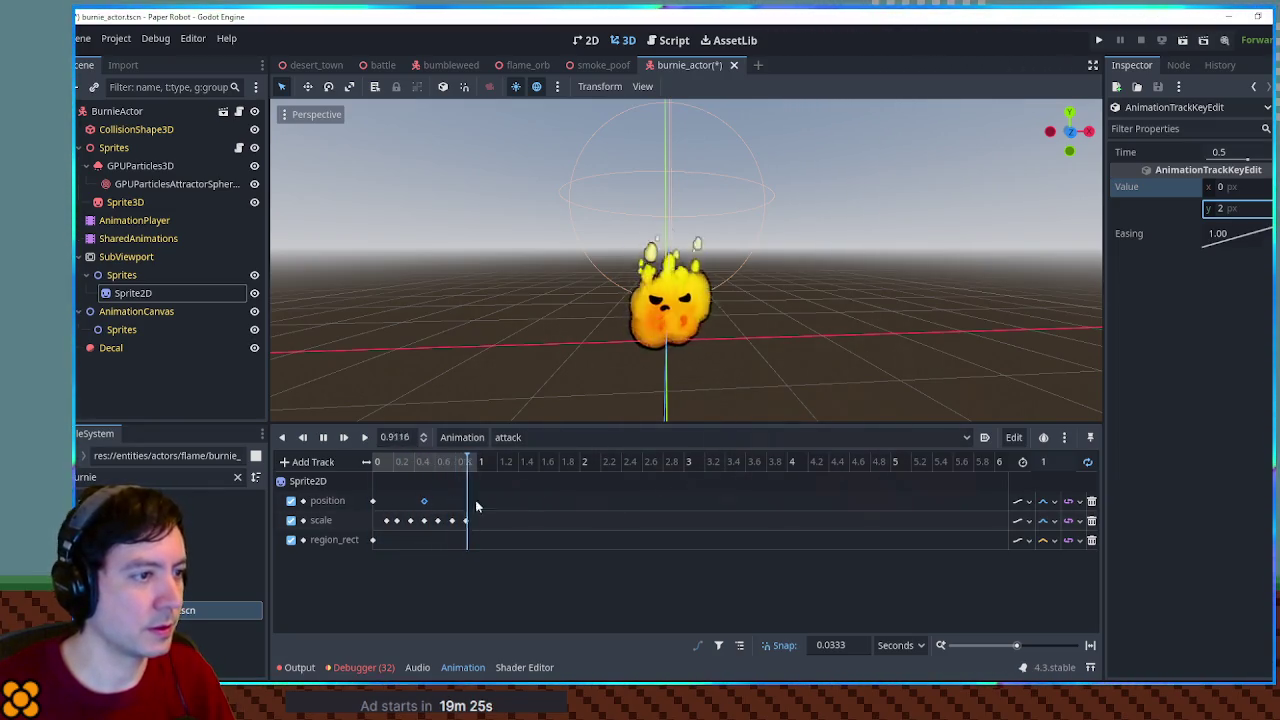
{"action": "left_click", "coordinate": [1091, 502]}
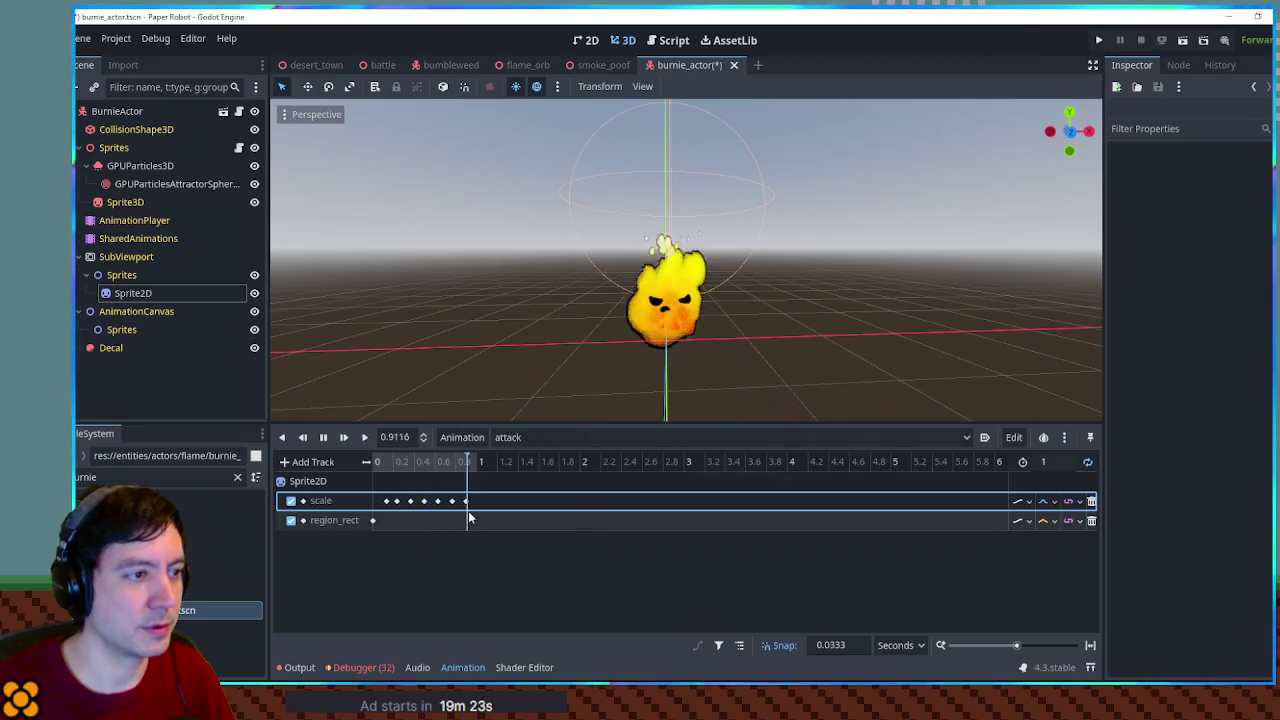
Switch Burnie to RESET, save burnie_actor, close smoke_poof and return to scripts
{"action": "left_click", "coordinate": [510, 437]}
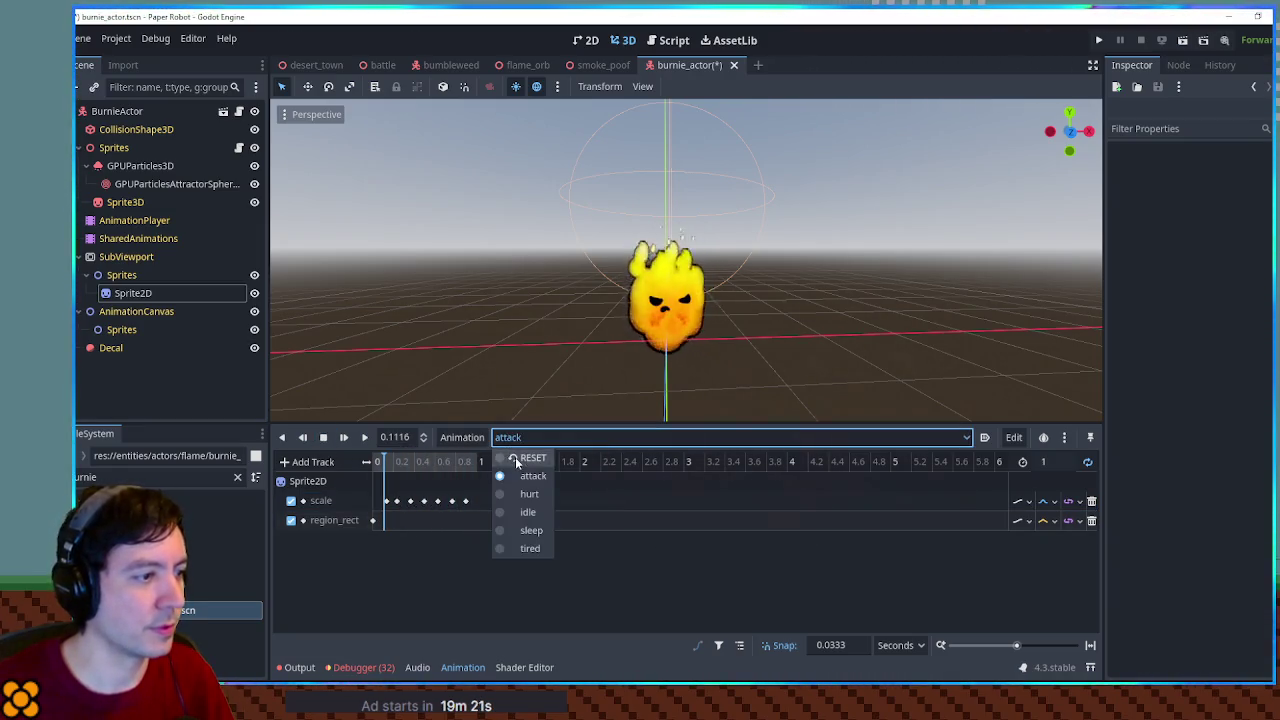
{"action": "left_click", "coordinate": [560, 474]}
{"action": "key", "text": "ctrl+s"}
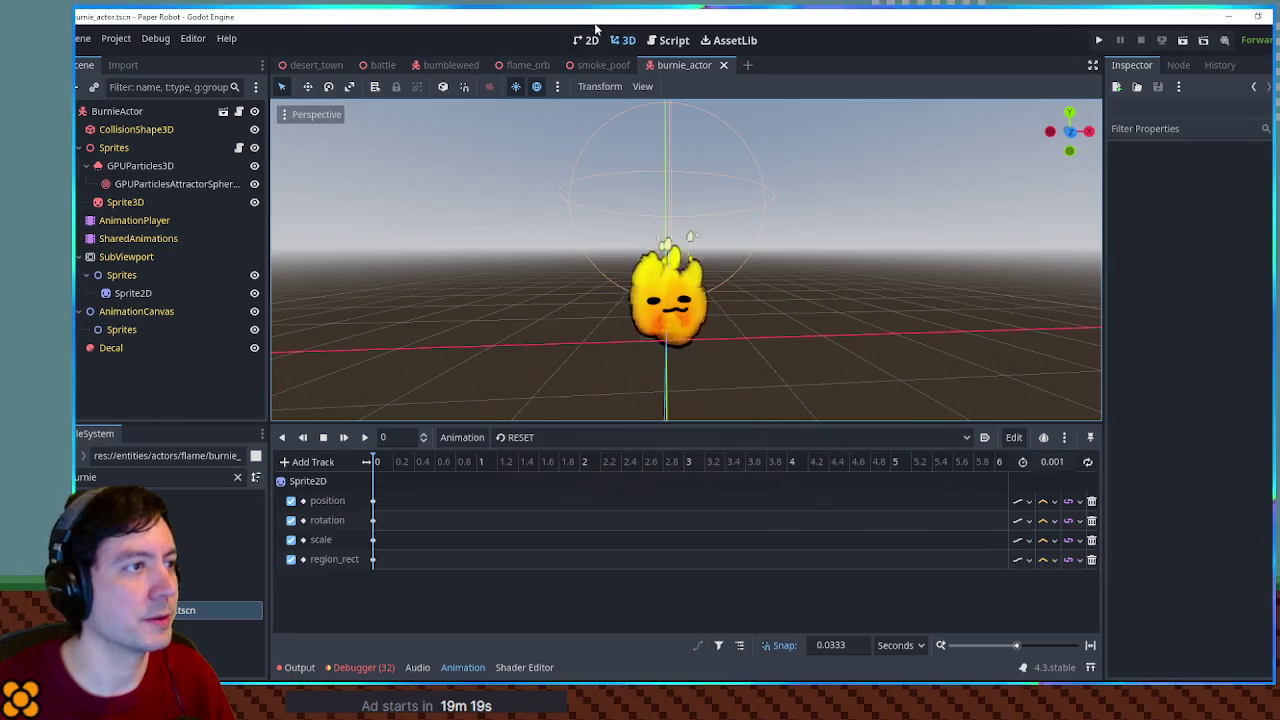
{"action": "middle_click", "coordinate": [593, 63]}
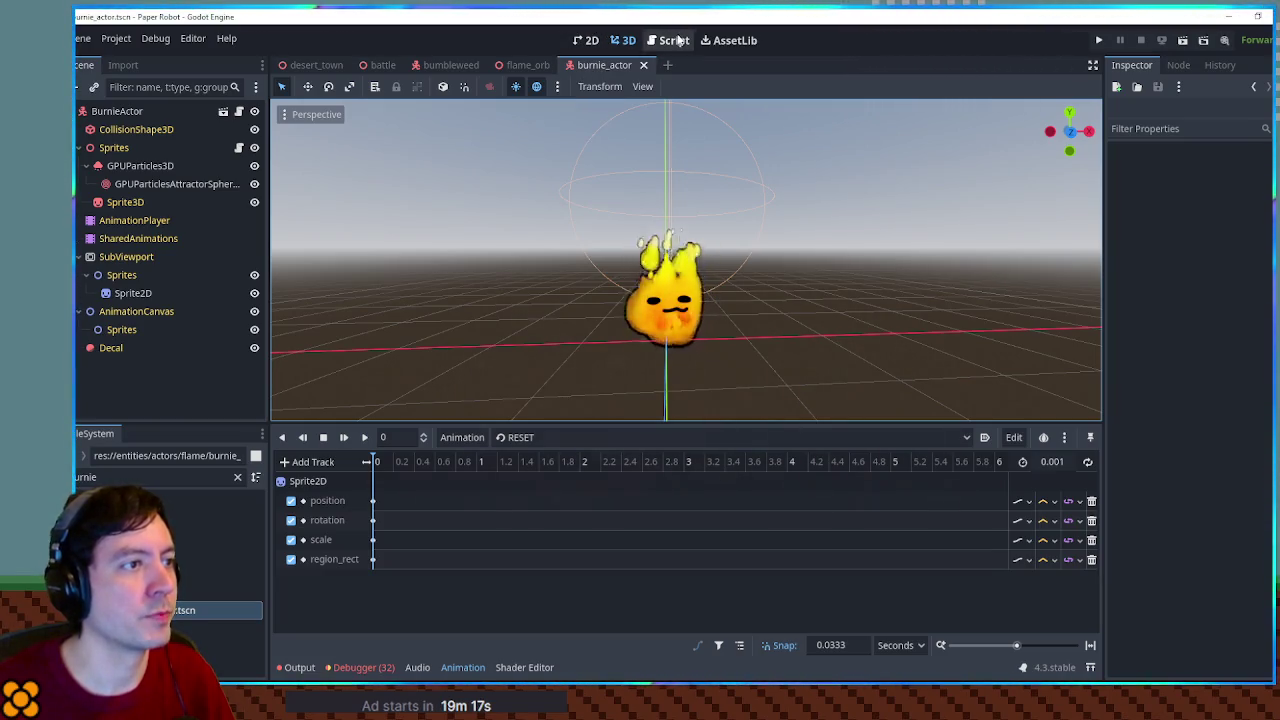
{"action": "left_click", "coordinate": [674, 40]}
Hide the animation timeline and select the changeAnimation call on line 73
{"action": "left_click", "coordinate": [455, 670]}
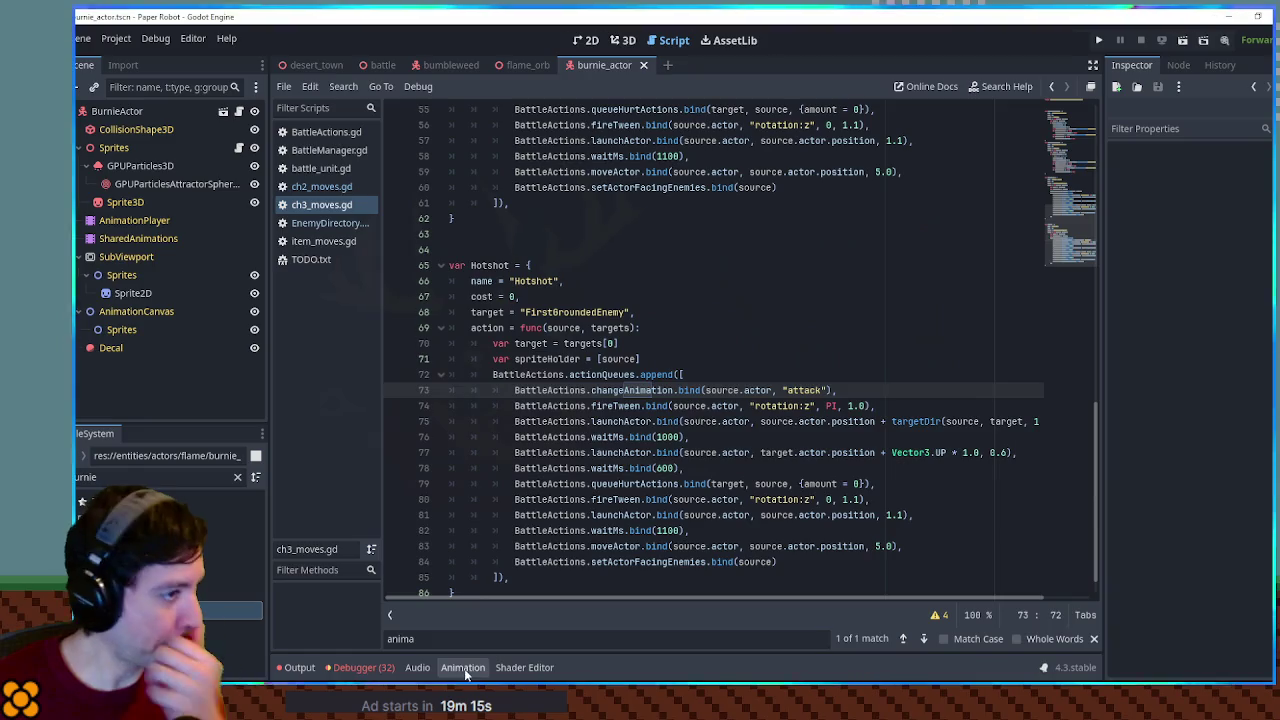
{"action": "double_click", "coordinate": [656, 390]}
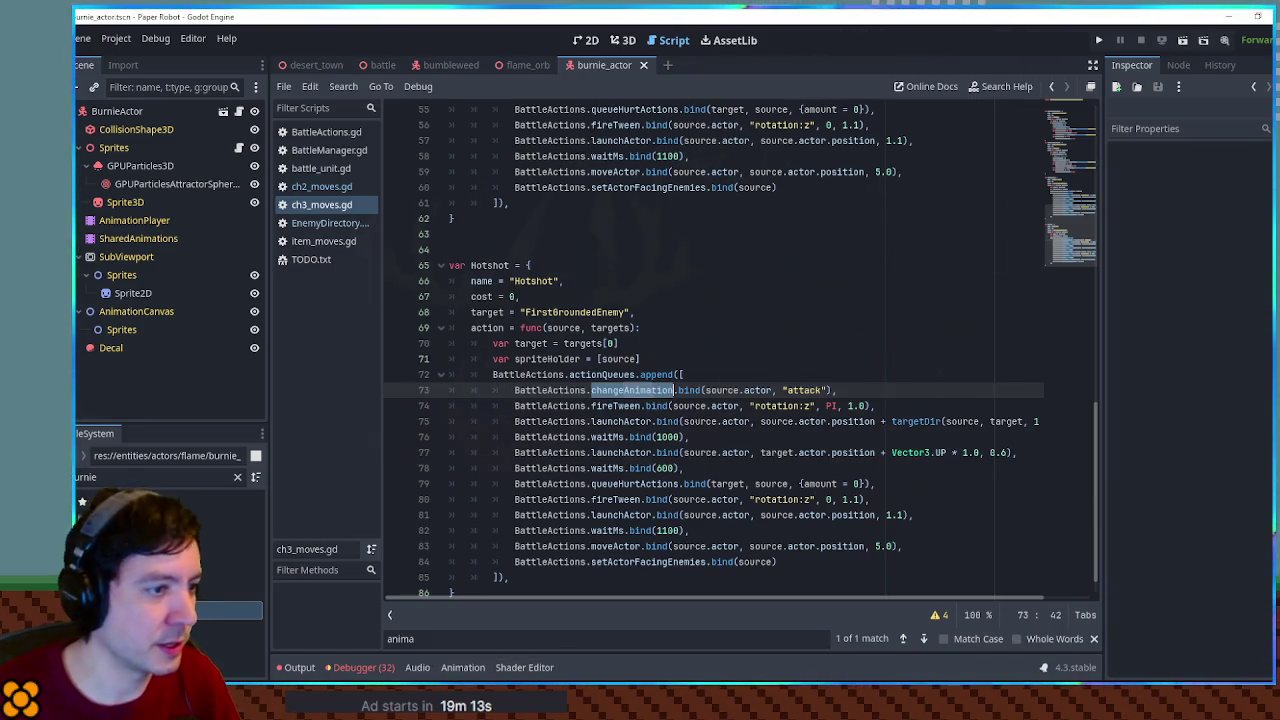
{"action": "key", "text": "shift+End"}
{"action": "type", "text": "n"}
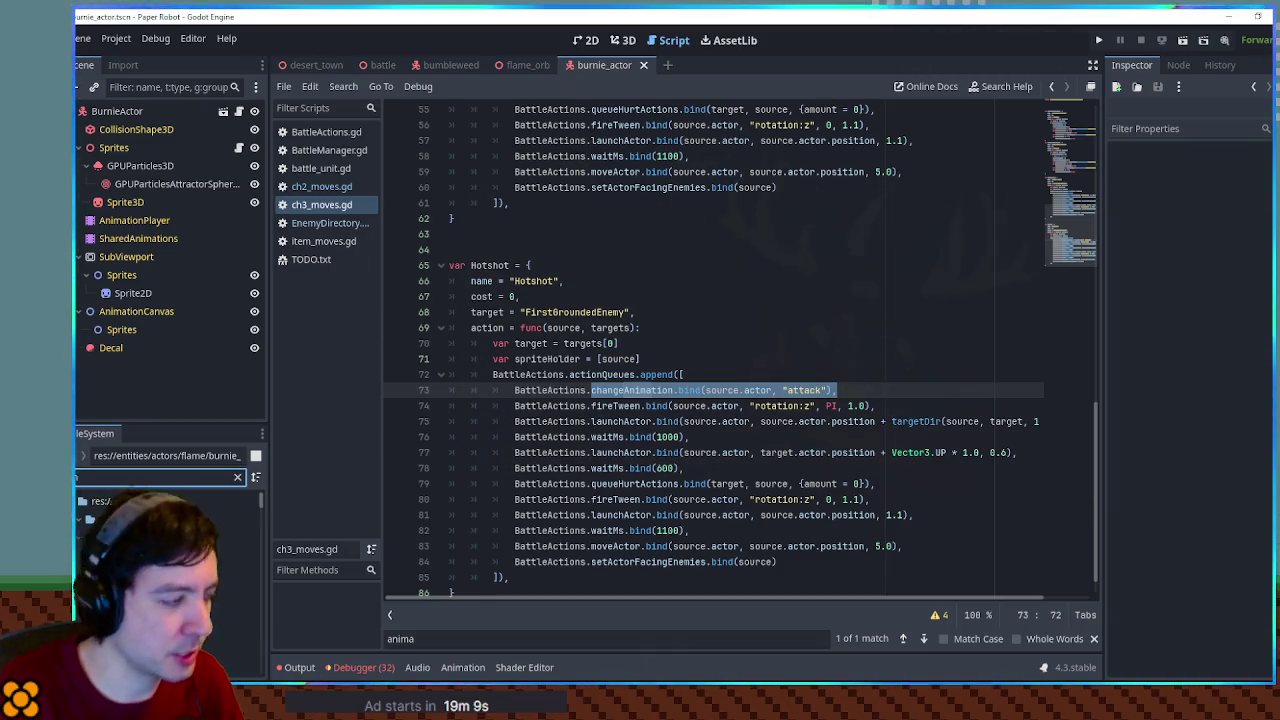
{"action": "type", "text": "od"}
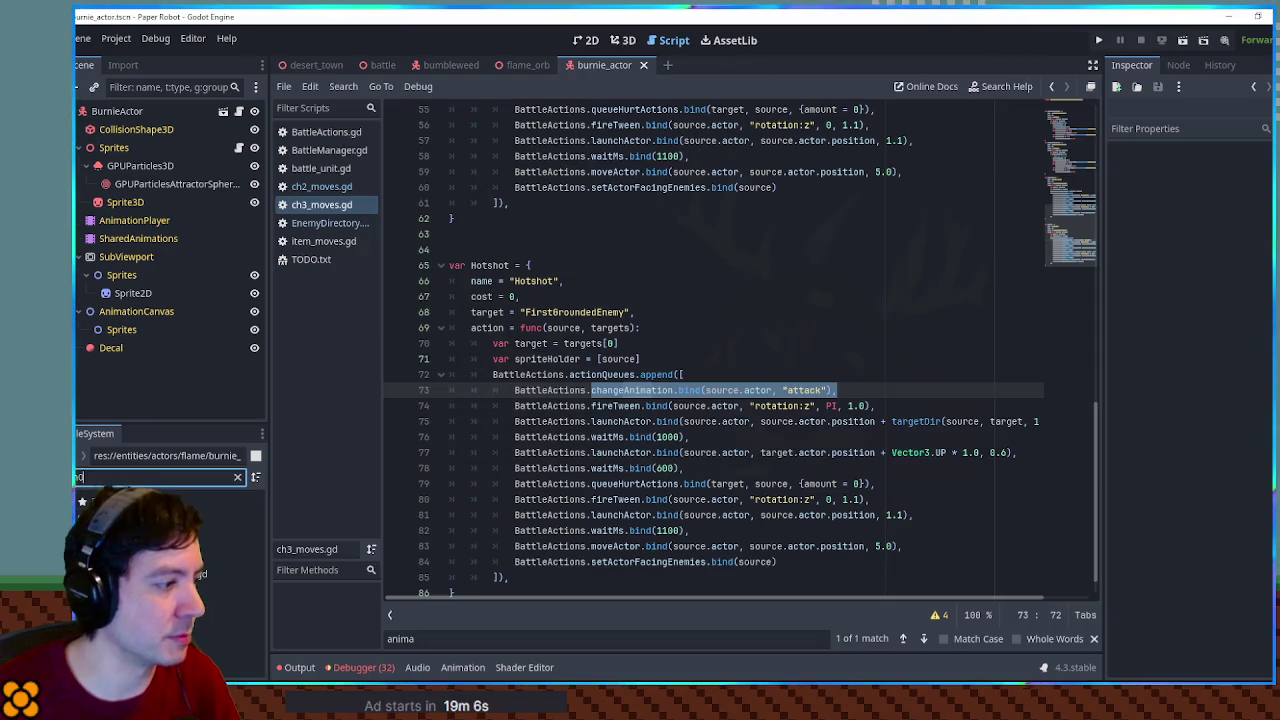
Open ch1_moves.gd, search for 'mite', and select Rock Throw's sprite holder and rock path lines
{"action": "double_click", "coordinate": [230, 647]}
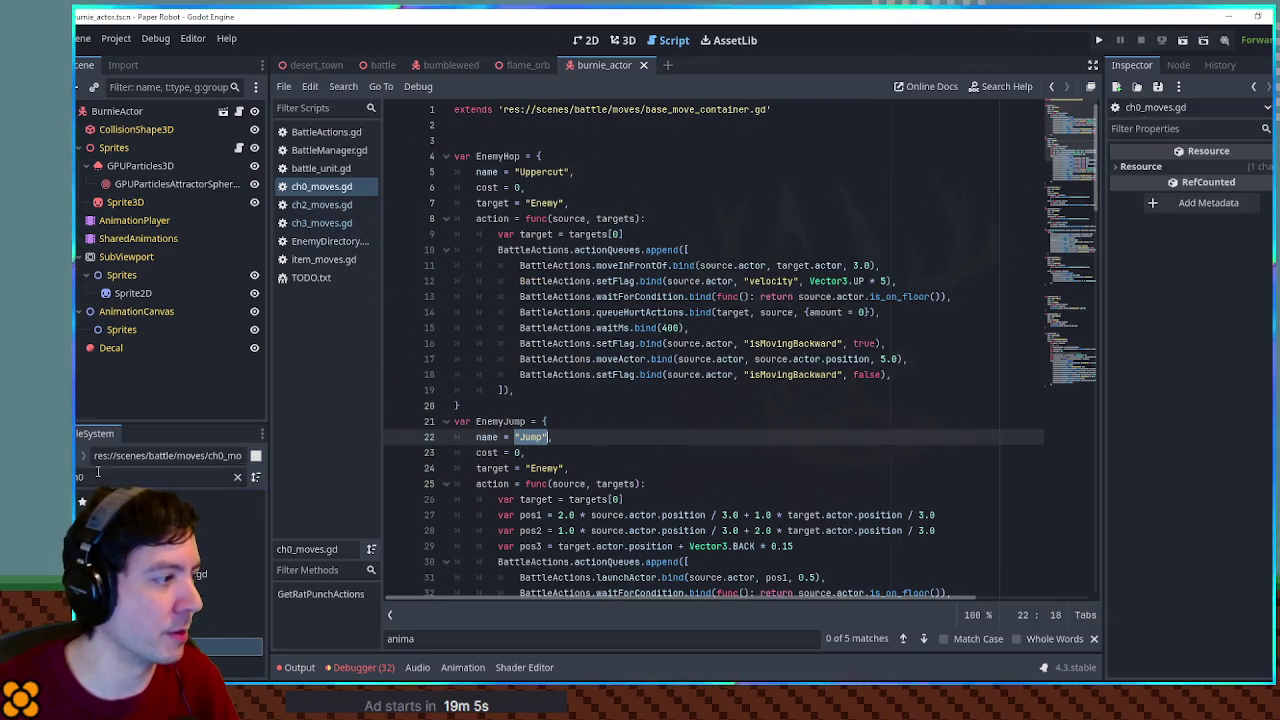
{"action": "key", "text": "BackSpace"}
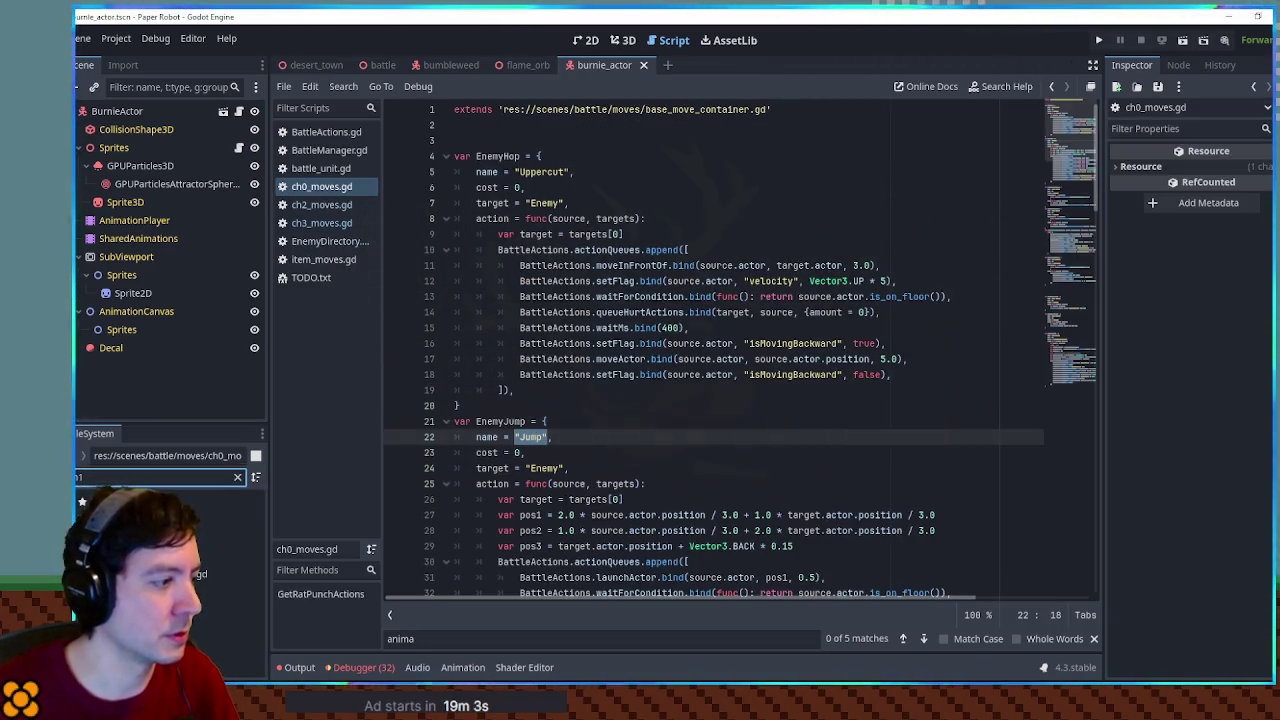
{"action": "double_click", "coordinate": [230, 647]}
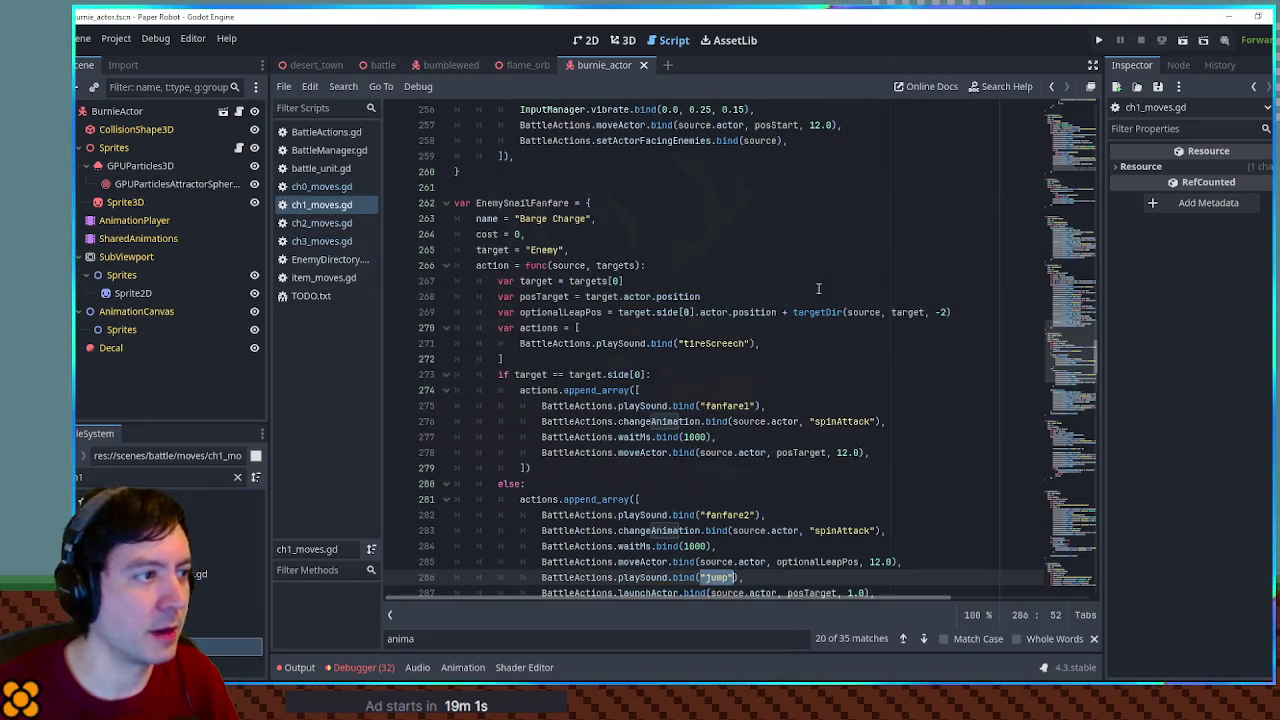
{"action": "left_click", "coordinate": [724, 313]}
{"action": "key", "text": "ctrl+f"}
{"action": "type", "text": "mite"}
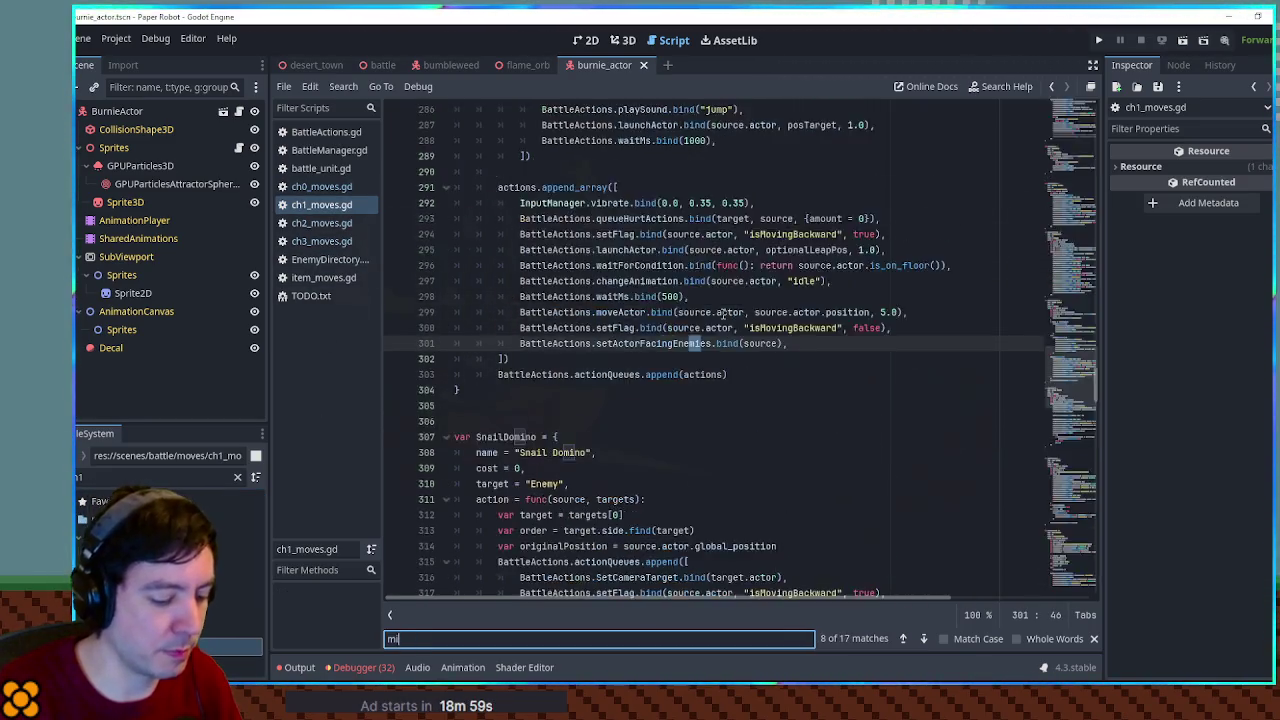
{"action": "scroll", "coordinate": [706, 330], "scroll_direction": "down", "scroll_amount": 1}
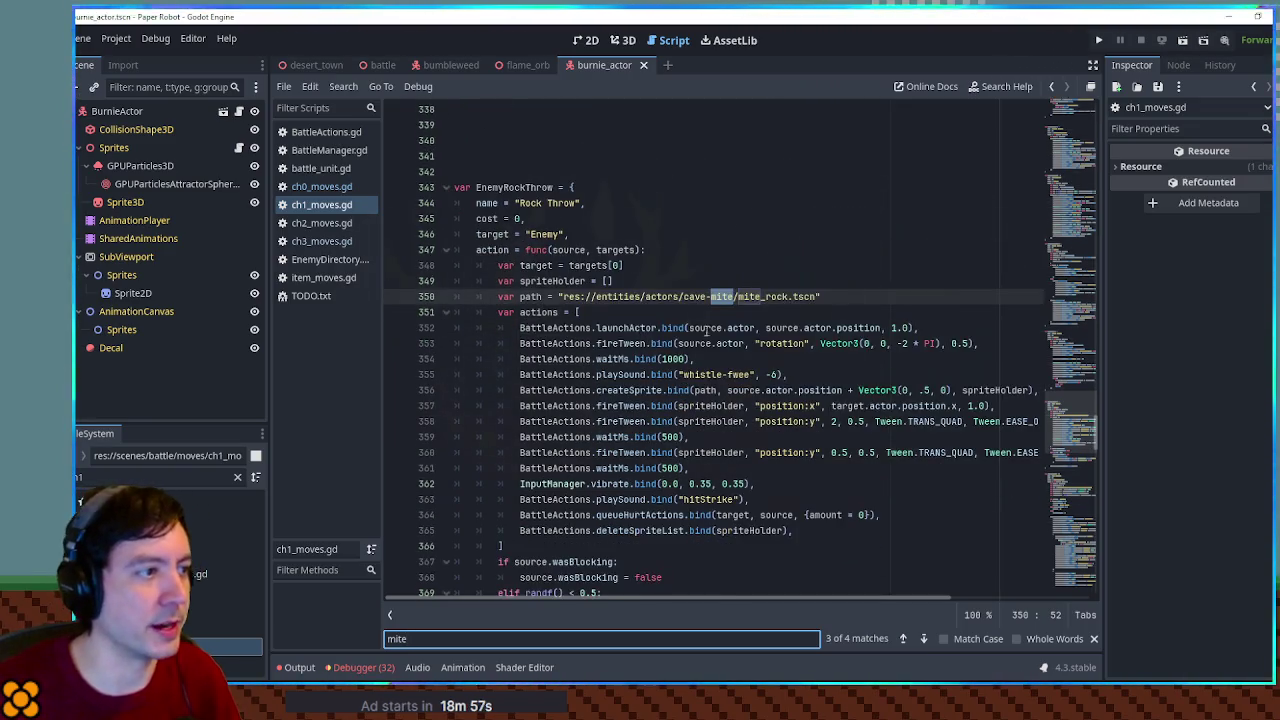
{"action": "left_click_drag", "start_coordinate": [838, 296], "coordinate": [837, 284]}
{"action": "key", "text": "ctrl+c"}
{"action": "left_click", "coordinate": [322, 241]}
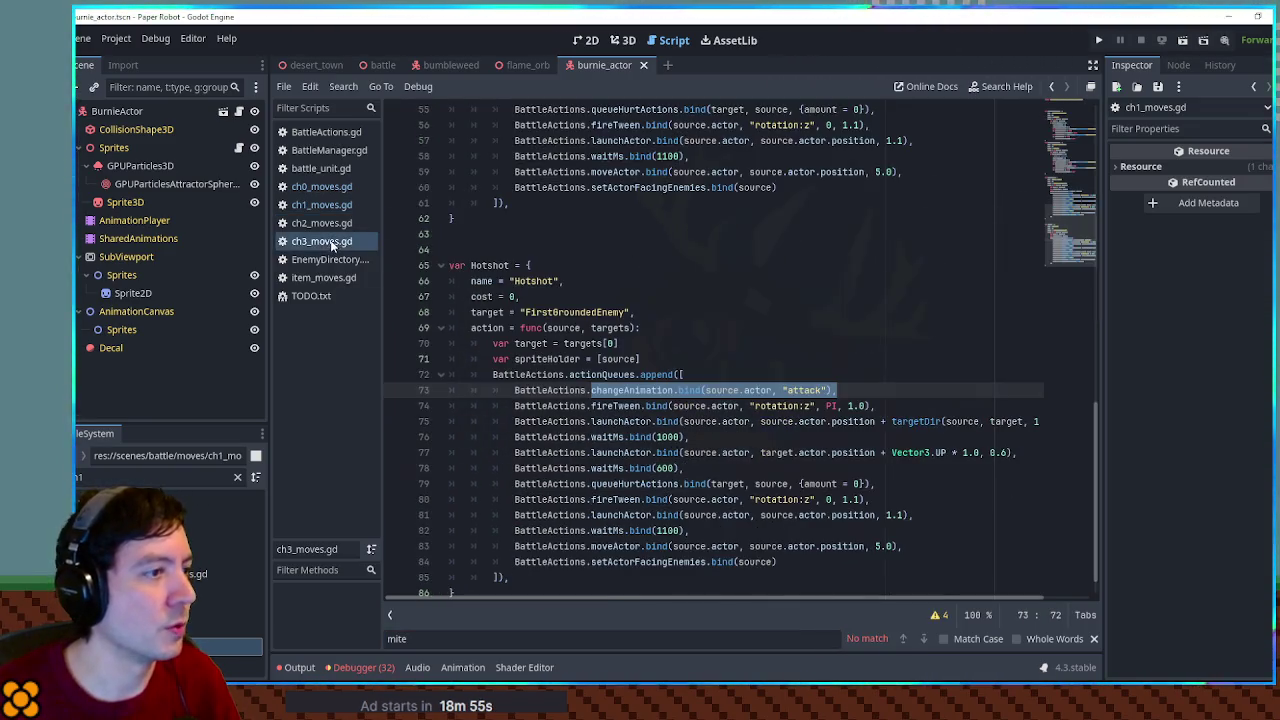
Paste the mite_rock.tscn path line into Hotshot after line 71
{"action": "left_click", "coordinate": [687, 358]}
{"action": "key", "text": "ctrl+v"}
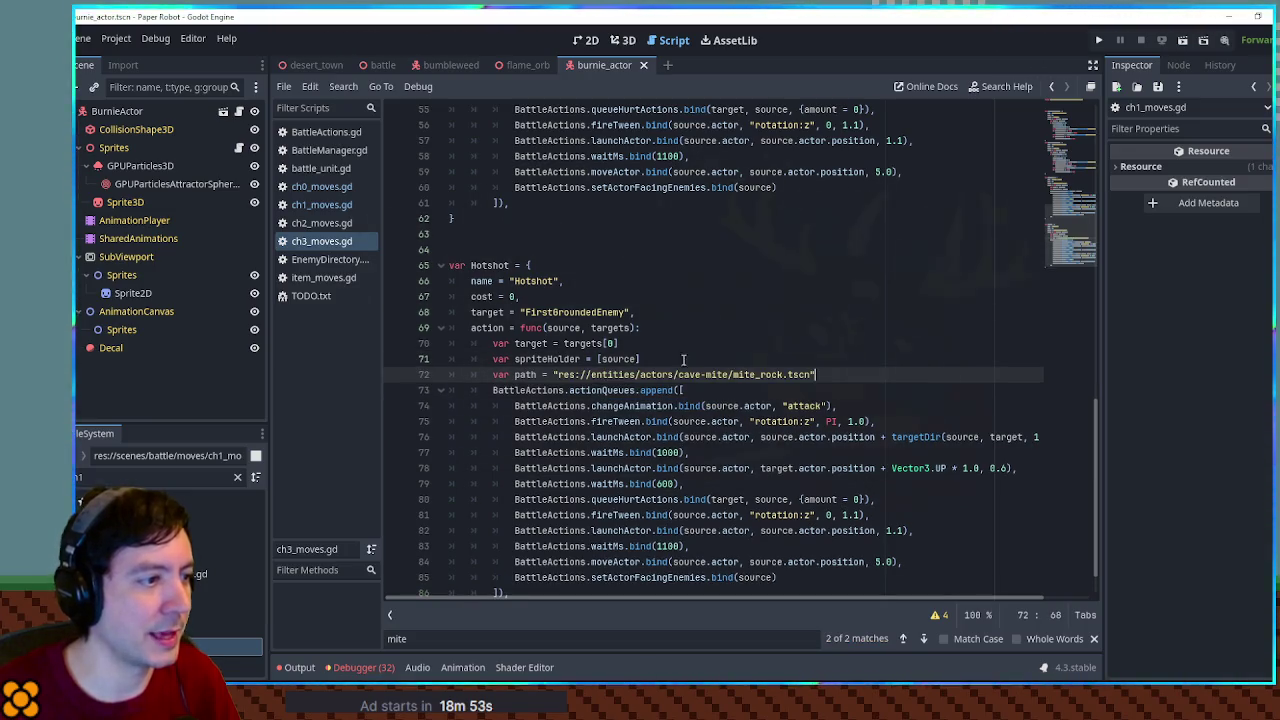
{"action": "left_click", "coordinate": [320, 205]}
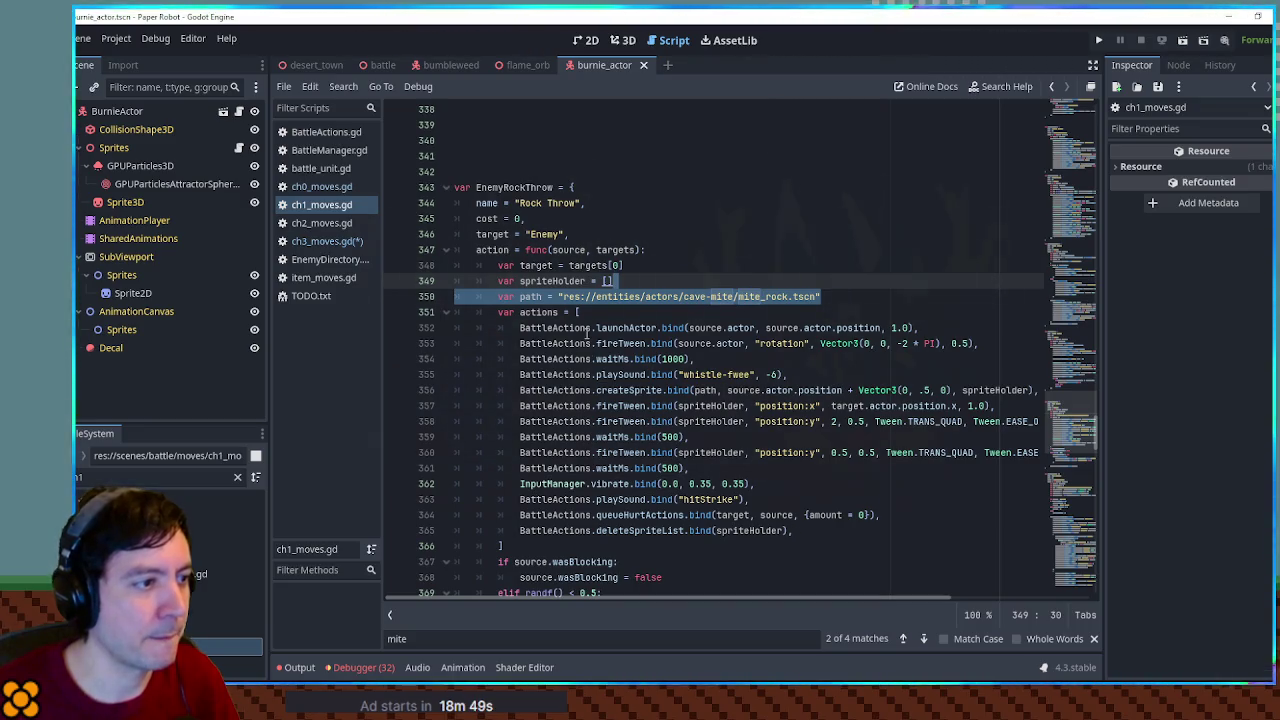
Select Rock Throw's actions from the wait through deleteSpriteList in ch1_moves.gd for reuse
{"action": "double_click", "coordinate": [605, 374]}
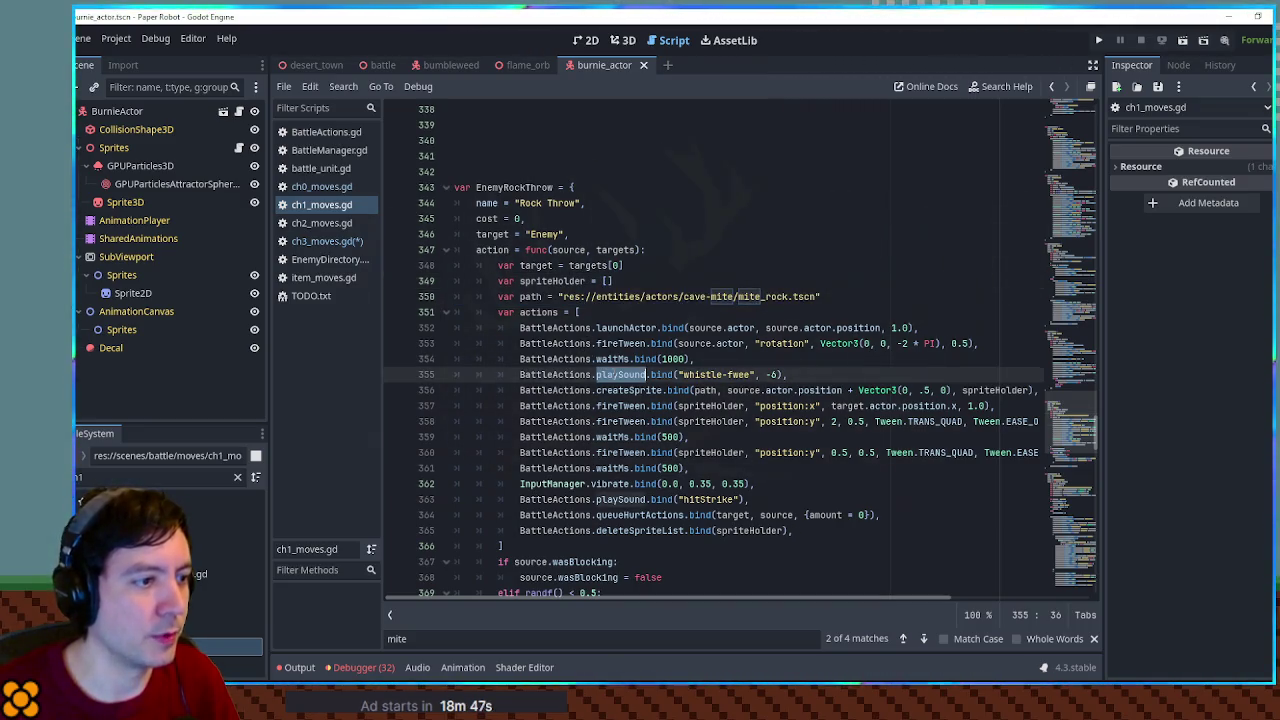
{"action": "double_click", "coordinate": [636, 390]}
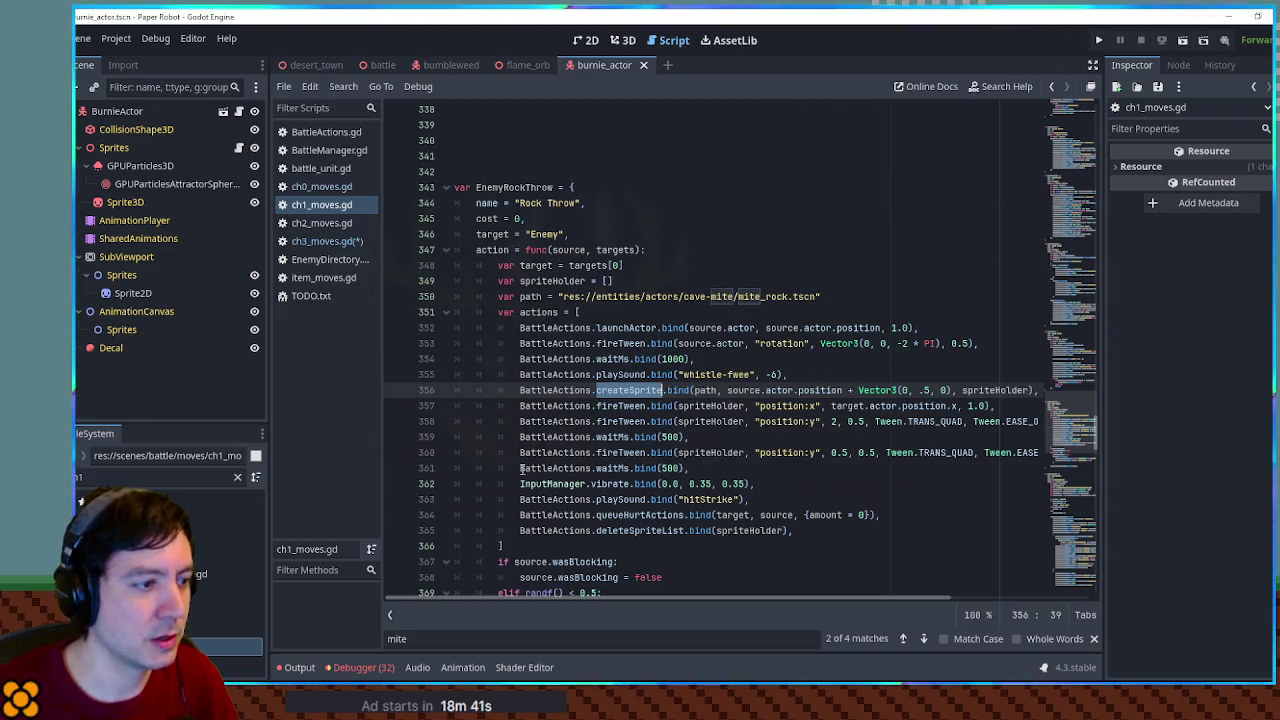
{"action": "left_click_drag", "start_coordinate": [520, 517], "coordinate": [520, 452]}
{"action": "left_click", "coordinate": [520, 530]}
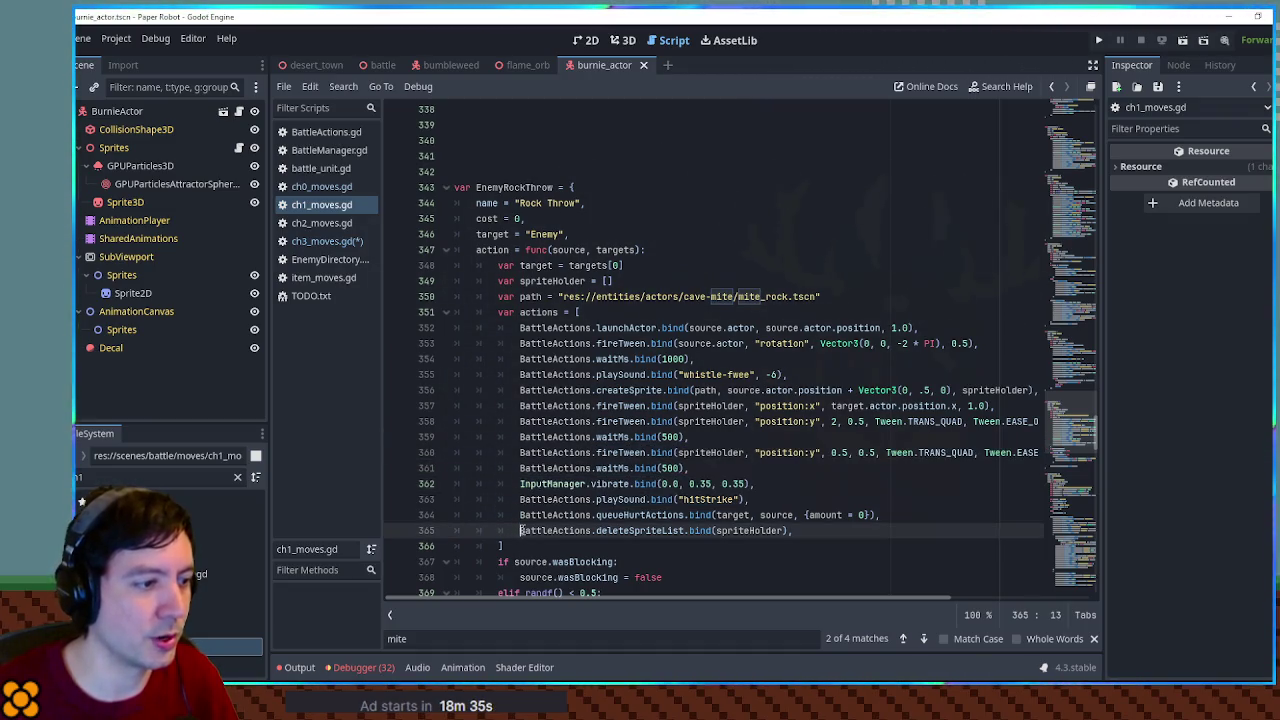
{"action": "left_click_drag", "start_coordinate": [813, 533], "coordinate": [819, 378]}
{"action": "left_click_drag", "start_coordinate": [795, 531], "coordinate": [791, 366]}
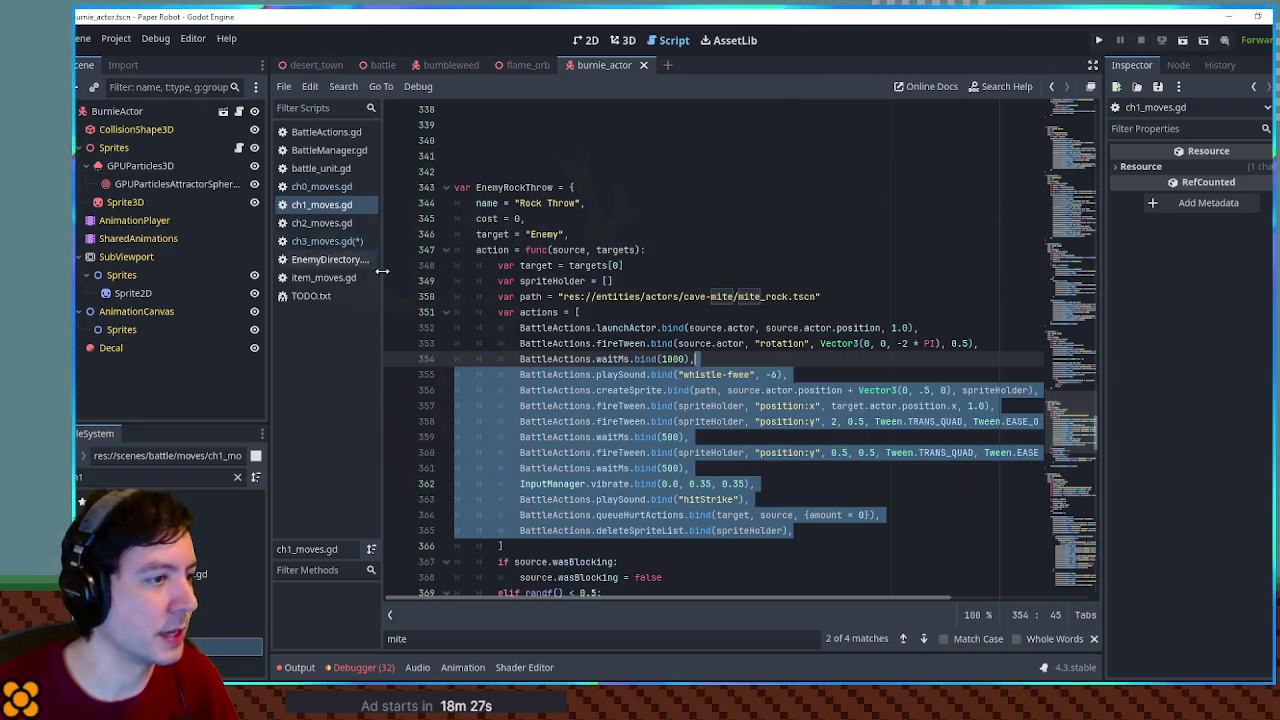
{"action": "mouse_move", "coordinate": [815, 531]}
{"action": "left_mouse_down"}
{"action": "mouse_move", "coordinate": [866, 514]}
{"action": "mouse_move", "coordinate": [863, 360]}
{"action": "mouse_move", "coordinate": [985, 343]}
{"action": "left_mouse_up"}
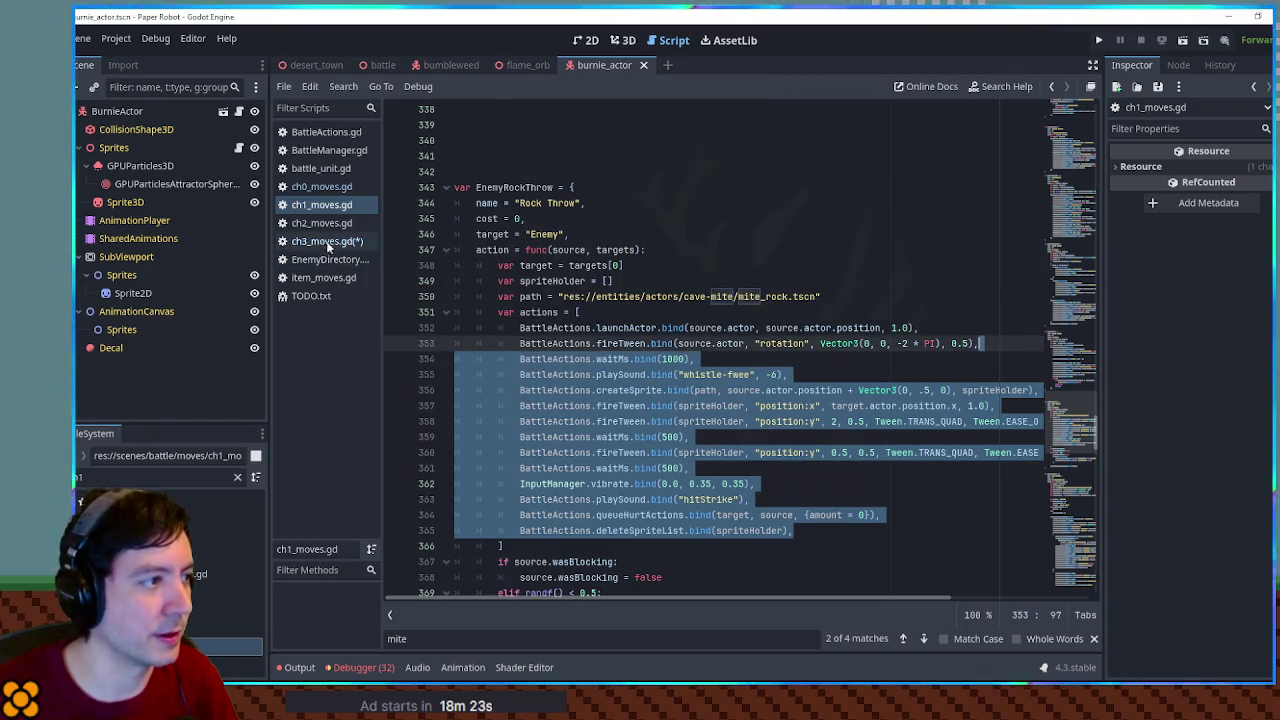
{"action": "left_click", "coordinate": [321, 240]}
{"action": "scroll", "coordinate": [716, 486], "scroll_direction": "down", "scroll_amount": 1}
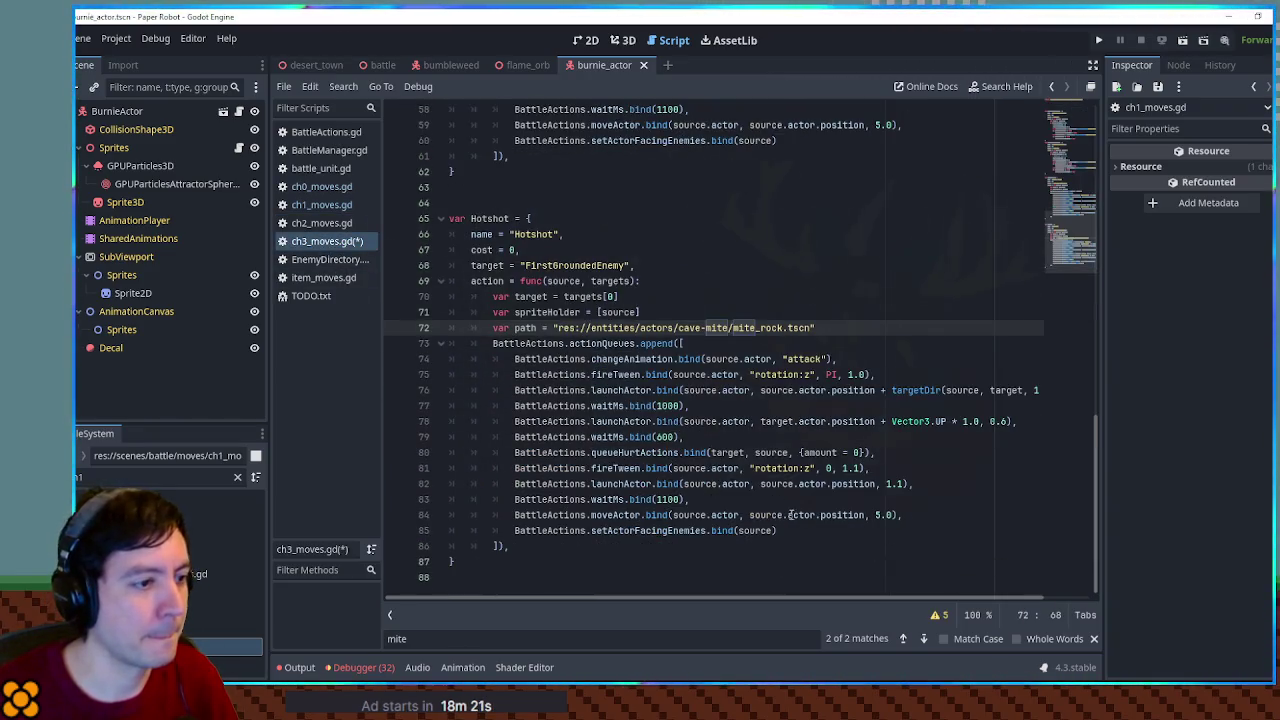
Replace Hotshot's actions after changeAnimation with Rock Throw's, changing the position:y tween from 2 to 1
{"action": "mouse_move", "coordinate": [791, 535]}
{"action": "left_mouse_down"}
{"action": "mouse_move", "coordinate": [820, 377]}
{"action": "mouse_move", "coordinate": [854, 349]}
{"action": "left_mouse_up"}
{"action": "key", "text": "ctrl+v"}
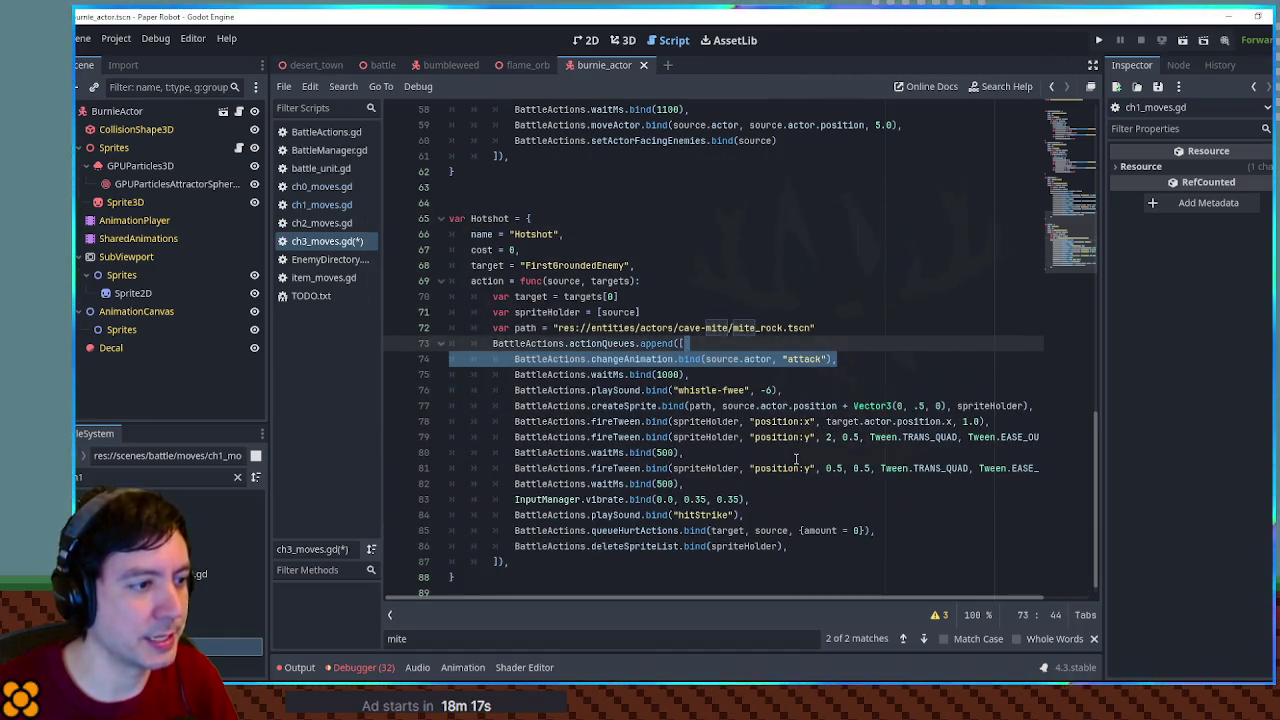
{"action": "left_click", "coordinate": [757, 455]}
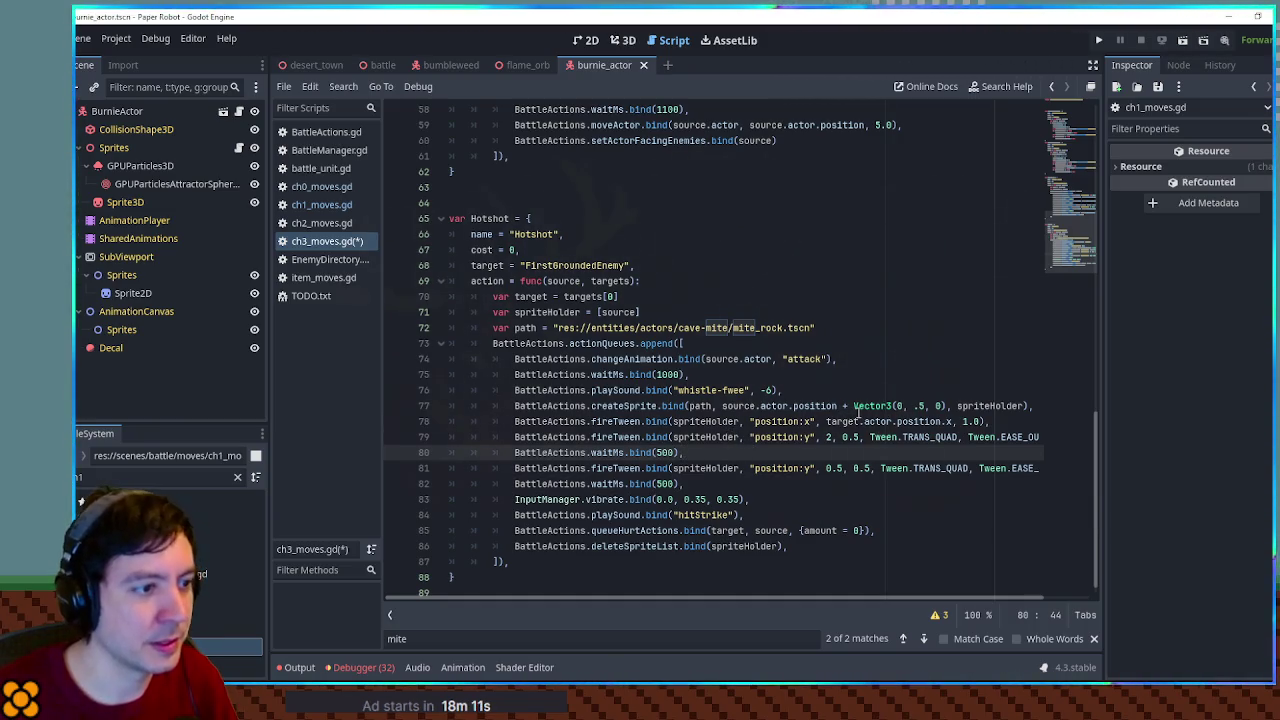
{"action": "left_click_drag", "start_coordinate": [806, 603], "coordinate": [886, 600]}
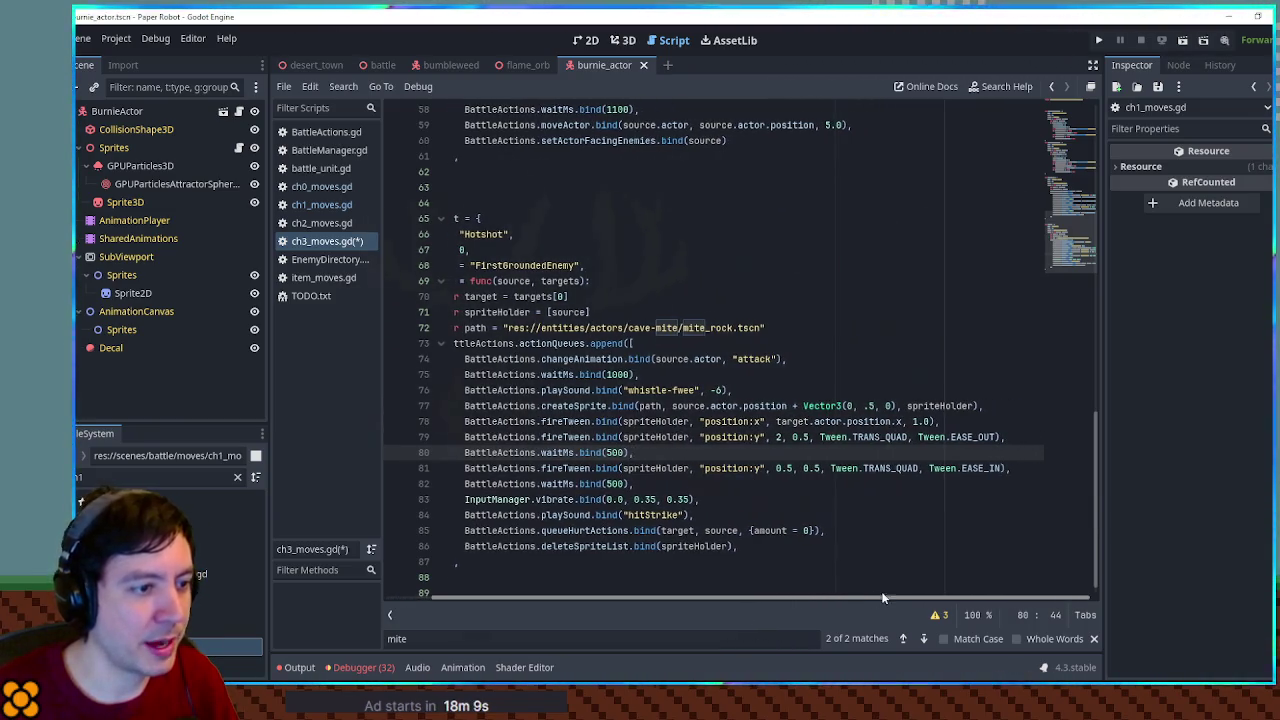
{"action": "left_click", "coordinate": [806, 437]}
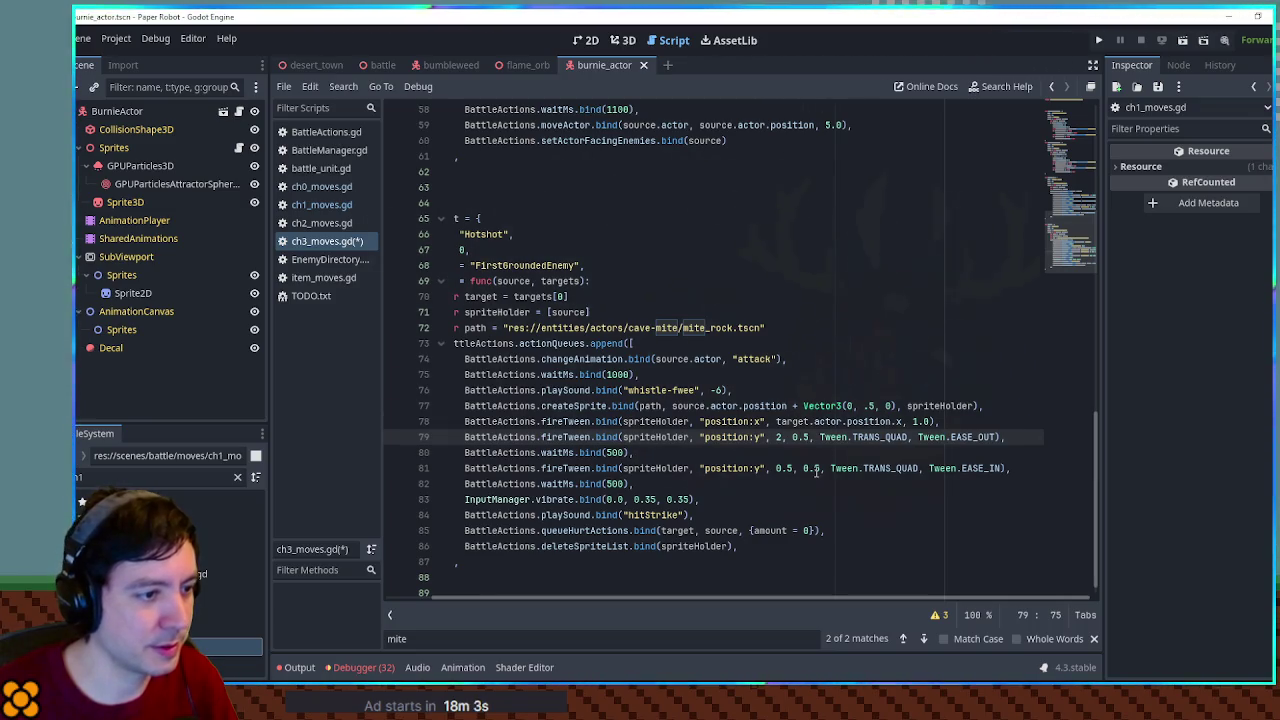
{"action": "left_click", "coordinate": [777, 437]}
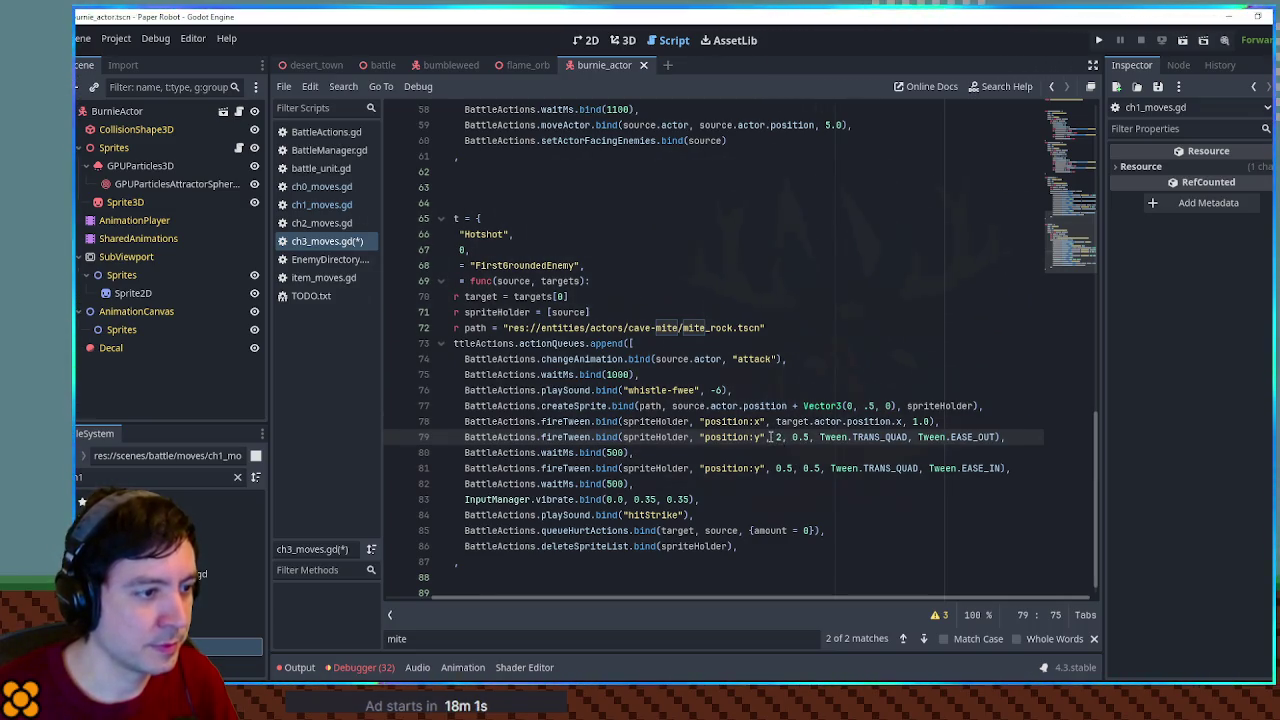
{"action": "type", "text": "1"}
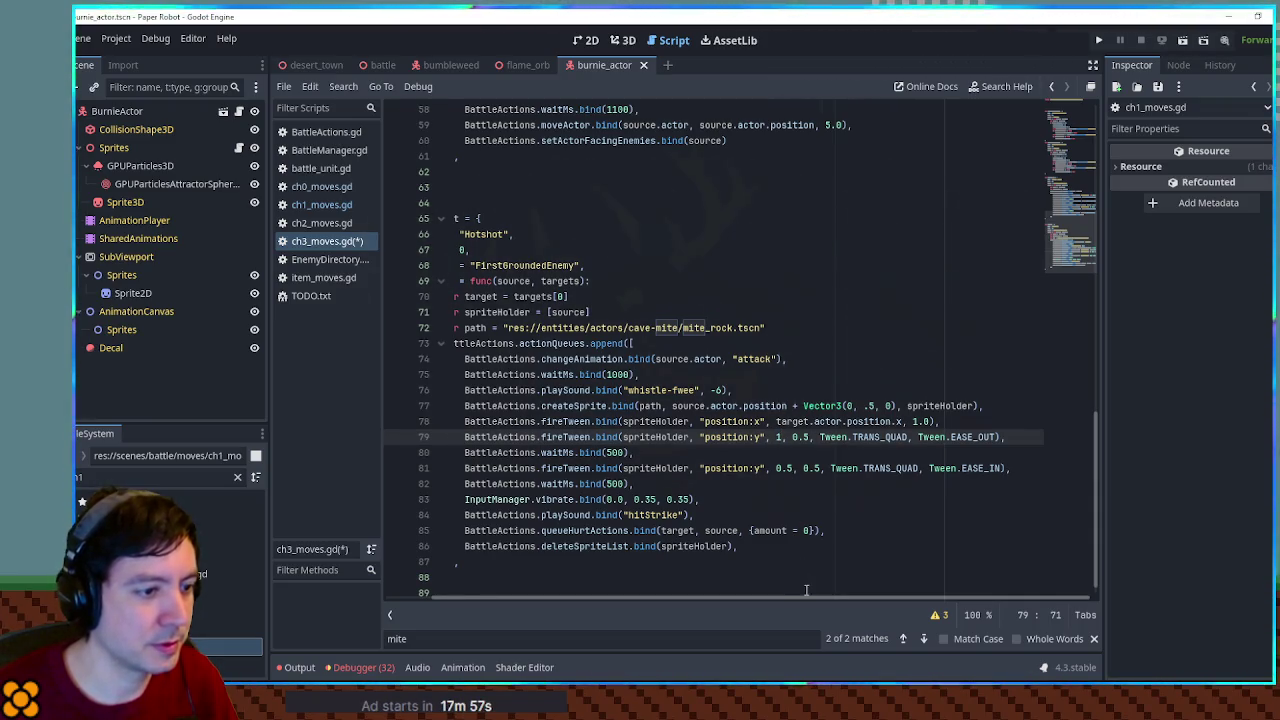
{"action": "mouse_move", "coordinate": [790, 598]}
{"action": "left_mouse_down"}
{"action": "mouse_move", "coordinate": [752, 600]}
{"action": "mouse_move", "coordinate": [800, 600]}
{"action": "mouse_move", "coordinate": [786, 598]}
{"action": "left_mouse_up"}
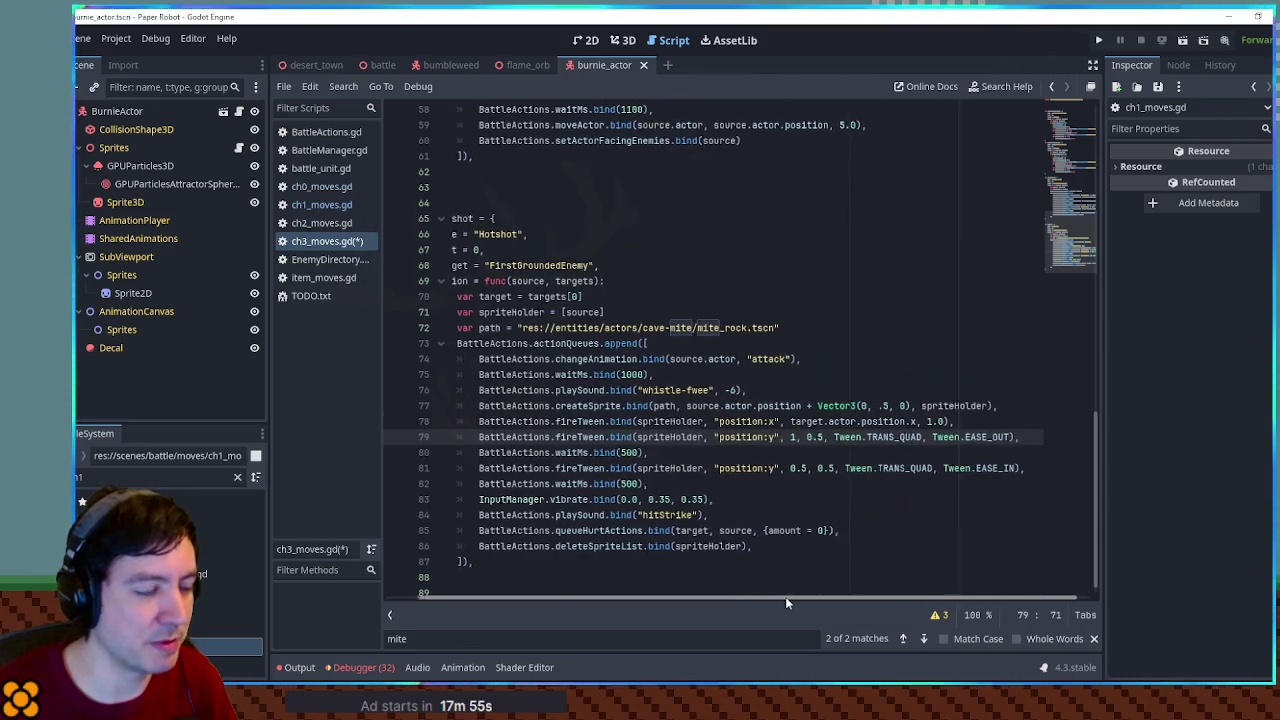